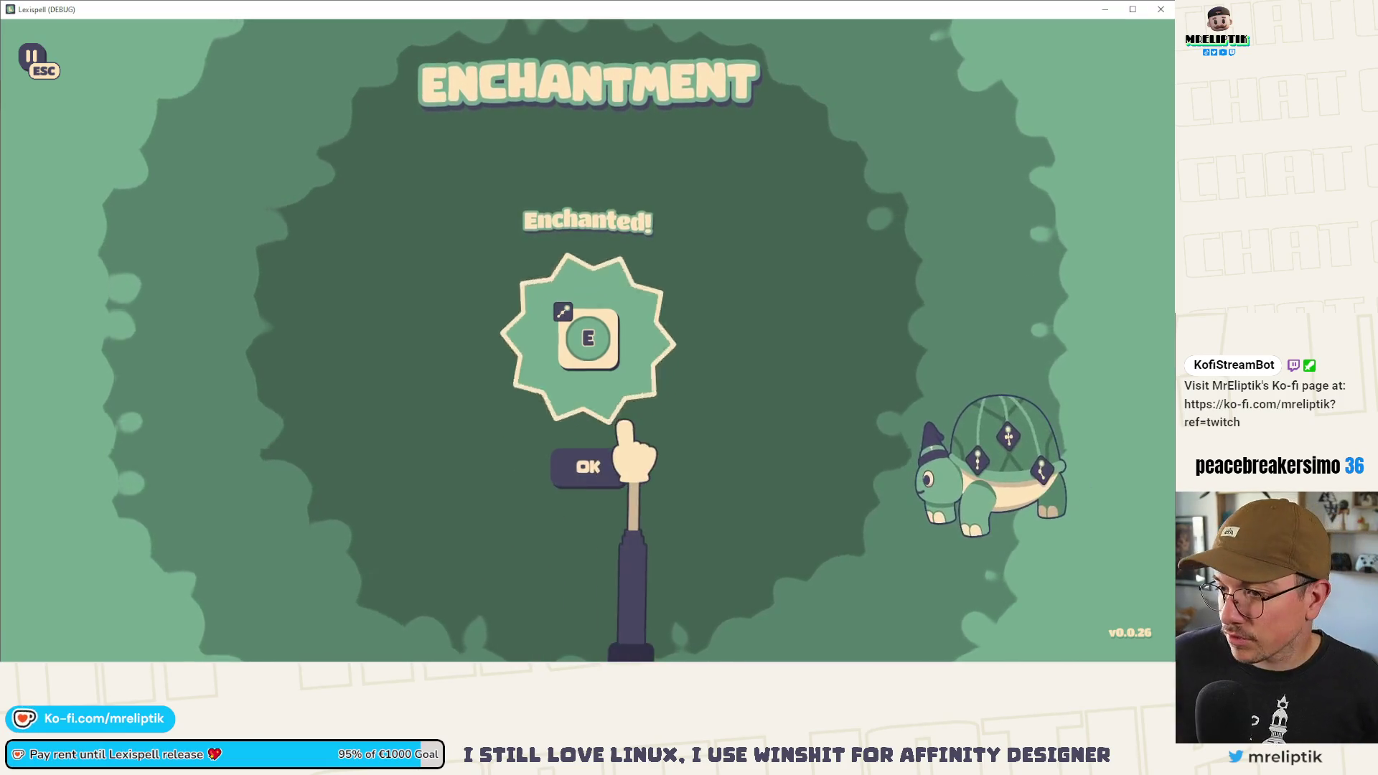
- Dismiss the enchantment result, buy the Additive scroll, and continue to the Chapters screen
{"action": "left_click", "coordinate": [606, 465]}
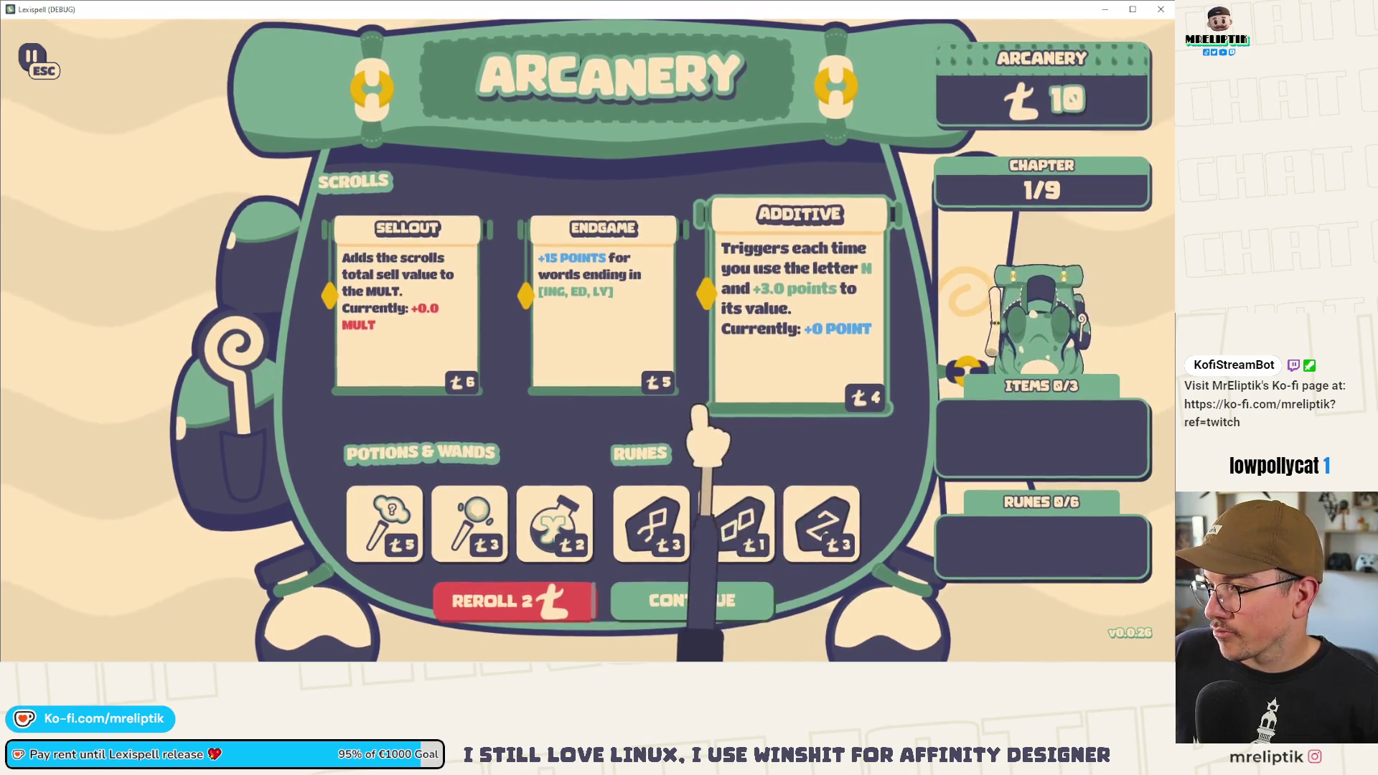
{"action": "left_click", "coordinate": [725, 391]}
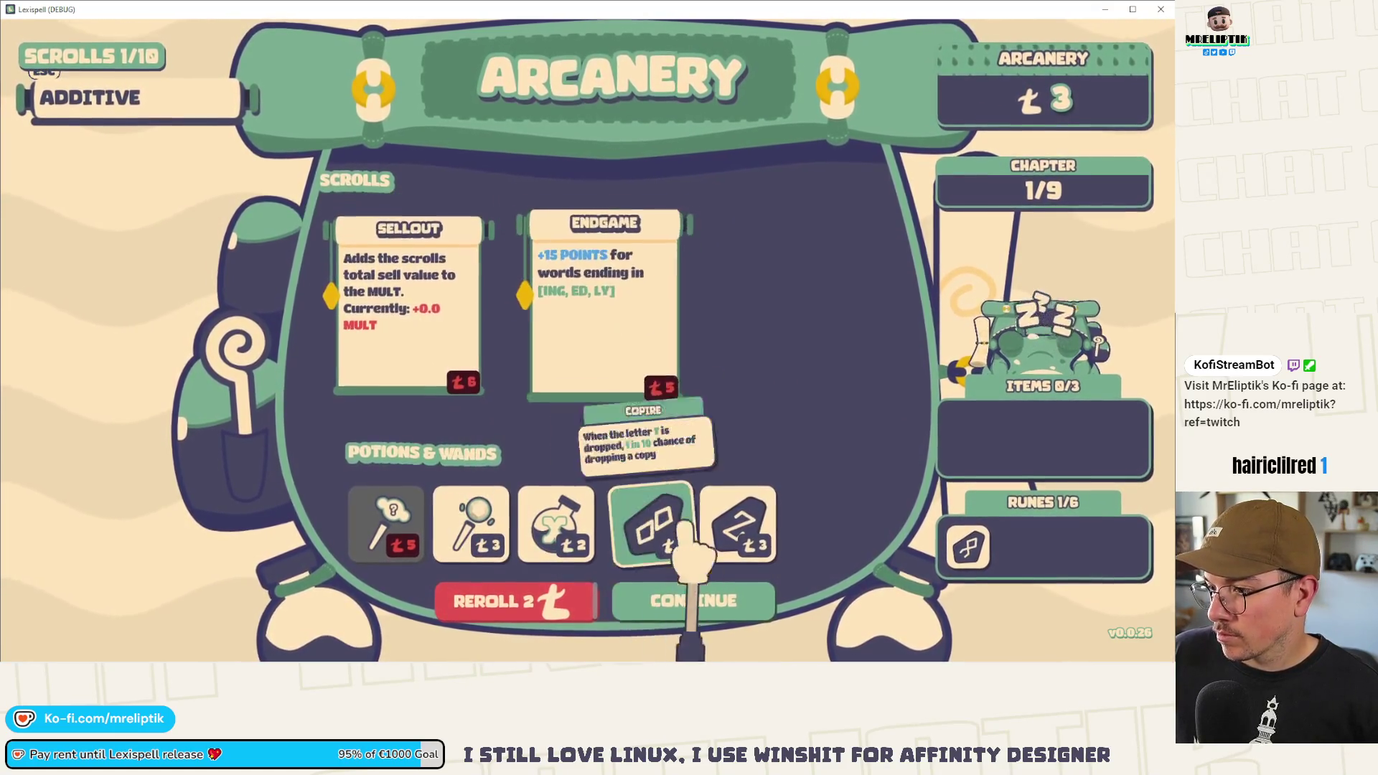
{"action": "left_click", "coordinate": [678, 595]}
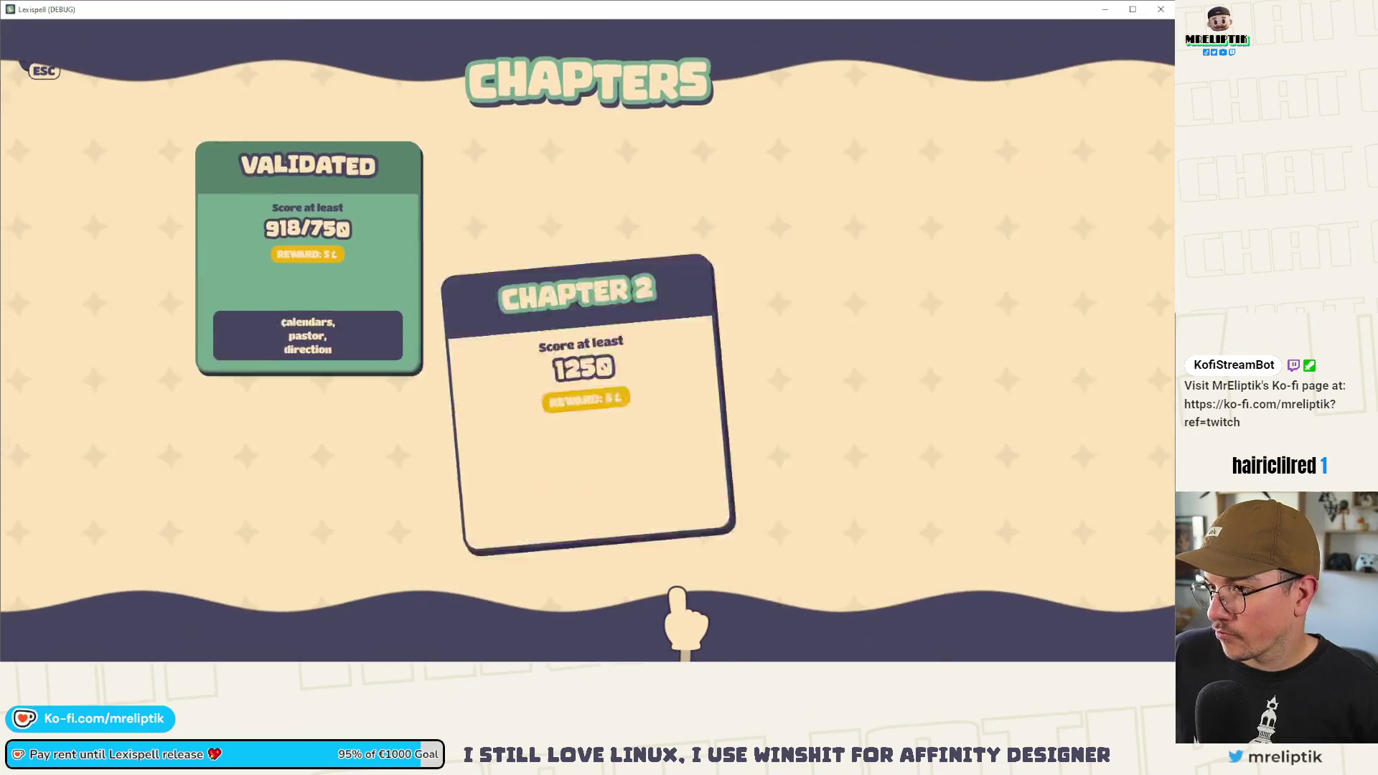
- Start Chapter 2, quit home from the pause menu, and open the Librarium's Lexicopedia
{"action": "left_click", "coordinate": [926, 362]}
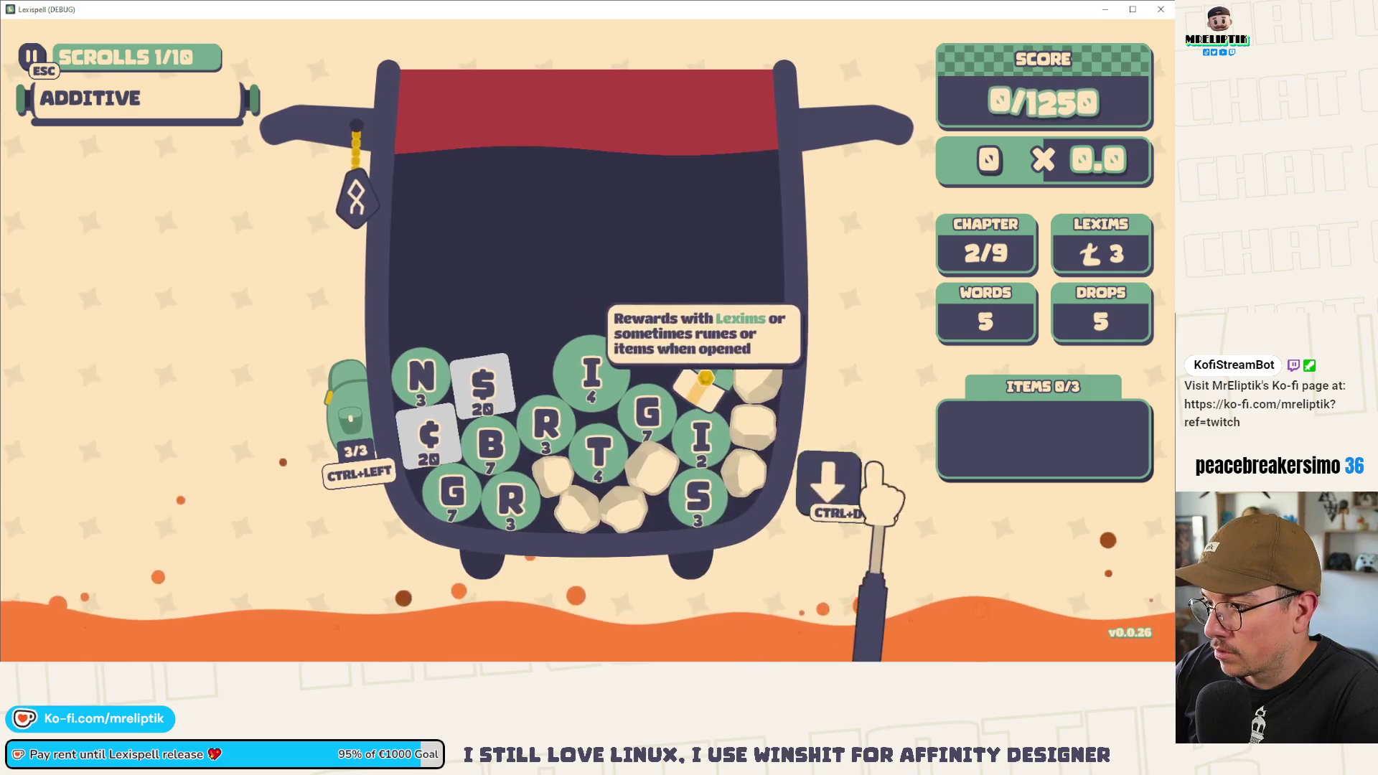
{"action": "key", "text": "Escape"}
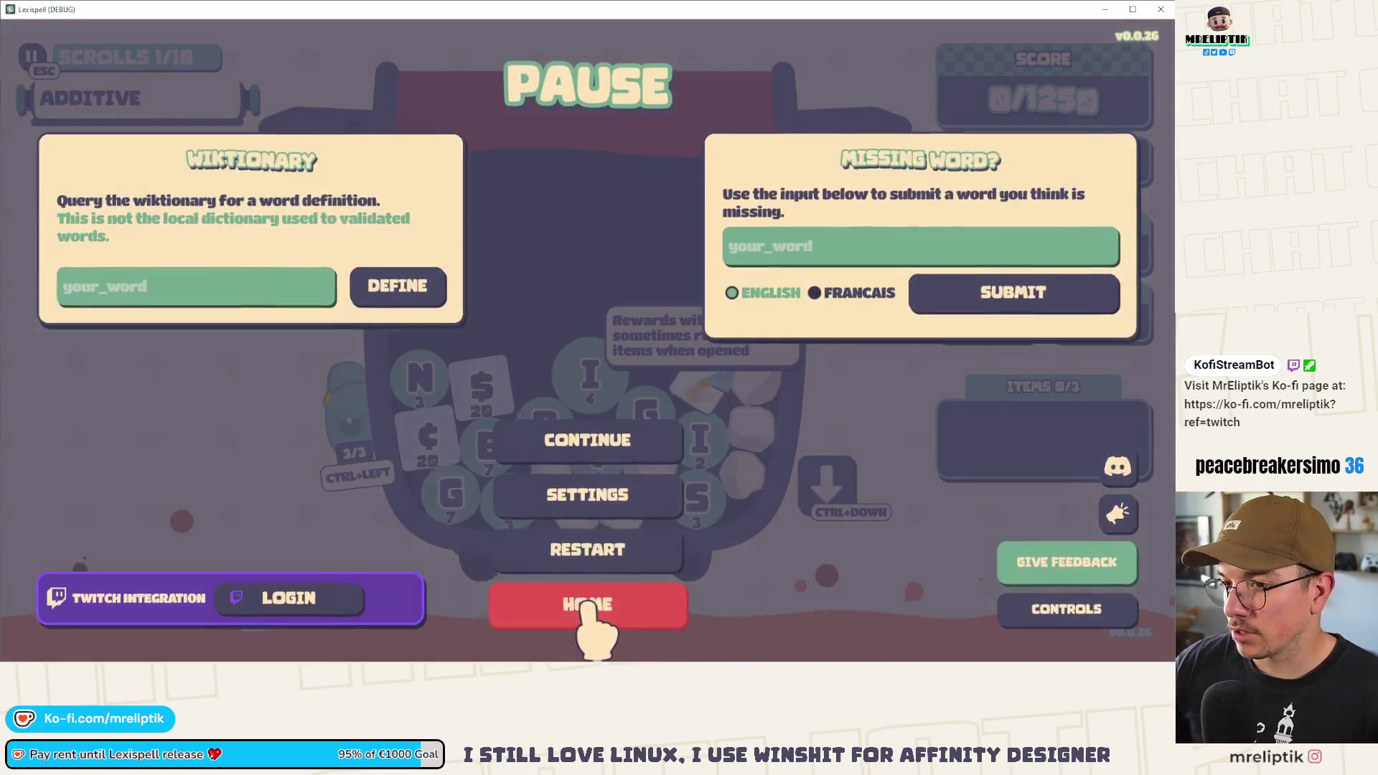
{"action": "left_click", "coordinate": [628, 604]}
{"action": "left_click", "coordinate": [618, 397]}
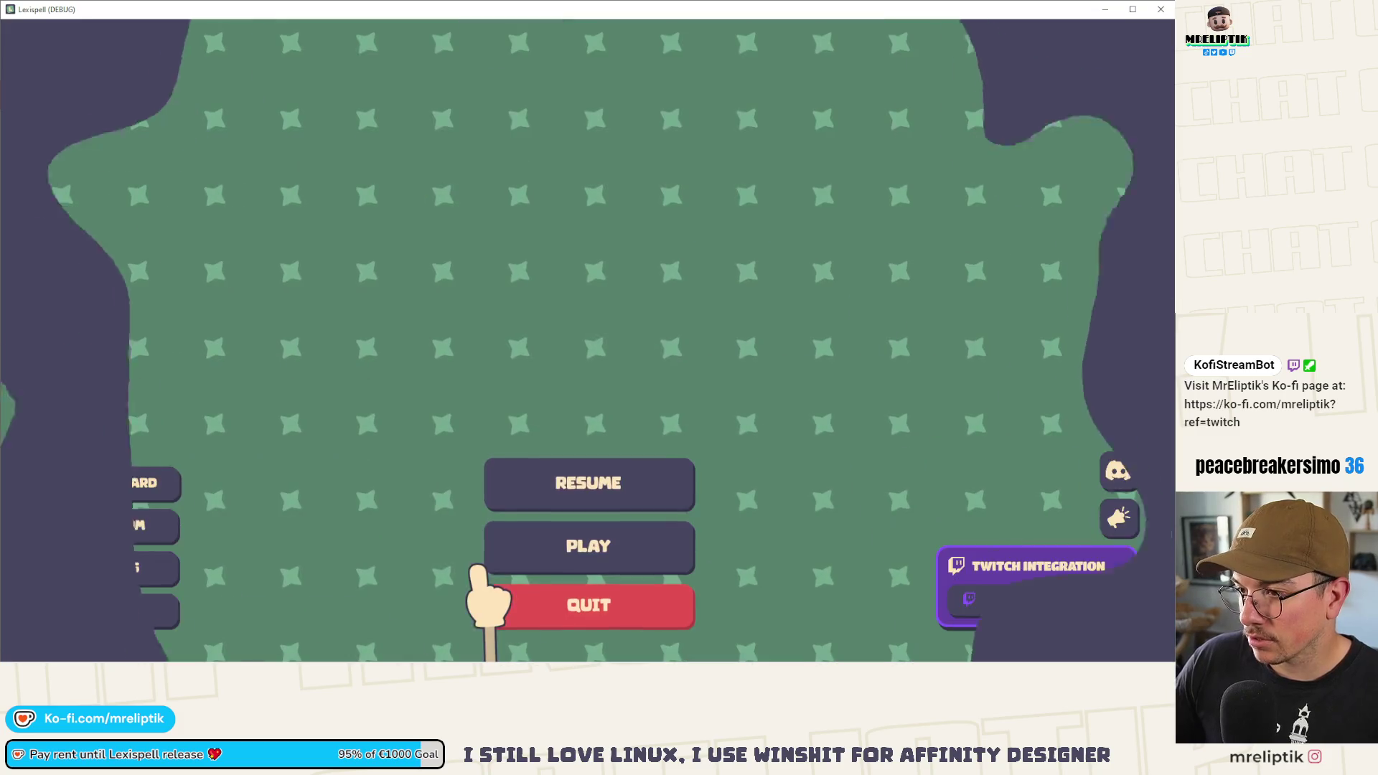
{"action": "left_click", "coordinate": [107, 527]}
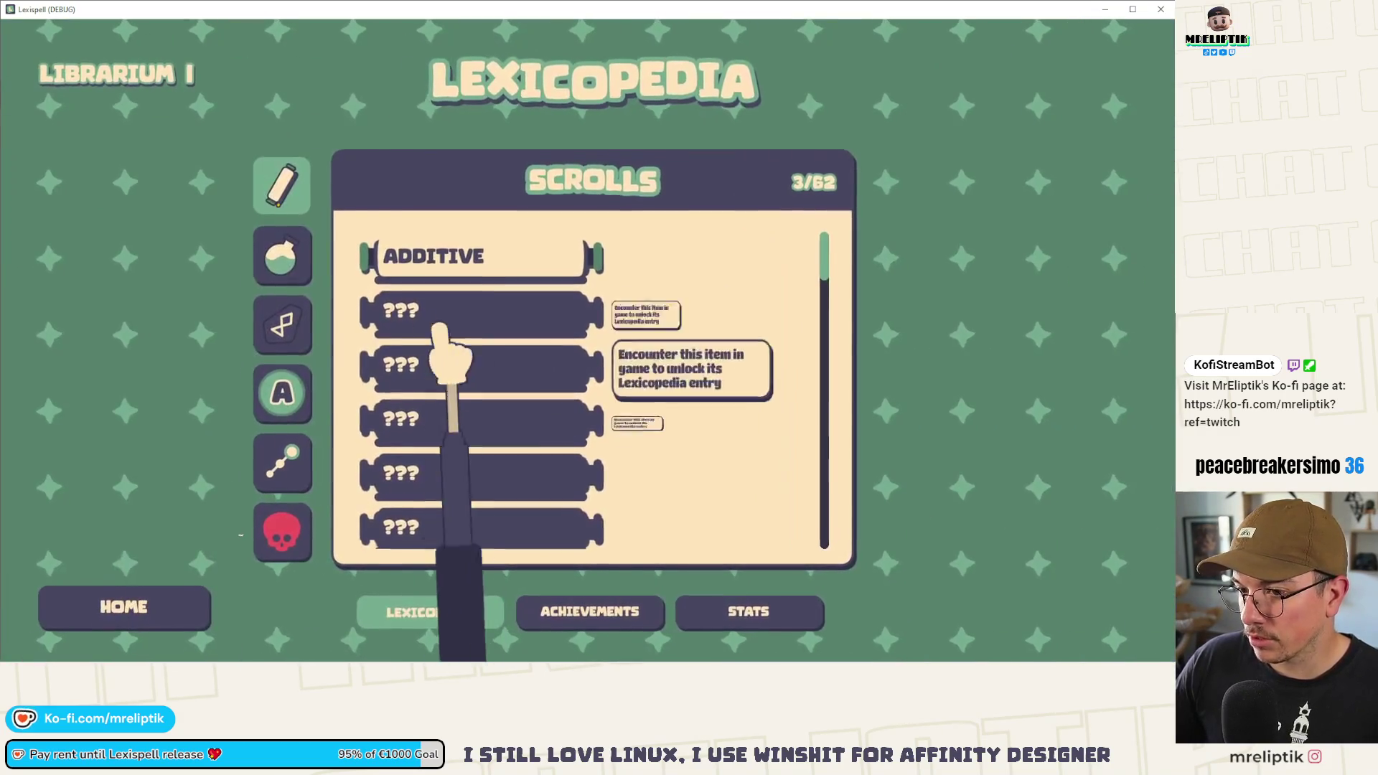
- View the locked Enchantments entries, return to the main menu, and drag the G tile beside it
{"action": "left_click", "coordinate": [285, 459]}
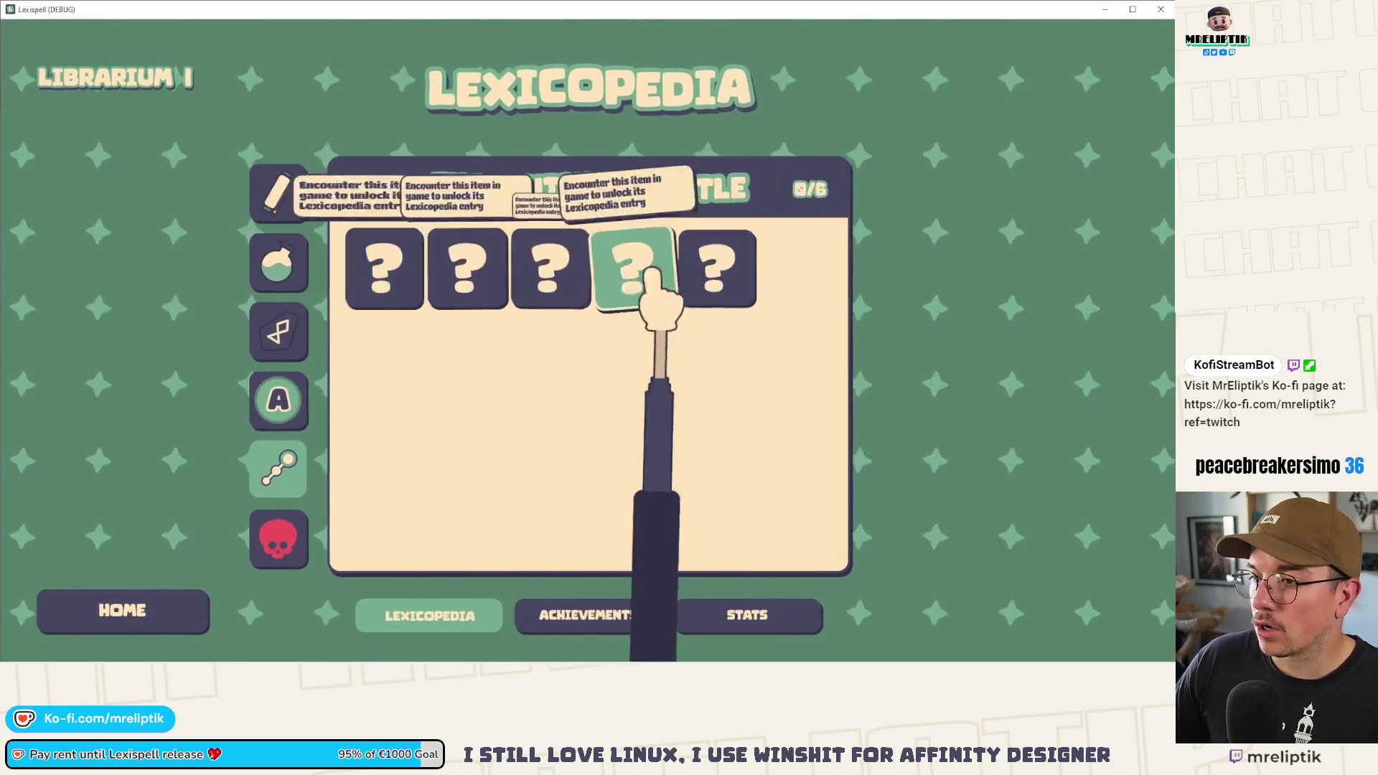
{"action": "left_click", "coordinate": [132, 538]}
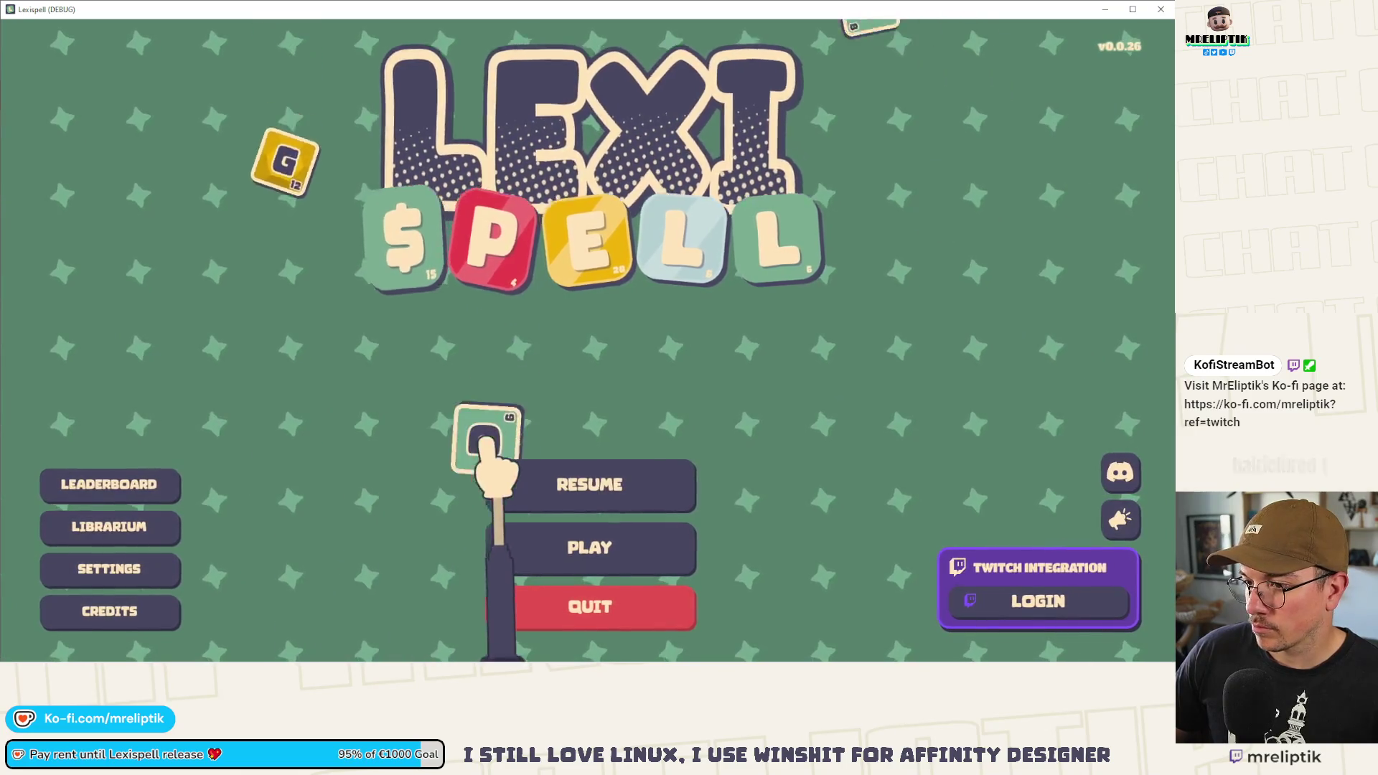
{"action": "mouse_move", "coordinate": [330, 257]}
{"action": "left_mouse_down"}
{"action": "mouse_move", "coordinate": [298, 403]}
{"action": "mouse_move", "coordinate": [394, 466]}
{"action": "mouse_move", "coordinate": [490, 395]}
{"action": "mouse_move", "coordinate": [445, 400]}
{"action": "mouse_move", "coordinate": [380, 477]}
{"action": "mouse_move", "coordinate": [600, 424]}
{"action": "mouse_move", "coordinate": [237, 394]}
{"action": "left_mouse_up"}
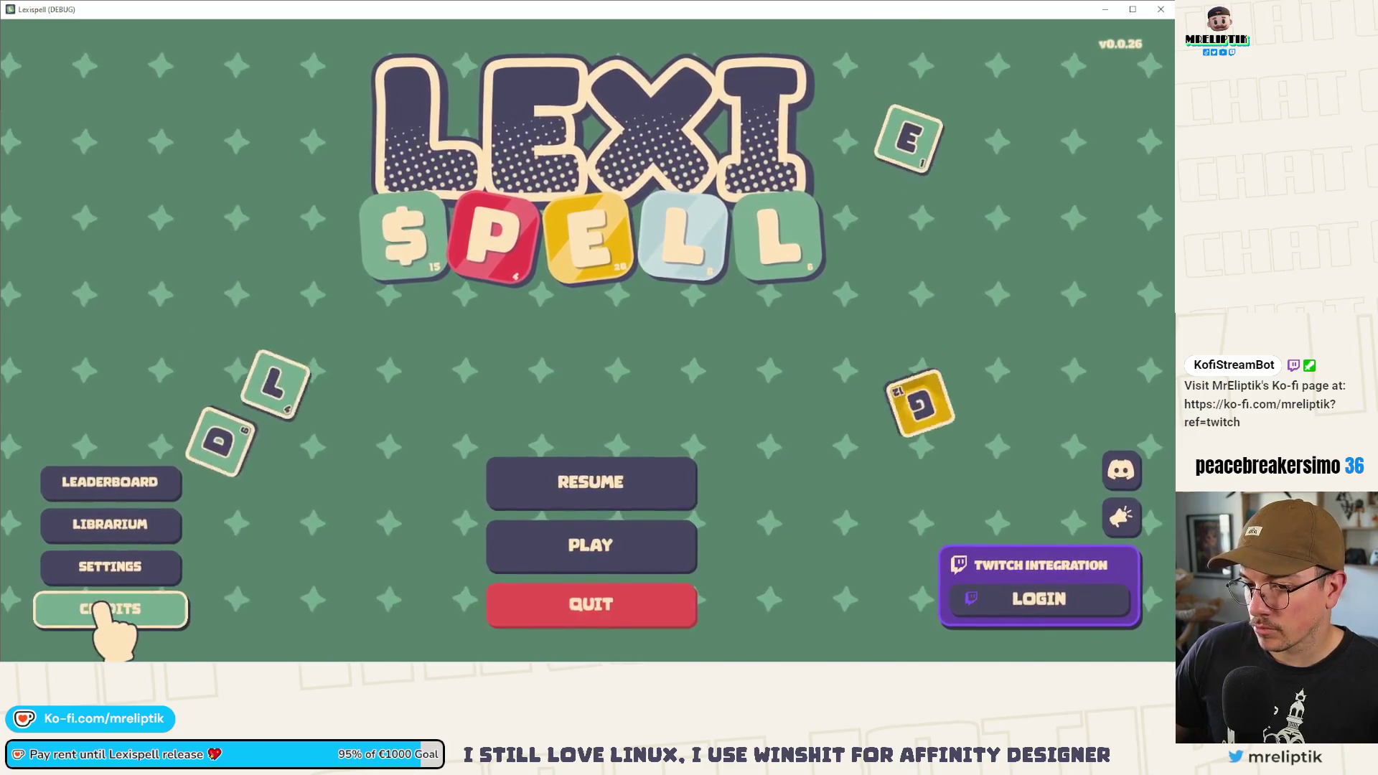
- Open the game settings, back out to the title menu, and close the running game
{"action": "left_click", "coordinate": [107, 568]}
{"action": "key", "text": "Escape"}
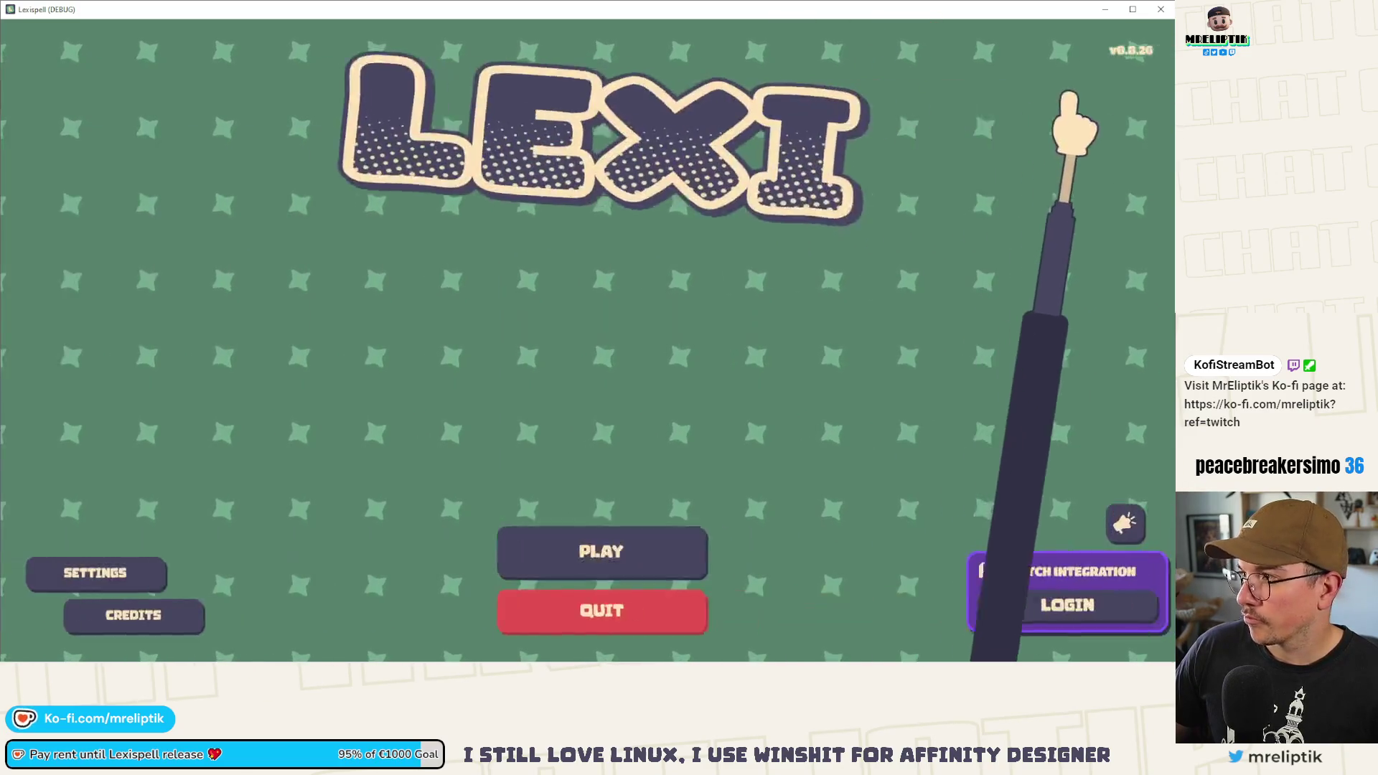
{"action": "left_click", "coordinate": [1160, 8]}
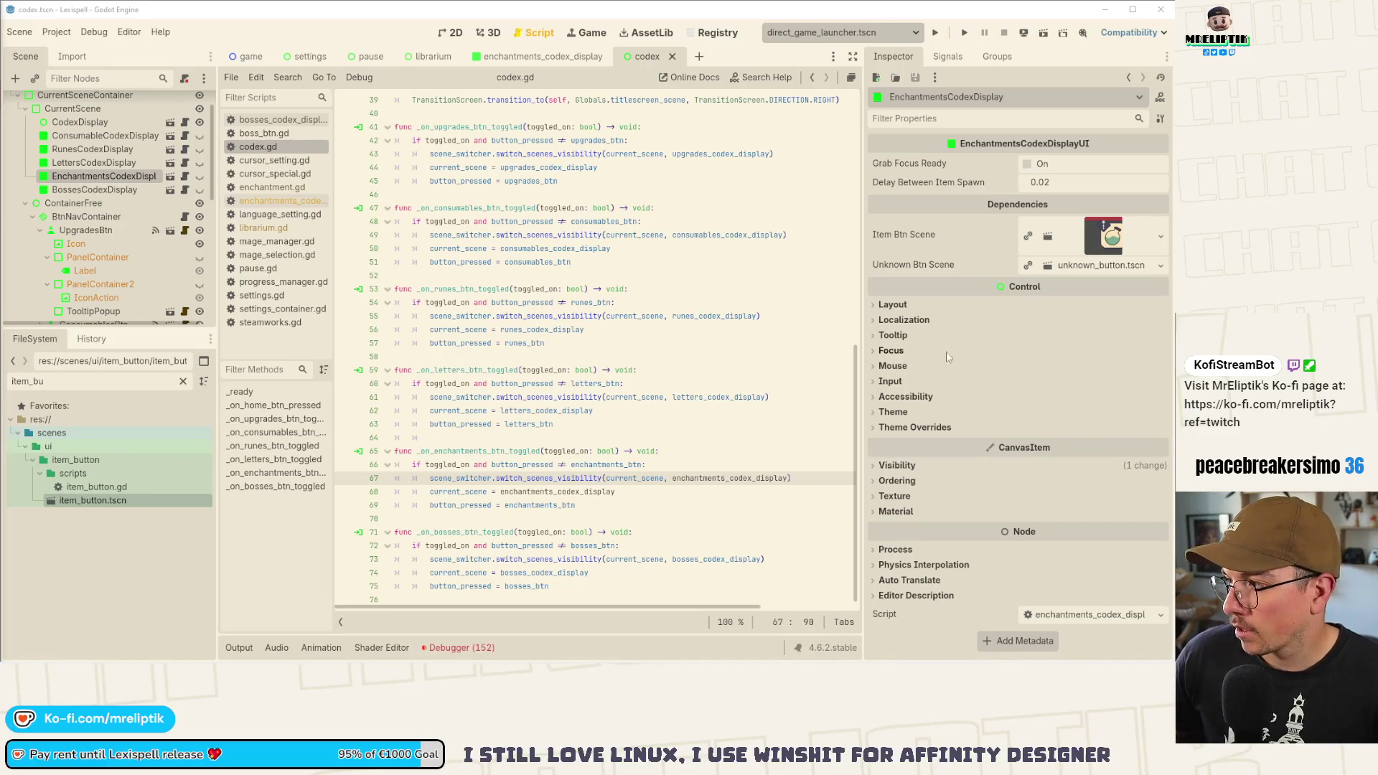
- Save the codex scene and view the enchantments_codex_display scene in 2D
{"action": "key", "text": "ctrl+s"}
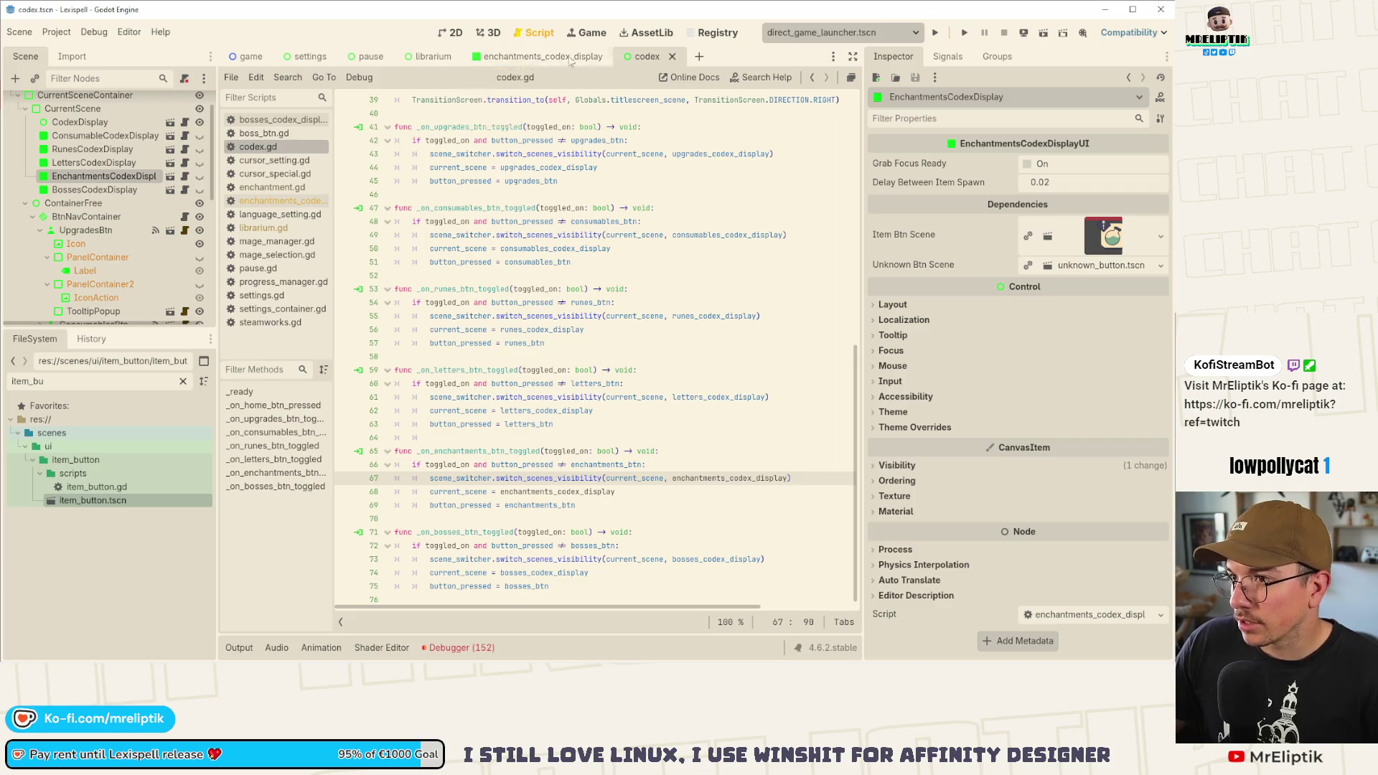
{"action": "left_click", "coordinate": [450, 34]}
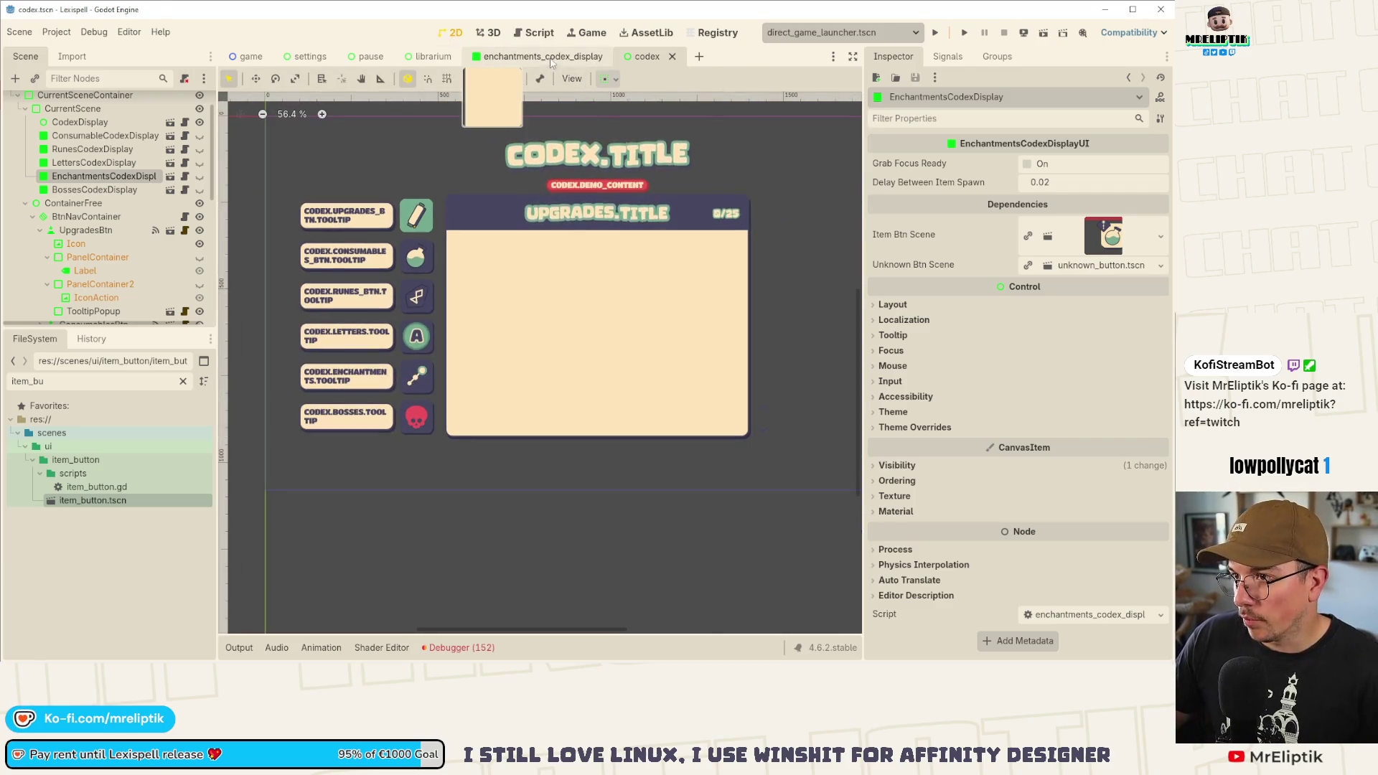
{"action": "left_click", "coordinate": [517, 56]}
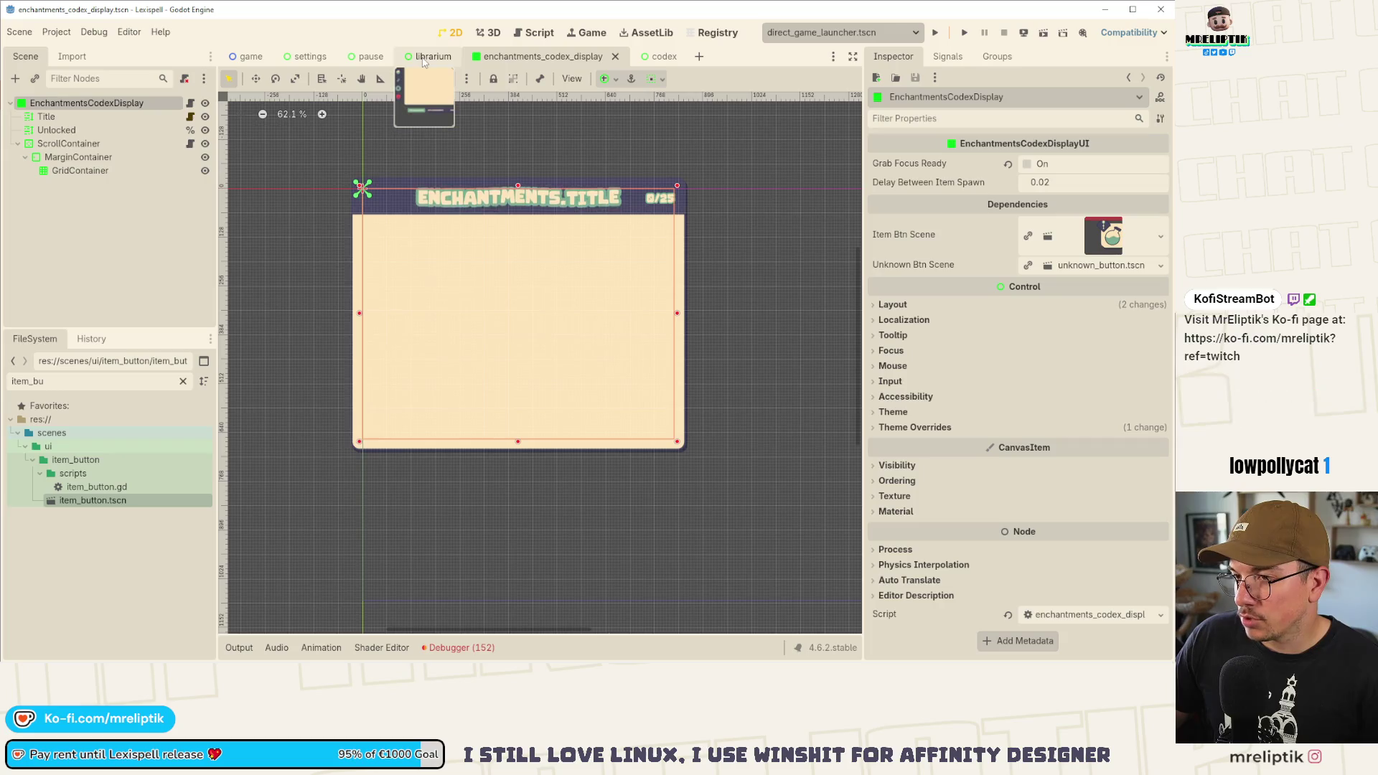
- Close the librarium scene and switch to the settings scene
{"action": "left_click", "coordinate": [423, 61]}
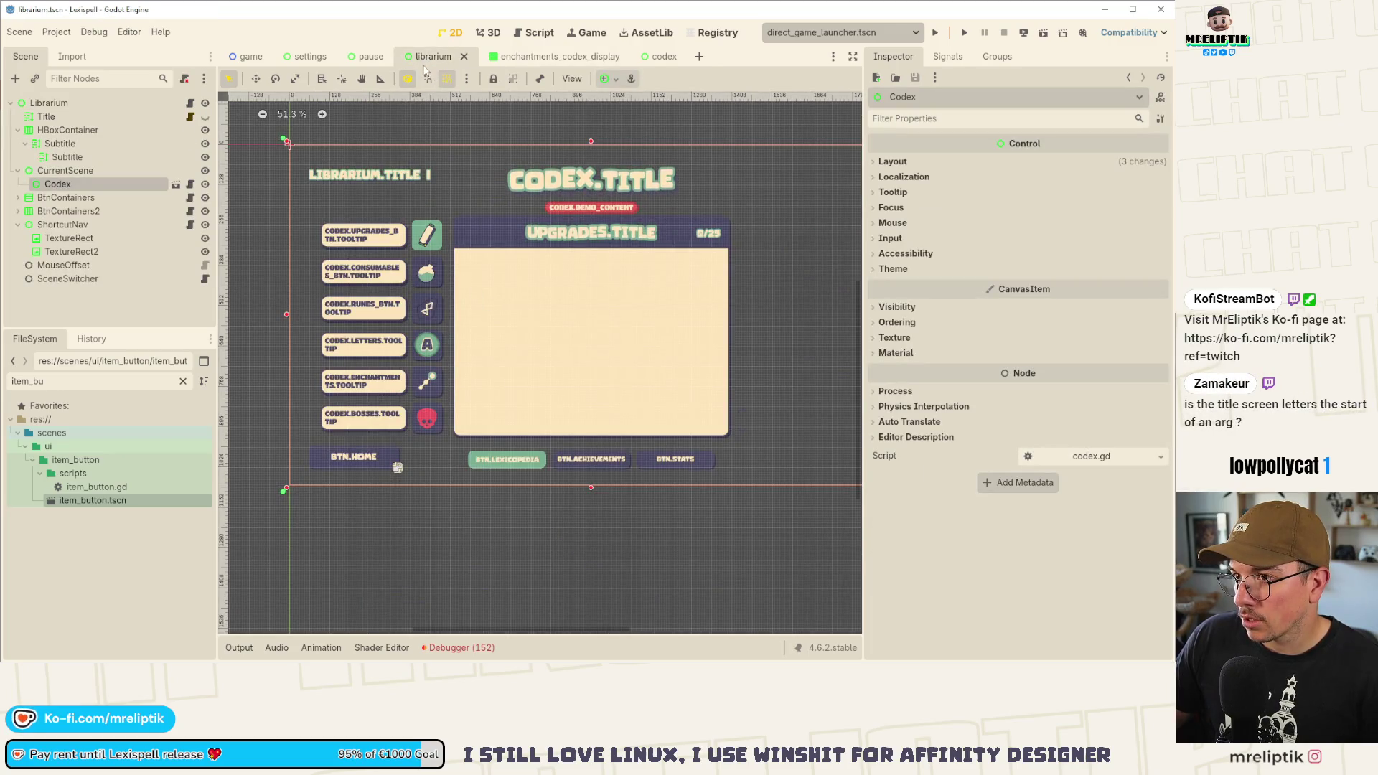
{"action": "left_click", "coordinate": [367, 58]}
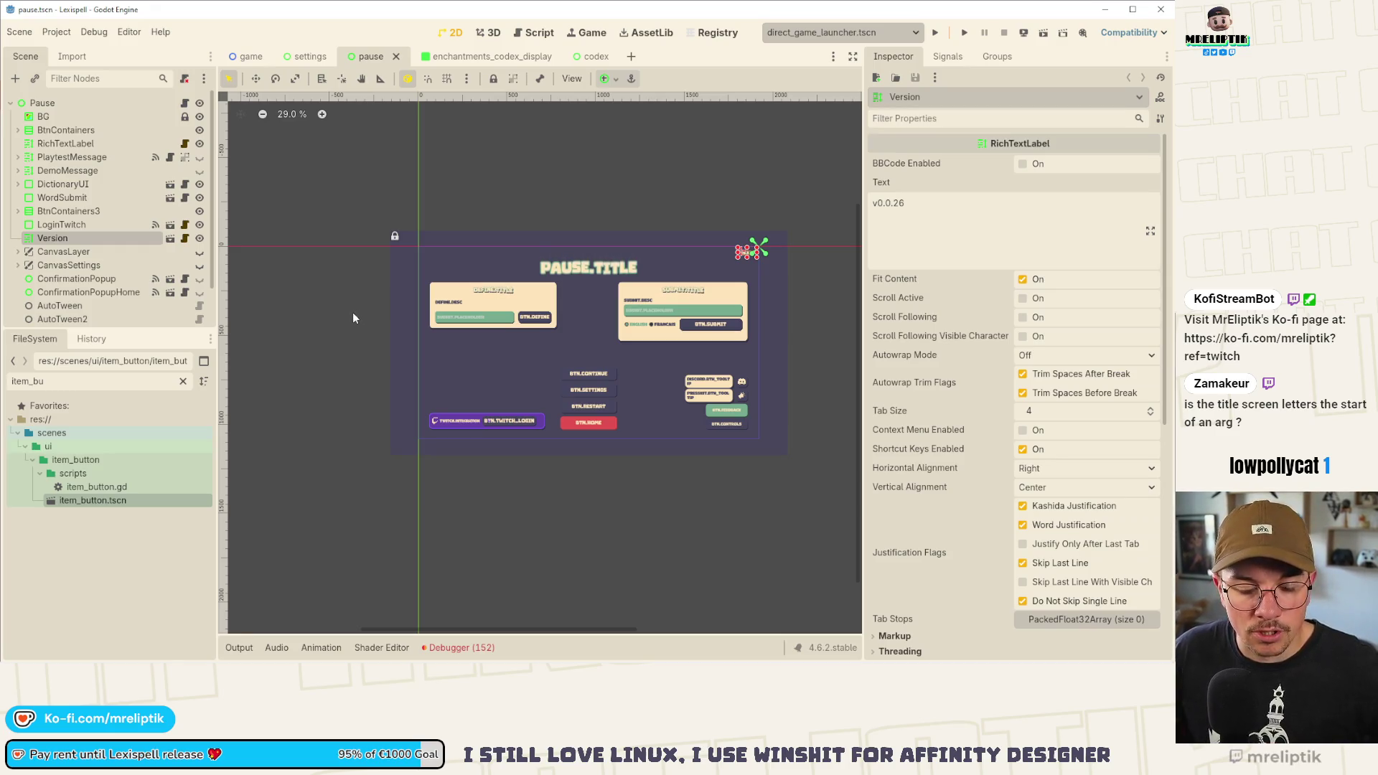
{"action": "scroll", "coordinate": [622, 357], "scroll_direction": "up", "scroll_amount": 4}
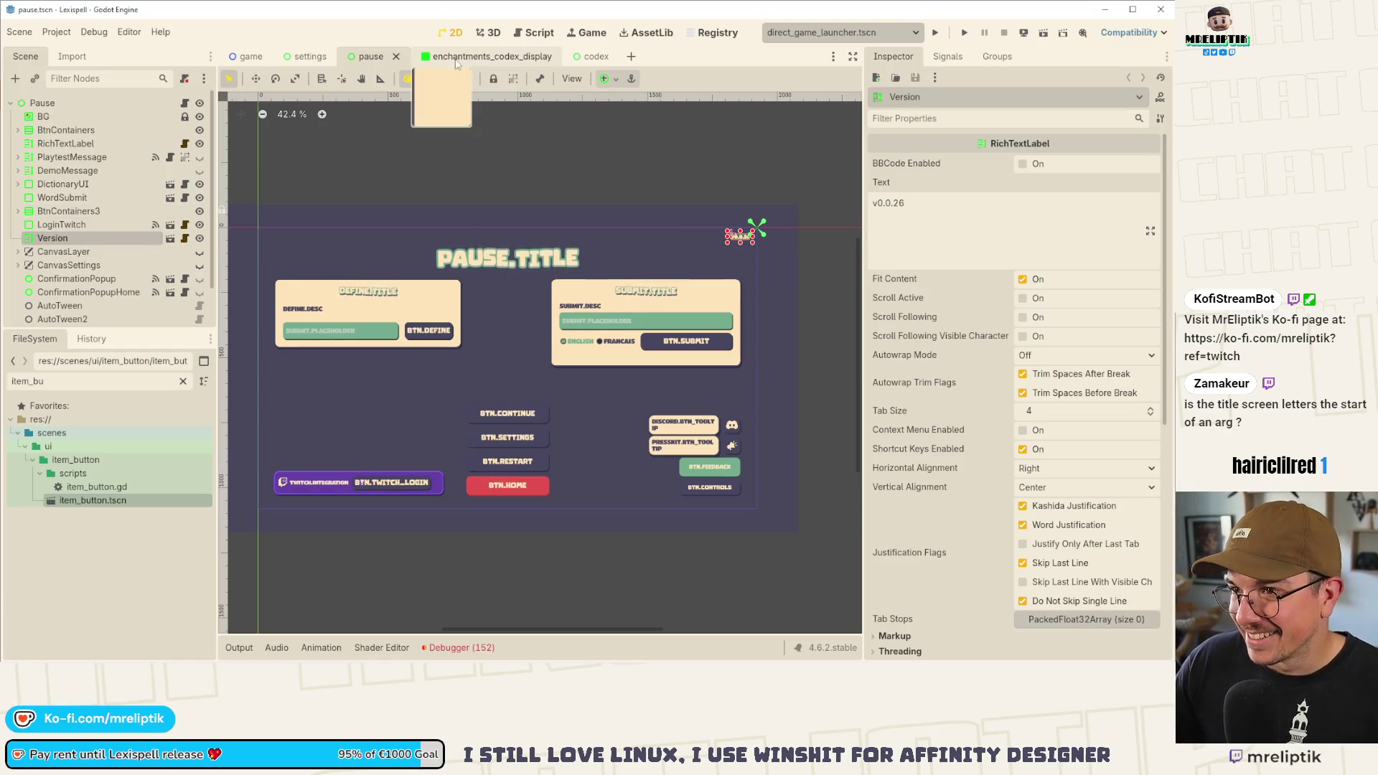
{"action": "left_click", "coordinate": [315, 58]}
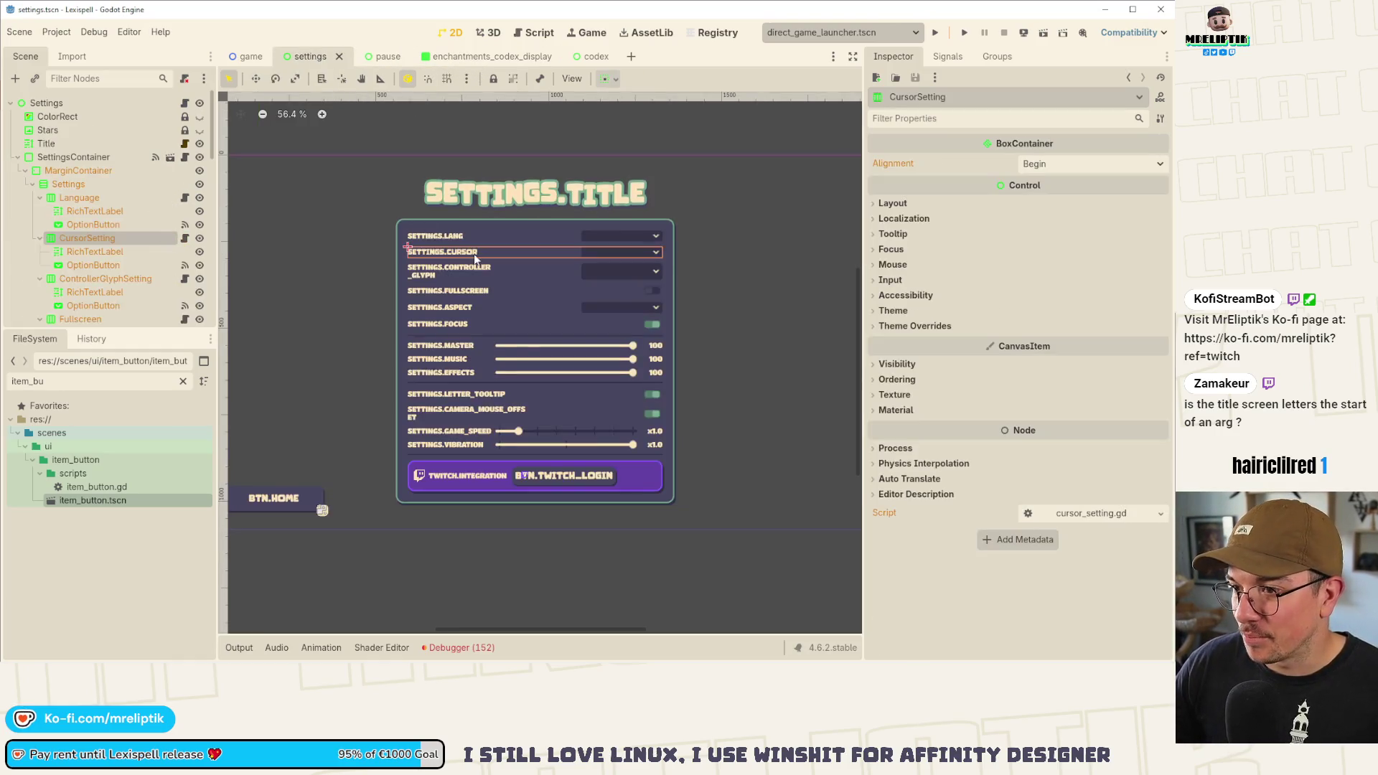
- Open the SettingsContainer node's scene for editing
{"action": "scroll", "coordinate": [492, 397], "scroll_direction": "down", "scroll_amount": 3}
{"action": "scroll", "coordinate": [492, 396], "scroll_direction": "up", "scroll_amount": 1}
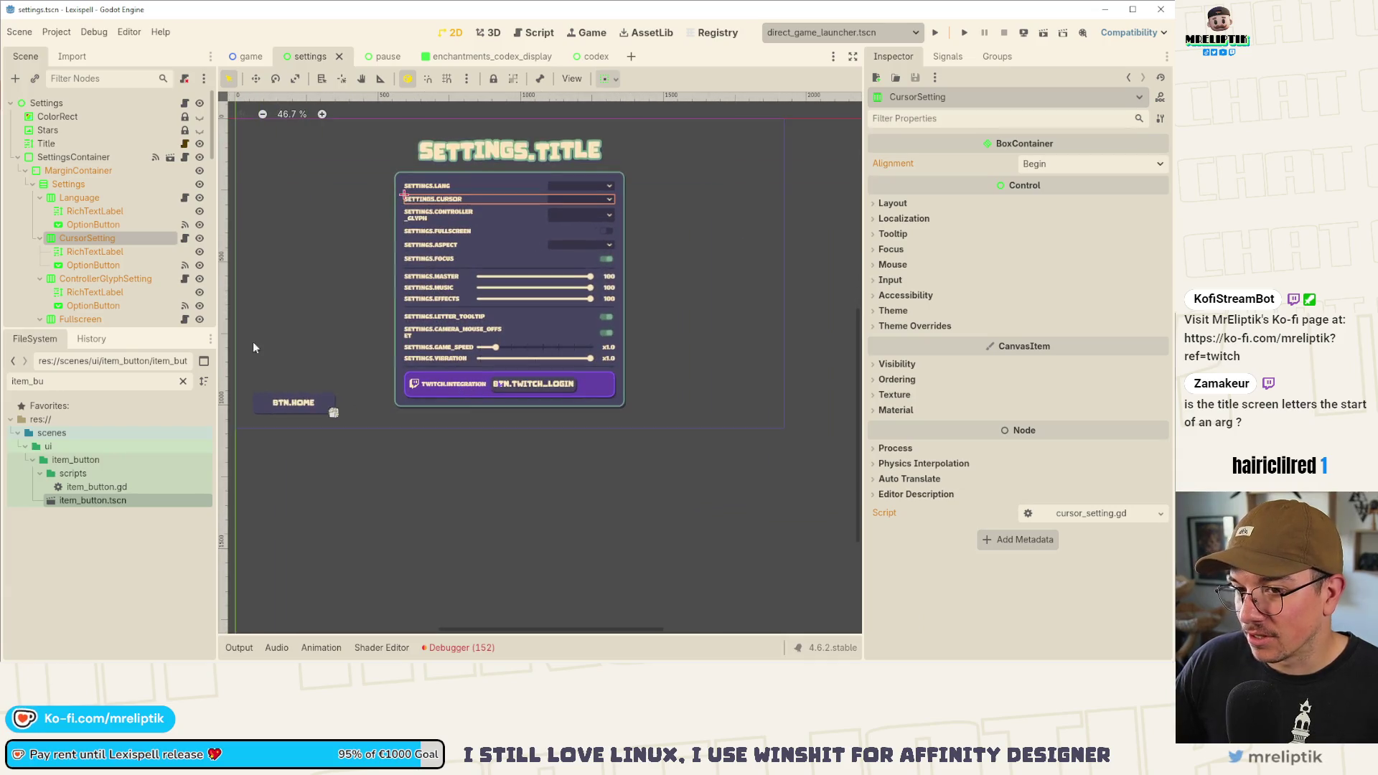
{"action": "left_click", "coordinate": [26, 170]}
{"action": "left_click", "coordinate": [86, 158]}
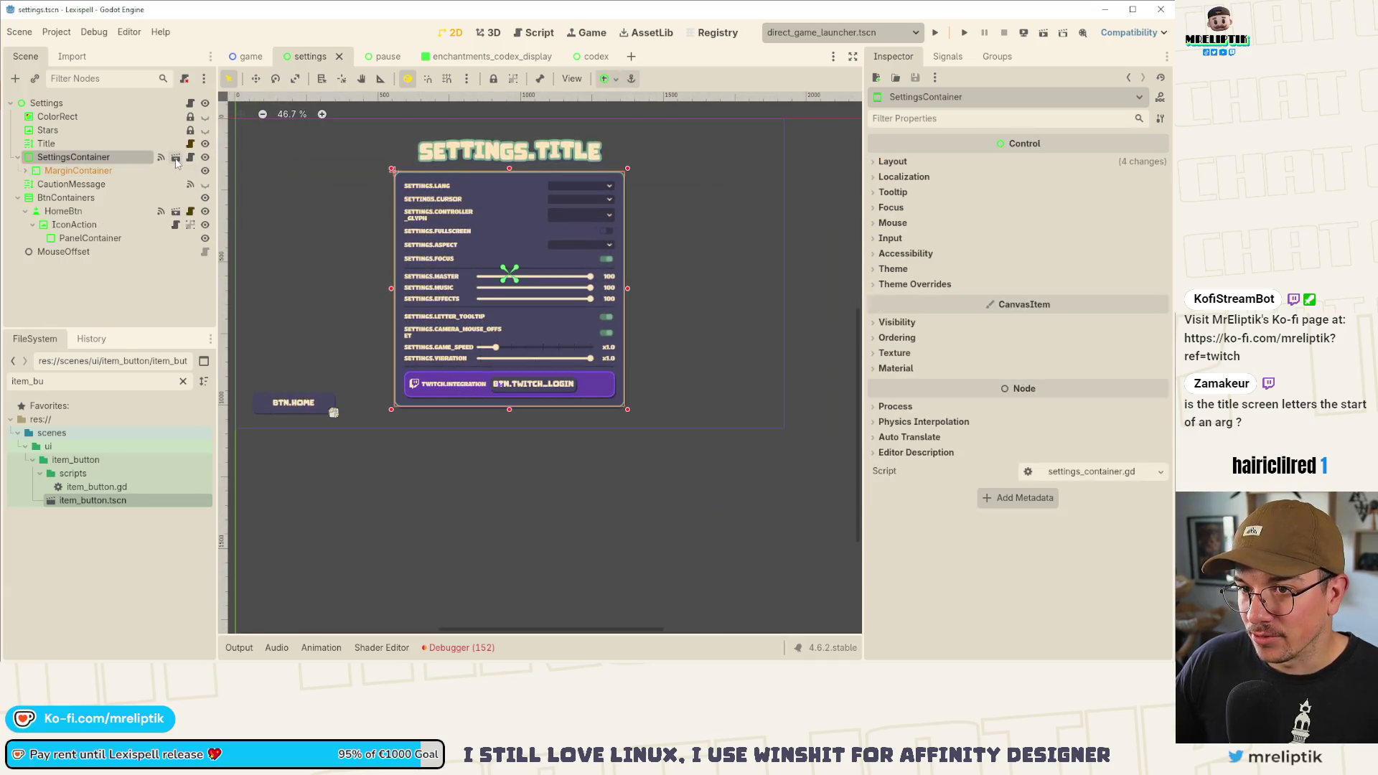
{"action": "left_click", "coordinate": [175, 157]}
- Hide the TwitchSetting row with its visibility toggle in the Scene dock
{"action": "scroll", "coordinate": [129, 290], "scroll_direction": "down", "scroll_amount": 5}
{"action": "scroll", "coordinate": [129, 290], "scroll_direction": "down", "scroll_amount": 5}
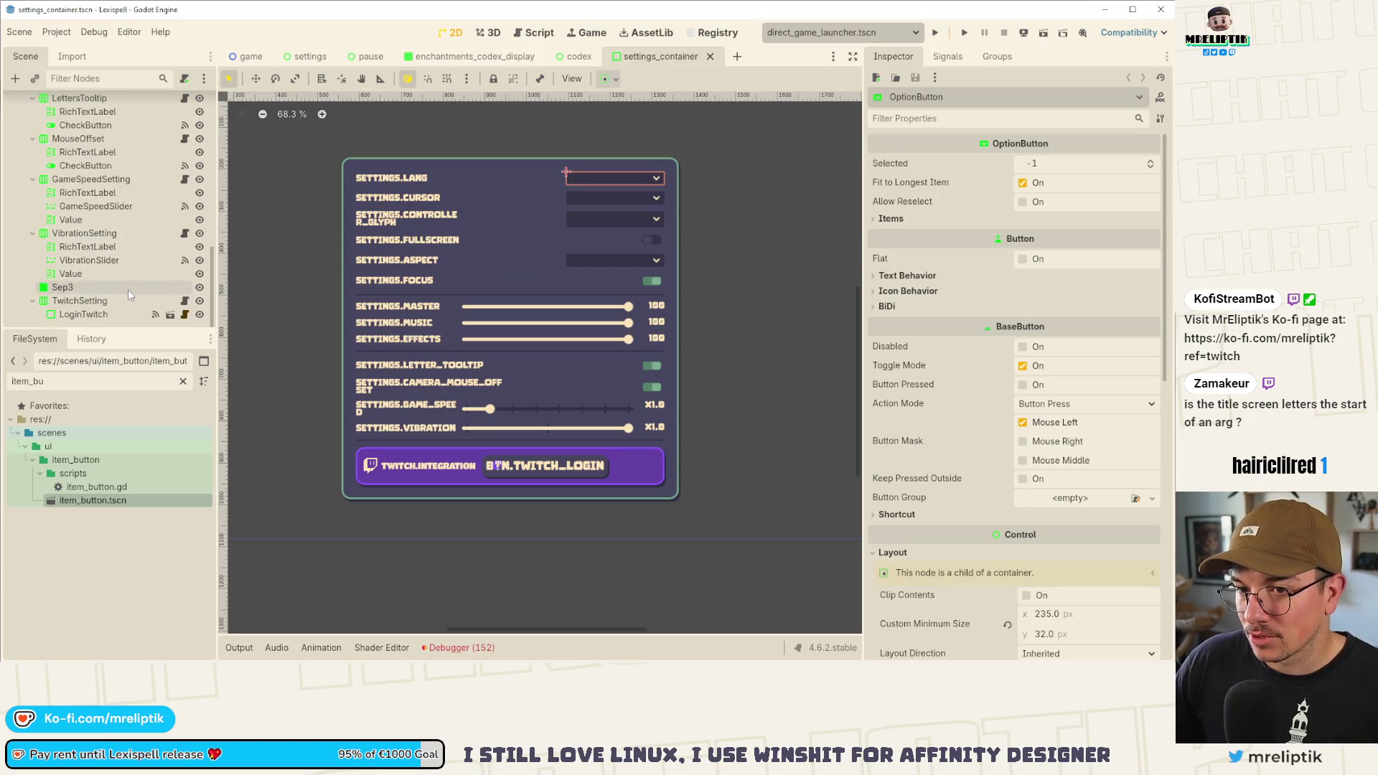
{"action": "left_click", "coordinate": [93, 299]}
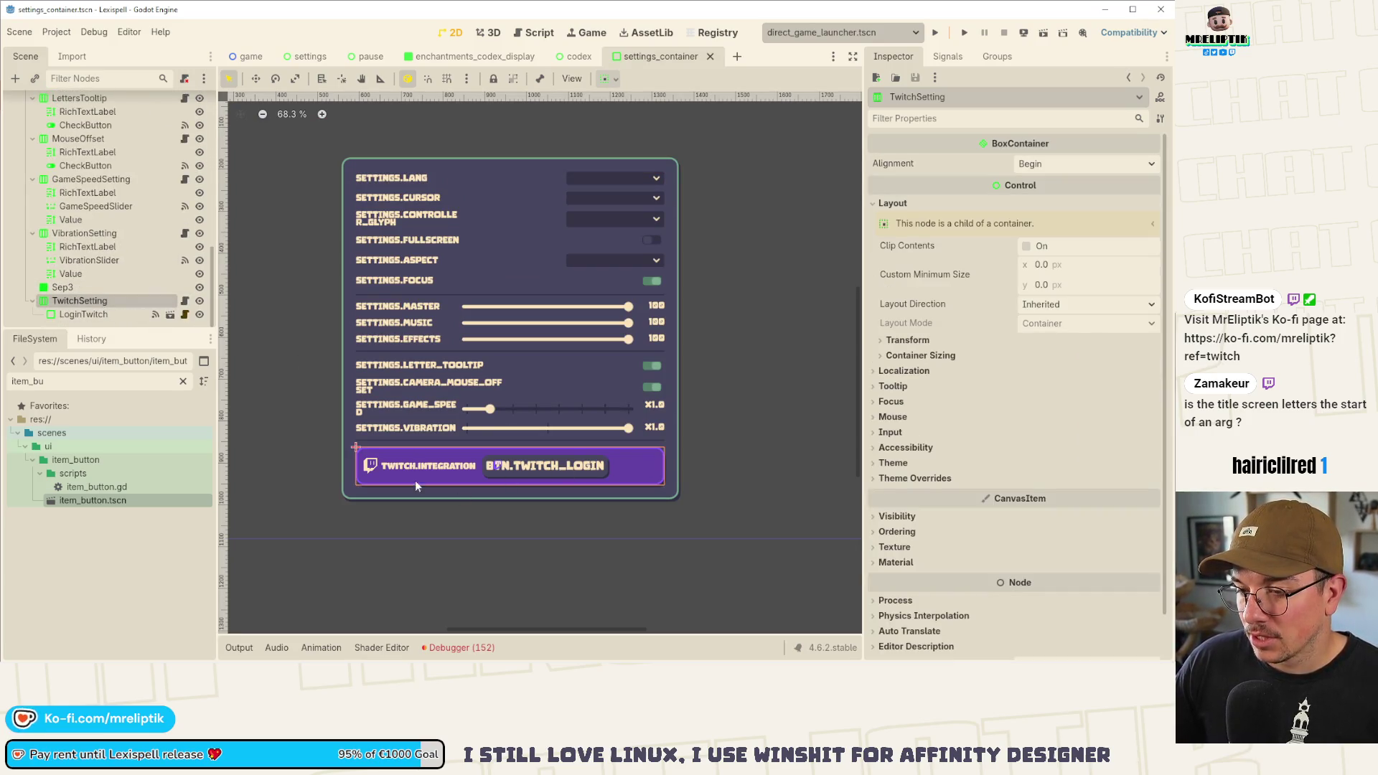
{"action": "left_click", "coordinate": [72, 287]}
{"action": "left_click", "coordinate": [106, 301]}
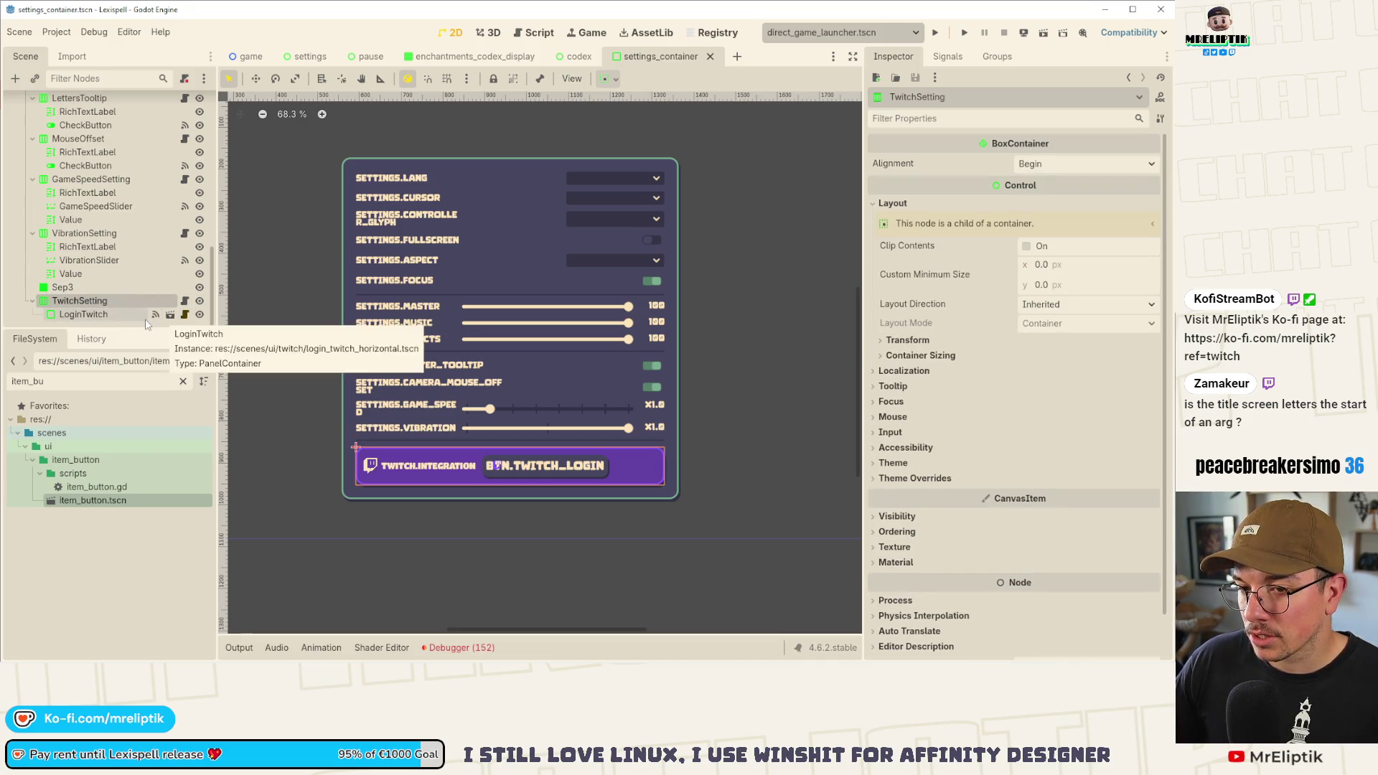
{"action": "left_click", "coordinate": [199, 300]}
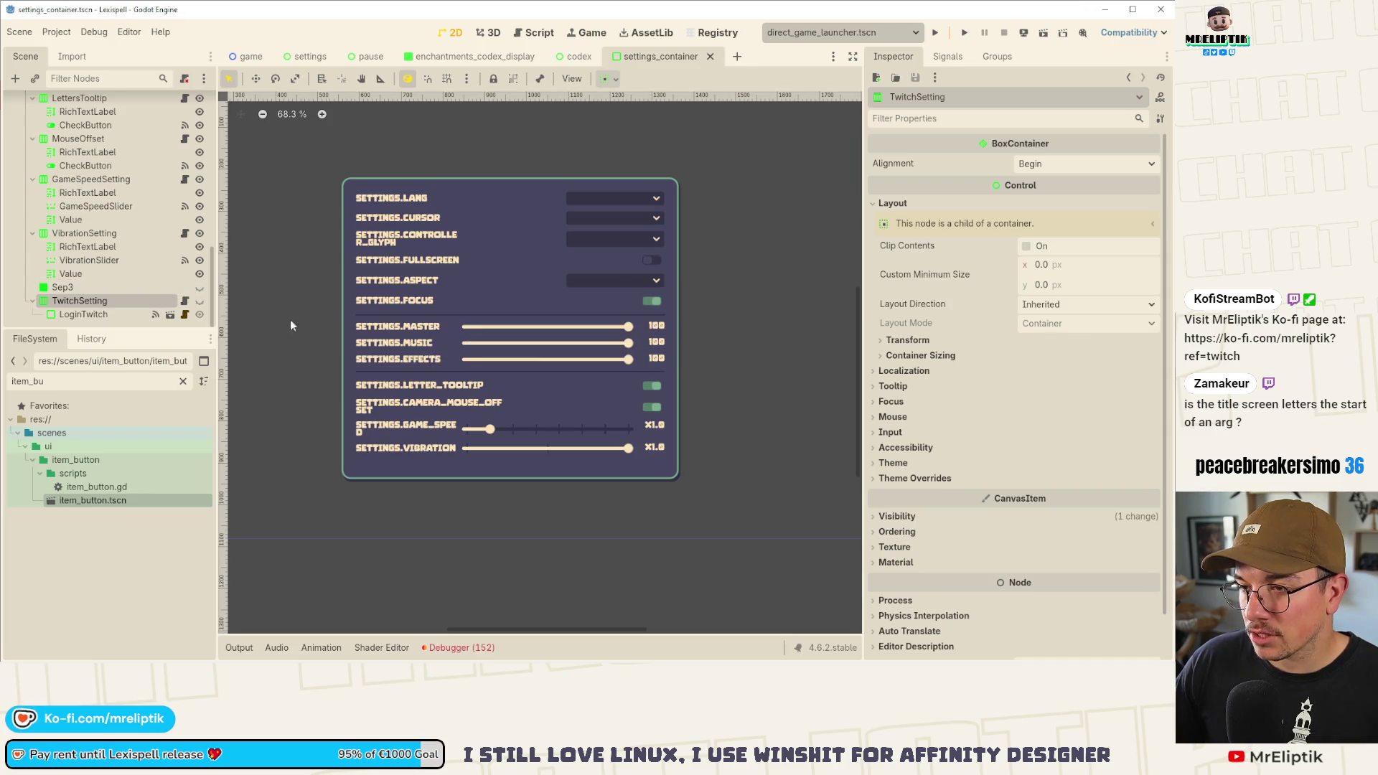
- Return to the settings scene and select the root Settings node
{"action": "left_click", "coordinate": [367, 56]}
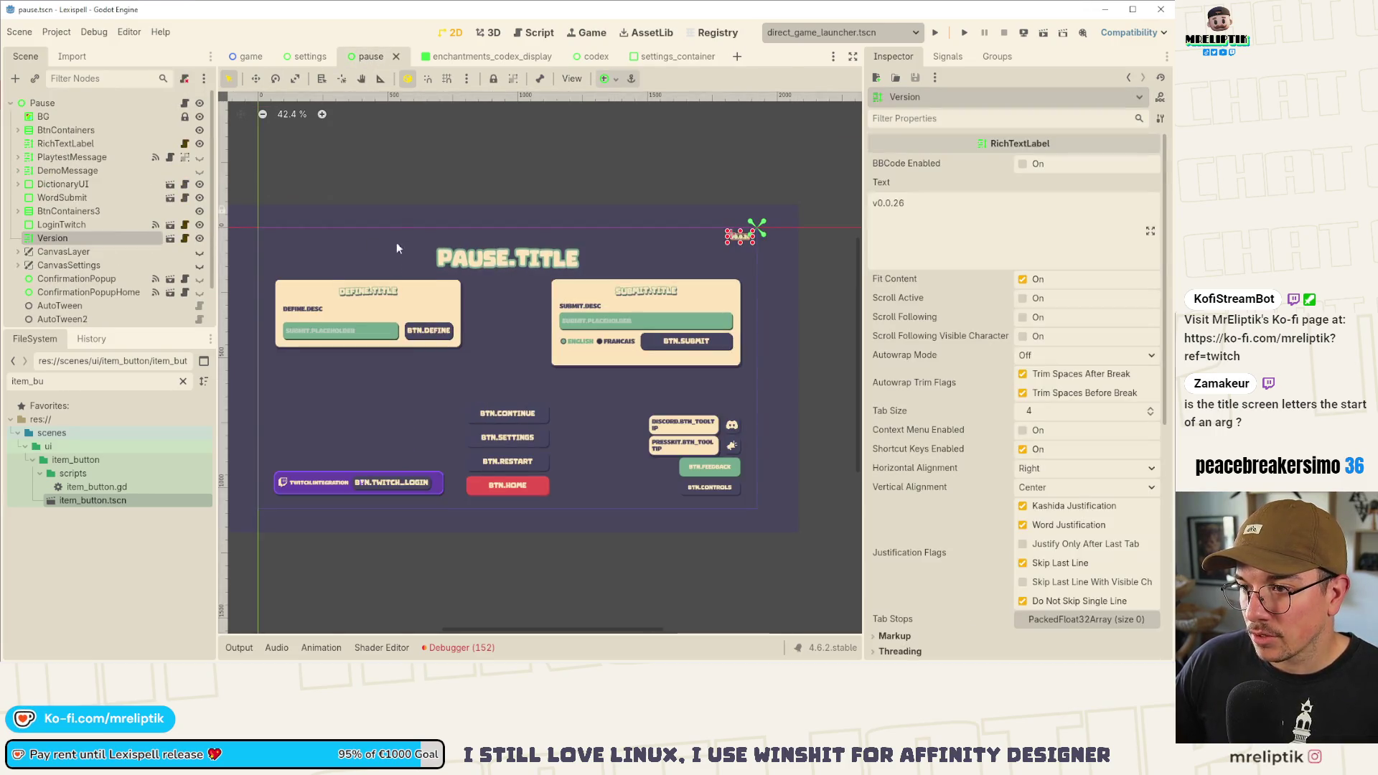
{"action": "left_click", "coordinate": [308, 56]}
{"action": "left_click", "coordinate": [51, 102]}
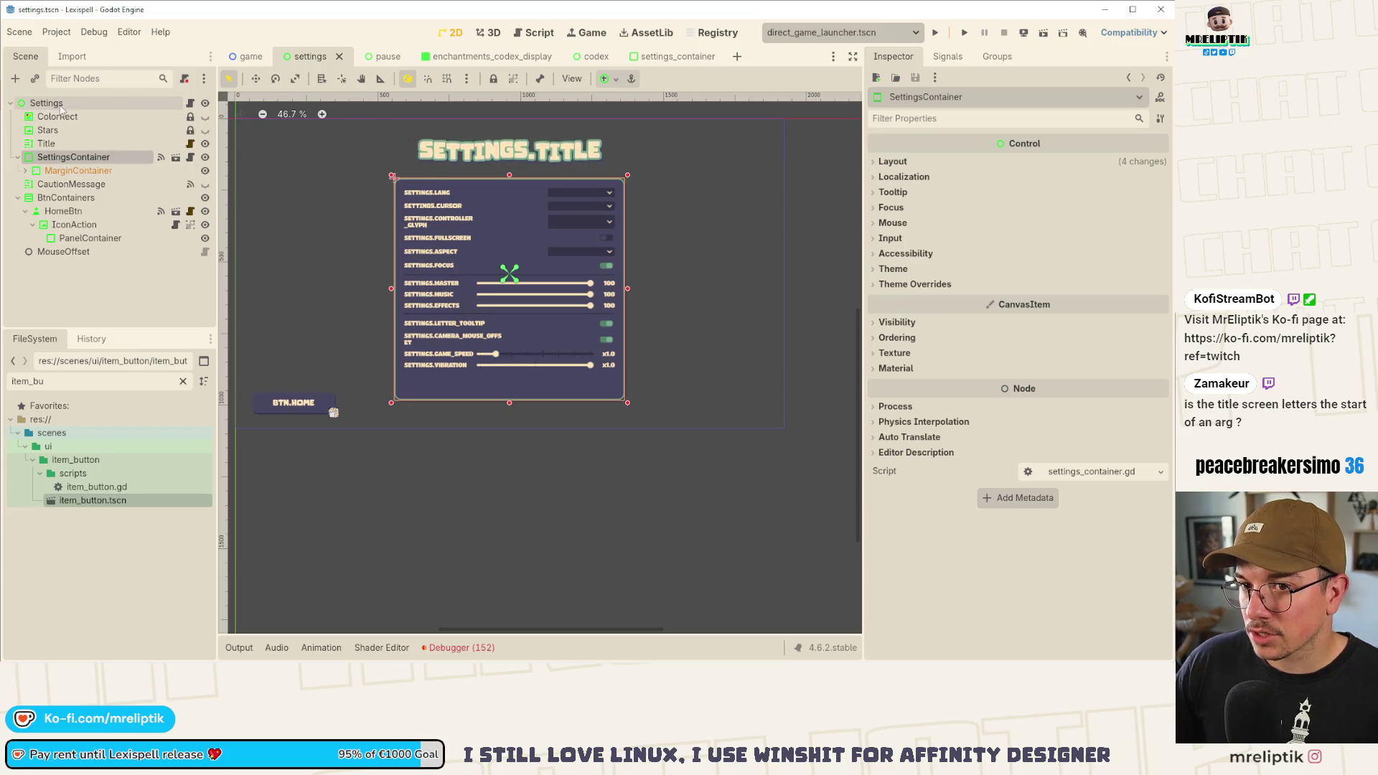
- Paste TwitchSetting into Settings, anchor it bottom-right, and enable Vertical on LoginTwitch
{"action": "key", "text": "ctrl+v"}
{"action": "scroll", "coordinate": [245, 201], "scroll_direction": "down", "scroll_amount": 2}
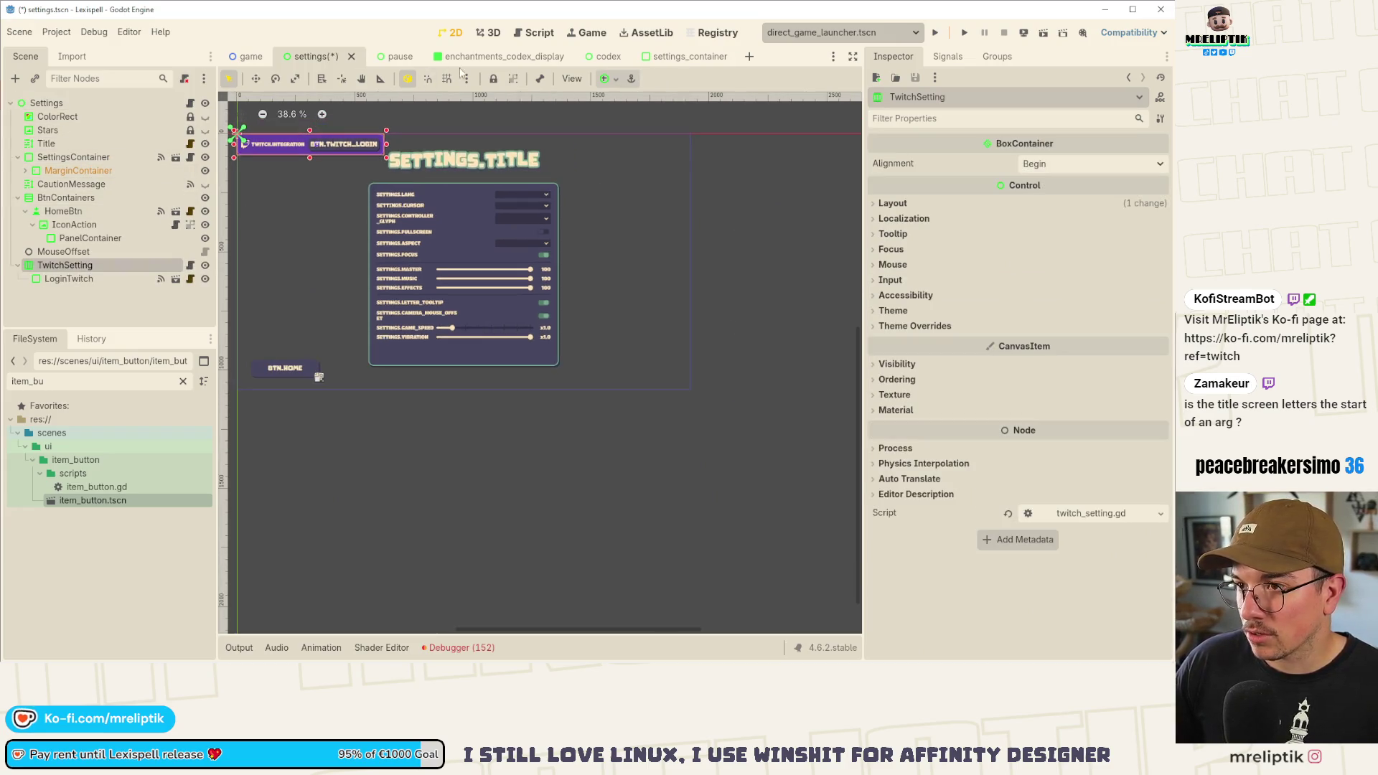
{"action": "left_click", "coordinate": [610, 79]}
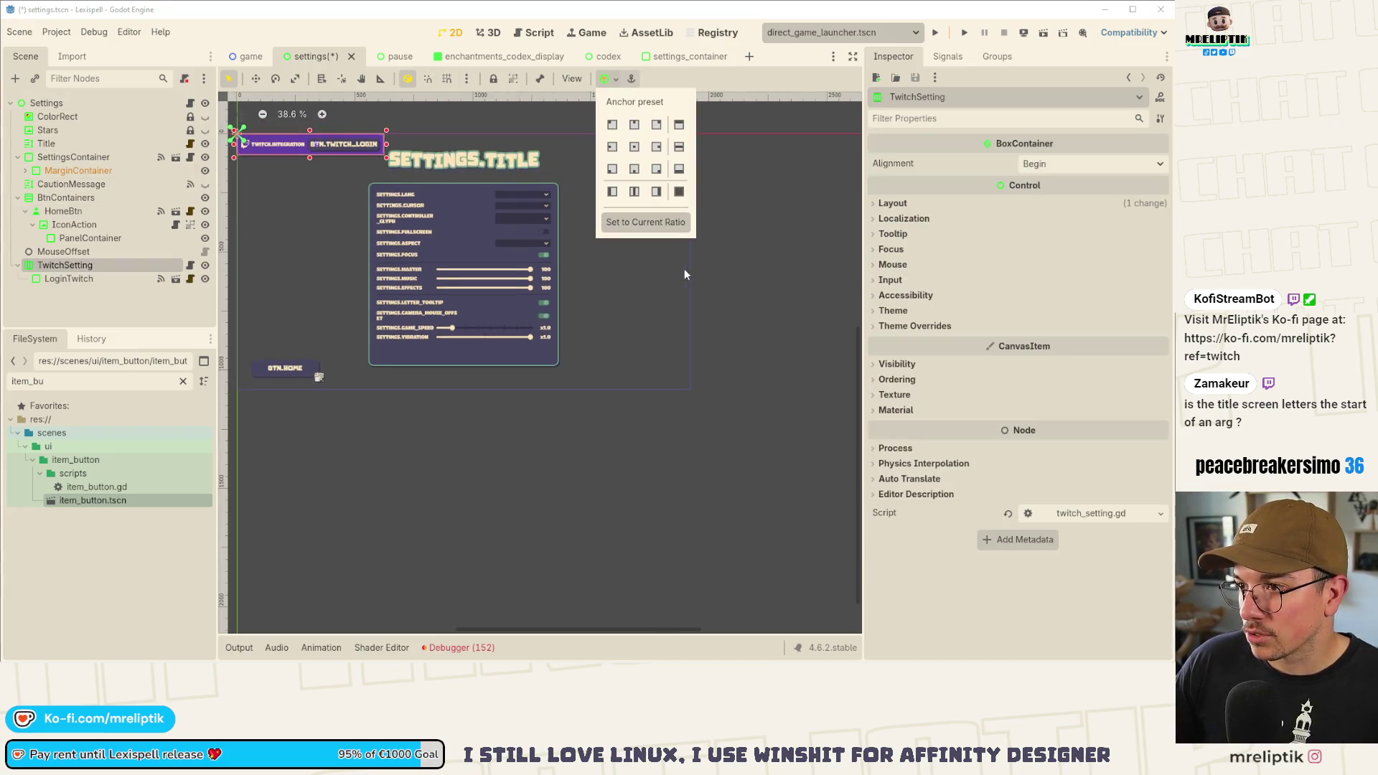
{"action": "left_click", "coordinate": [656, 169]}
{"action": "scroll", "coordinate": [596, 378], "scroll_direction": "up", "scroll_amount": 5}
{"action": "scroll", "coordinate": [557, 363], "scroll_direction": "down", "scroll_amount": 5}
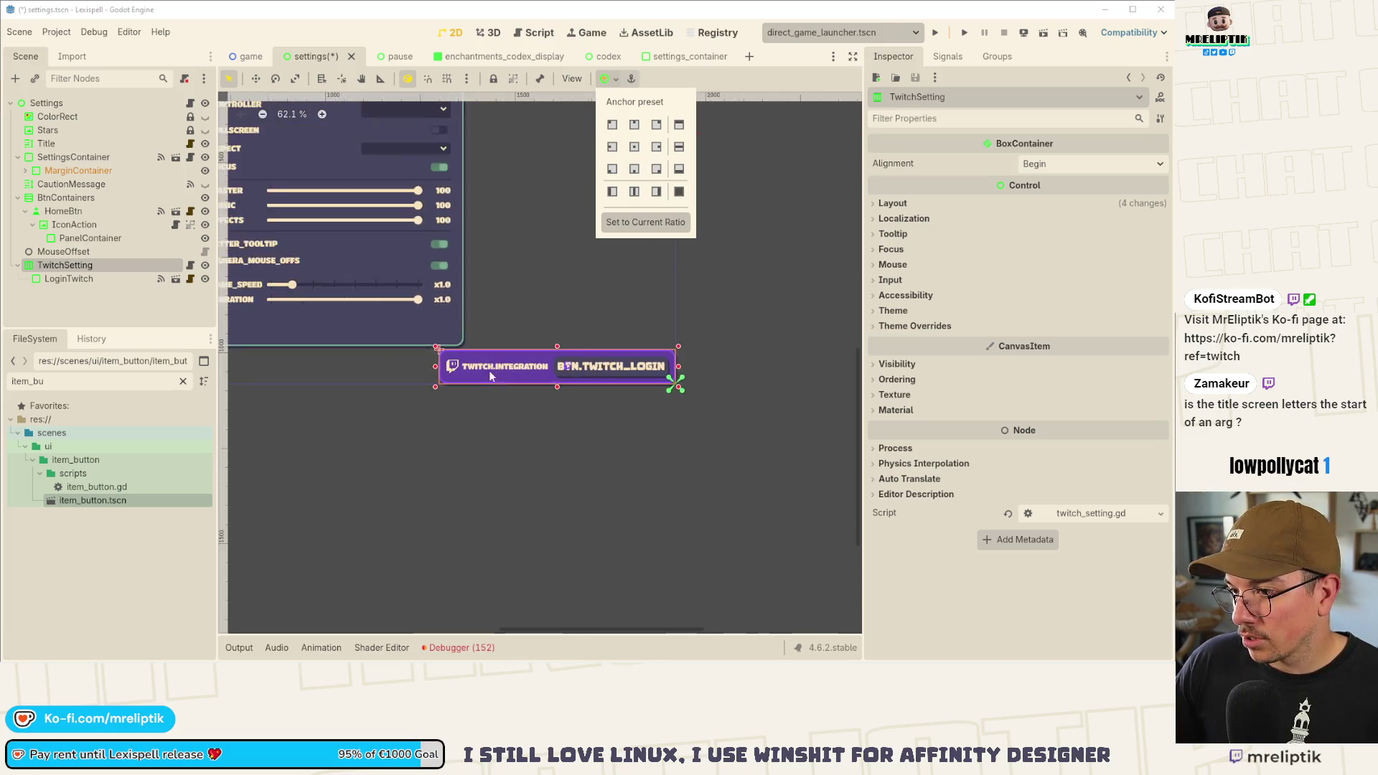
{"action": "scroll", "coordinate": [603, 396], "scroll_direction": "left", "scroll_amount": 2}
{"action": "scroll", "coordinate": [603, 397], "scroll_direction": "right", "scroll_amount": 2}
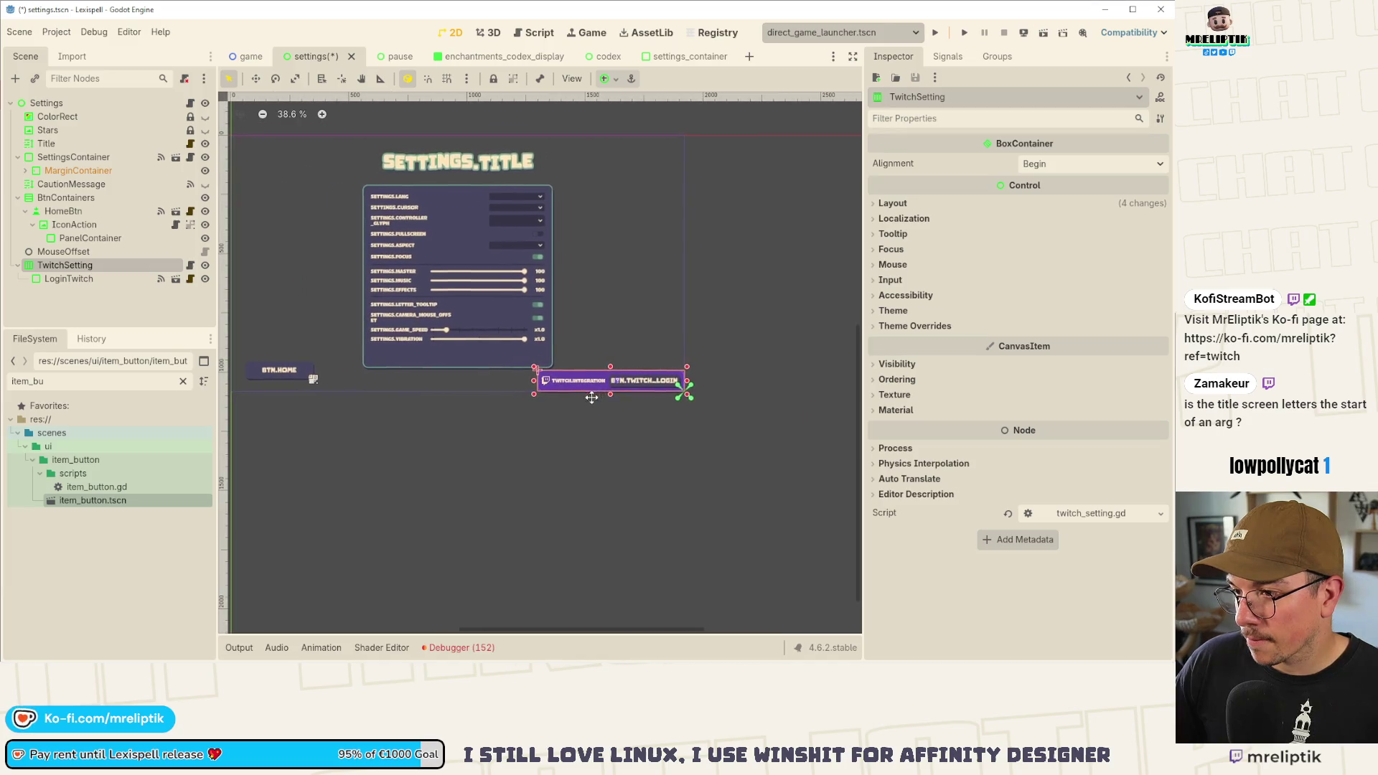
{"action": "left_click", "coordinate": [74, 280]}
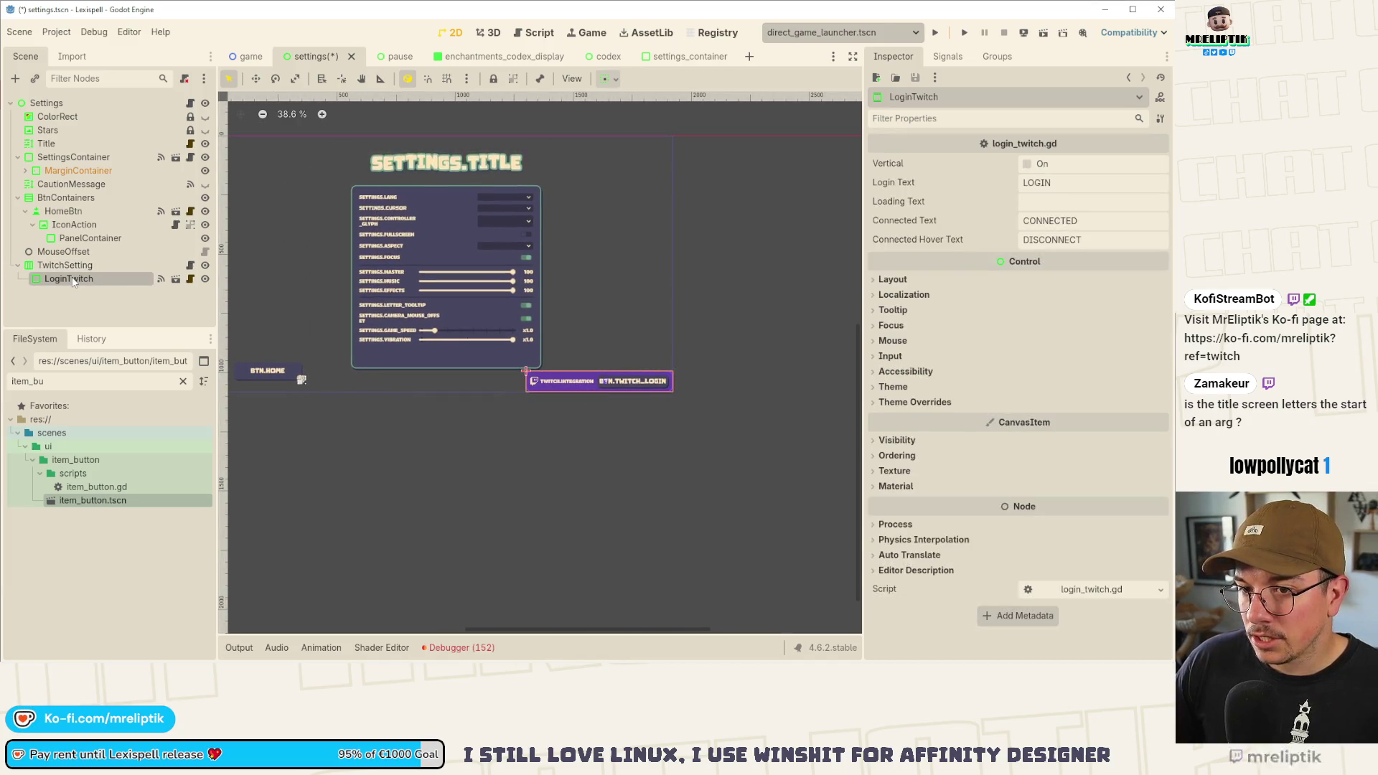
{"action": "left_click", "coordinate": [1027, 164]}
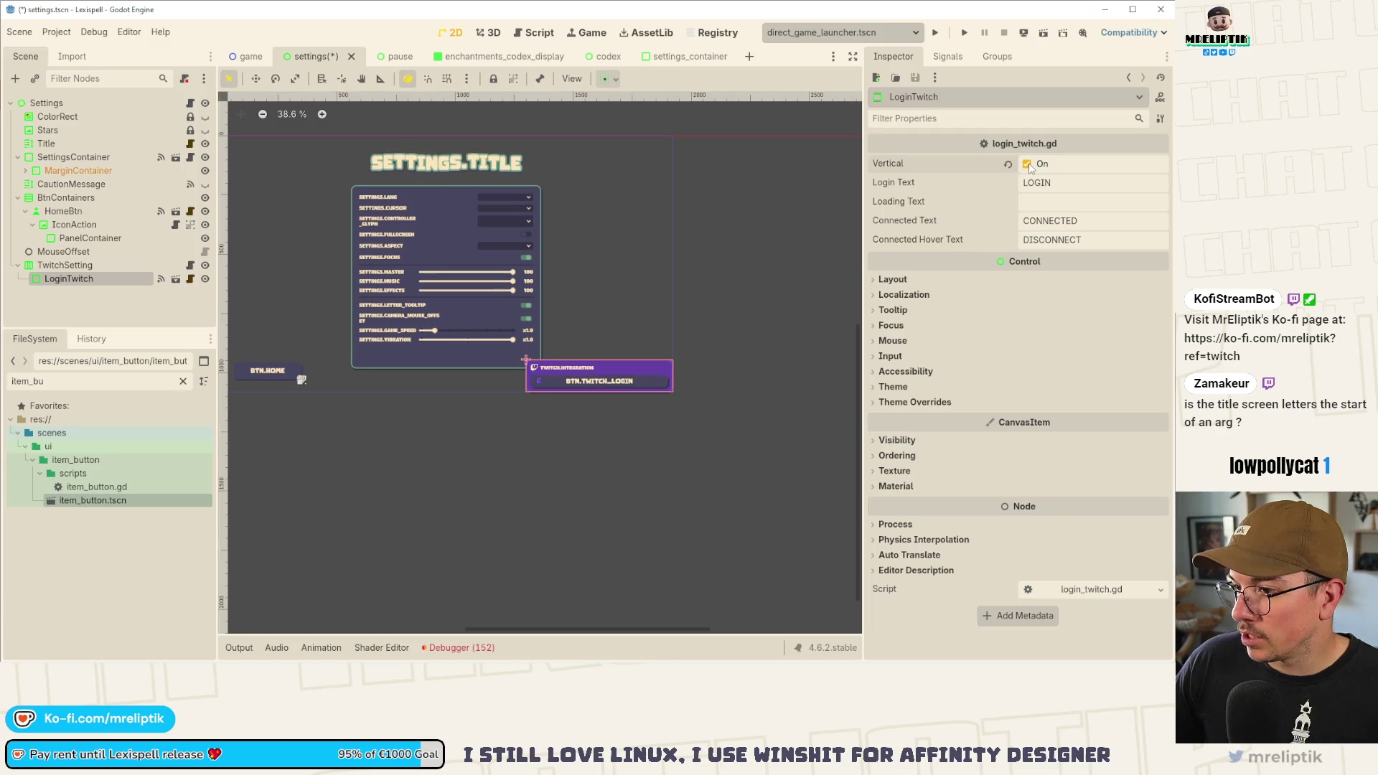
- Narrow the Twitch box from its left side and move it up and to the left
{"action": "left_click", "coordinate": [528, 382]}
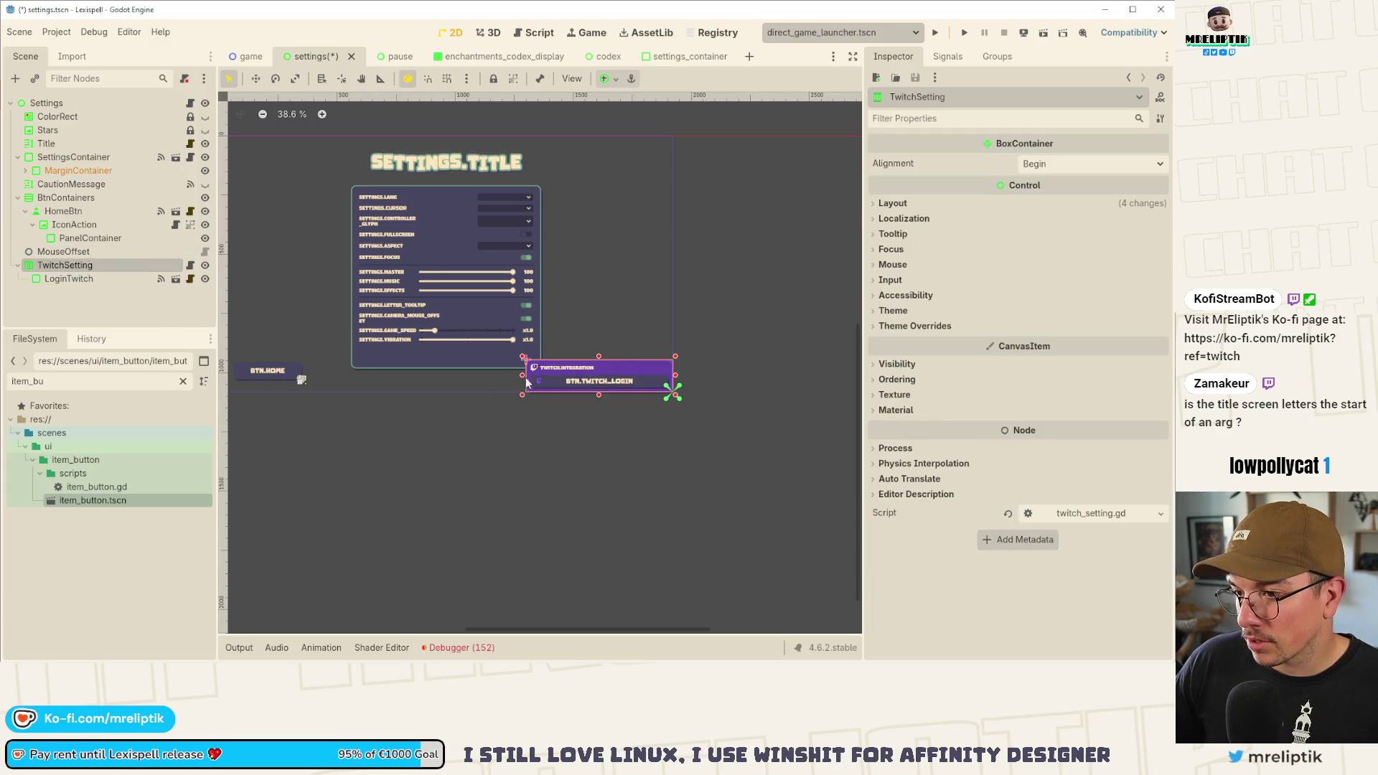
{"action": "left_click_drag", "start_coordinate": [524, 380], "coordinate": [600, 378]}
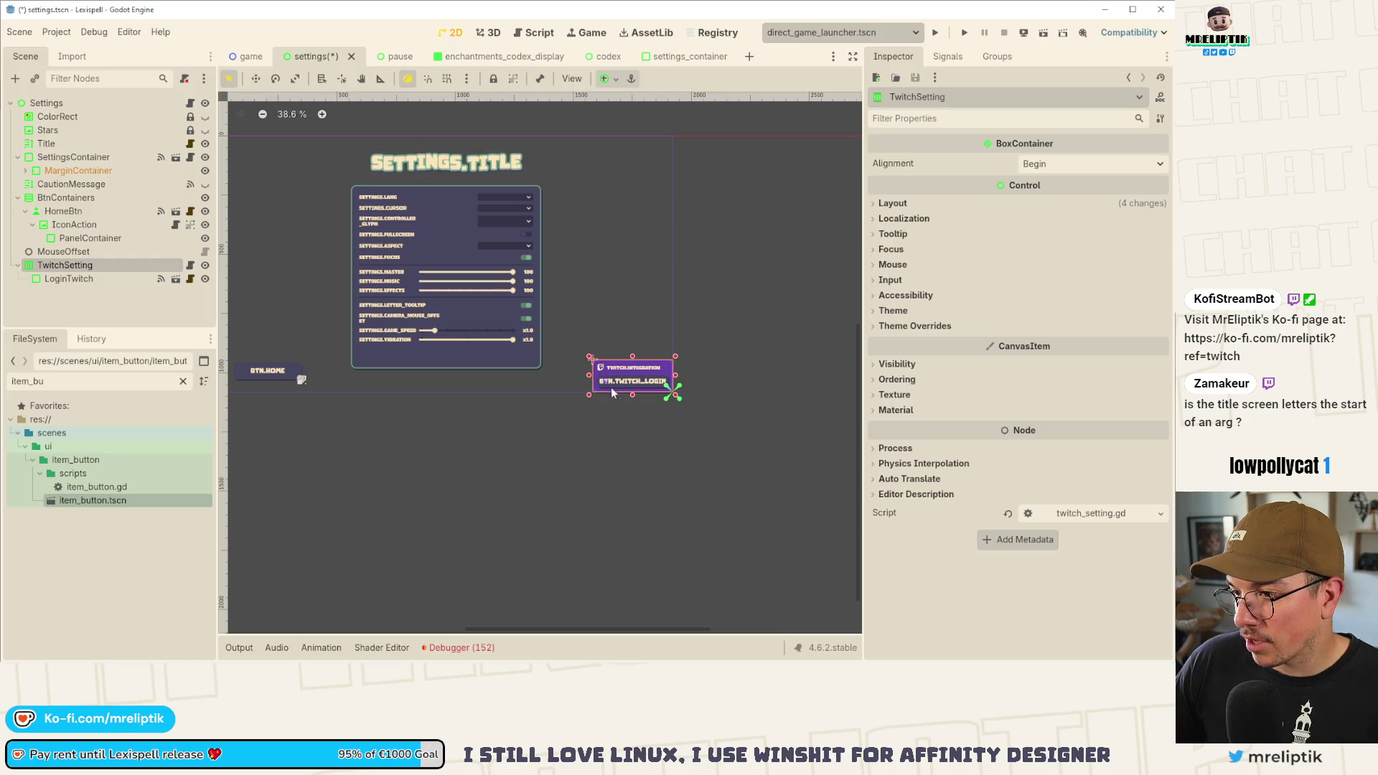
{"action": "scroll", "coordinate": [621, 396], "scroll_direction": "up", "scroll_amount": 4}
{"action": "left_click", "coordinate": [634, 352]}
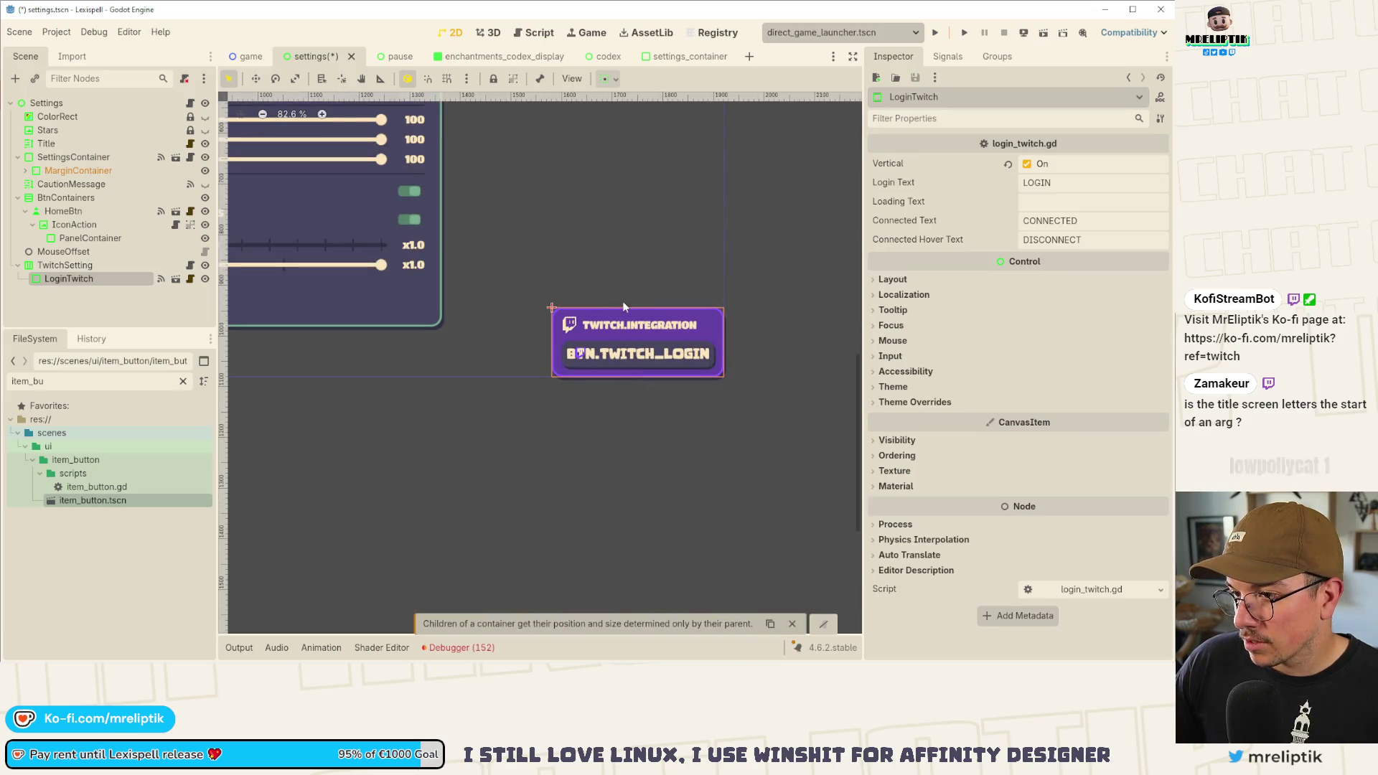
{"action": "left_click", "coordinate": [78, 267]}
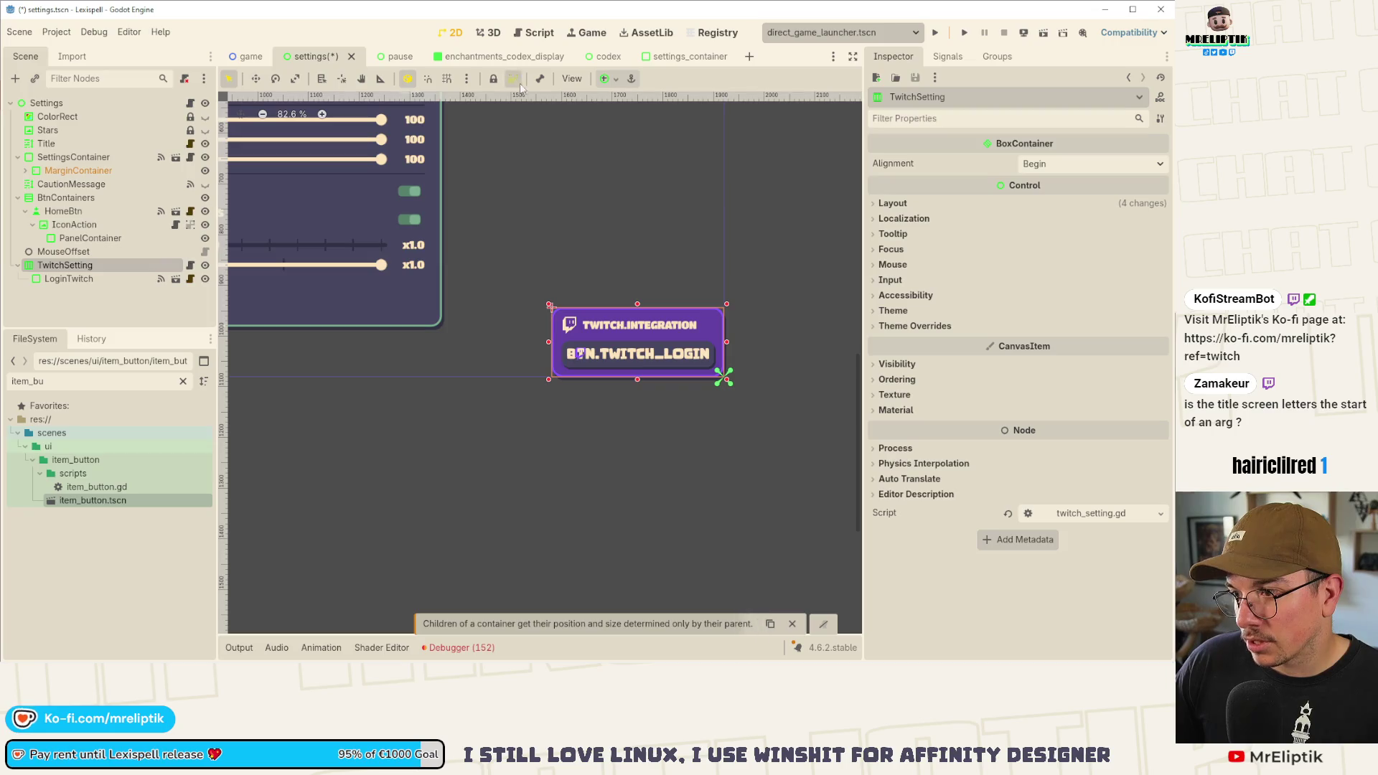
{"action": "mouse_move", "coordinate": [627, 335]}
{"action": "left_mouse_down"}
{"action": "mouse_move", "coordinate": [542, 277]}
{"action": "mouse_move", "coordinate": [427, 301]}
{"action": "left_mouse_up"}
{"action": "scroll", "coordinate": [427, 301], "scroll_direction": "up", "scroll_amount": 6}
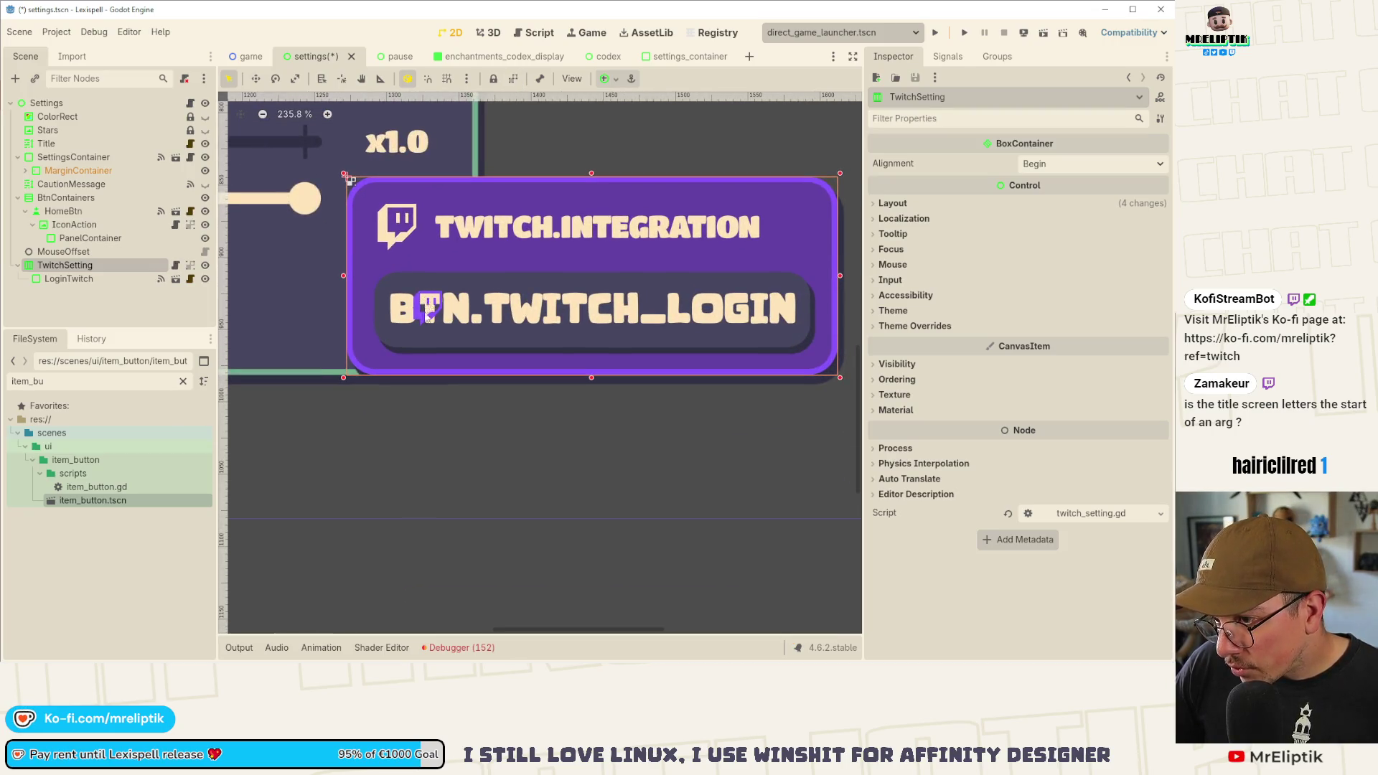
{"action": "scroll", "coordinate": [388, 316], "scroll_direction": "down", "scroll_amount": 10}
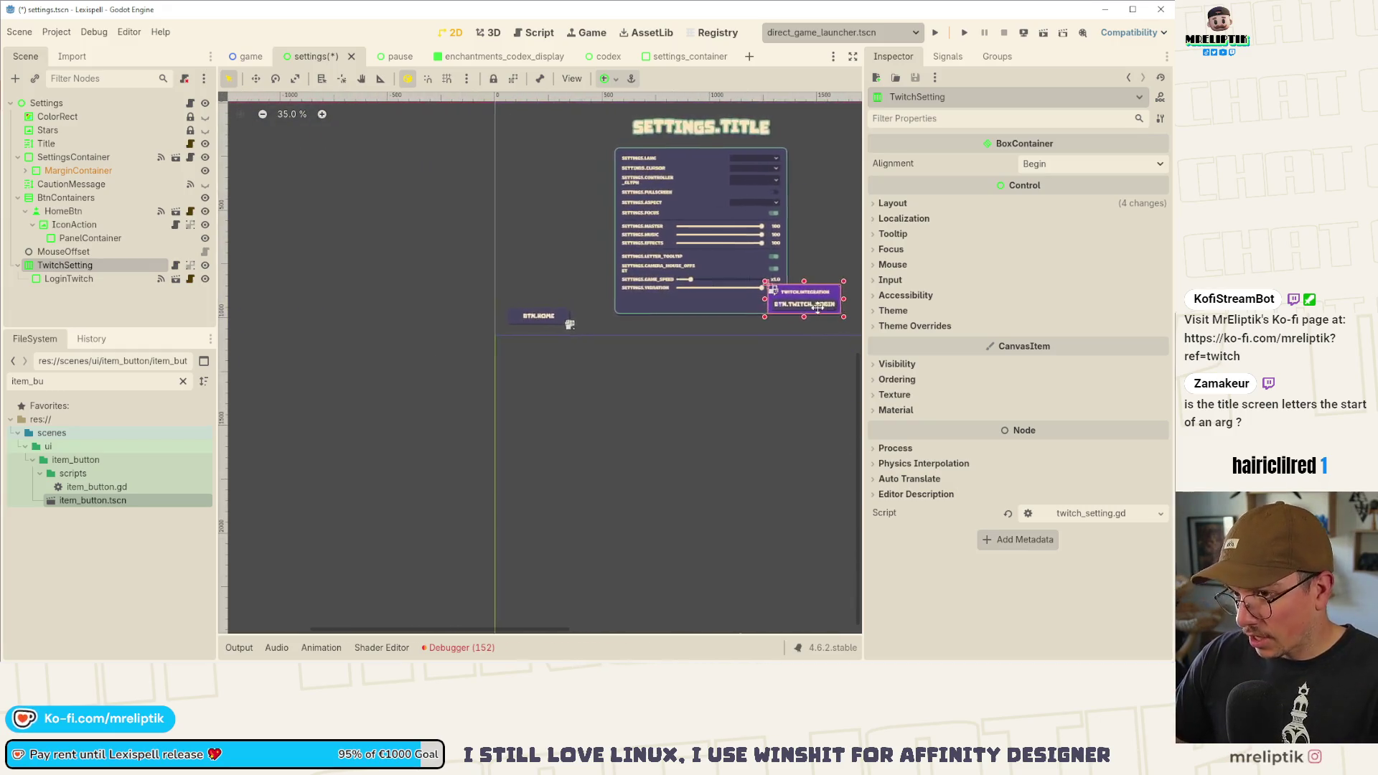
- Nudge the Twitch box right three times, then drag it next to the home button
{"action": "key", "text": "Right"}
{"action": "key", "text": "Right"}
{"action": "key", "text": "Right"}
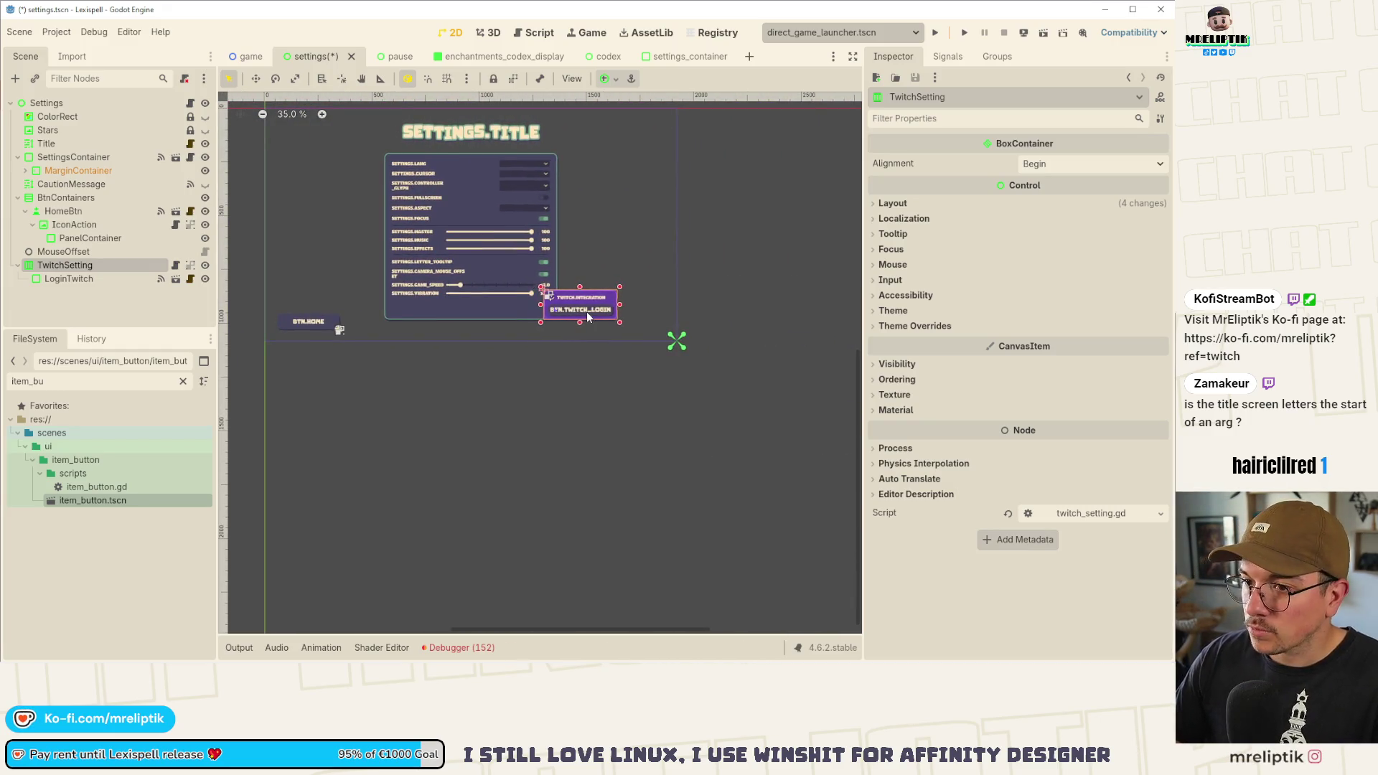
{"action": "key", "text": "Right"}
{"action": "key", "text": "Right"}
{"action": "key", "text": "Right"}
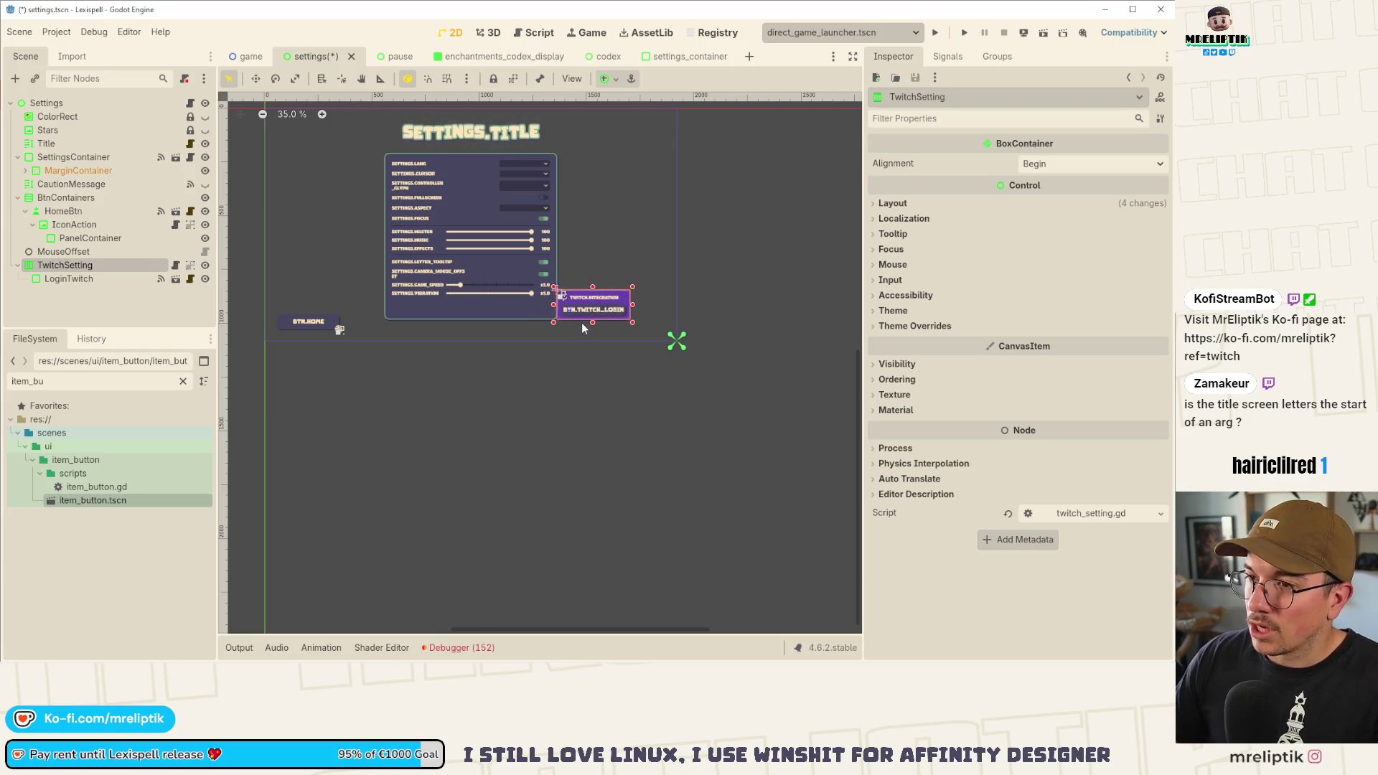
{"action": "key", "text": "Right"}
{"action": "key", "text": "Right"}
{"action": "key", "text": "Right"}
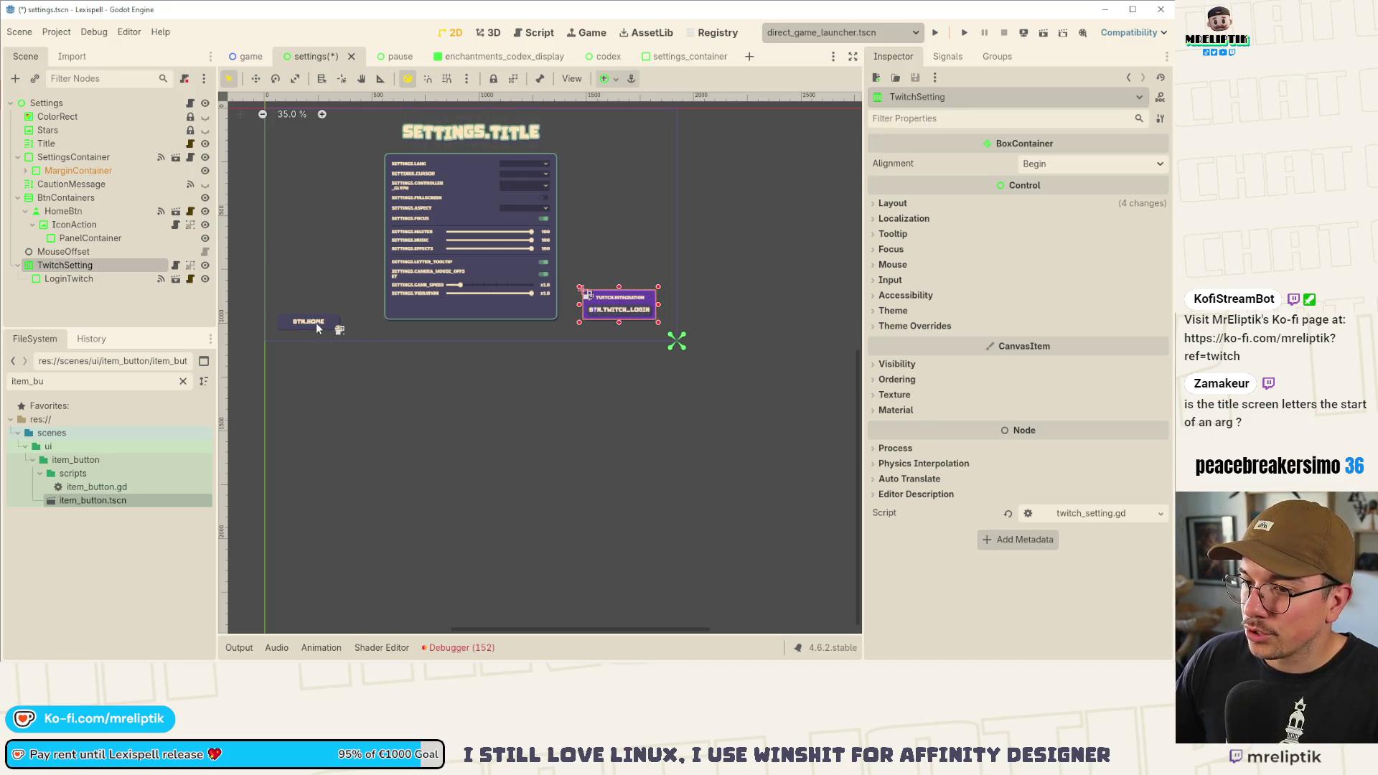
{"action": "mouse_move", "coordinate": [620, 307]}
{"action": "left_mouse_down"}
{"action": "mouse_move", "coordinate": [385, 316]}
{"action": "mouse_move", "coordinate": [340, 334]}
{"action": "left_mouse_up"}
{"action": "scroll", "coordinate": [346, 321], "scroll_direction": "up", "scroll_amount": 9}
{"action": "scroll", "coordinate": [340, 333], "scroll_direction": "up", "scroll_amount": 1}
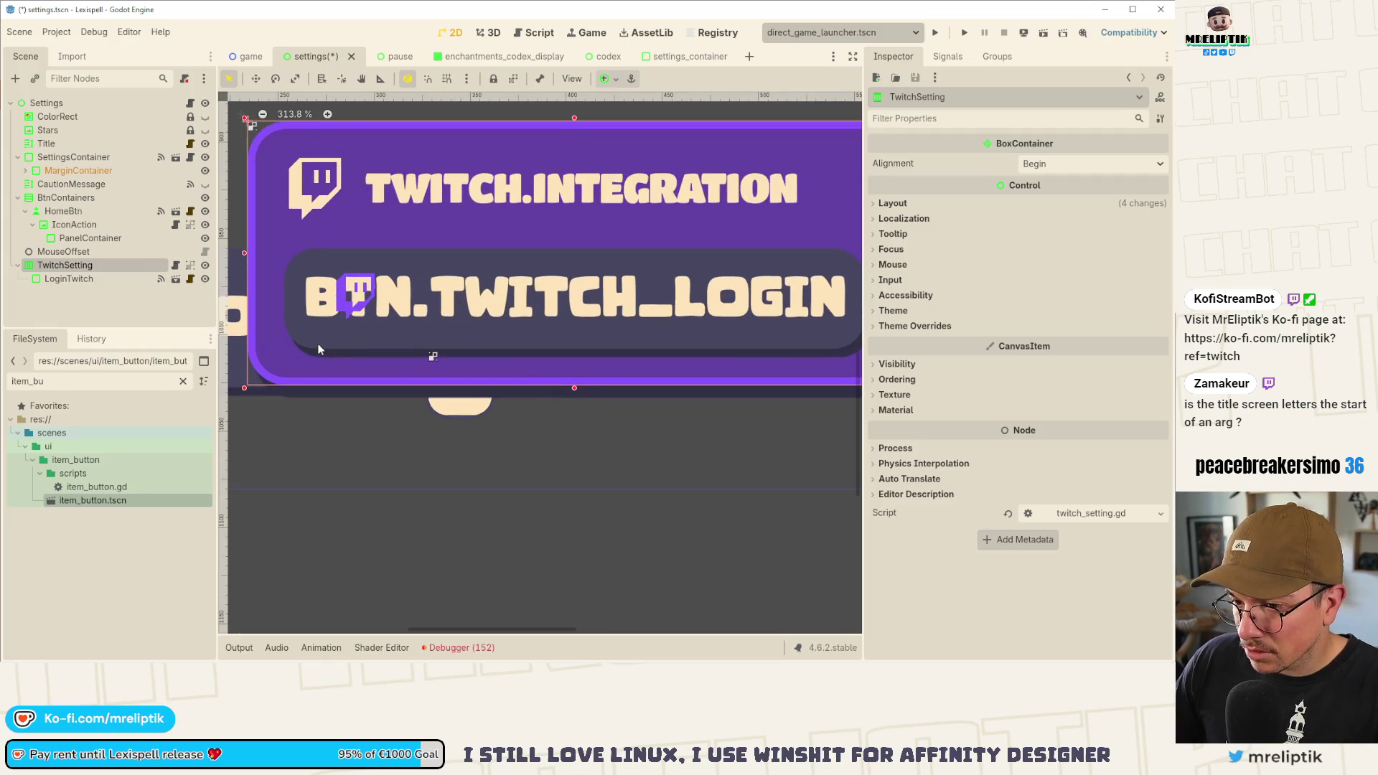
{"action": "scroll", "coordinate": [326, 338], "scroll_direction": "down", "scroll_amount": 5}
{"action": "scroll", "coordinate": [433, 333], "scroll_direction": "down", "scroll_amount": 4}
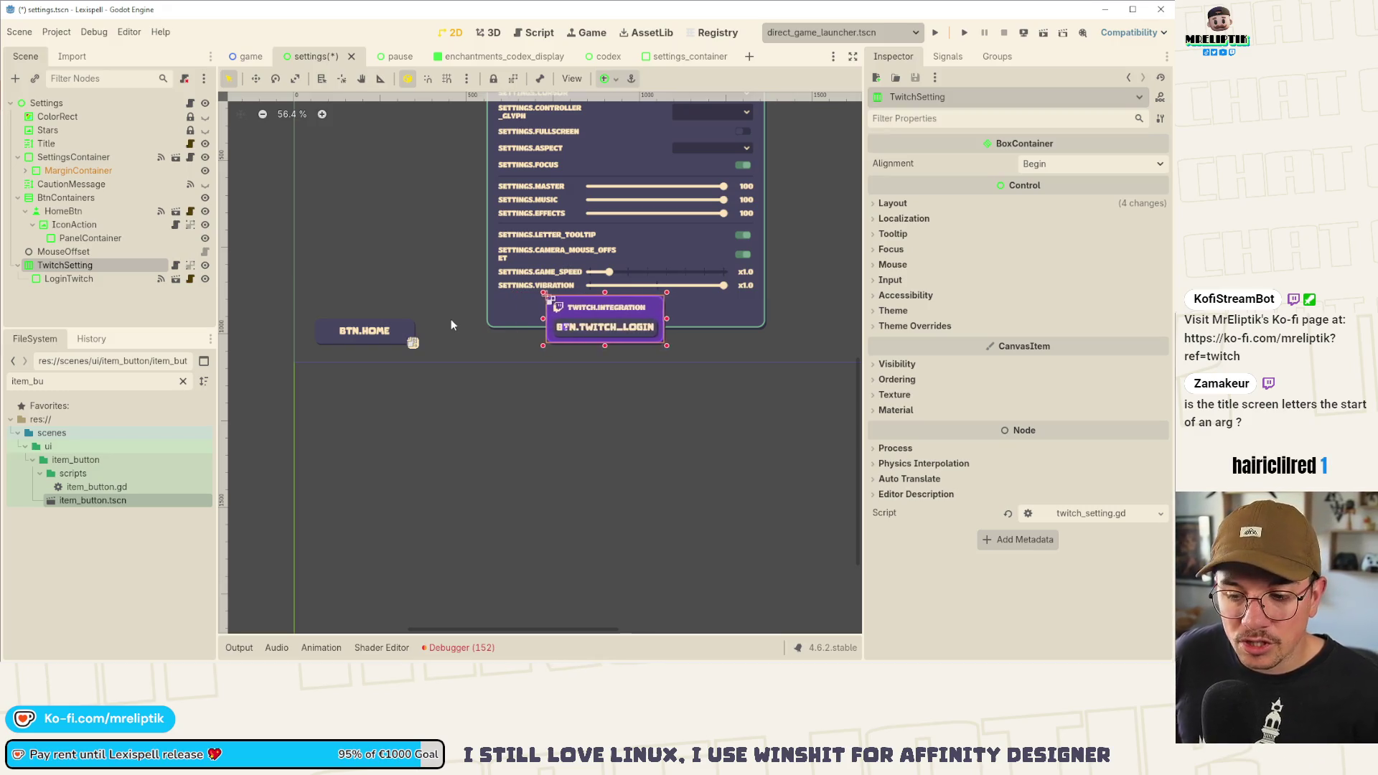
- Nudge the Twitch box eight steps right toward the panel's lower-right corner
{"action": "key", "text": "Right"}
{"action": "key", "text": "Right"}
{"action": "key", "text": "Right"}
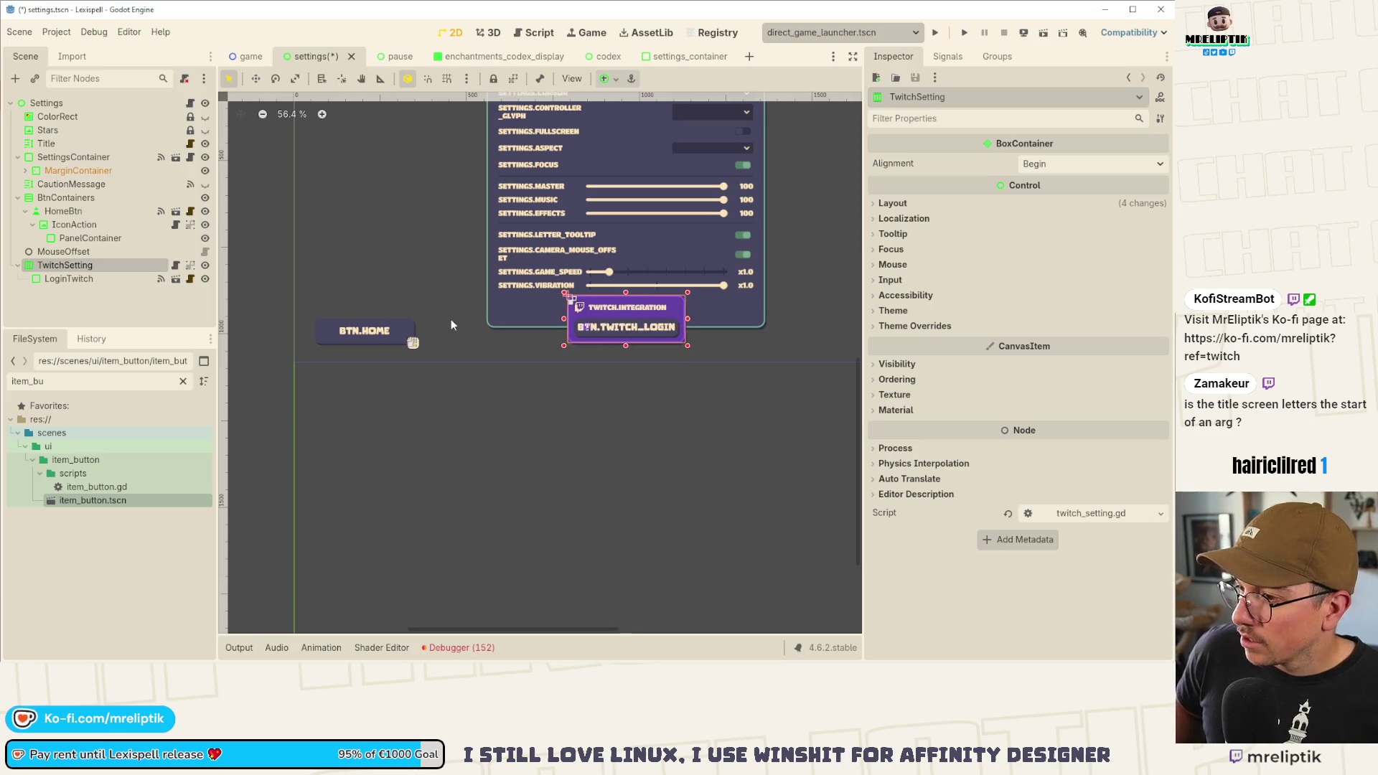
{"action": "key", "text": "Right"}
{"action": "key", "text": "Right"}
{"action": "key", "text": "Right"}
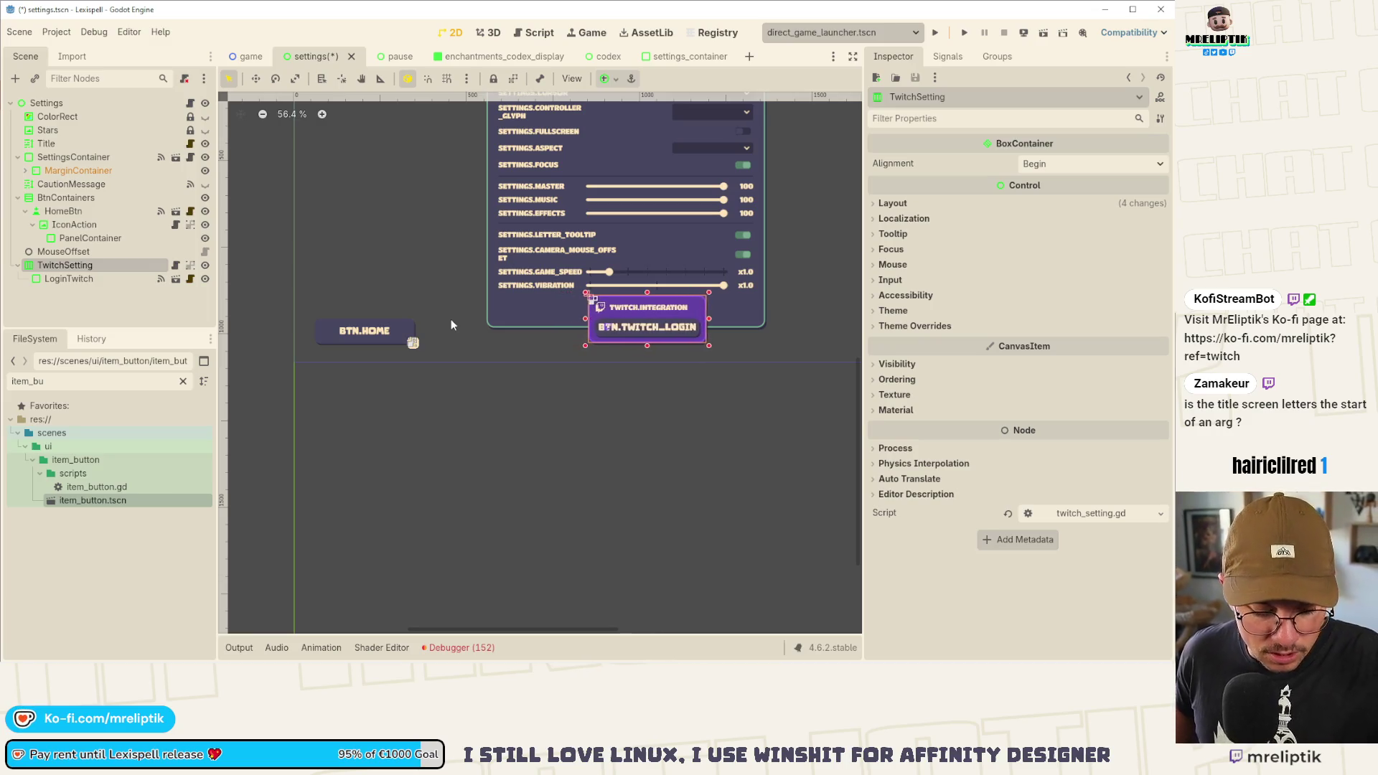
{"action": "key", "text": "Right"}
{"action": "key", "text": "Right"}
{"action": "key", "text": "Right"}
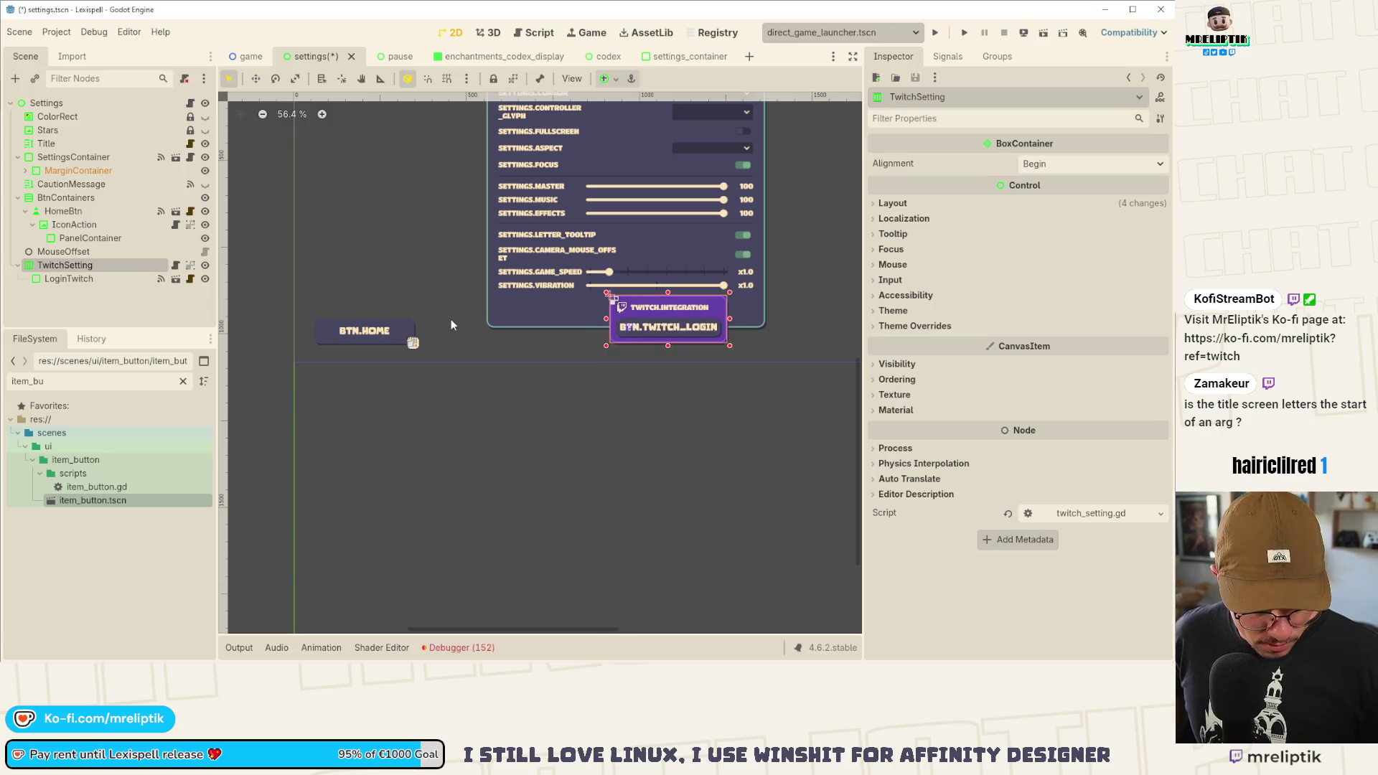
{"action": "key", "text": "Right"}
{"action": "key", "text": "Right"}
{"action": "key", "text": "Right"}
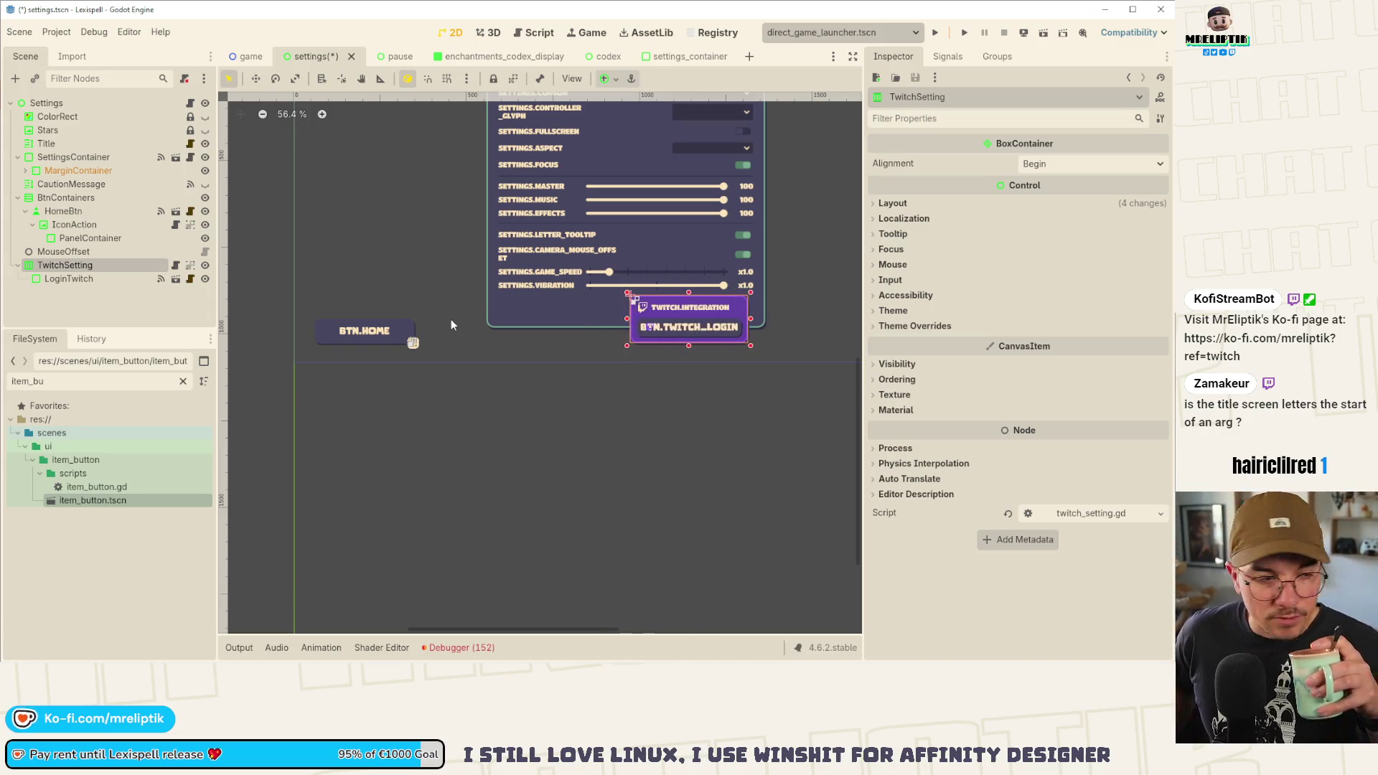
{"action": "key", "text": "Right"}
{"action": "key", "text": "Right"}
{"action": "key", "text": "Right"}
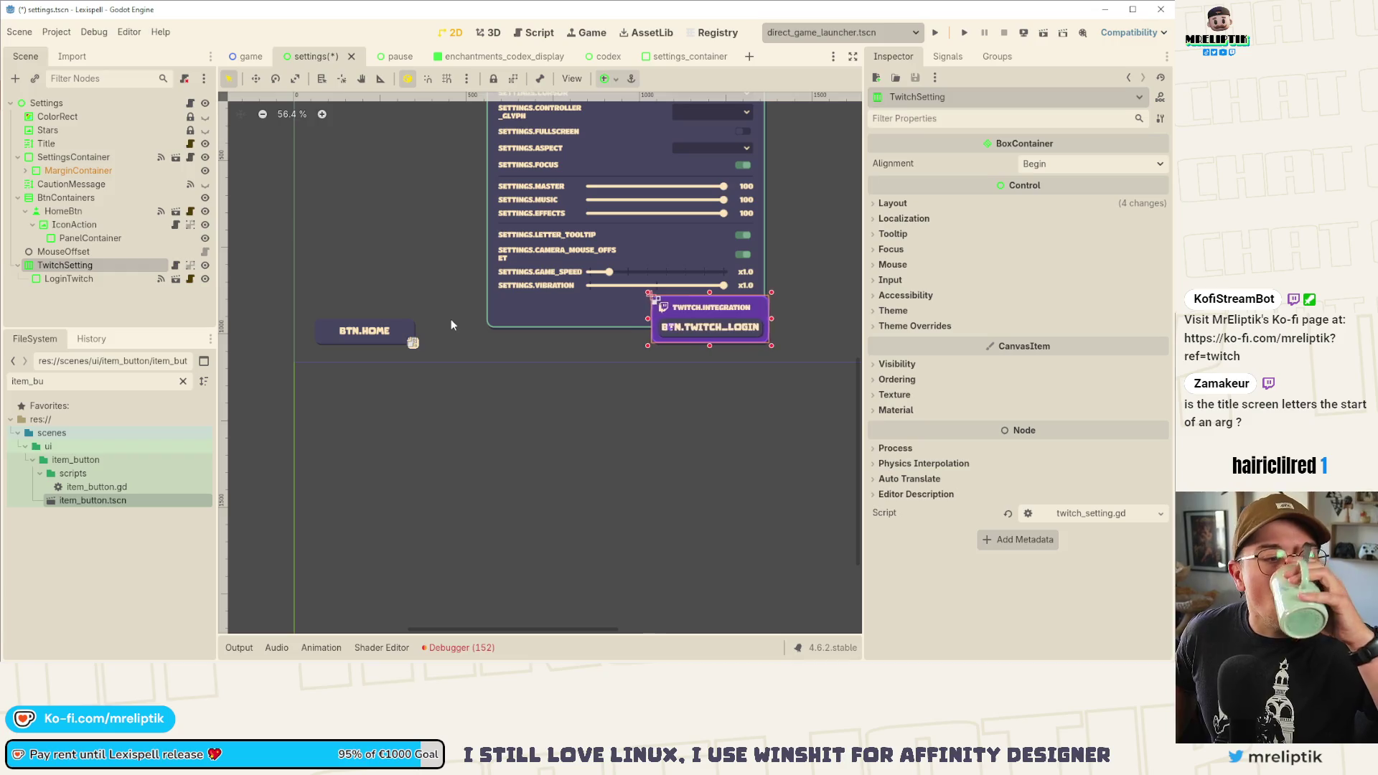
{"action": "key", "text": "Right"}
{"action": "key", "text": "Right"}
{"action": "key", "text": "Right"}
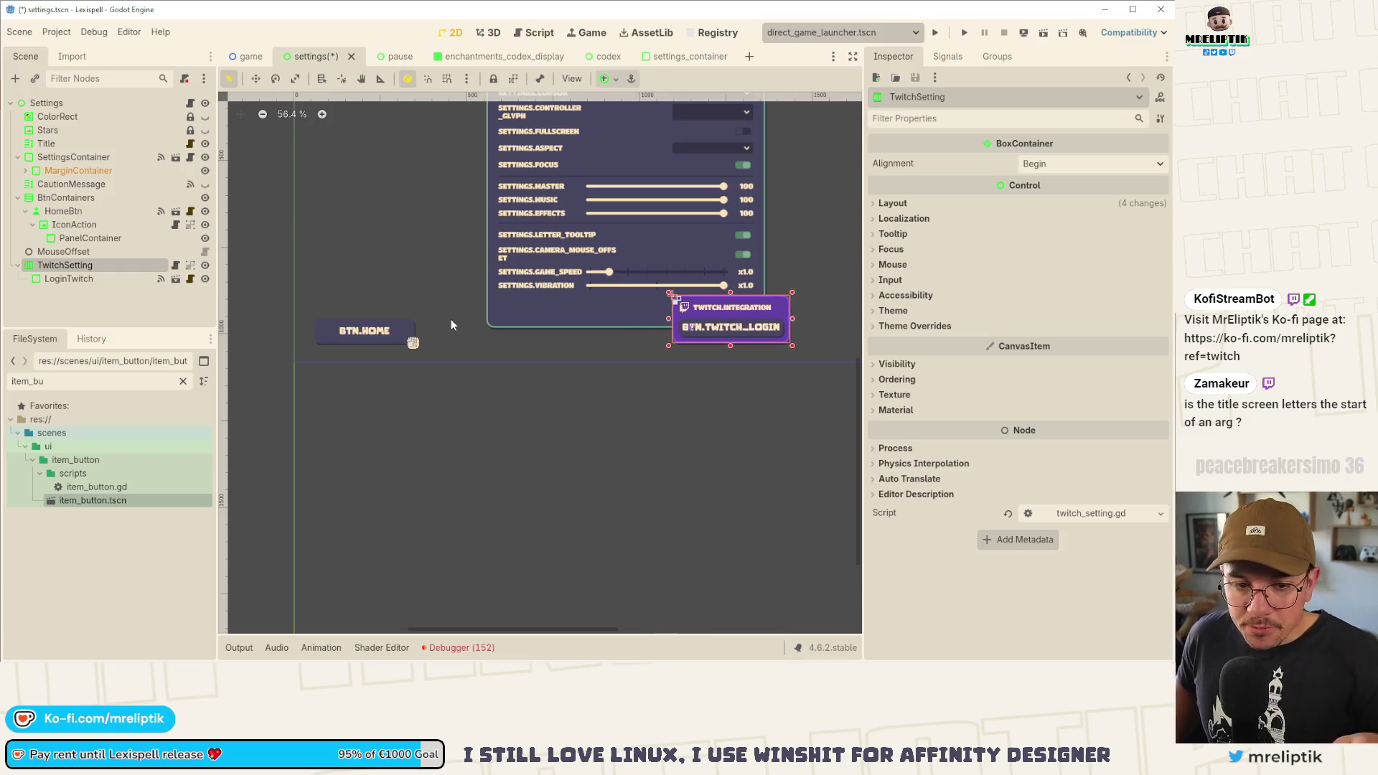
{"action": "key", "text": "Right"}
{"action": "key", "text": "Right"}
{"action": "key", "text": "Right"}
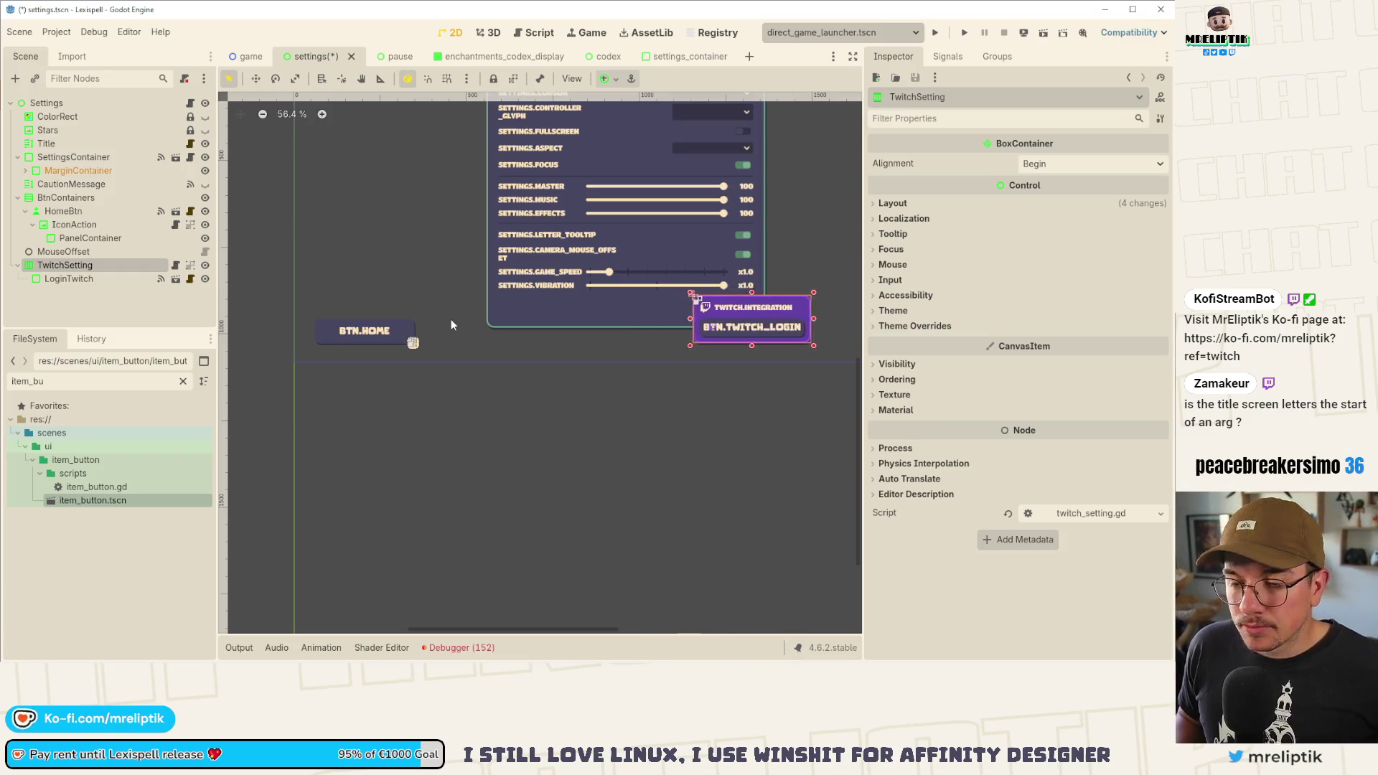
{"action": "key", "text": "Right"}
{"action": "key", "text": "Right"}
{"action": "key", "text": "Right"}
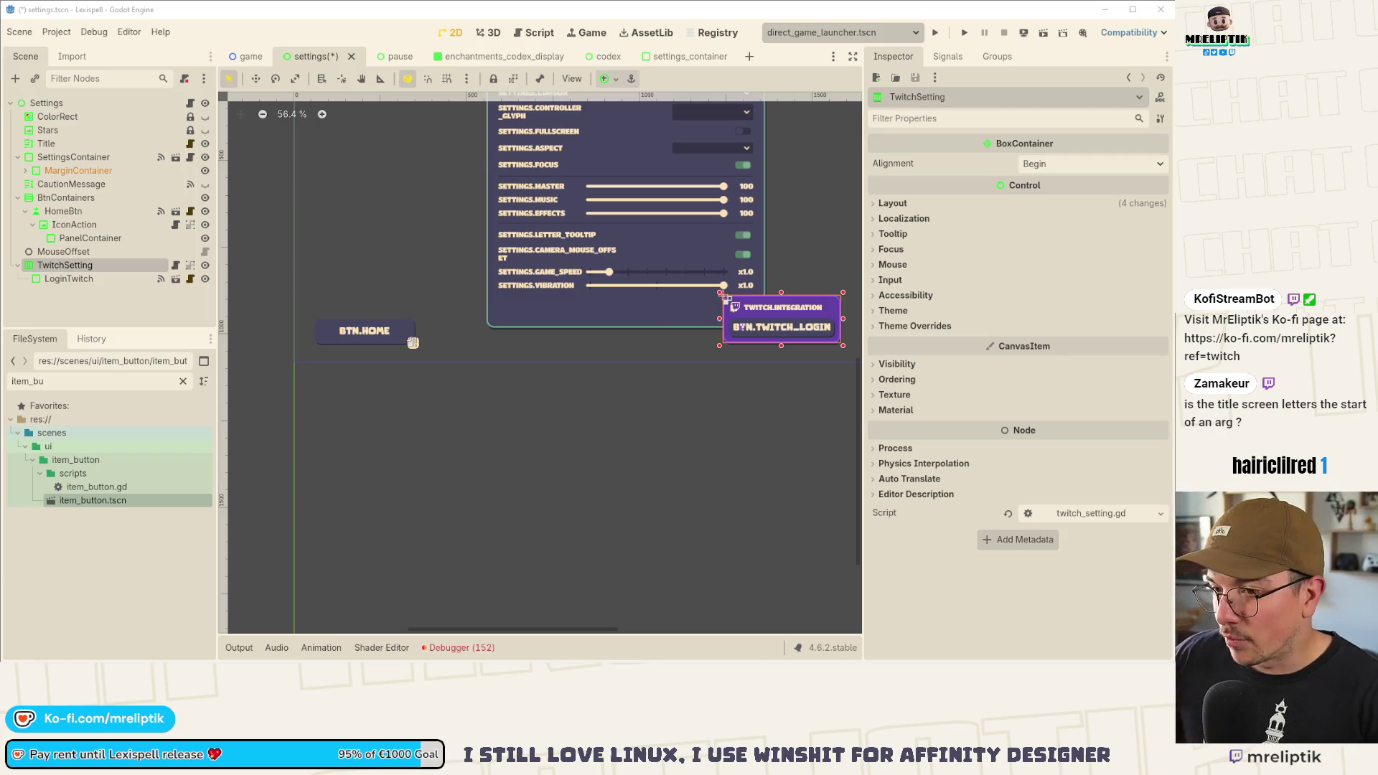
- Drag the Twitch box right and nudge it twice more so it clears the settings panel
{"action": "scroll", "coordinate": [413, 342], "scroll_direction": "up", "scroll_amount": 3}
{"action": "scroll", "coordinate": [446, 413], "scroll_direction": "up", "scroll_amount": 2}
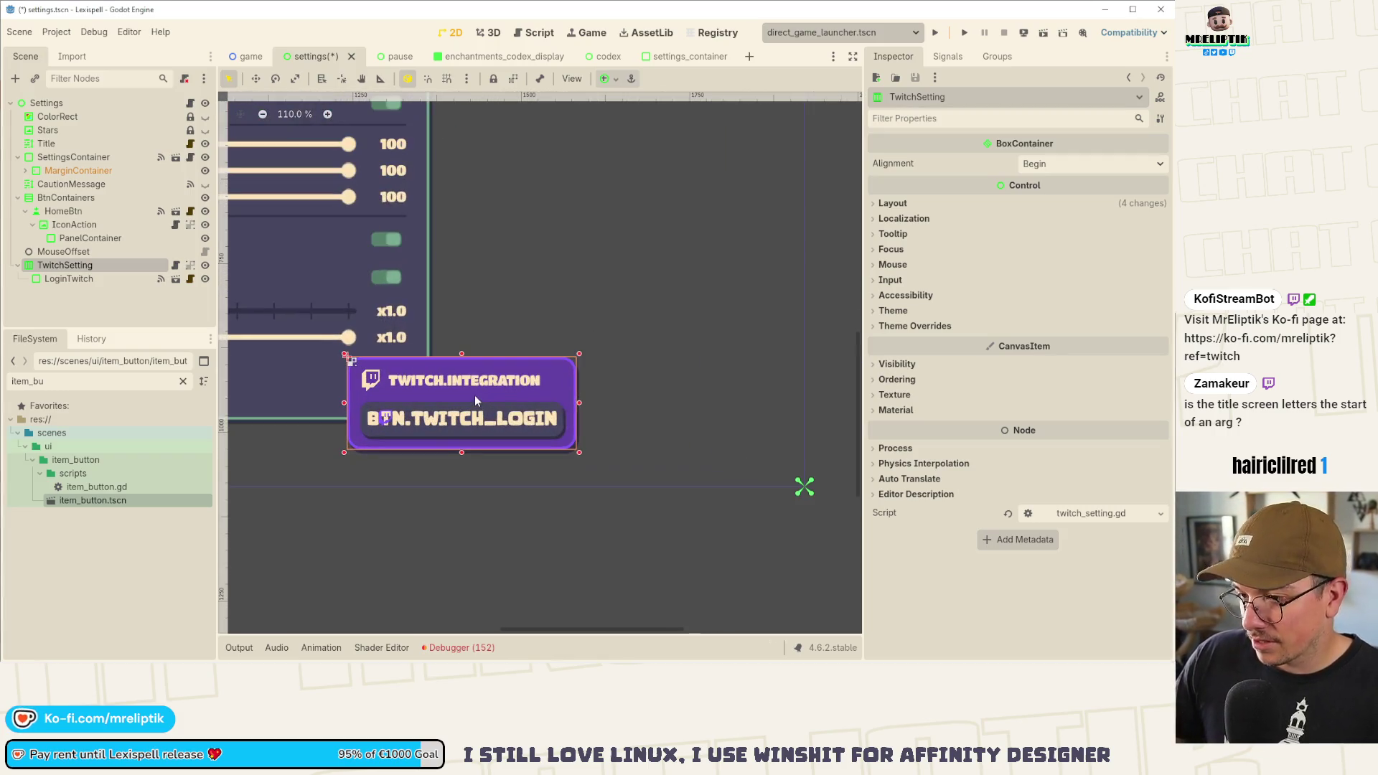
{"action": "mouse_move", "coordinate": [475, 400]}
{"action": "left_mouse_down"}
{"action": "mouse_move", "coordinate": [574, 425]}
{"action": "mouse_move", "coordinate": [604, 391]}
{"action": "left_mouse_up"}
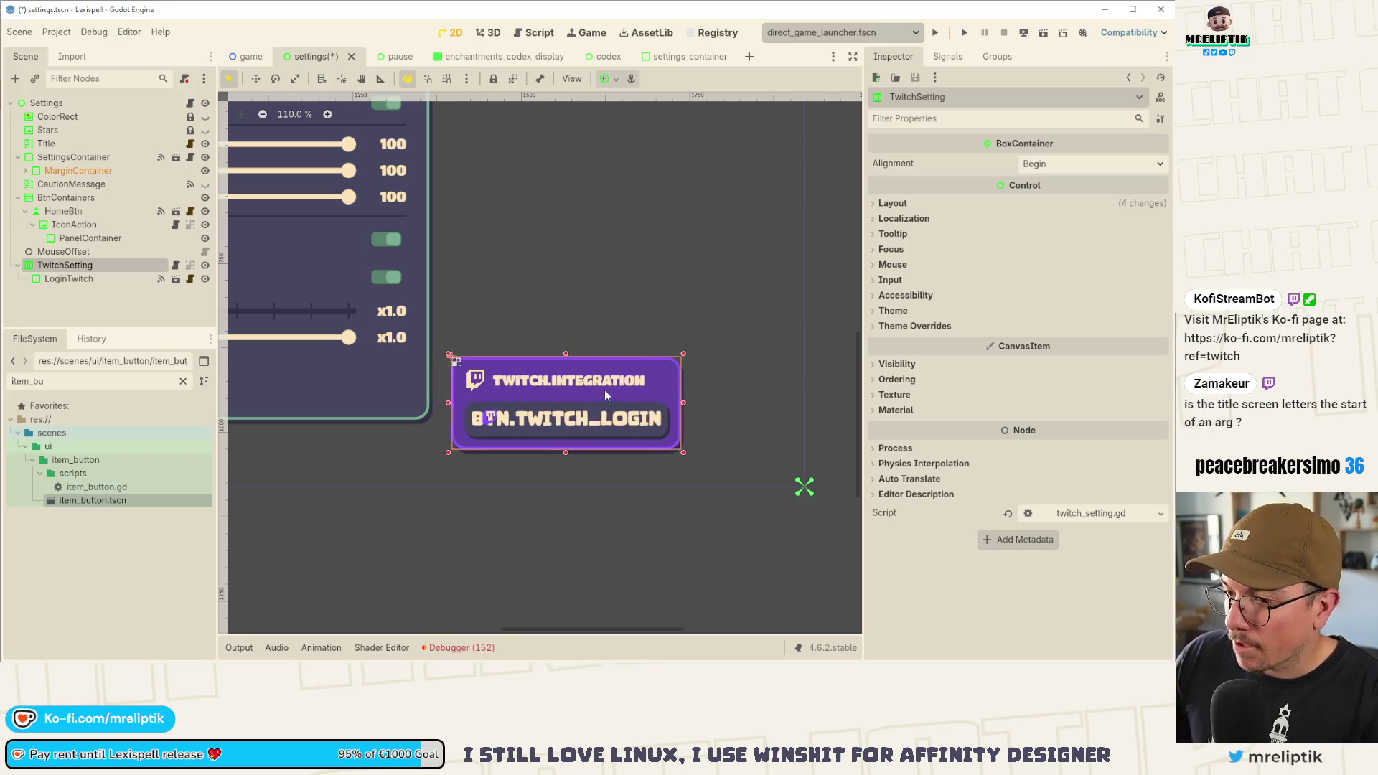
{"action": "key", "text": "Right"}
{"action": "key", "text": "Right"}
{"action": "key", "text": "Right"}
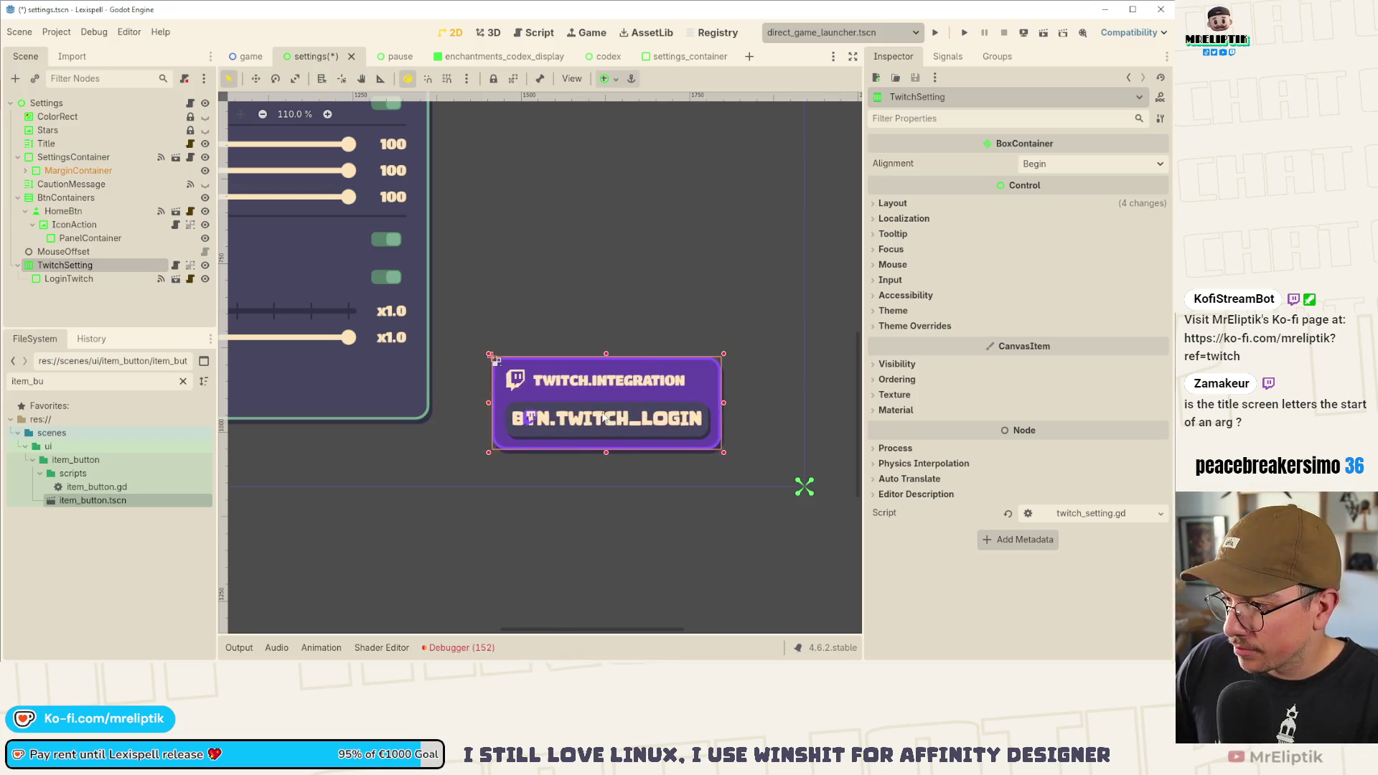
{"action": "key", "text": "Right"}
{"action": "key", "text": "Right"}
{"action": "key", "text": "Right"}
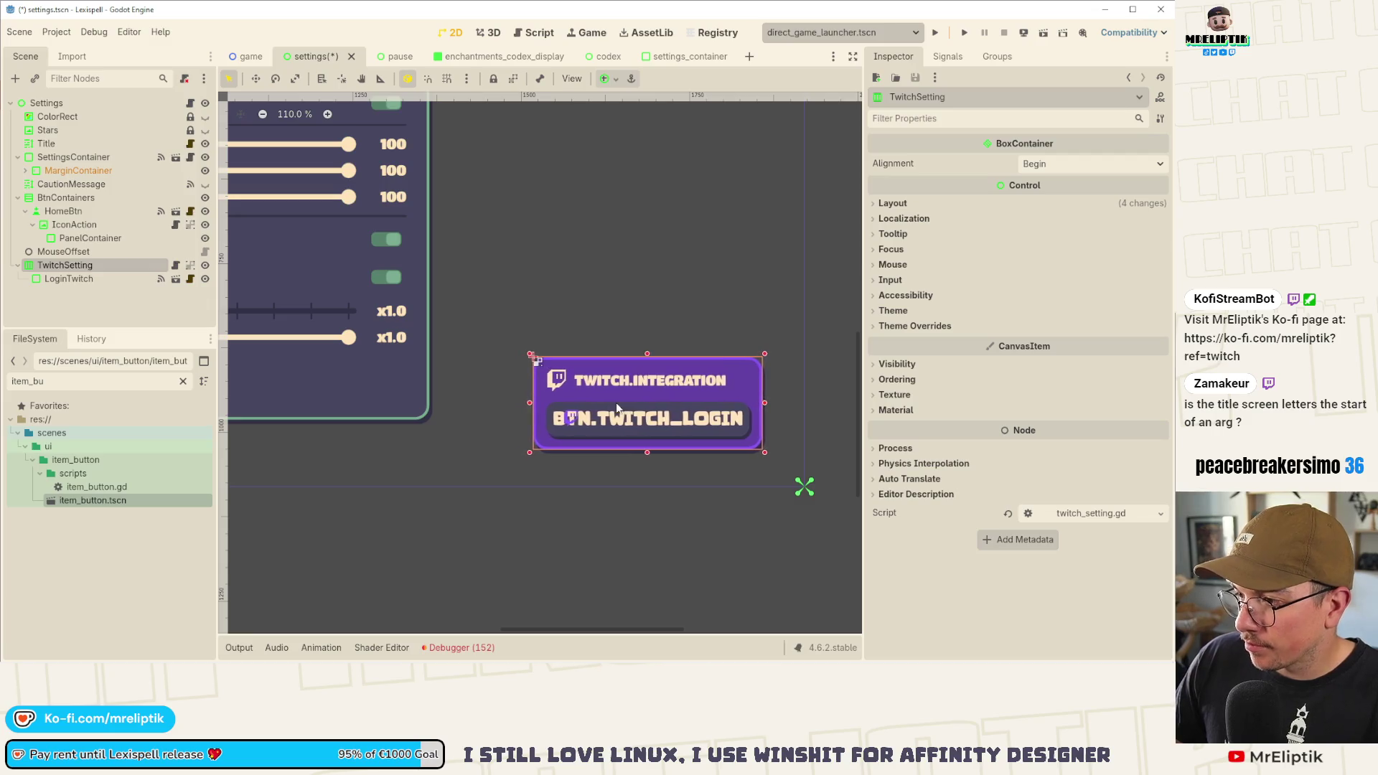
{"action": "scroll", "coordinate": [616, 407], "scroll_direction": "down", "scroll_amount": 12}
{"action": "scroll", "coordinate": [670, 391], "scroll_direction": "down", "scroll_amount": 4}
{"action": "scroll", "coordinate": [364, 385], "scroll_direction": "up", "scroll_amount": 15}
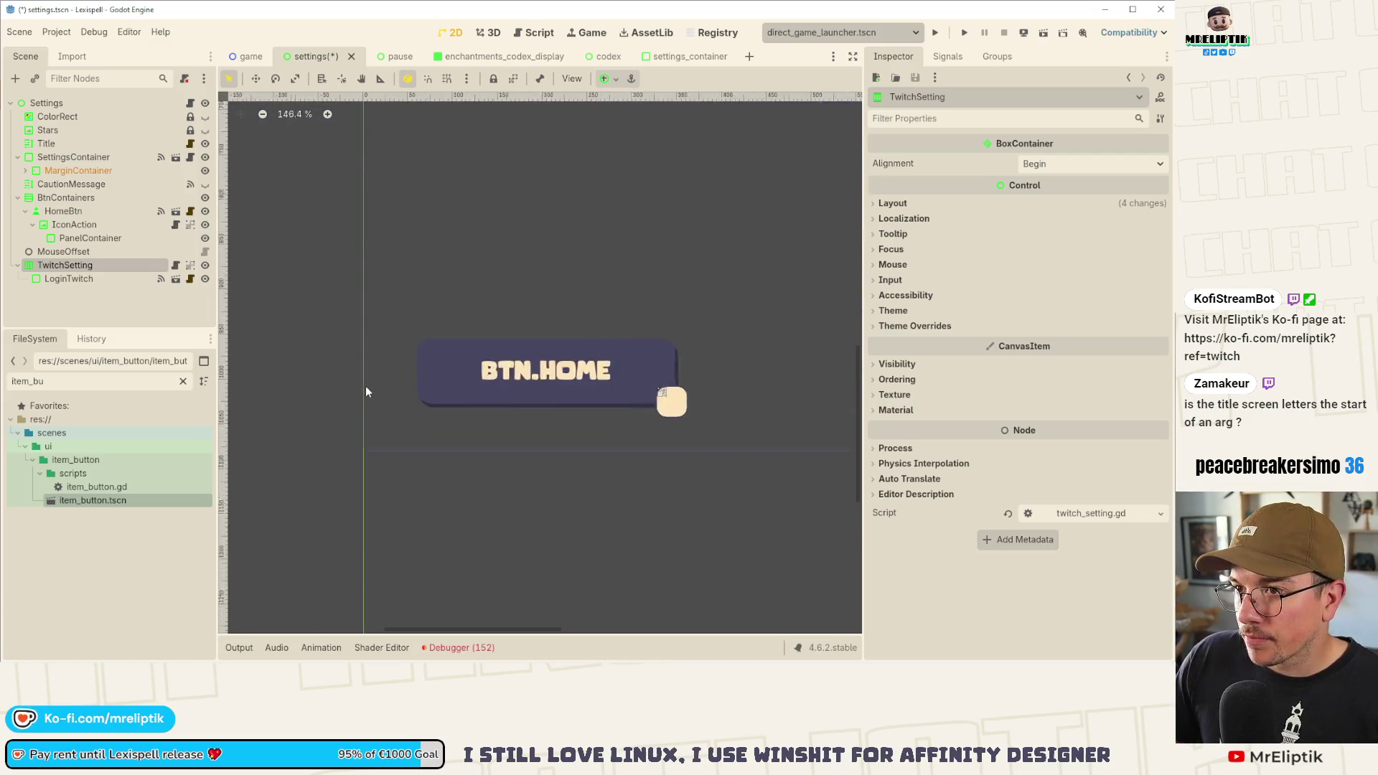
- Save, then measure the gaps beside the home button and the Twitch login panel with the Ruler
{"action": "key", "text": "ctrl+s"}
{"action": "scroll", "coordinate": [398, 284], "scroll_direction": "up", "scroll_amount": 5}
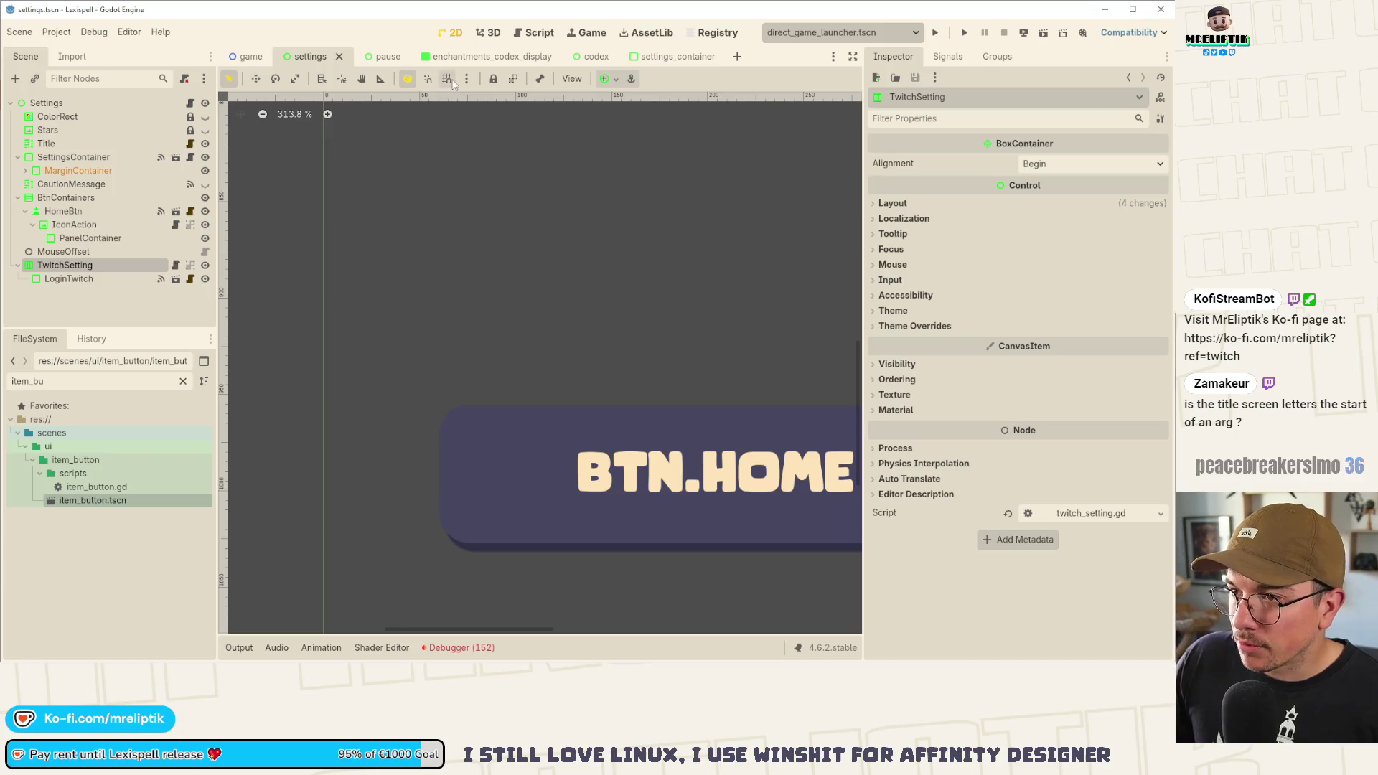
{"action": "left_click", "coordinate": [381, 79]}
{"action": "scroll", "coordinate": [430, 477], "scroll_direction": "up", "scroll_amount": 3}
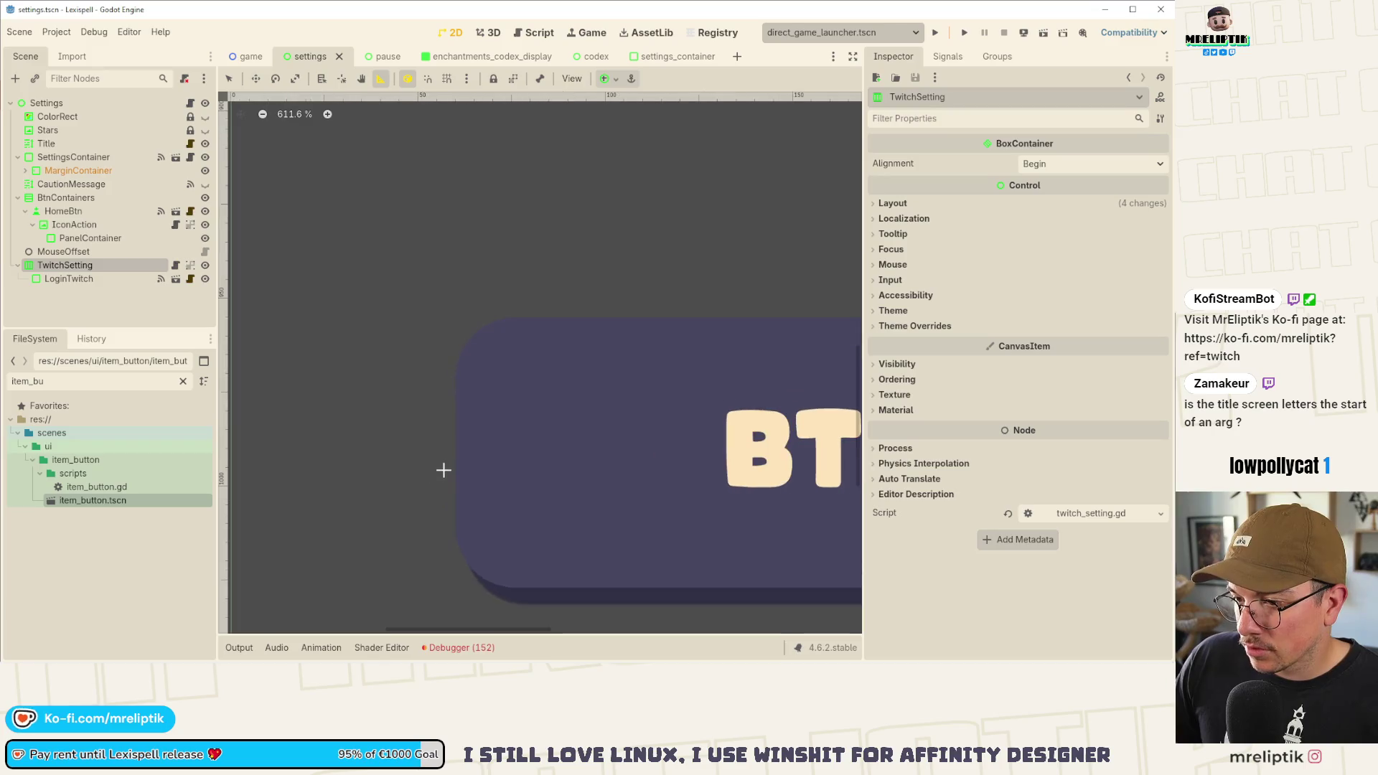
{"action": "scroll", "coordinate": [477, 455], "scroll_direction": "down", "scroll_amount": 1}
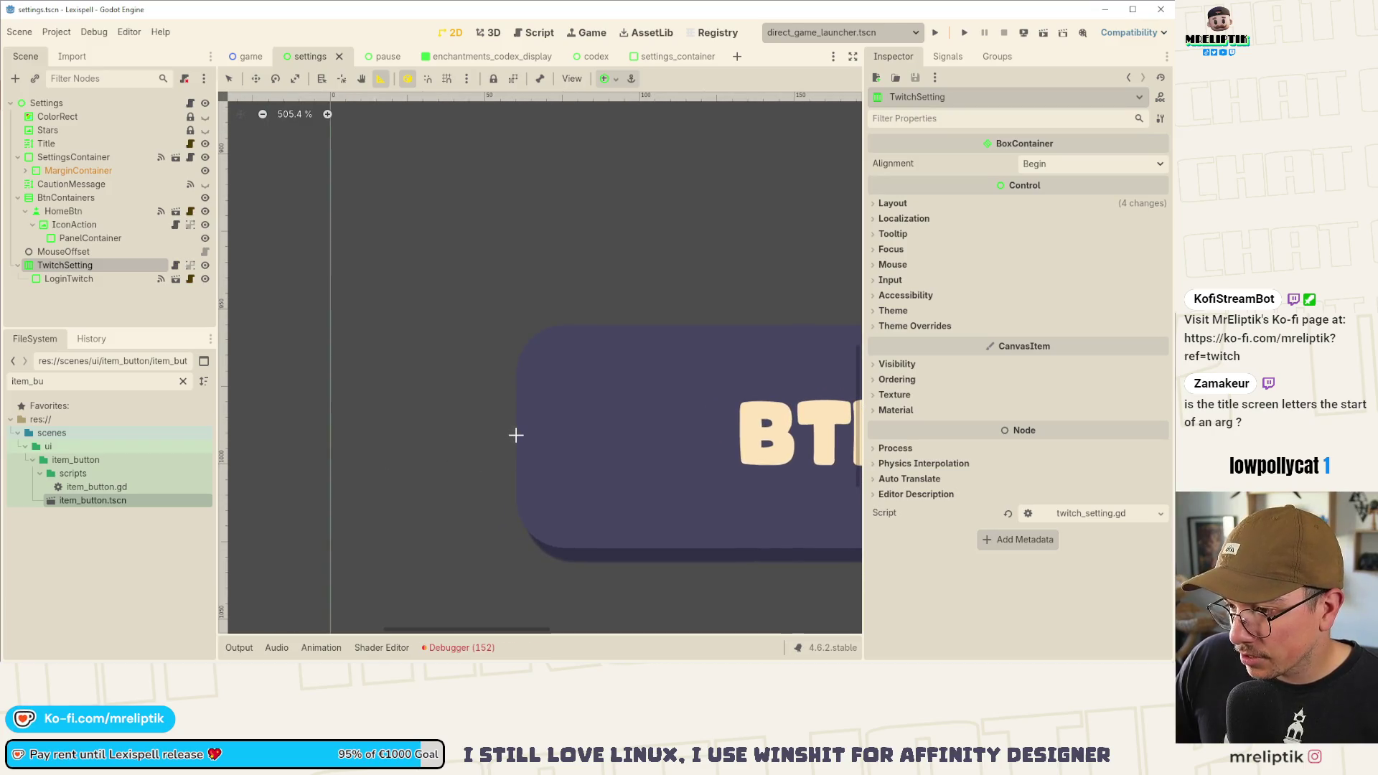
{"action": "left_click_drag", "start_coordinate": [513, 436], "coordinate": [328, 436]}
{"action": "scroll", "coordinate": [355, 436], "scroll_direction": "down", "scroll_amount": 12}
{"action": "scroll", "coordinate": [515, 452], "scroll_direction": "right", "scroll_amount": 15}
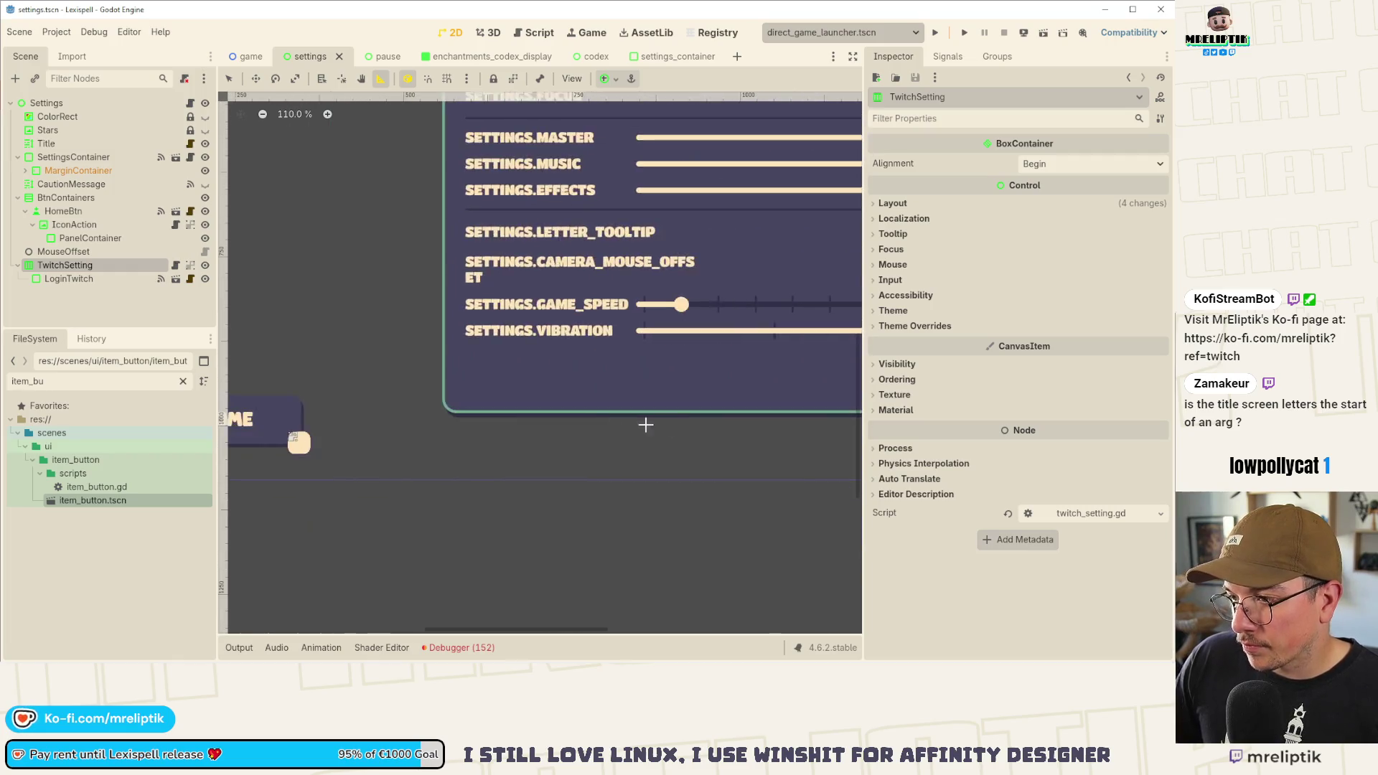
{"action": "scroll", "coordinate": [463, 425], "scroll_direction": "up", "scroll_amount": 4}
{"action": "scroll", "coordinate": [462, 425], "scroll_direction": "up", "scroll_amount": 2}
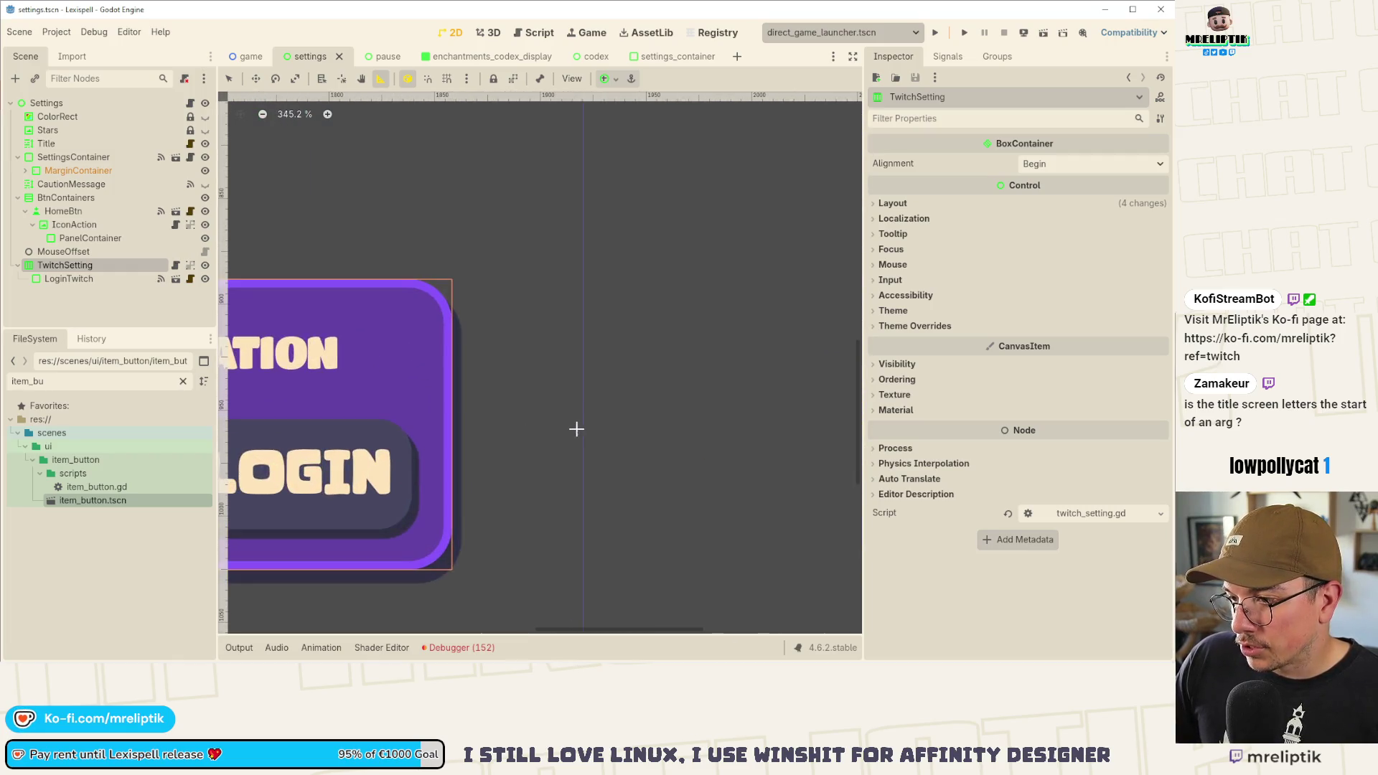
{"action": "left_click_drag", "start_coordinate": [581, 424], "coordinate": [455, 423]}
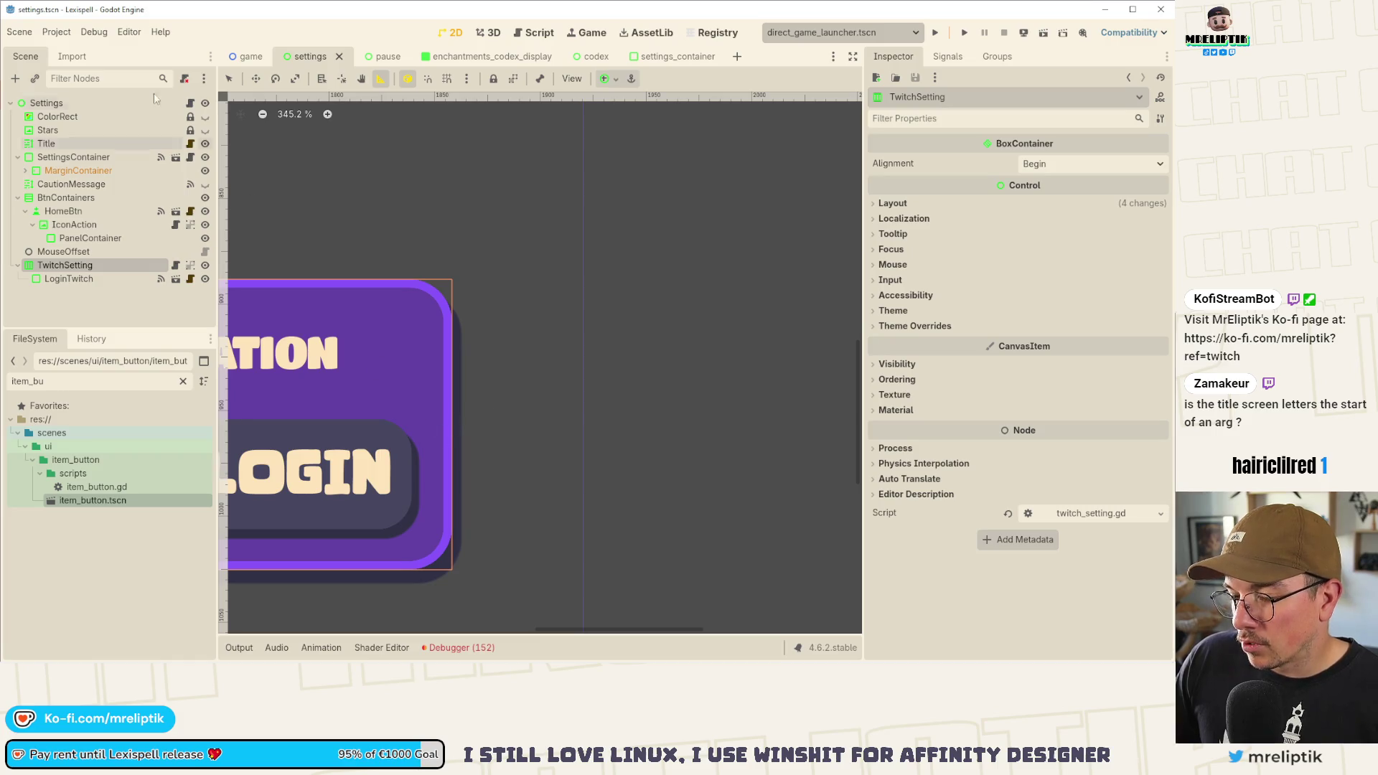
- Shift the TwitchSetting panel's edge about 3 px right and save the scene
{"action": "left_click", "coordinate": [68, 103]}
{"action": "left_click", "coordinate": [229, 78]}
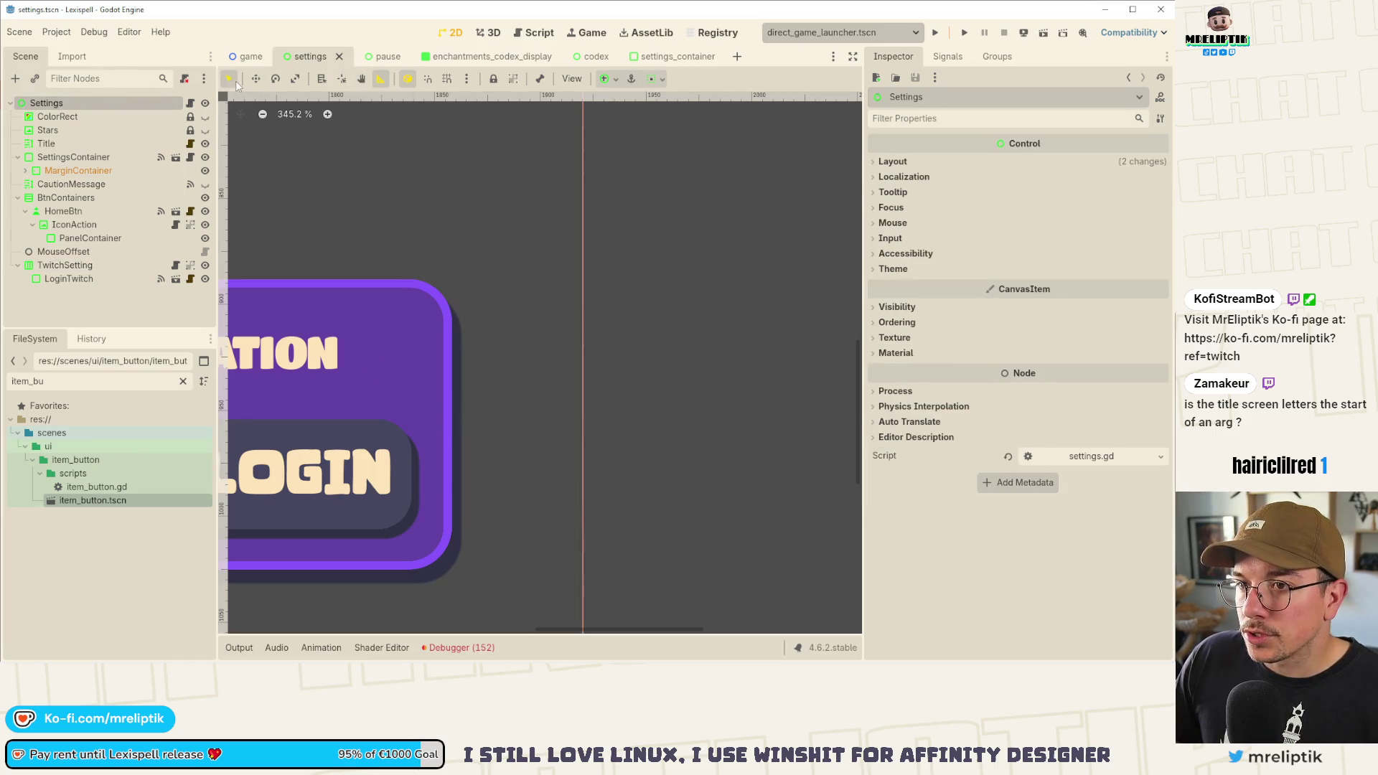
{"action": "left_click", "coordinate": [266, 321]}
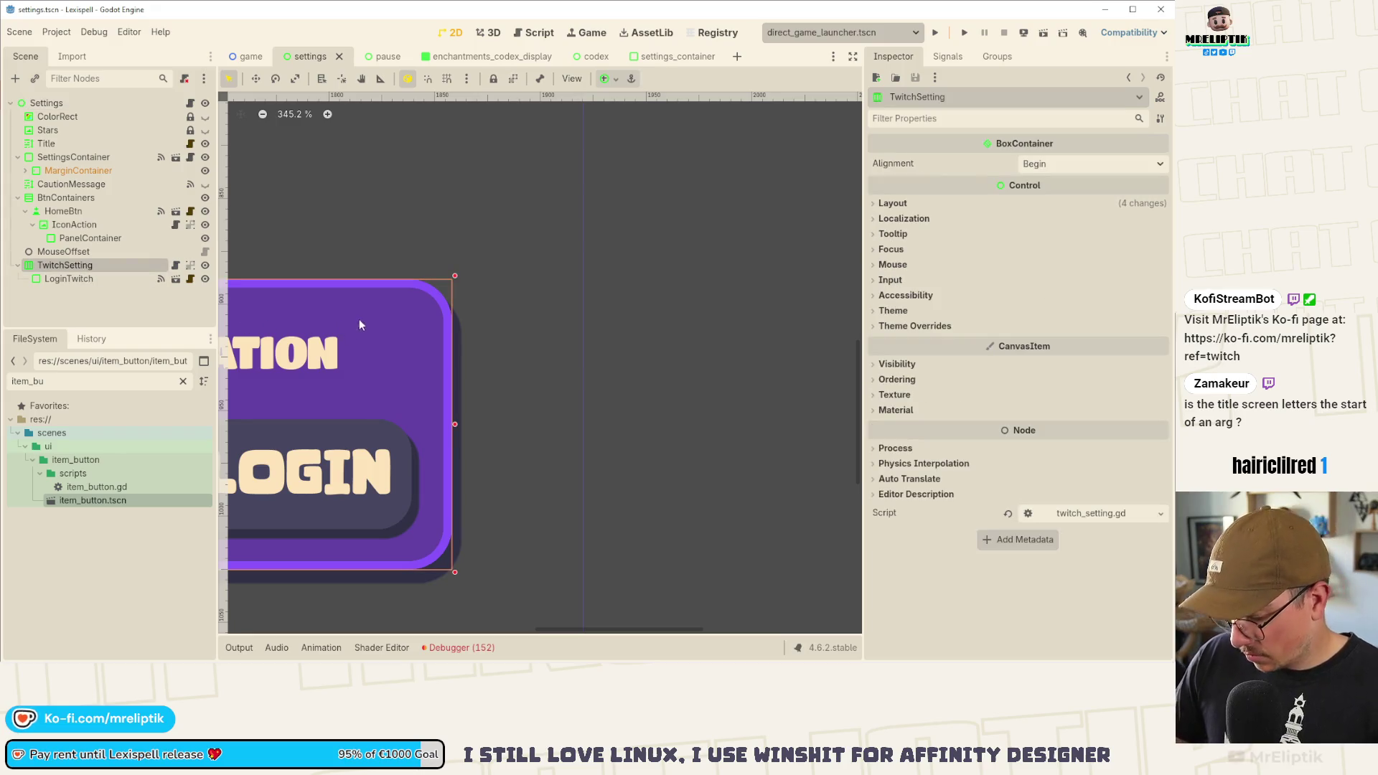
{"action": "left_click_drag", "start_coordinate": [456, 386], "coordinate": [457, 386]}
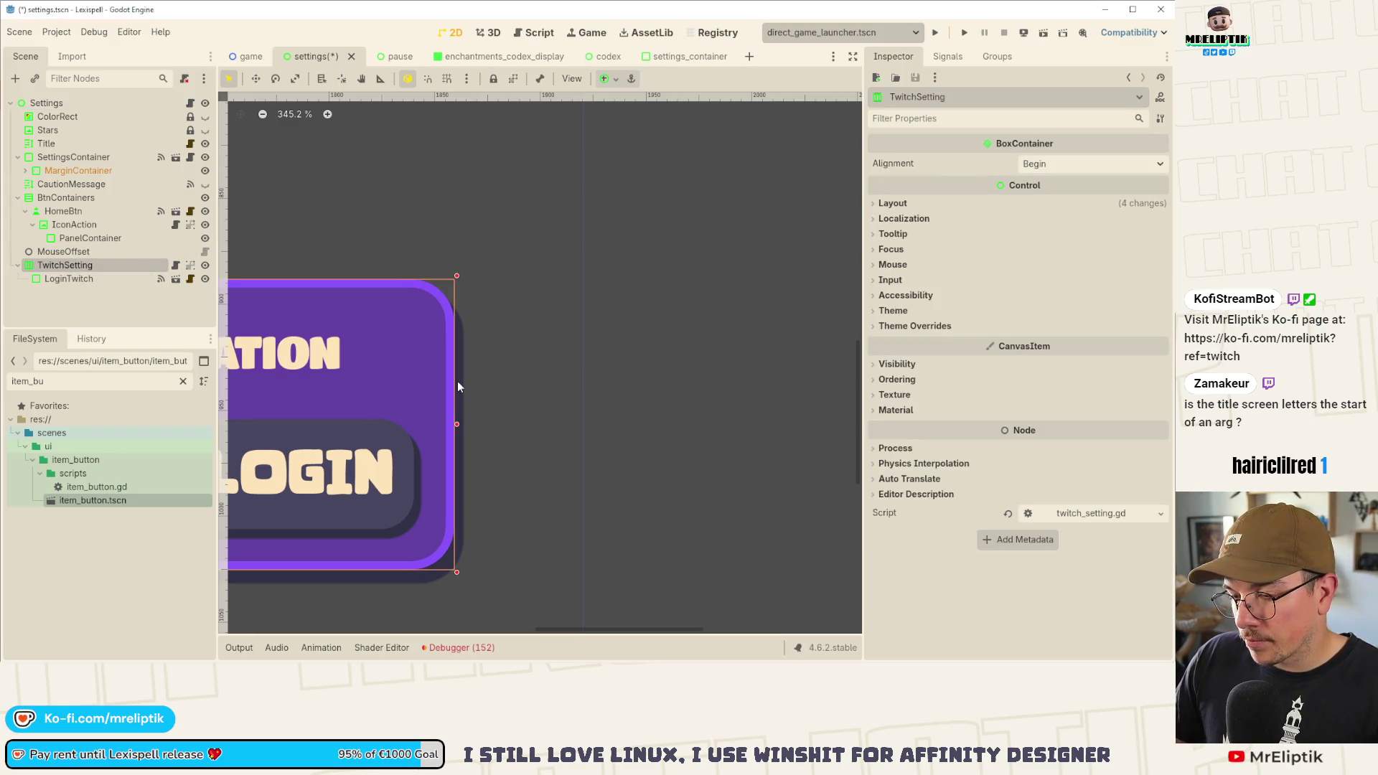
{"action": "scroll", "coordinate": [457, 381], "scroll_direction": "down", "scroll_amount": 10}
{"action": "key", "text": "ctrl+s"}
{"action": "scroll", "coordinate": [557, 388], "scroll_direction": "down", "scroll_amount": 3}
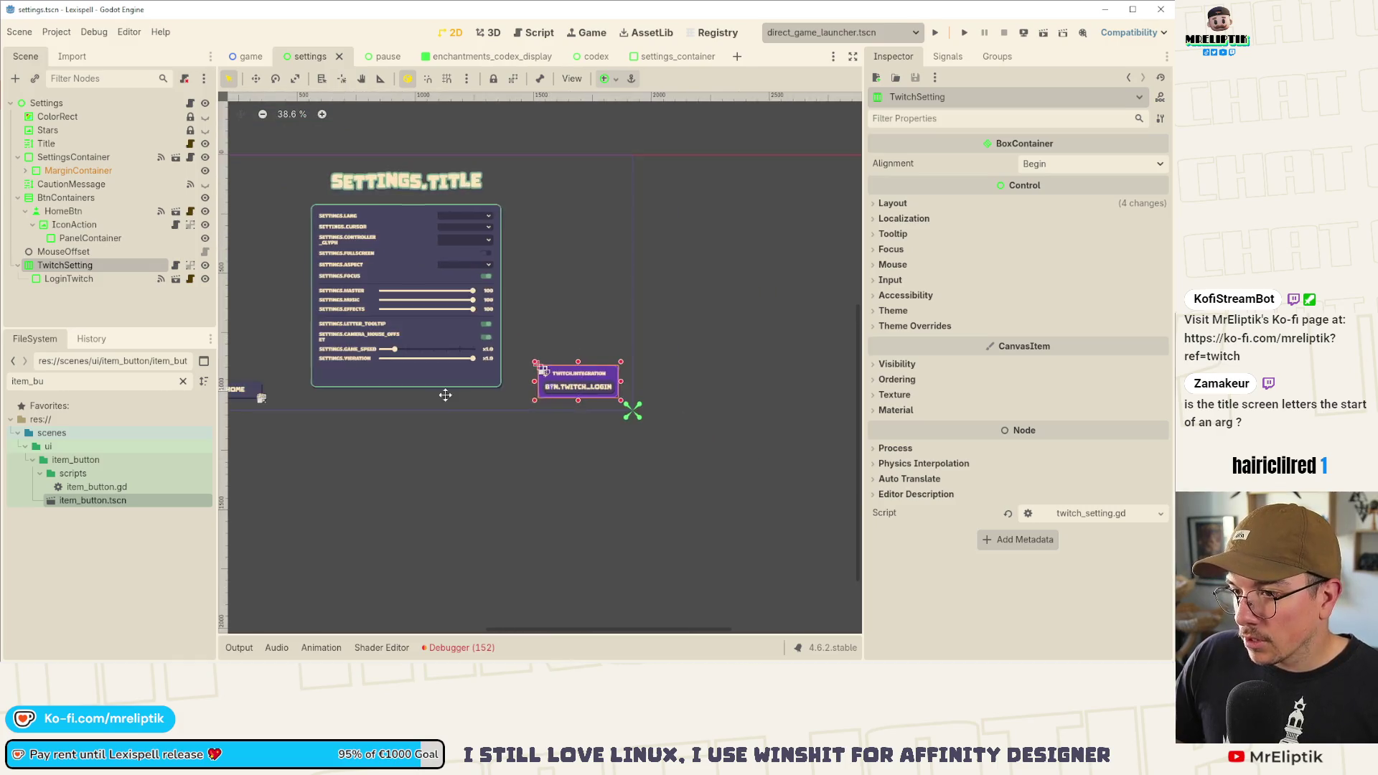
{"action": "scroll", "coordinate": [487, 307], "scroll_direction": "up", "scroll_amount": 2}
{"action": "scroll", "coordinate": [486, 305], "scroll_direction": "down", "scroll_amount": 4}
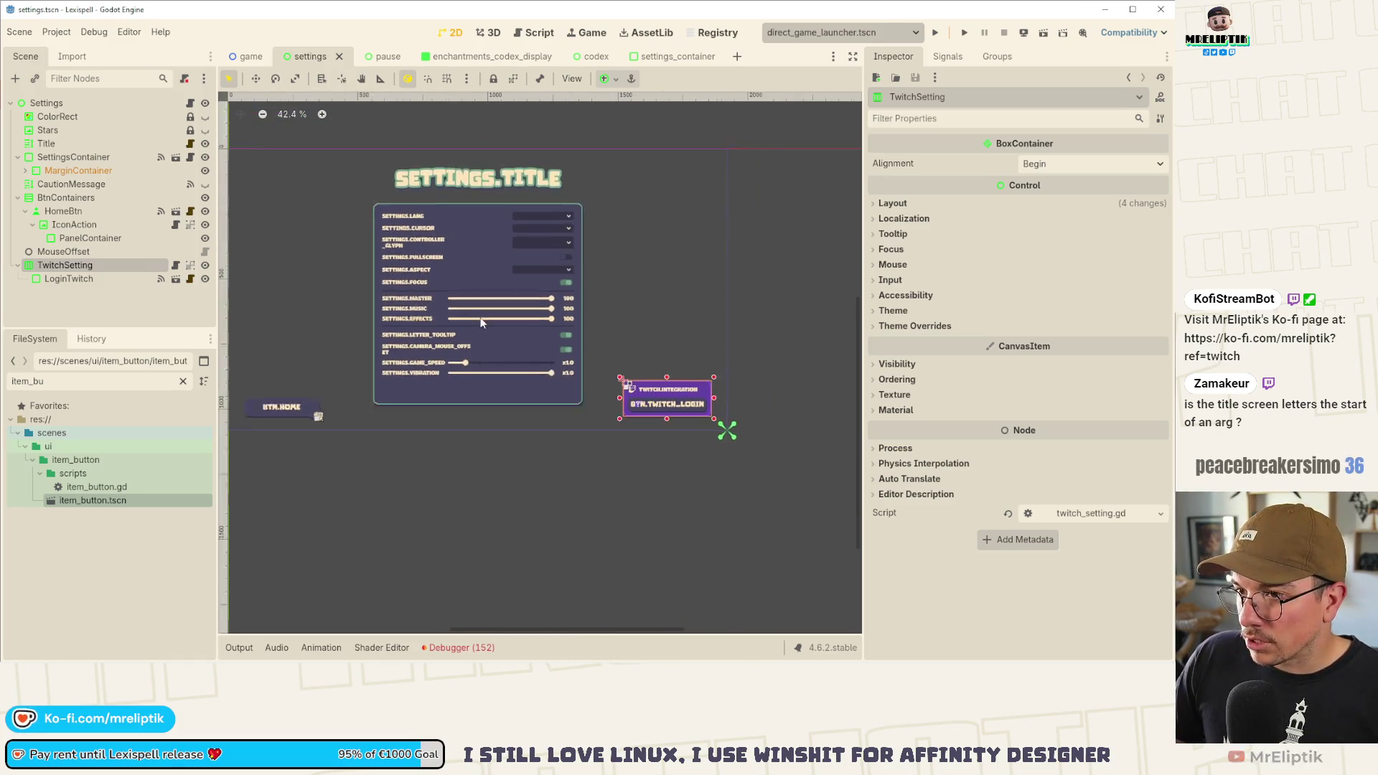
{"action": "key", "text": "ctrl+s"}
- Resize the SettingsContainer panel's height and save the settings scene
{"action": "left_click", "coordinate": [445, 387]}
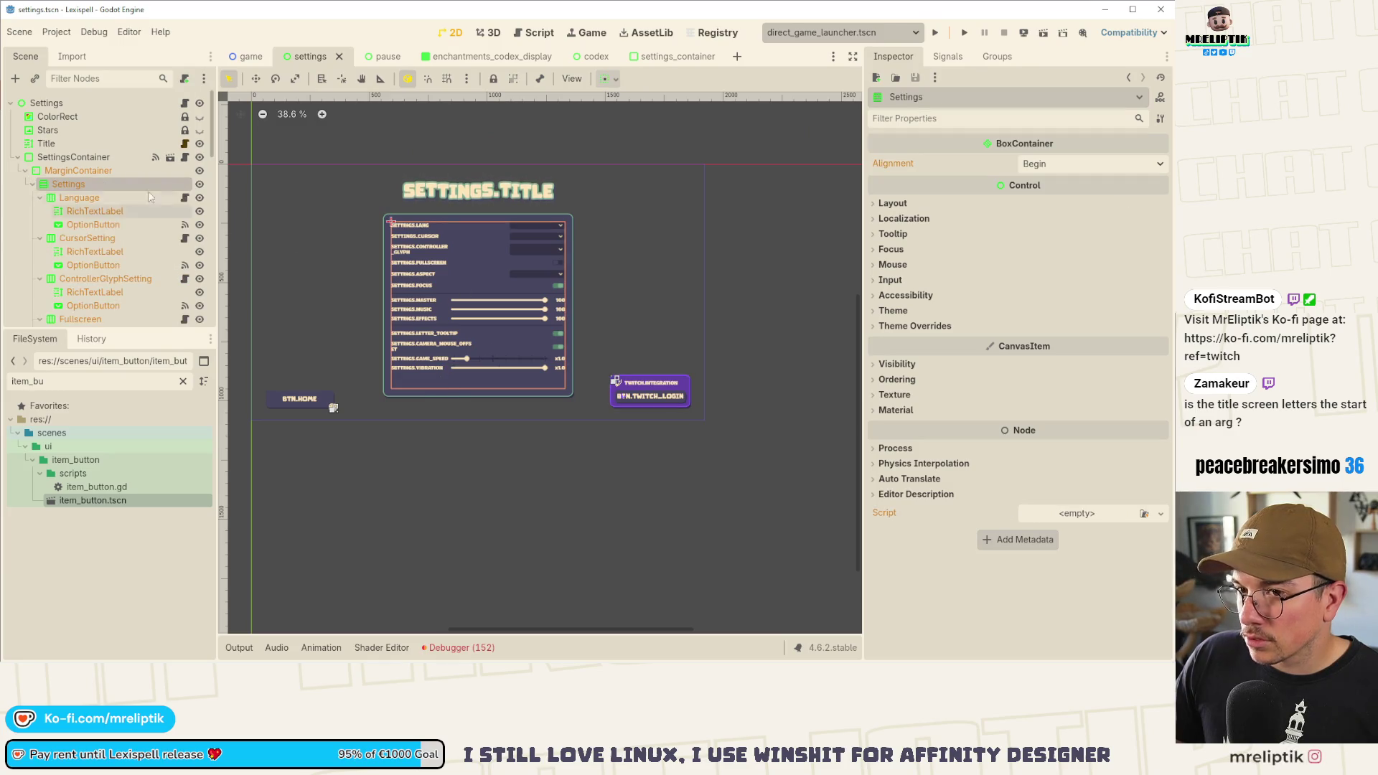
{"action": "left_click", "coordinate": [479, 217]}
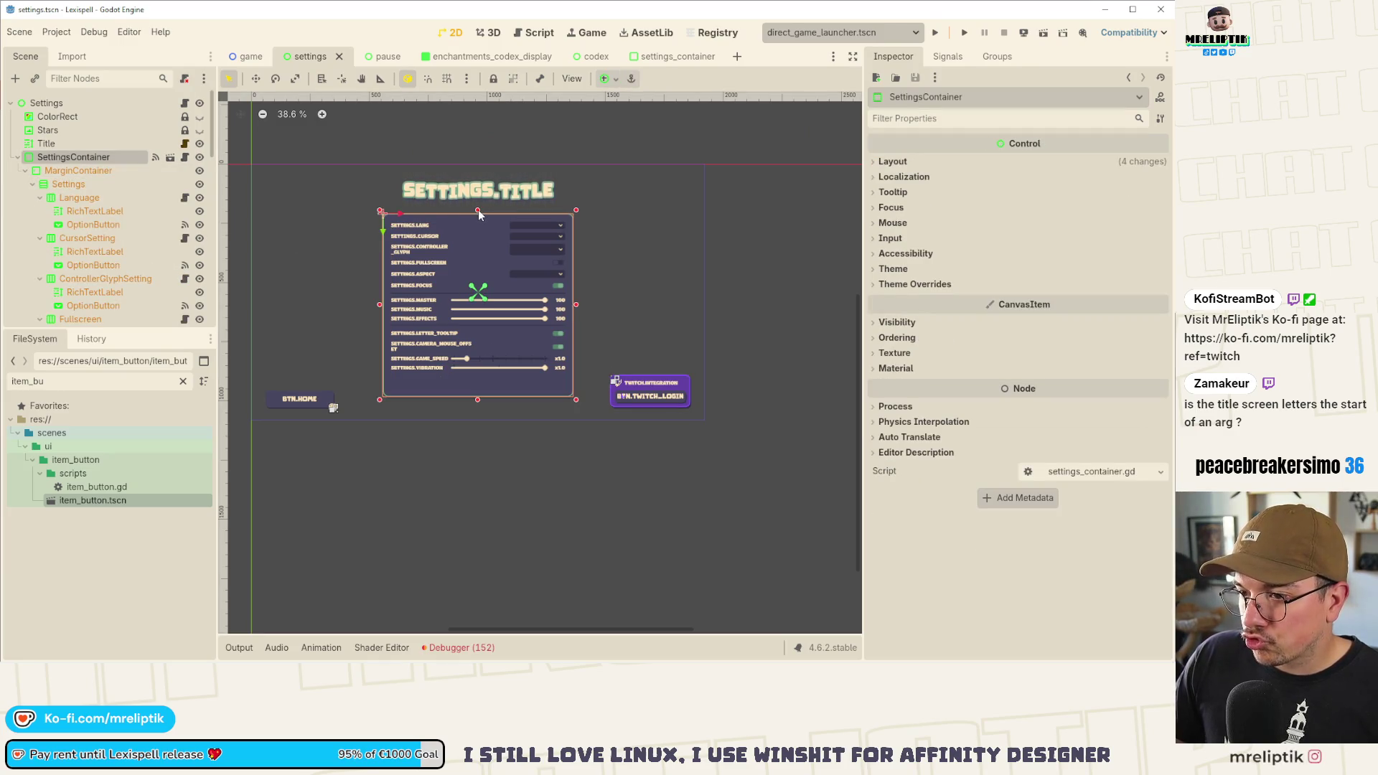
{"action": "left_click_drag", "start_coordinate": [477, 209], "coordinate": [478, 220]}
{"action": "key", "text": "ctrl+s"}
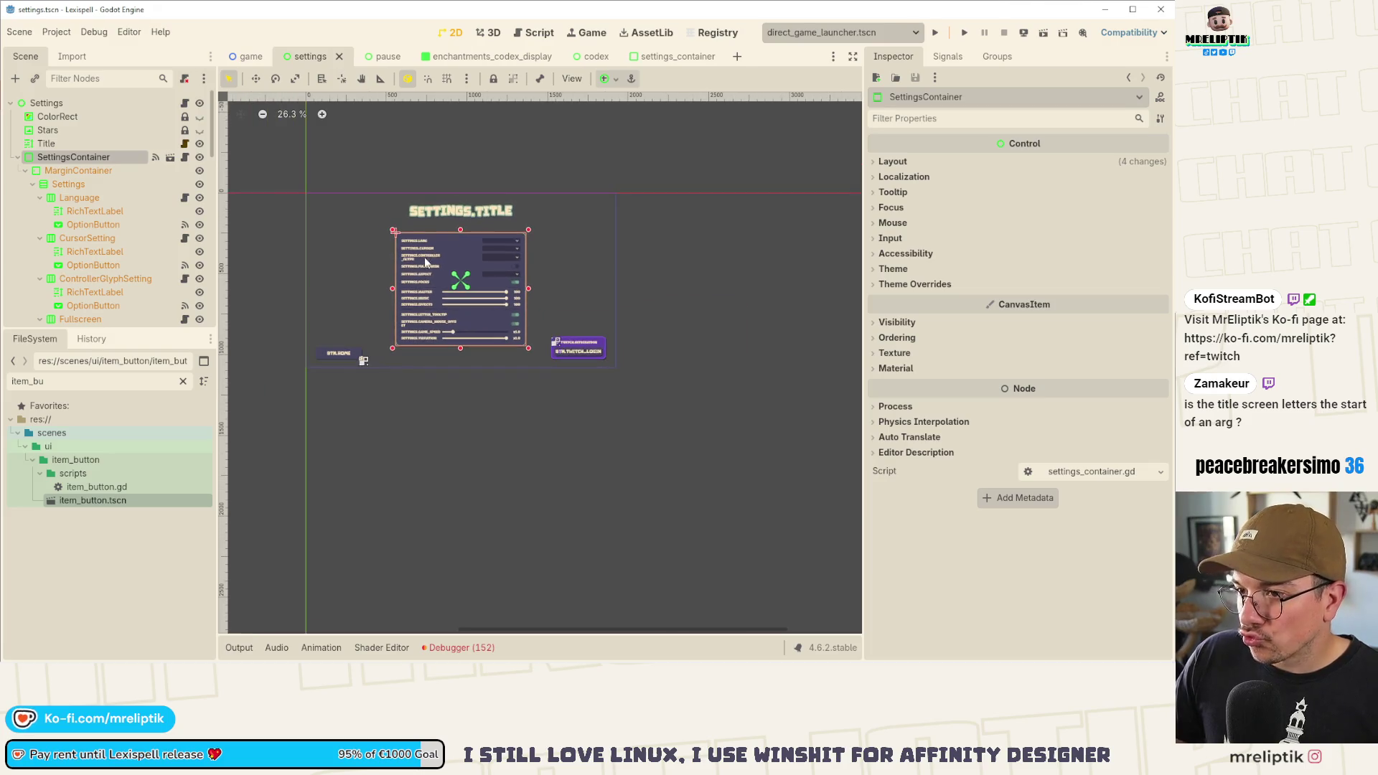
{"action": "left_click", "coordinate": [472, 408]}
{"action": "key", "text": "ctrl+s"}
{"action": "scroll", "coordinate": [467, 307], "scroll_direction": "up", "scroll_amount": 1}
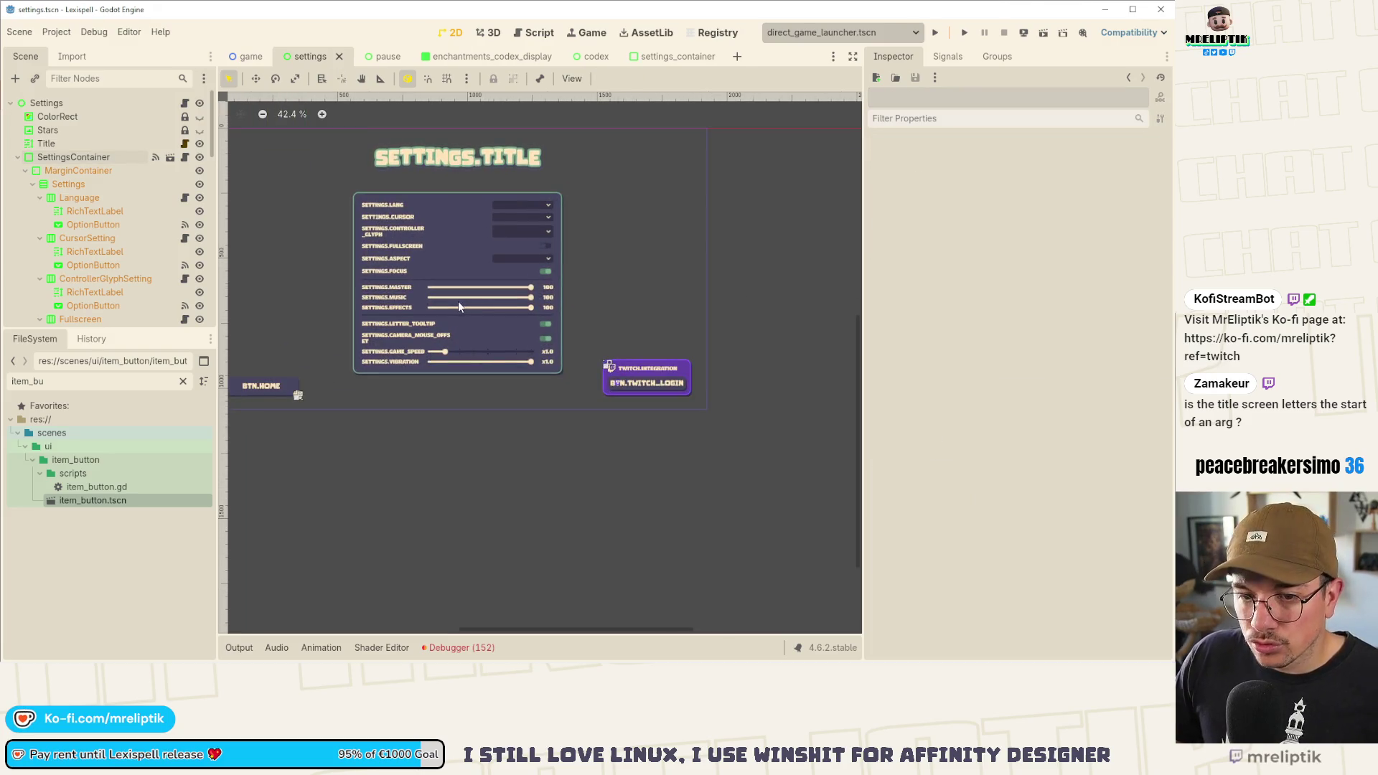
{"action": "scroll", "coordinate": [498, 218], "scroll_direction": "up", "scroll_amount": 3}
{"action": "left_click", "coordinate": [504, 194]}
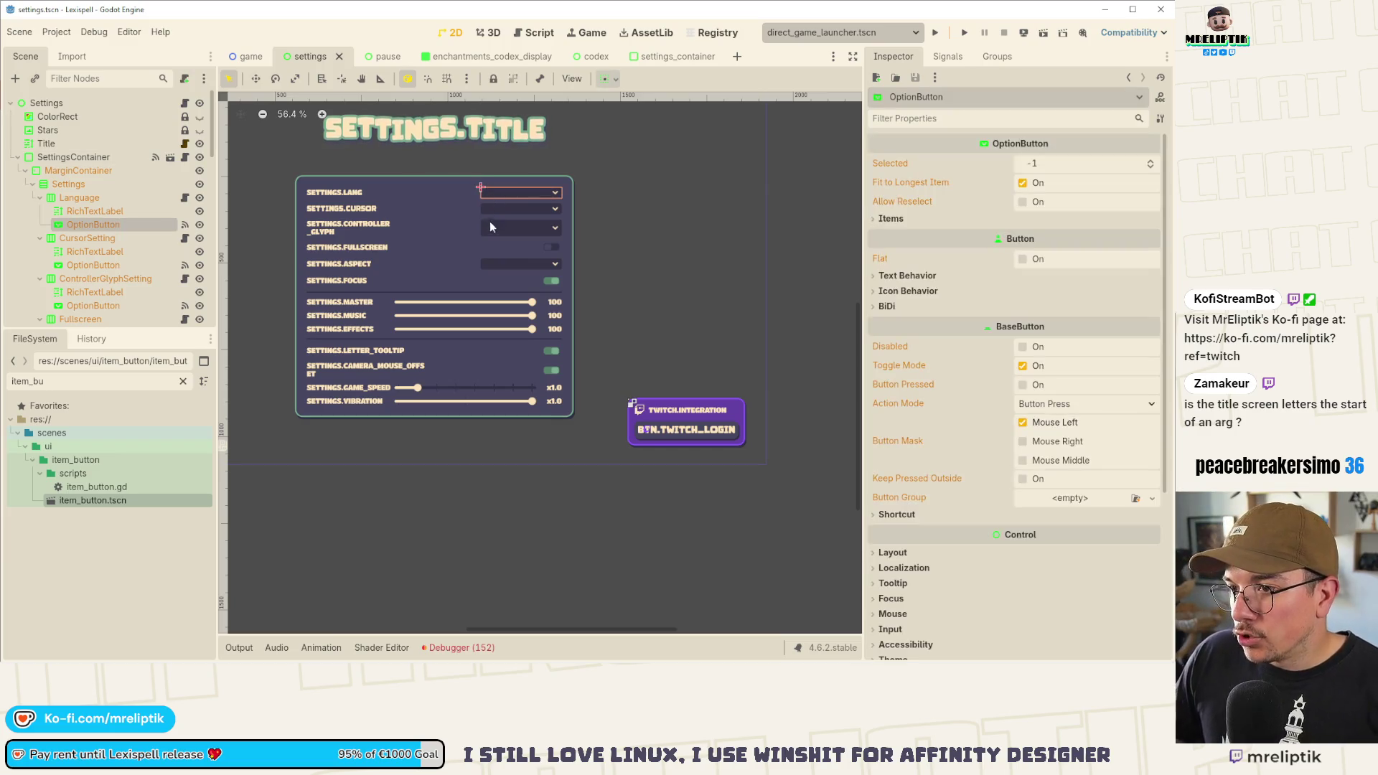
- Open settings_container and select the Language, Cursor, ControllerGlyph and Aspect dropdowns
{"action": "left_click", "coordinate": [170, 157]}
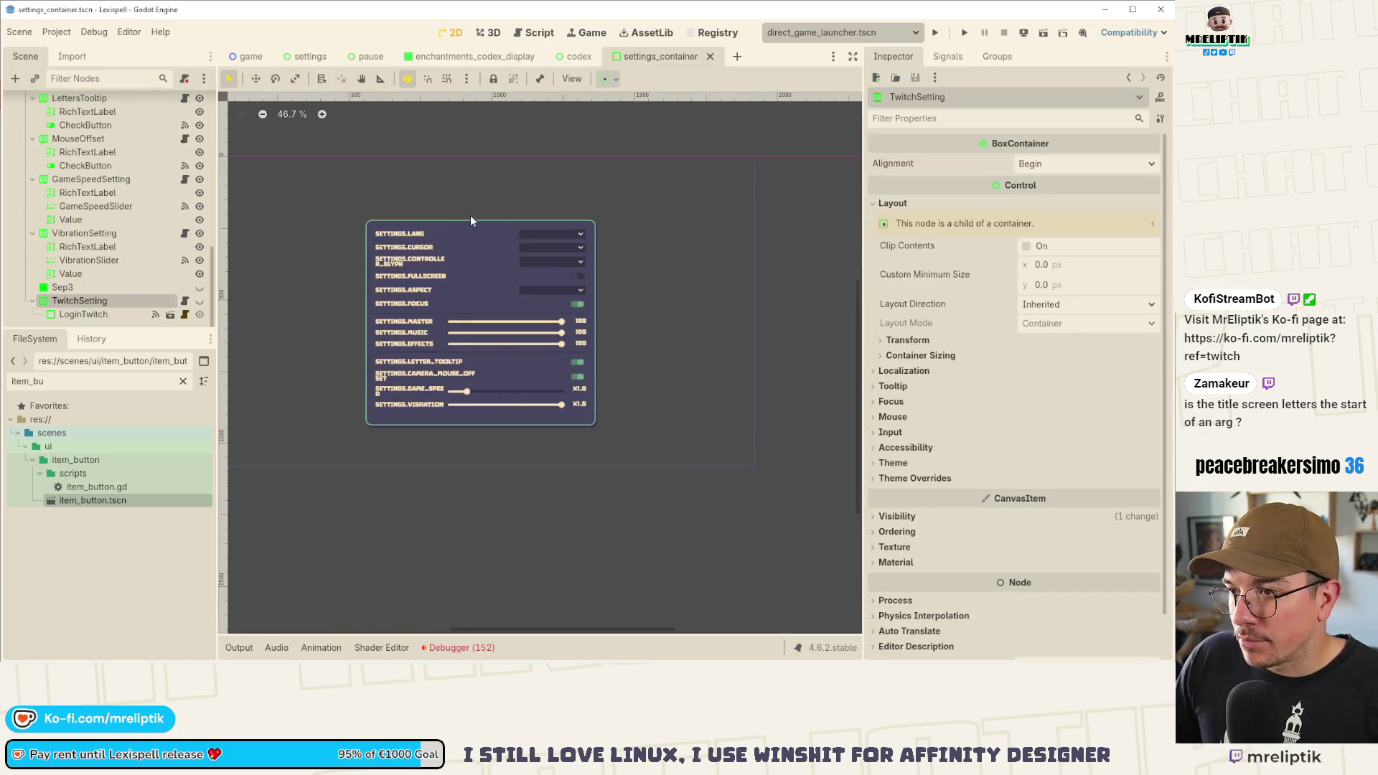
{"action": "left_click", "coordinate": [531, 259], "text": "shift"}
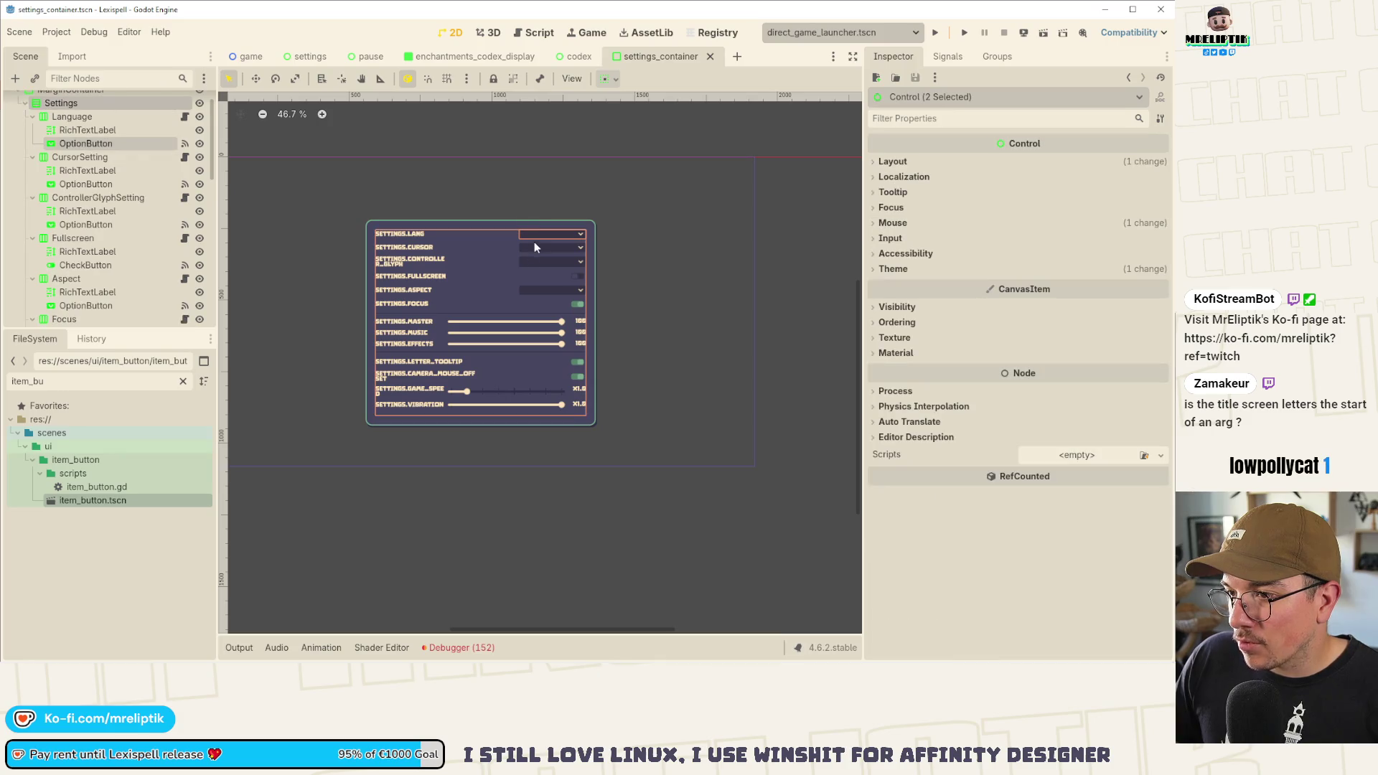
{"action": "left_click", "coordinate": [532, 260]}
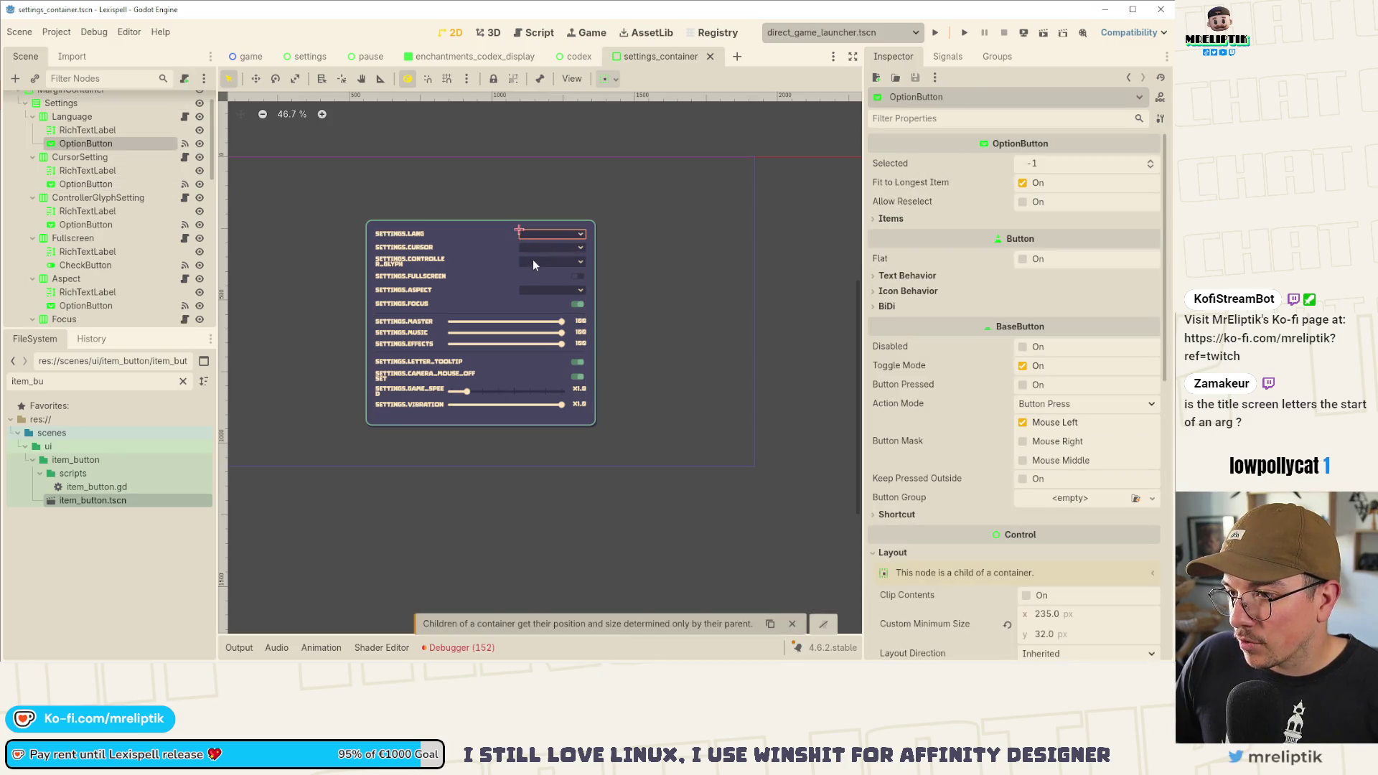
{"action": "left_click", "coordinate": [529, 234], "text": "shift"}
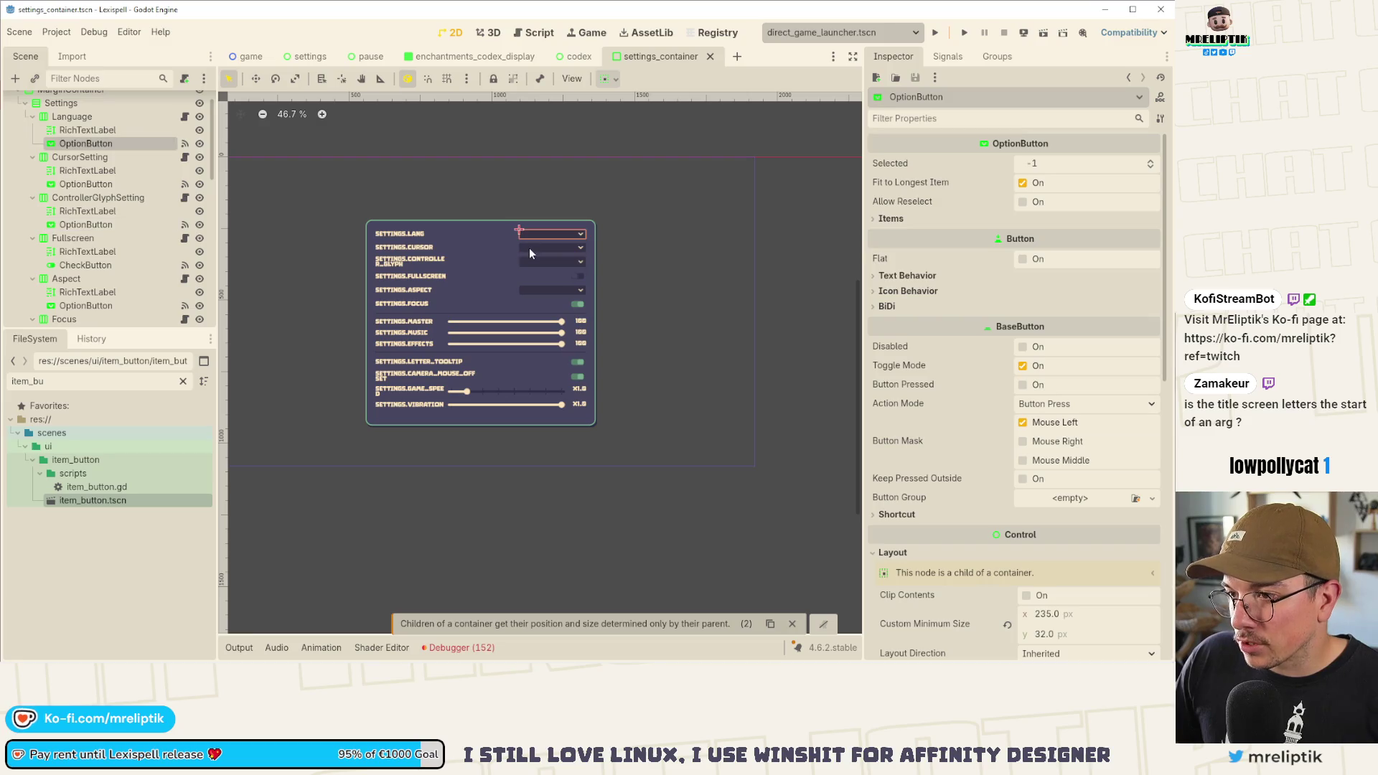
{"action": "left_click", "coordinate": [528, 248], "text": "shift"}
{"action": "left_click", "coordinate": [532, 287], "text": "shift"}
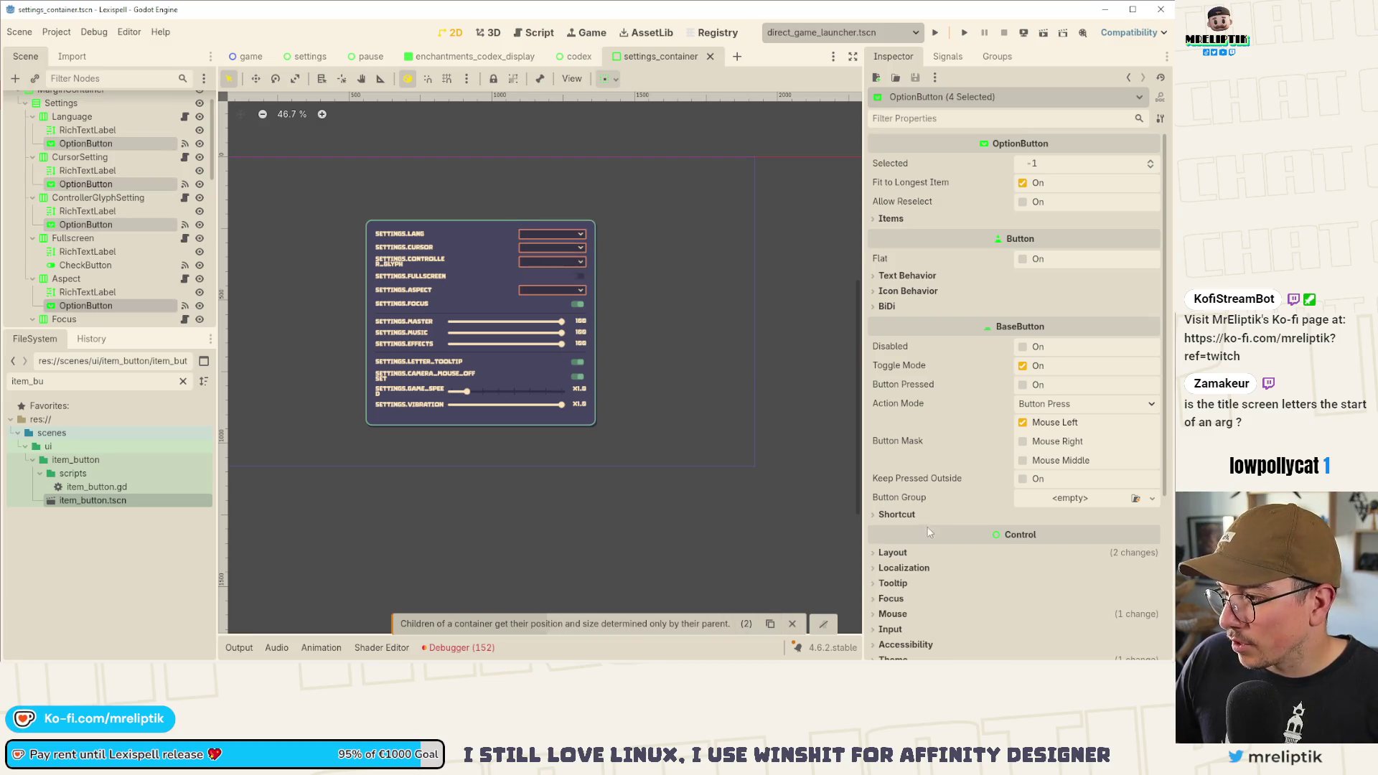
- Set the dropdowns' Custom Minimum Size x to 265 and save the scene
{"action": "scroll", "coordinate": [1005, 430], "scroll_direction": "down", "scroll_amount": 3}
{"action": "left_click", "coordinate": [893, 422]}
{"action": "left_click", "coordinate": [1080, 458]}
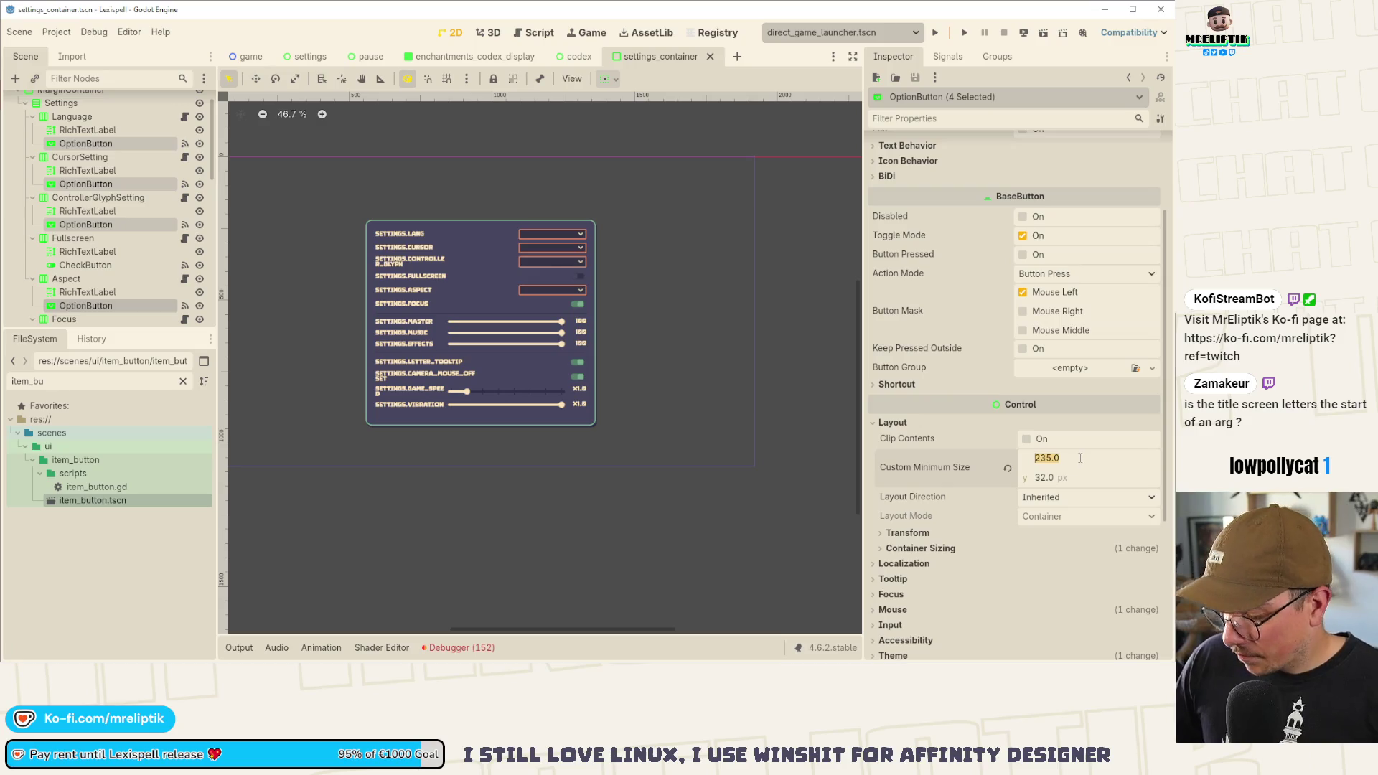
{"action": "type", "text": "26"}
{"action": "key", "text": "Return"}
{"action": "key", "text": "ctrl+s"}
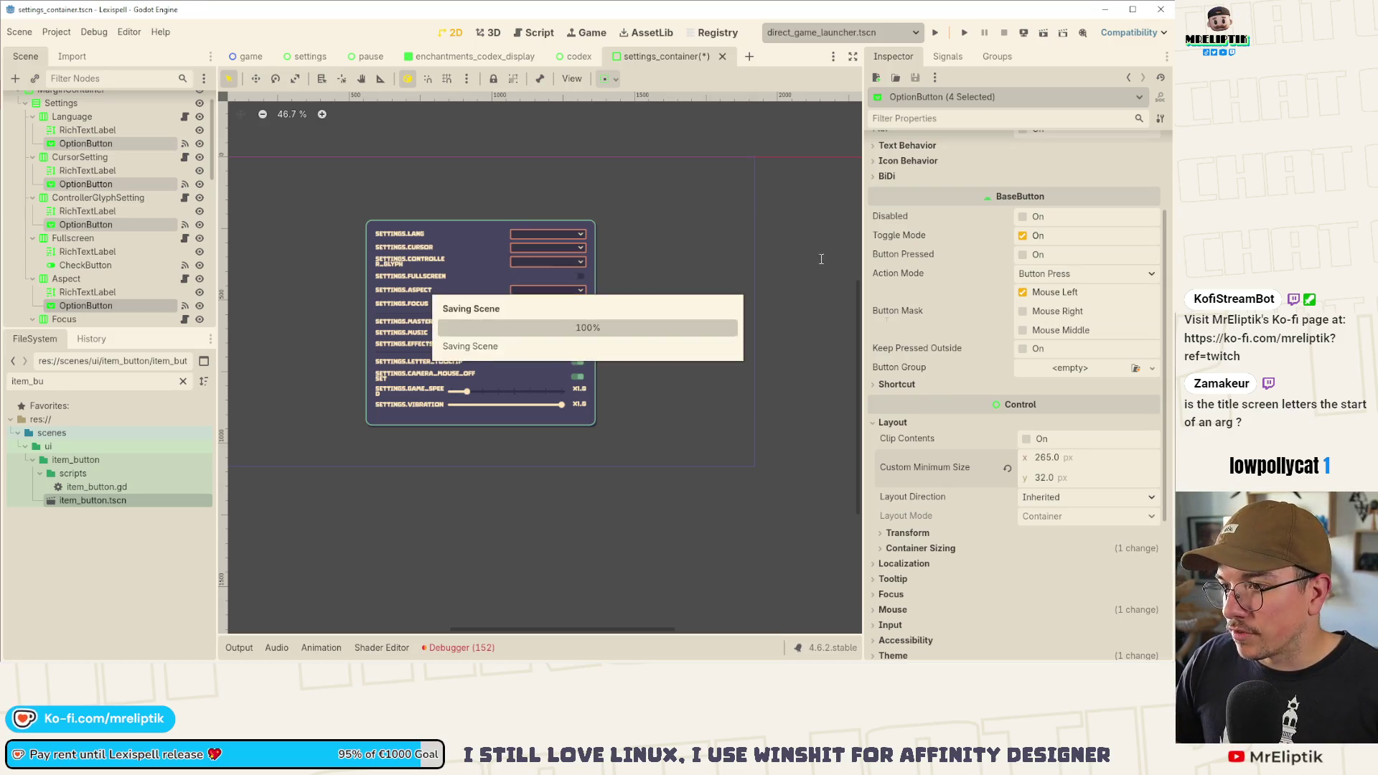
{"action": "left_click", "coordinate": [630, 119]}
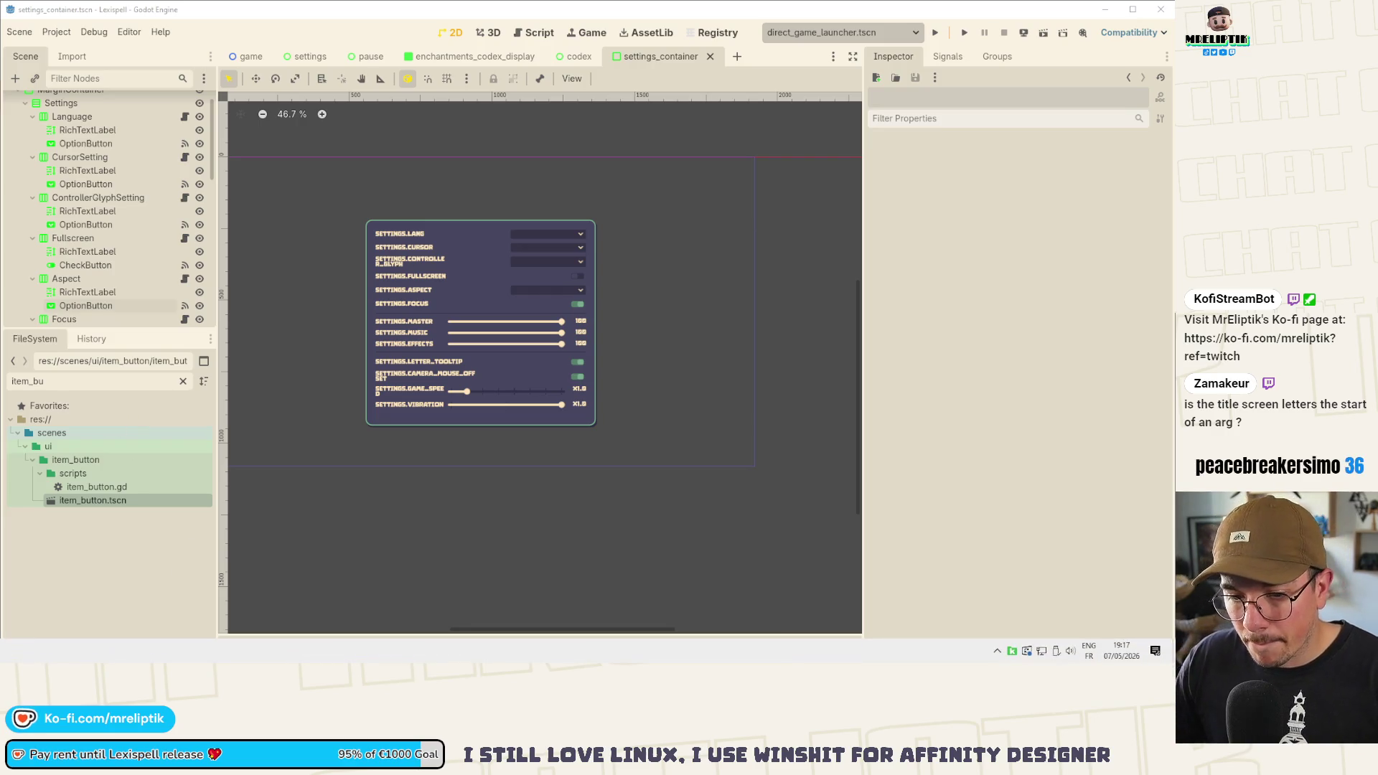
{"action": "key", "text": "alt+Tab"}
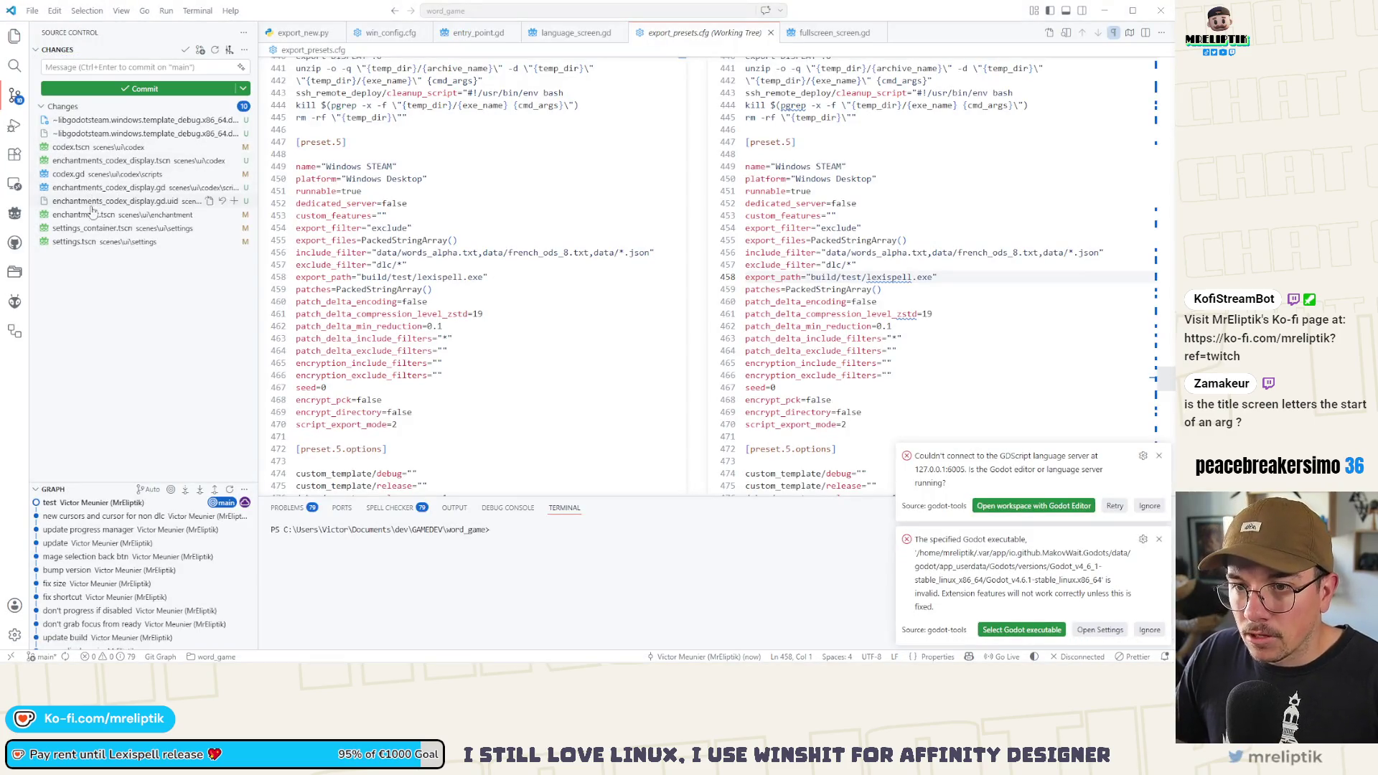
- Stage settings_container.tscn and settings.tscn, commit as 'move twitch login outside of settings', and return to Godot
{"action": "left_click", "coordinate": [83, 228]}
{"action": "left_click", "coordinate": [85, 244], "text": "shift"}
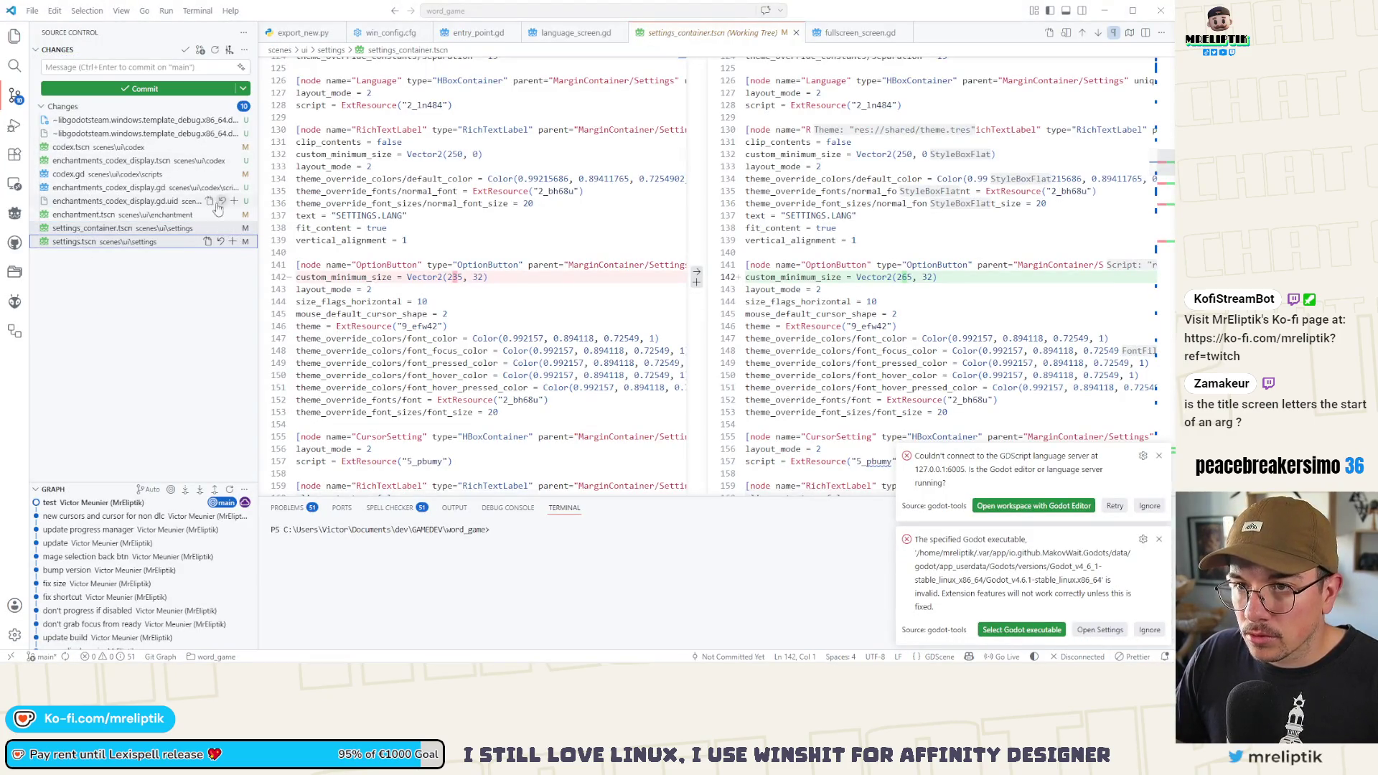
{"action": "left_click", "coordinate": [232, 229]}
{"action": "left_click", "coordinate": [99, 69]}
{"action": "type", "text": "m"}
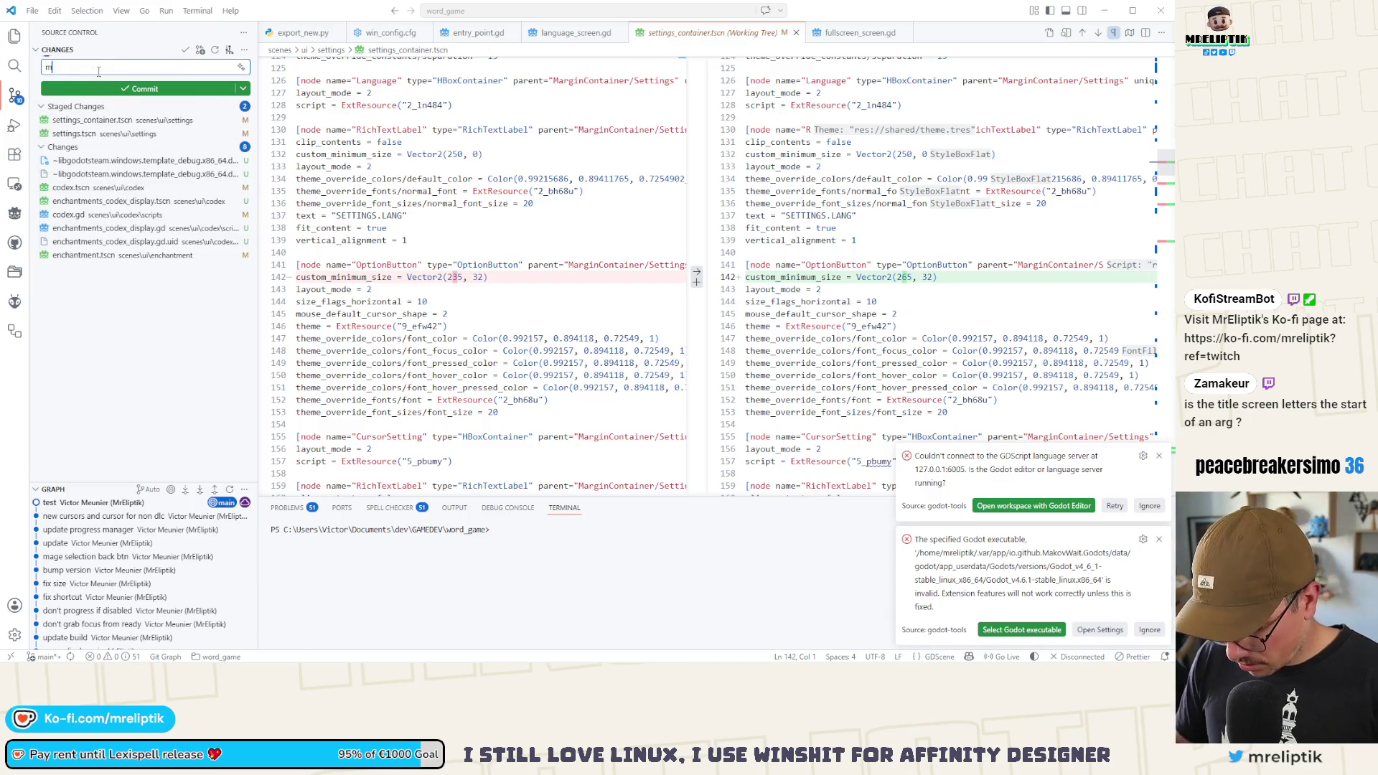
{"action": "type", "text": "ove twitch login outside of settings"}
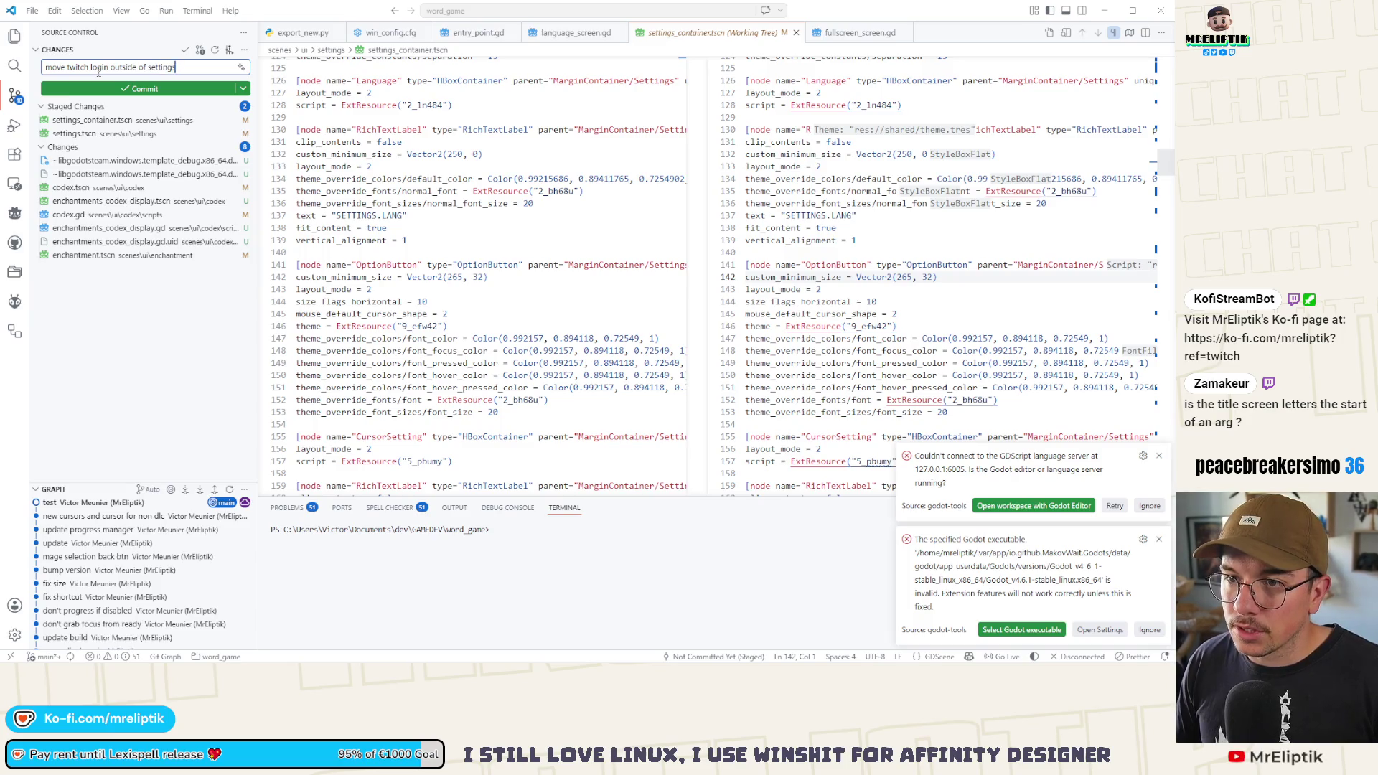
{"action": "key", "text": "ctrl+Return"}
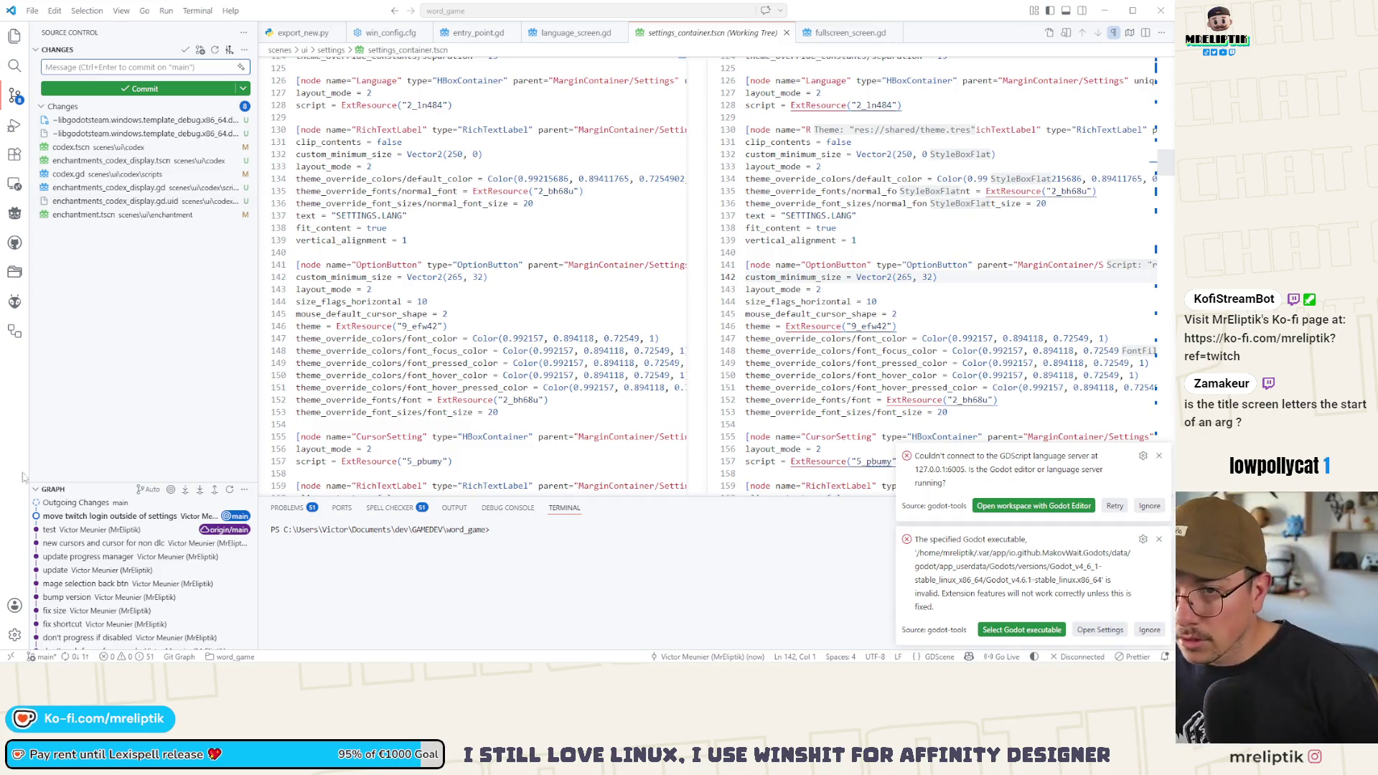
{"action": "mouse_move", "coordinate": [57, 661]}
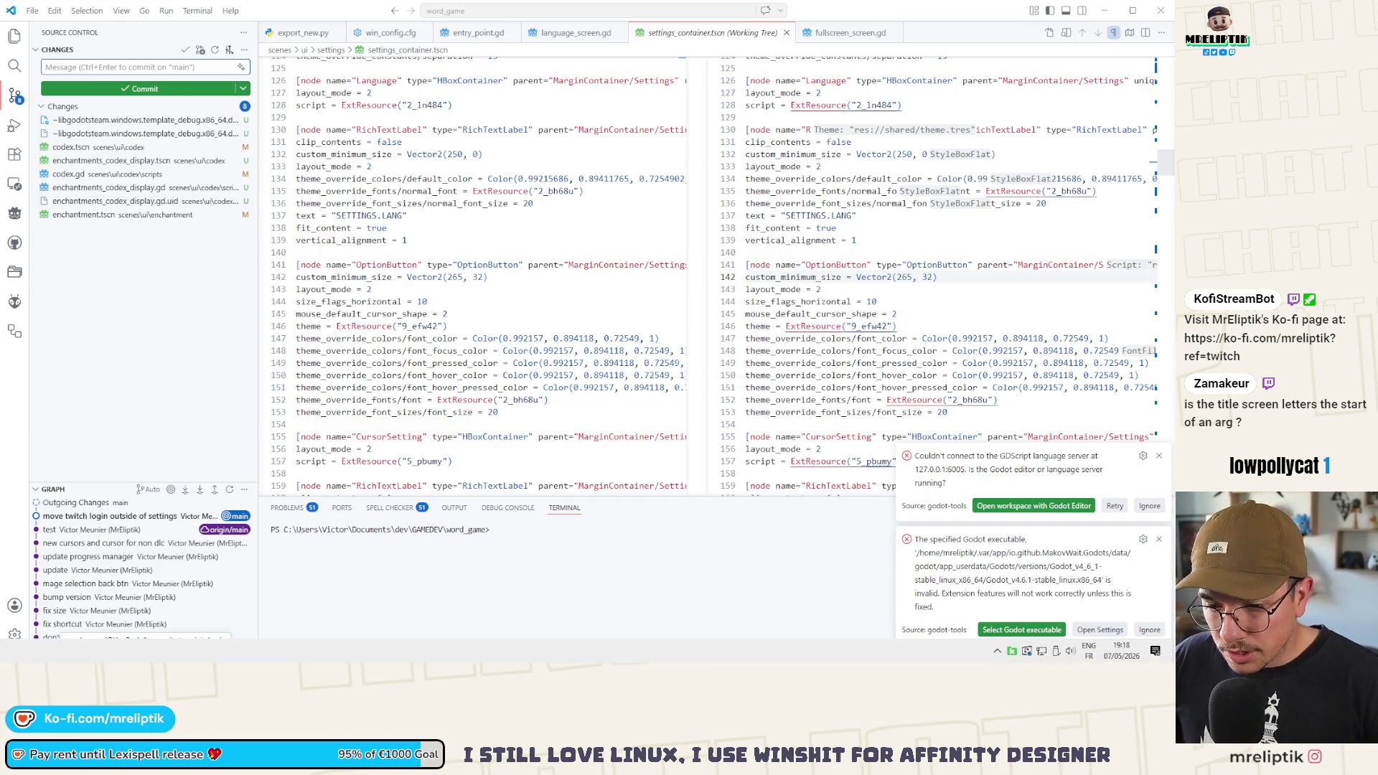
{"action": "key", "text": "alt+Tab"}
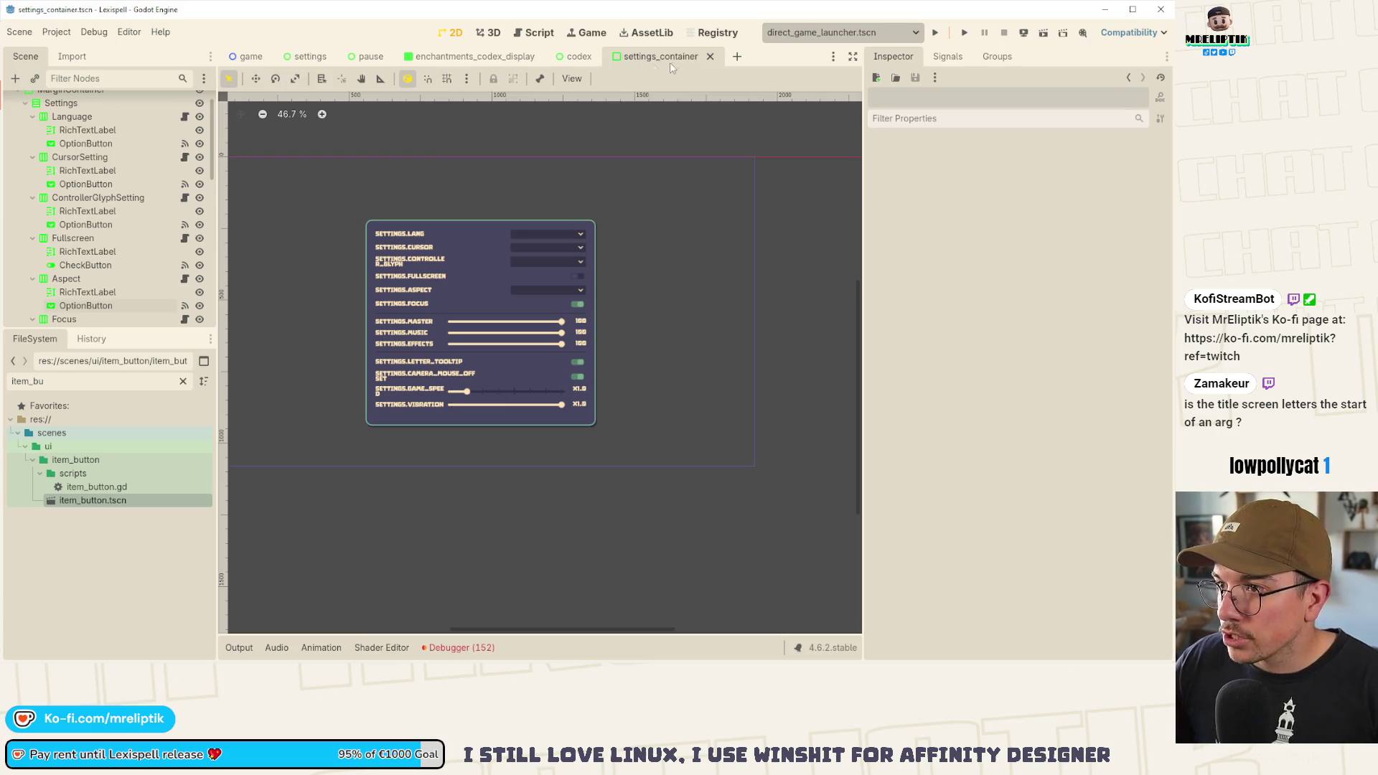
- Close the settings_container and pause scene tabs and save the game scene
{"action": "left_click", "coordinate": [710, 57]}
{"action": "left_click", "coordinate": [362, 58]}
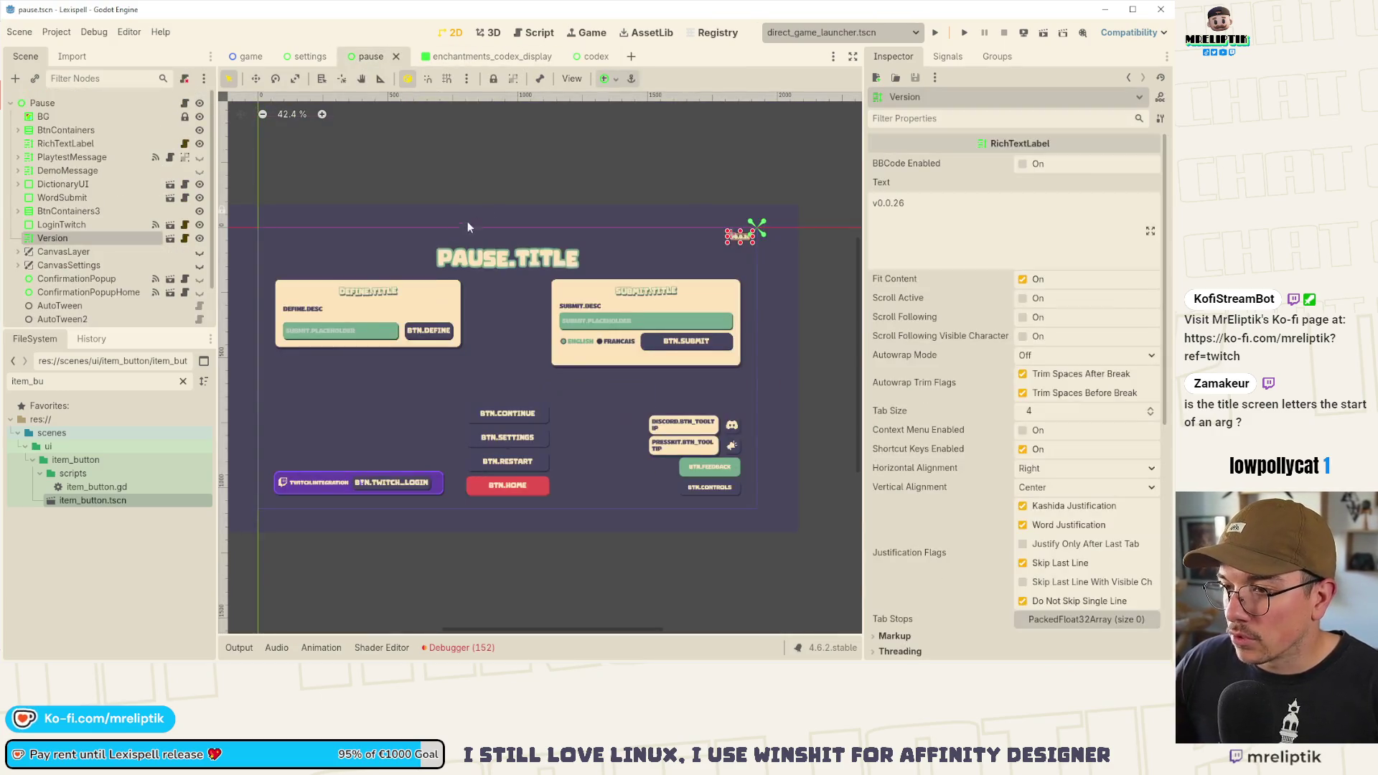
{"action": "middle_click", "coordinate": [366, 63]}
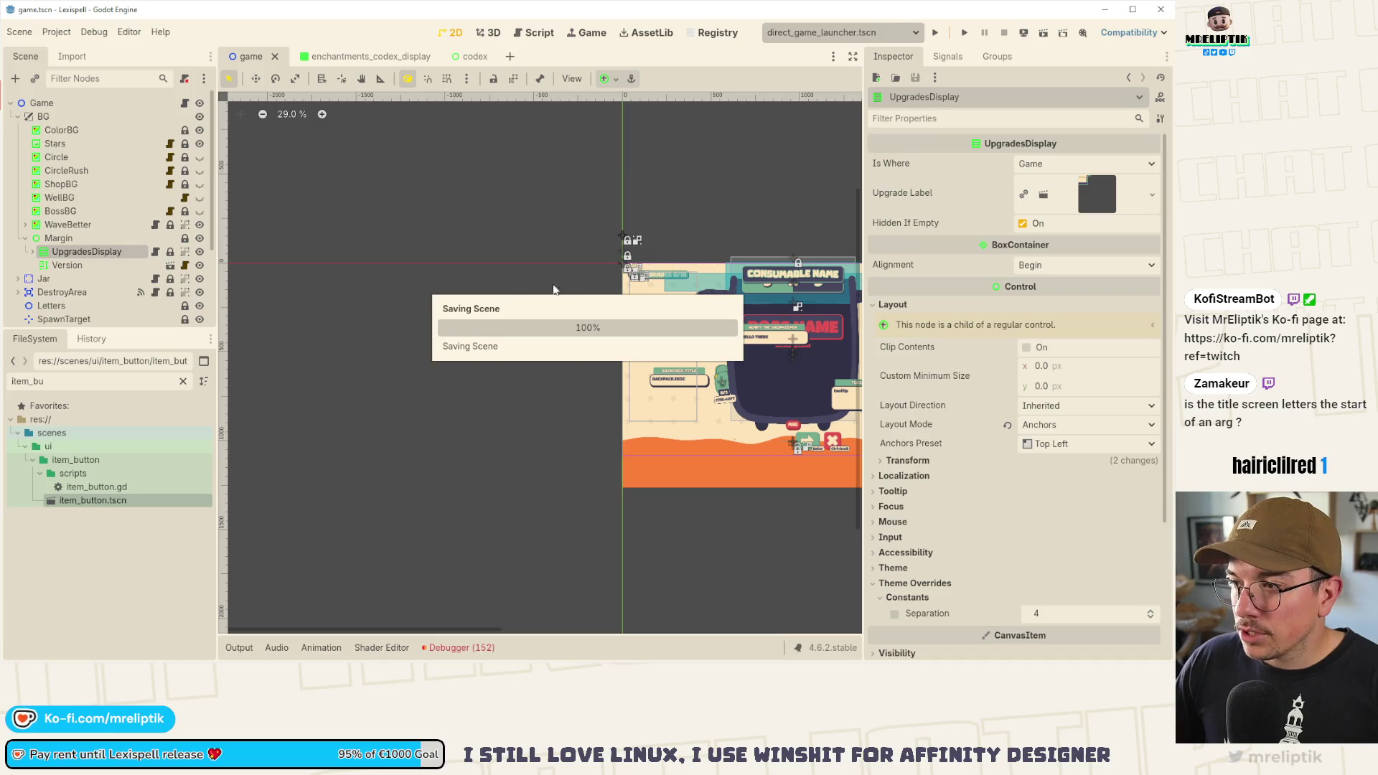
{"action": "left_click", "coordinate": [428, 161]}
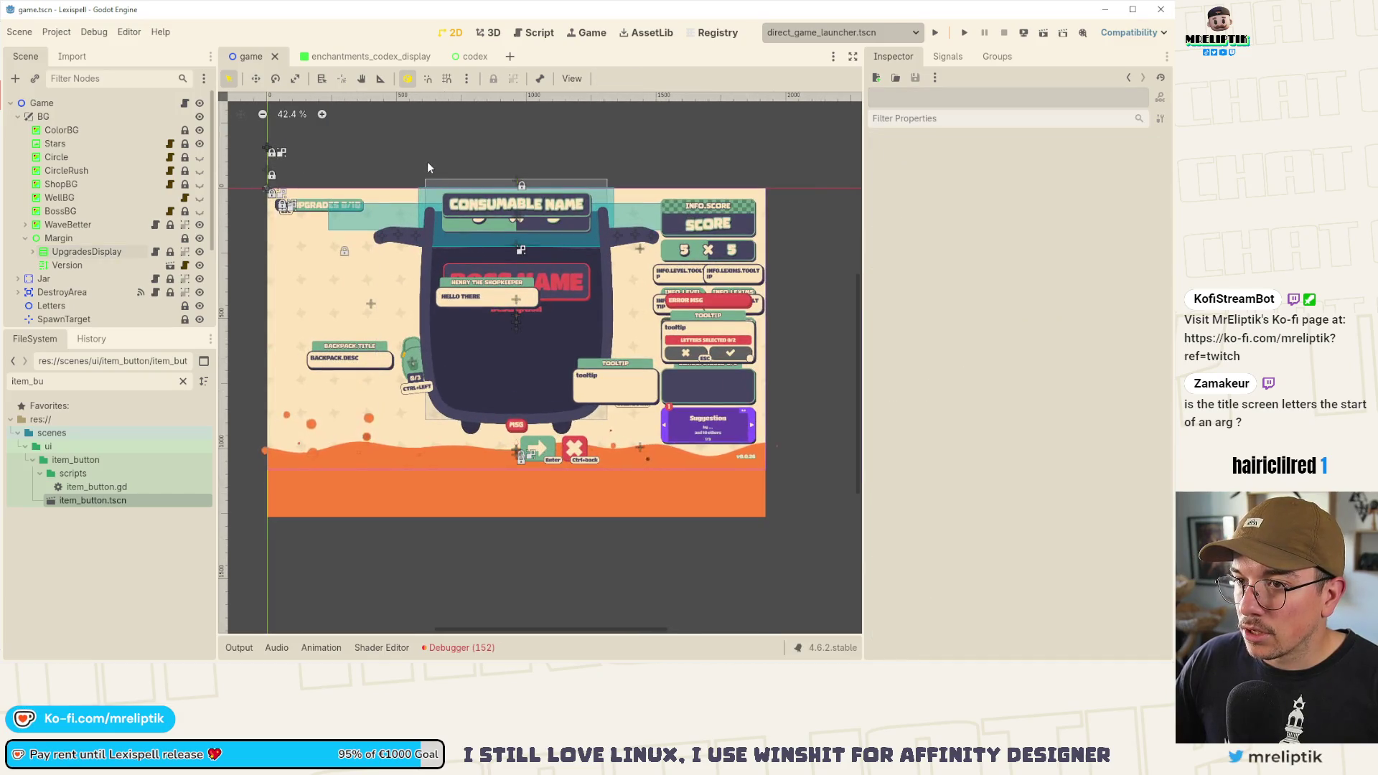
{"action": "key", "text": "ctrl+s"}
- Quick-open enchantment.tscn by searching 'enchant' and open its enchantment.gd script
{"action": "key", "text": "ctrl+shift+o"}
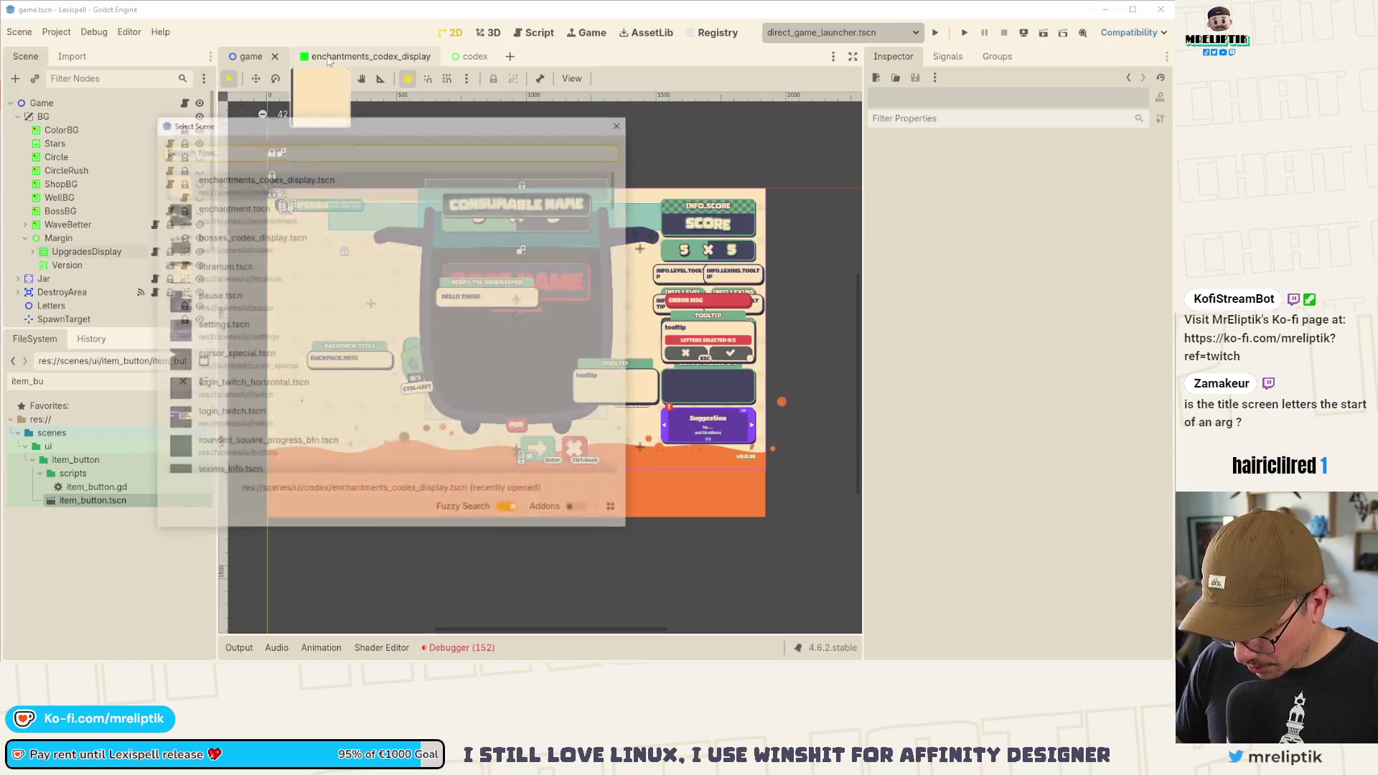
{"action": "type", "text": "enchant"}
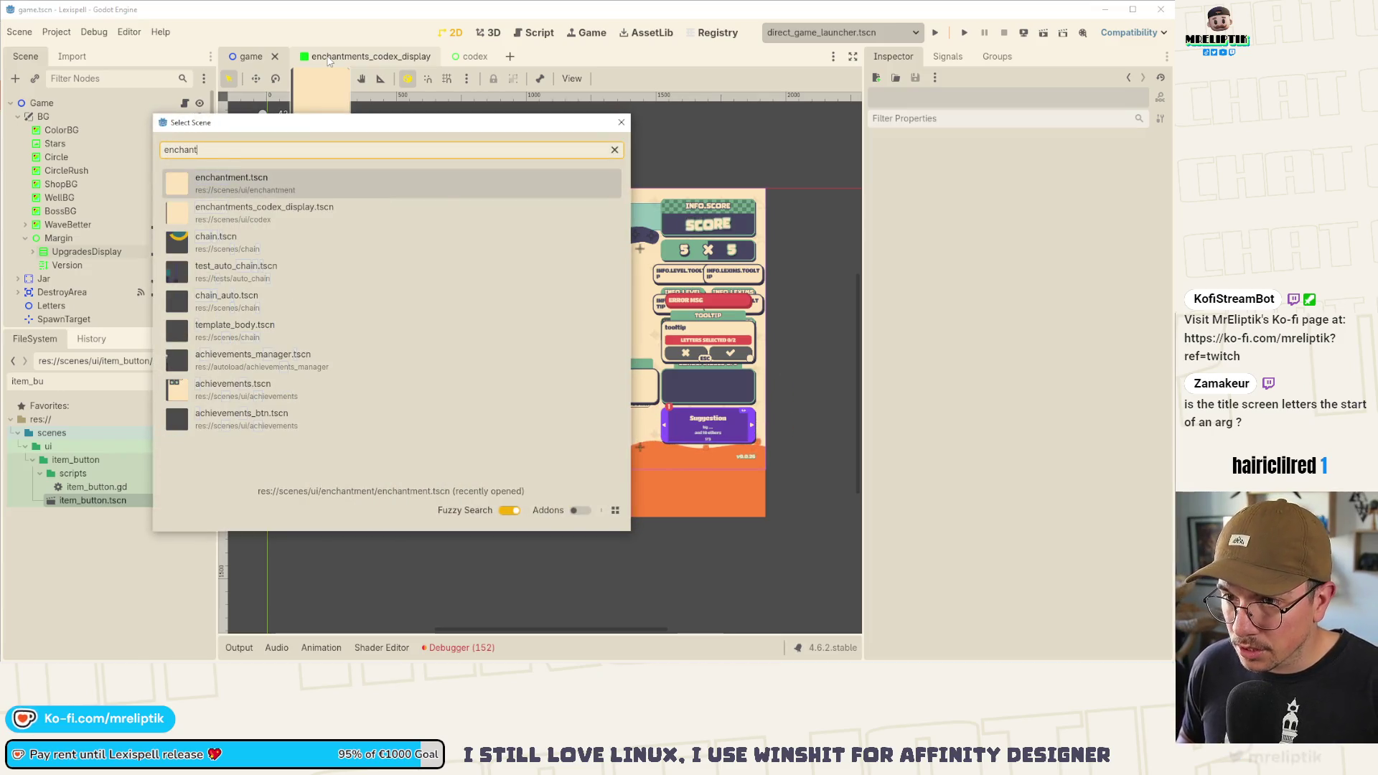
{"action": "key", "text": "Return"}
{"action": "scroll", "coordinate": [170, 135], "scroll_direction": "up", "scroll_amount": 10}
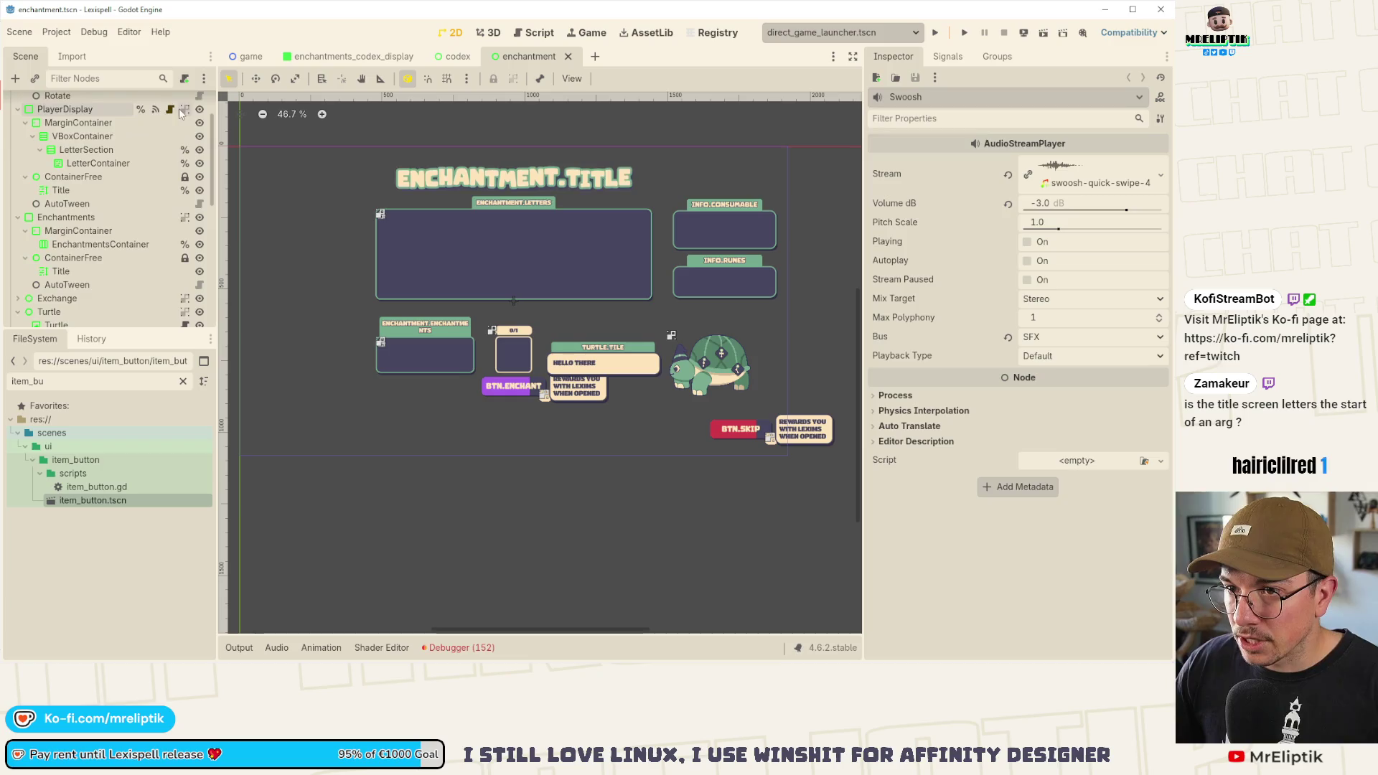
{"action": "left_click", "coordinate": [184, 103]}
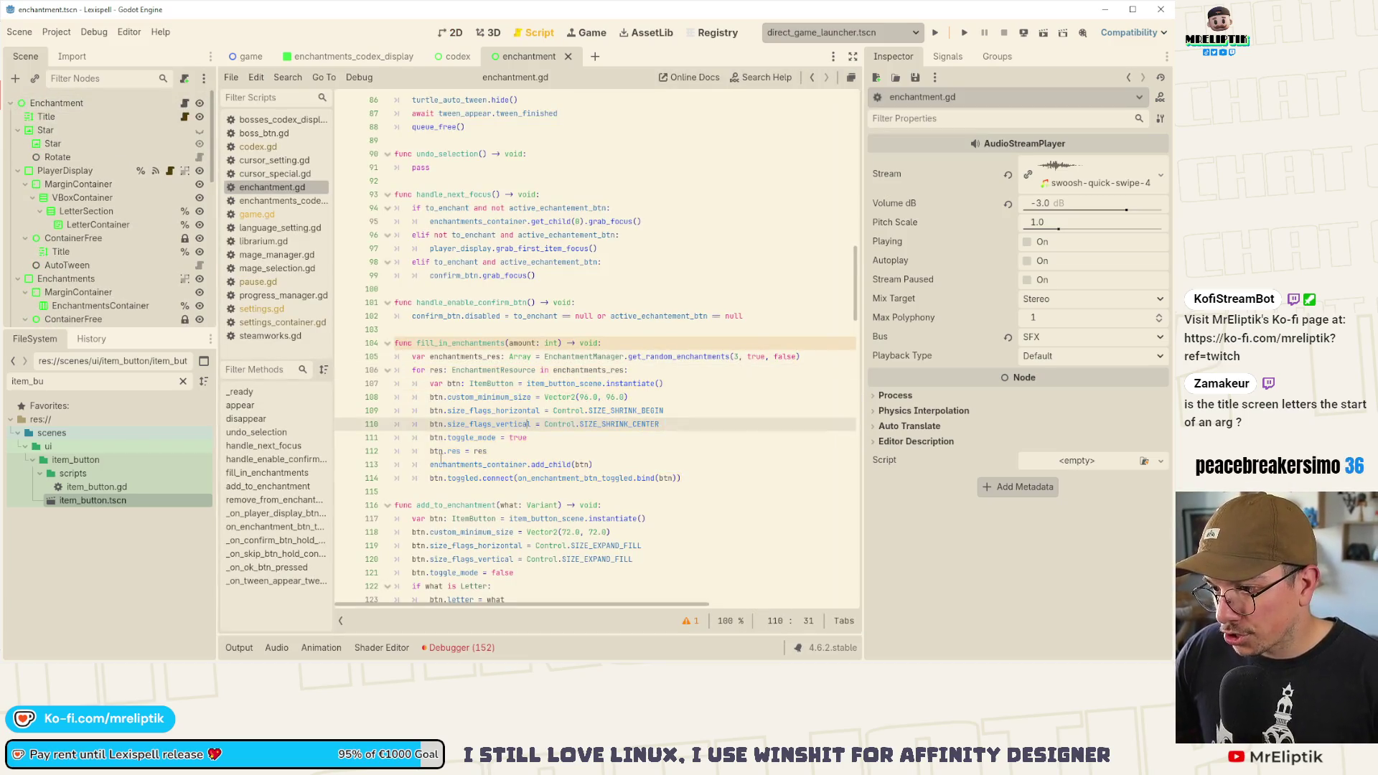
- After line 114 in fill_in_enchantments, insert a ProgressManager.set_enchantment_known call via autocomplete
{"action": "scroll", "coordinate": [513, 414], "scroll_direction": "down", "scroll_amount": 2}
{"action": "double_click", "coordinate": [459, 262]}
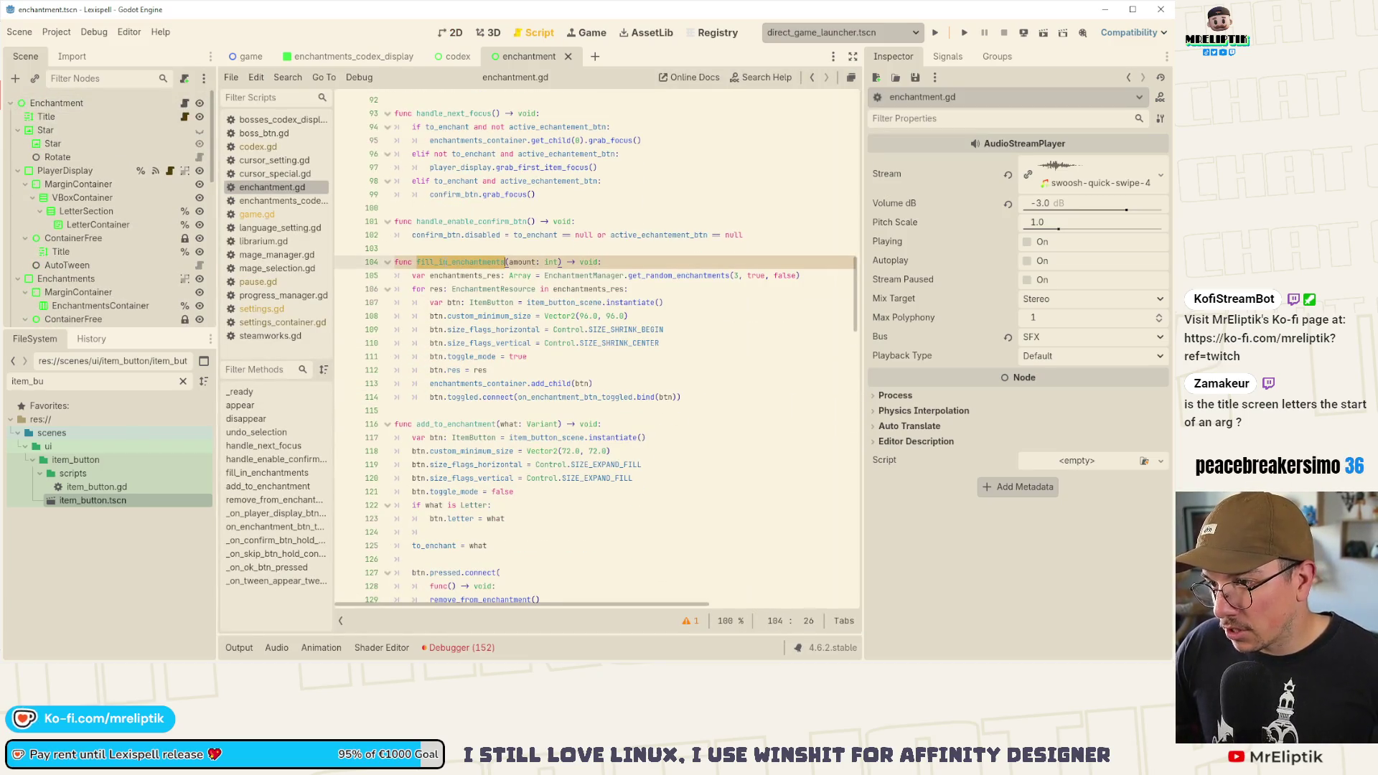
{"action": "left_click", "coordinate": [708, 396]}
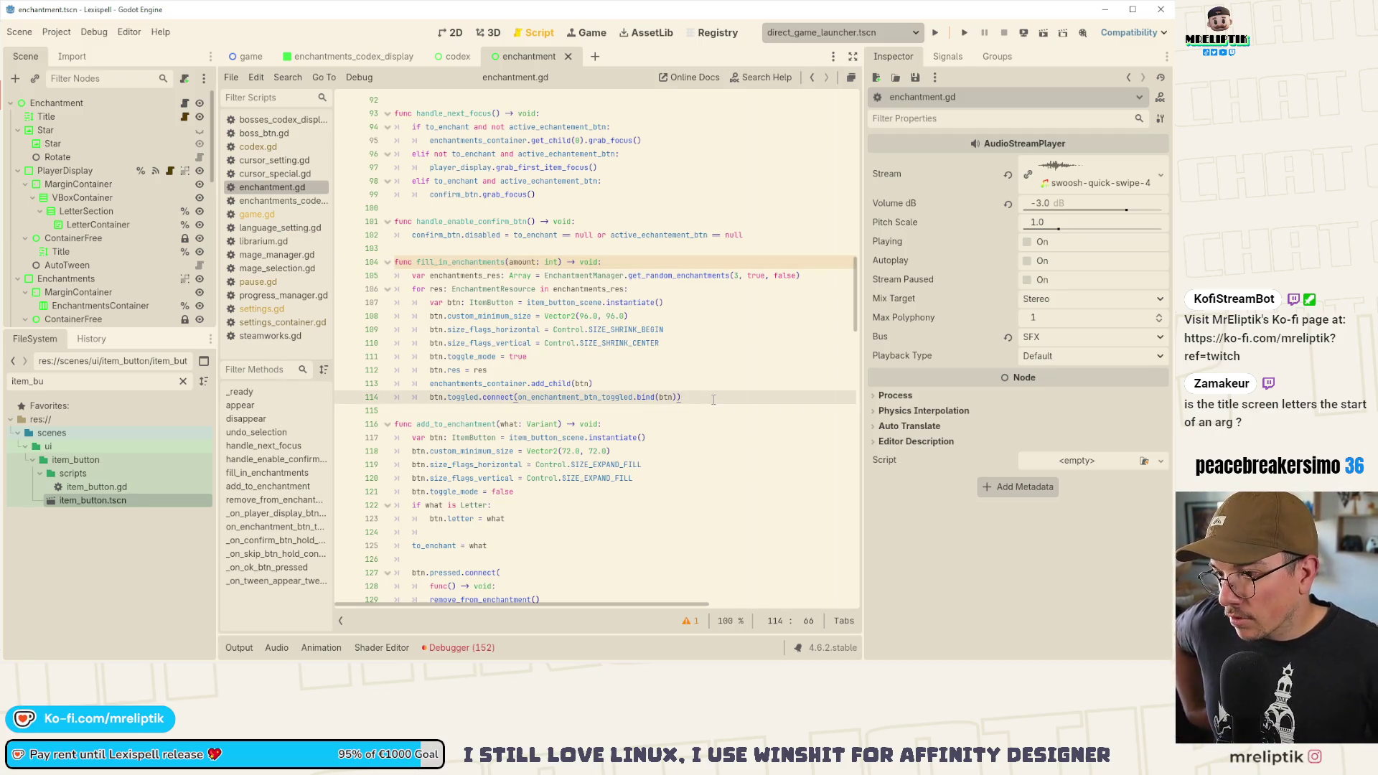
{"action": "key", "text": "Return"}
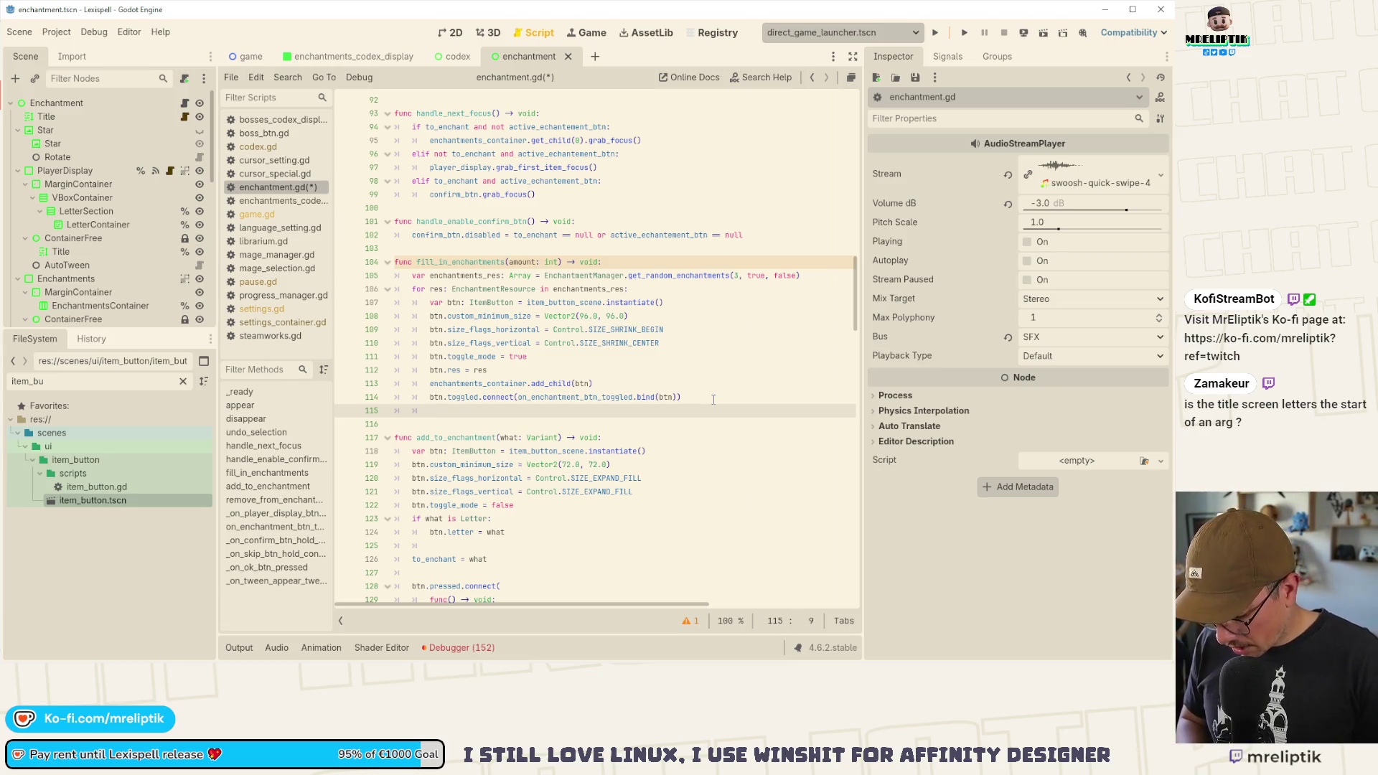
{"action": "type", "text": "ProgresManager.s"}
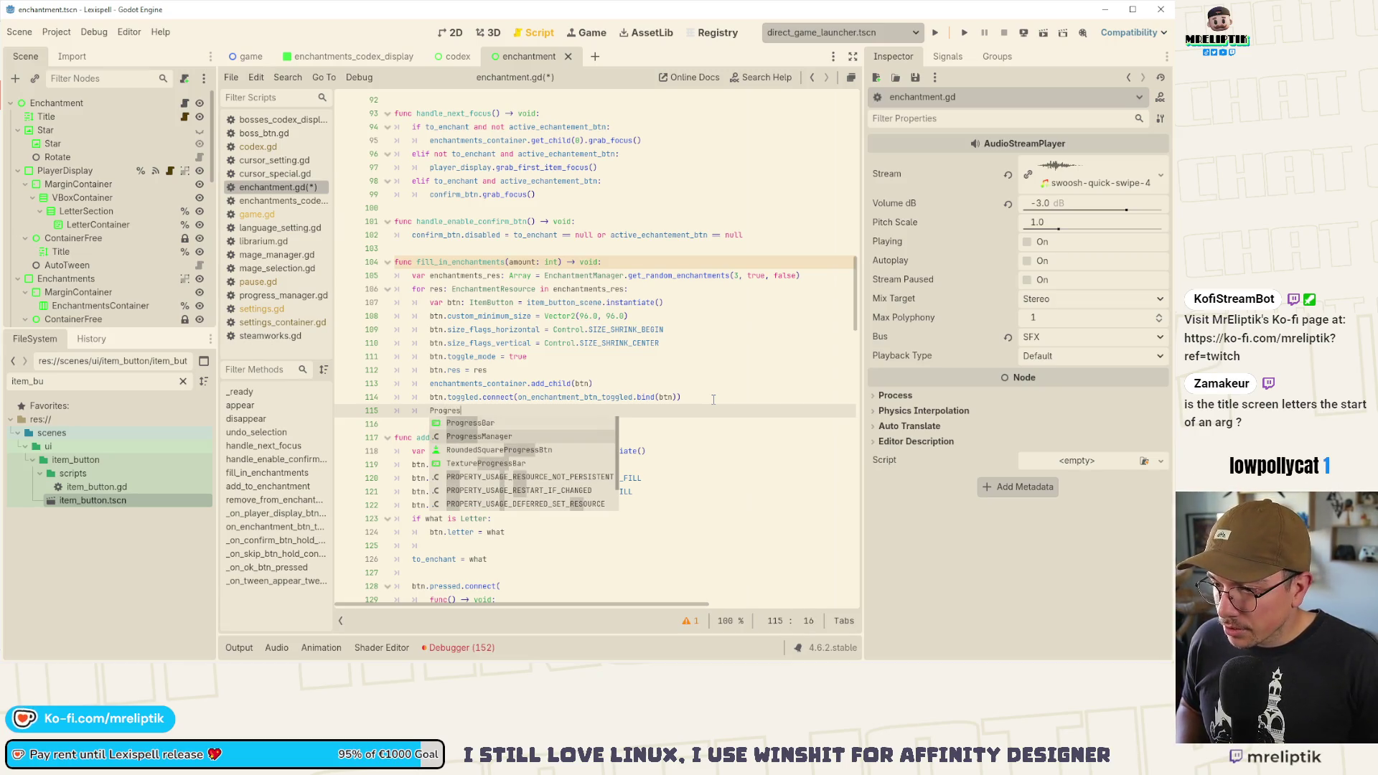
{"action": "type", "text": "et_"}
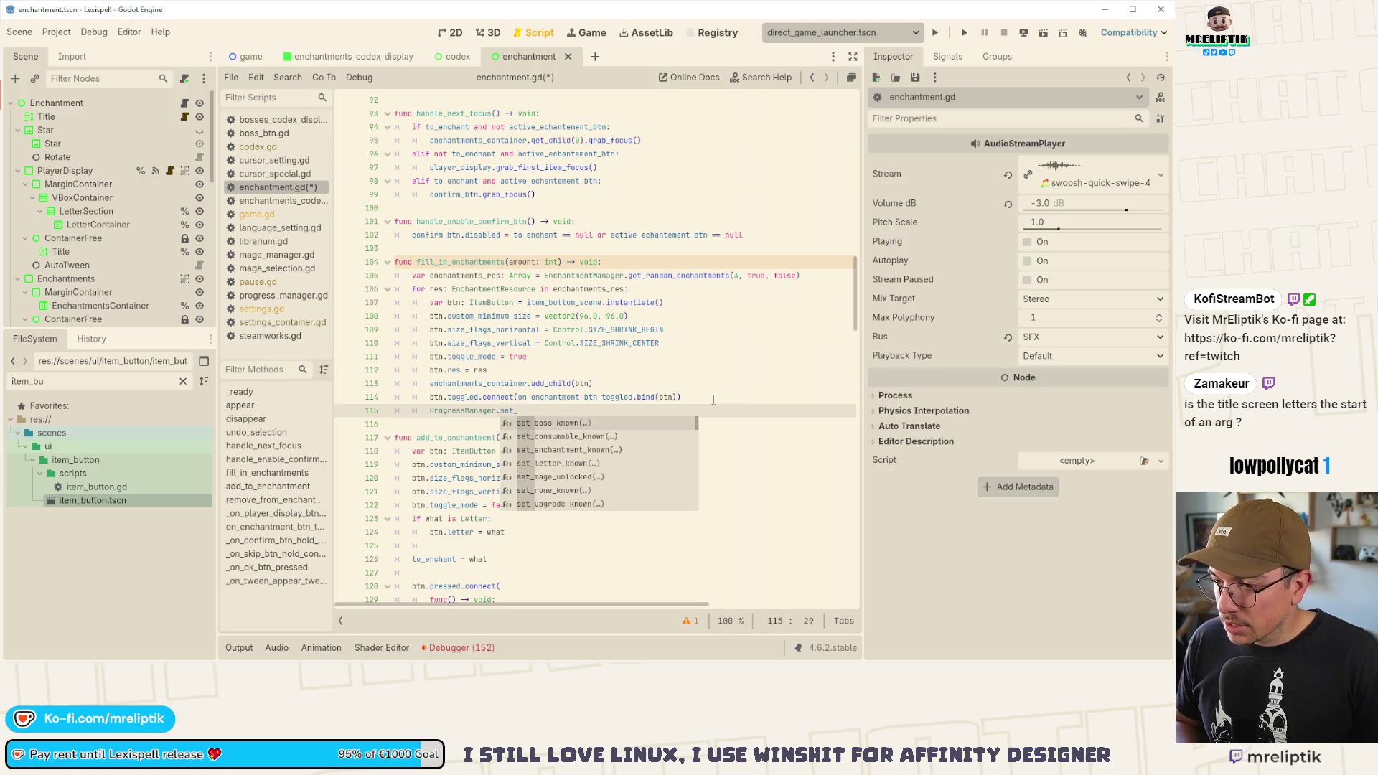
{"action": "type", "text": "en"}
{"action": "key", "text": "Return"}
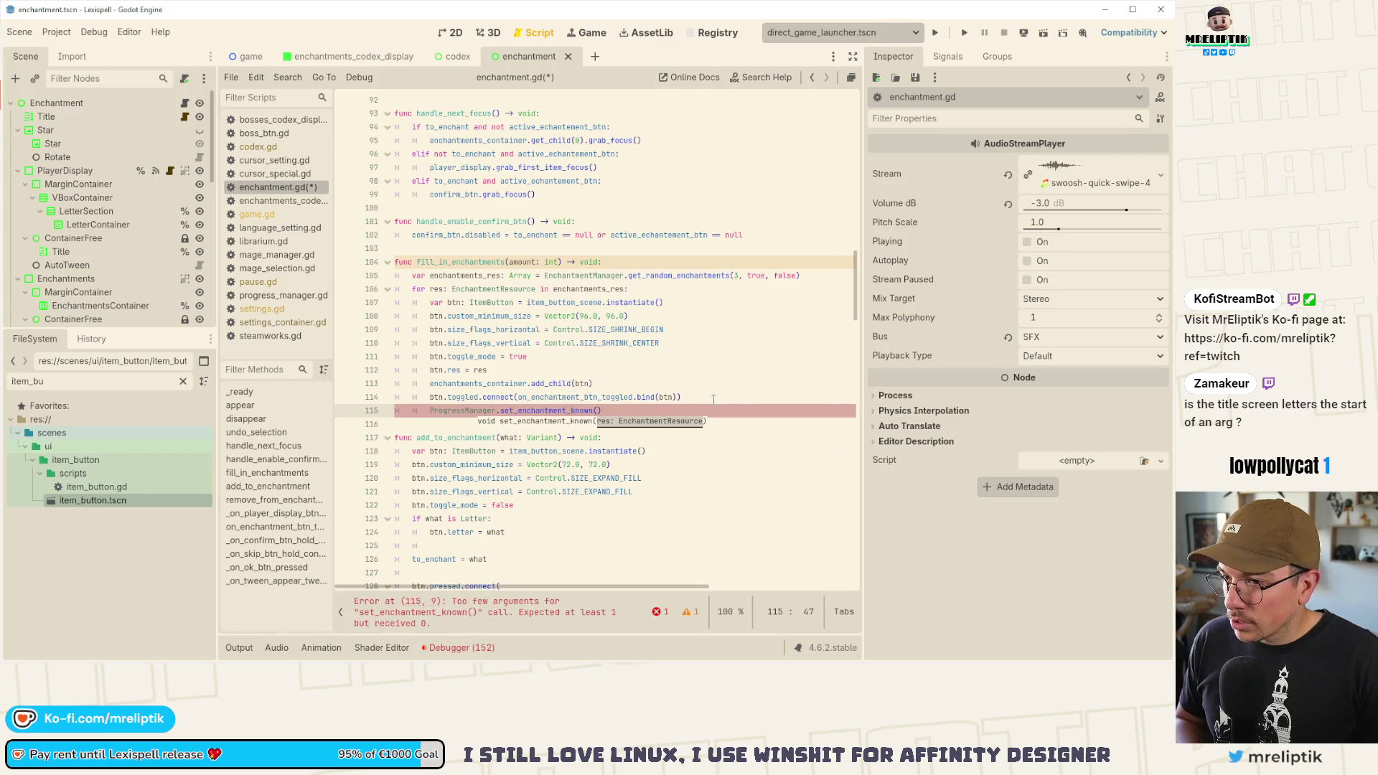
- Pass res as the argument, save the script, and show the debugger's Errors list
{"action": "type", "text": "enchant"}
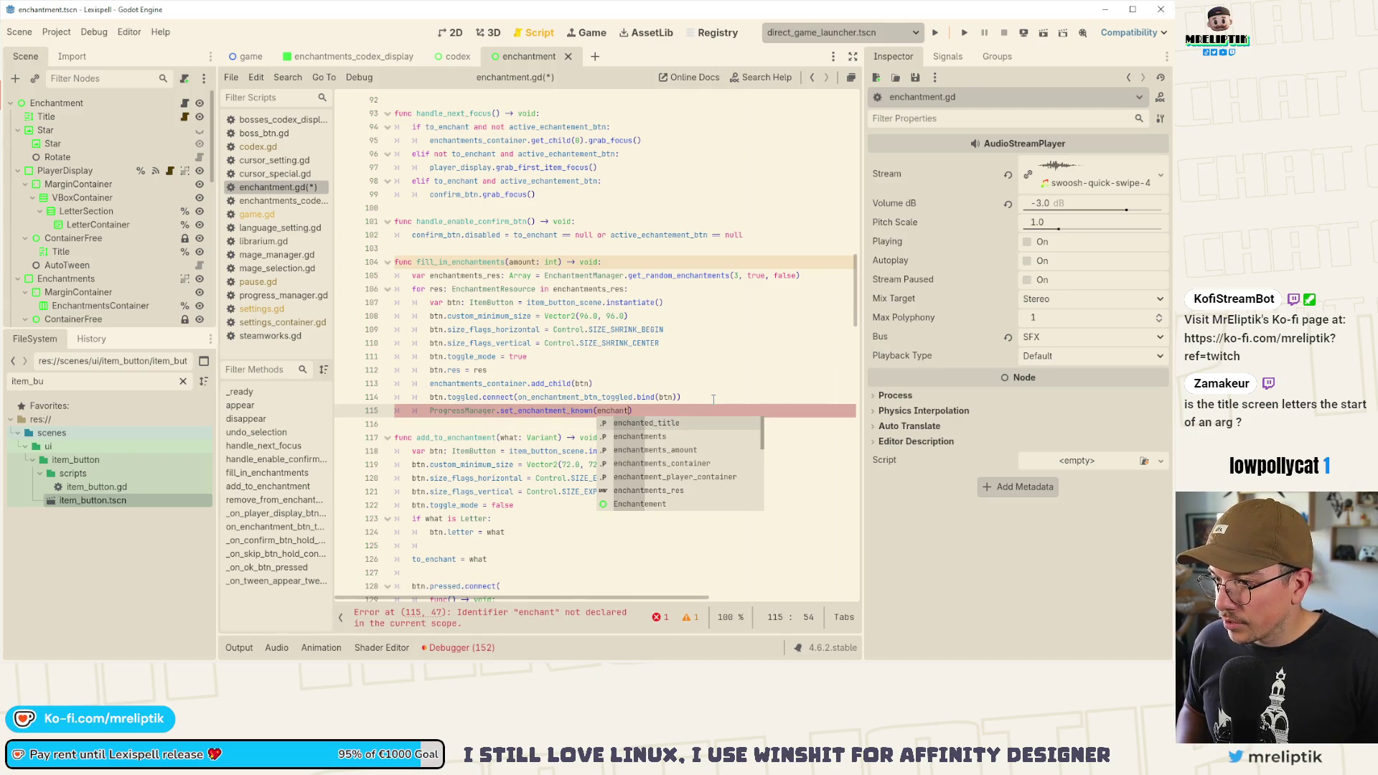
{"action": "key", "text": "BackSpace"}
{"action": "key", "text": "BackSpace"}
{"action": "key", "text": "BackSpace"}
{"action": "type", "text": "res"}
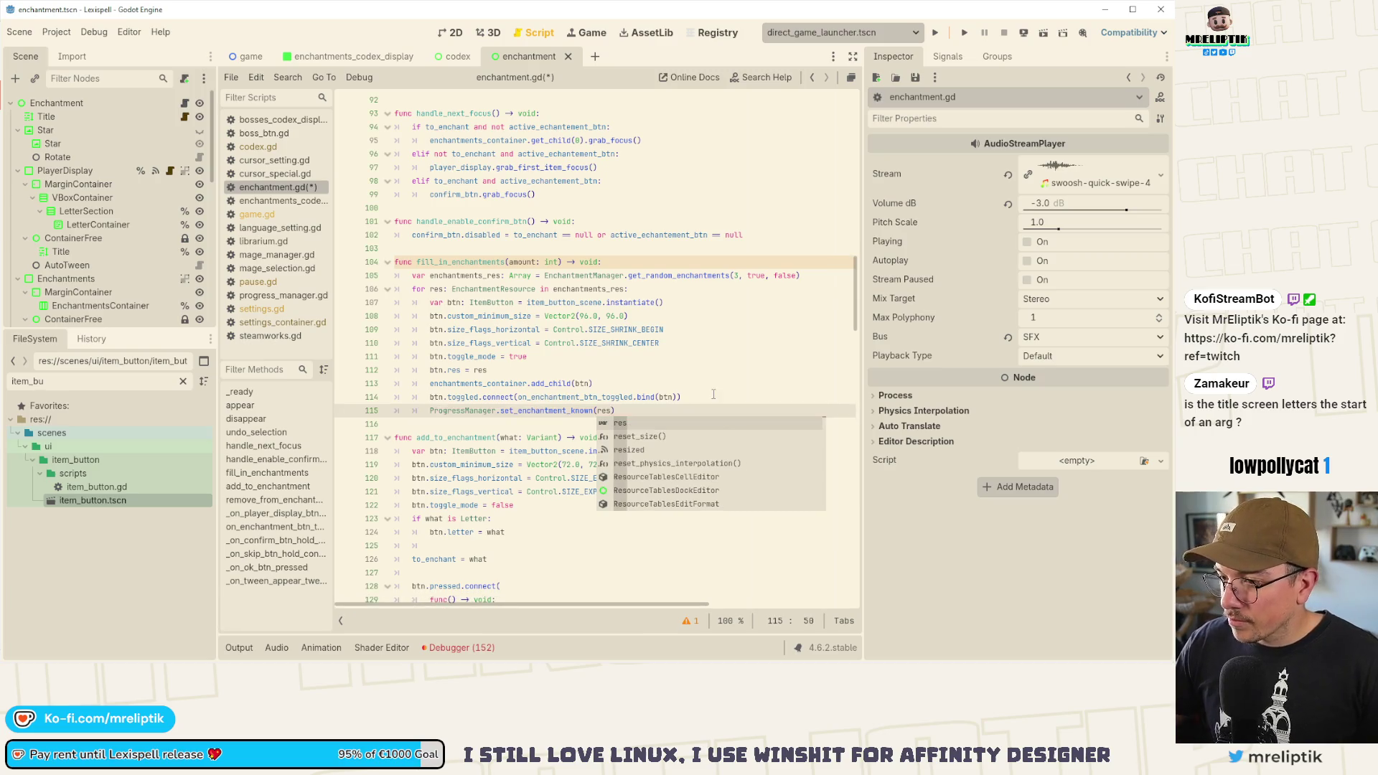
{"action": "left_click", "coordinate": [713, 399]}
{"action": "key", "text": "ctrl+s"}
{"action": "left_click", "coordinate": [462, 647]}
{"action": "left_click", "coordinate": [324, 396]}
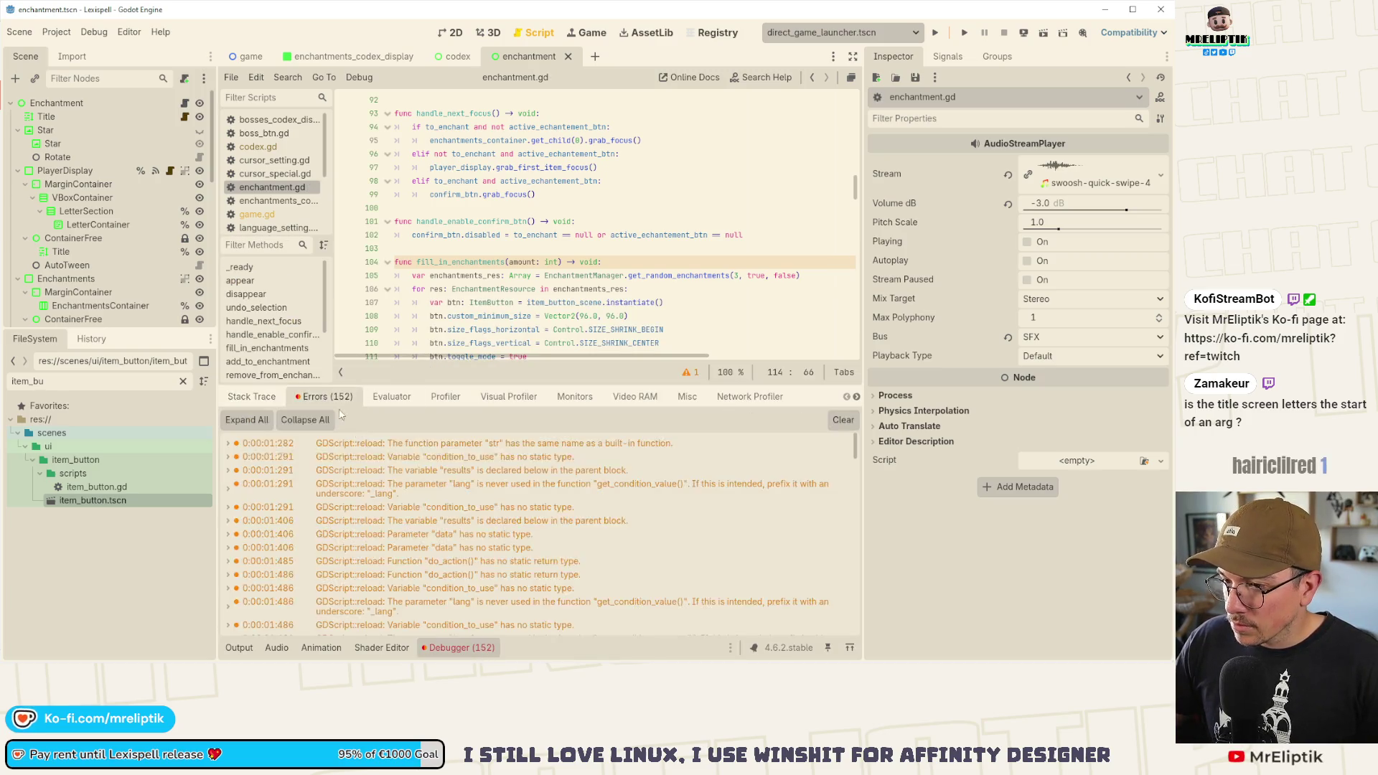
- Clear the 152 logged debugger errors and run the Lexispell game
{"action": "scroll", "coordinate": [501, 583], "scroll_direction": "down", "scroll_amount": 15}
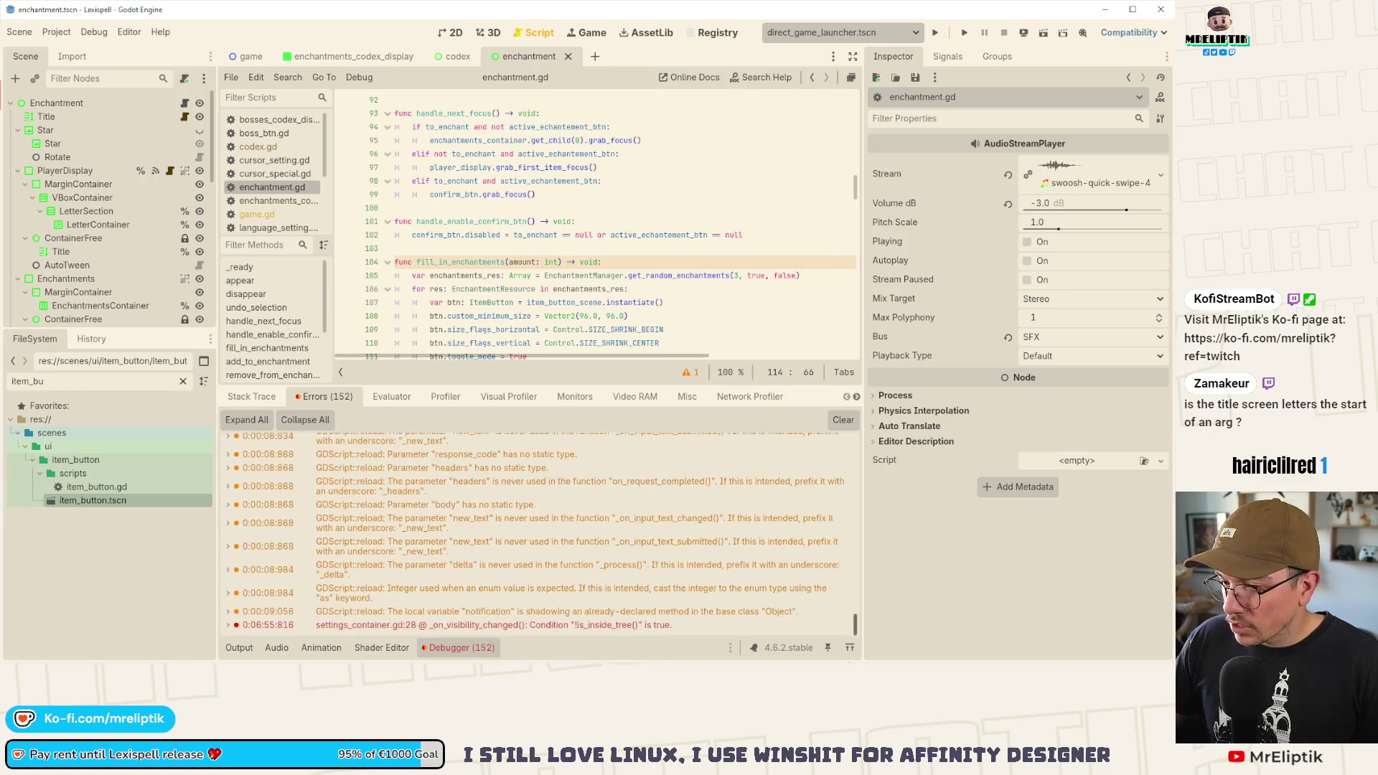
{"action": "left_click", "coordinate": [843, 420]}
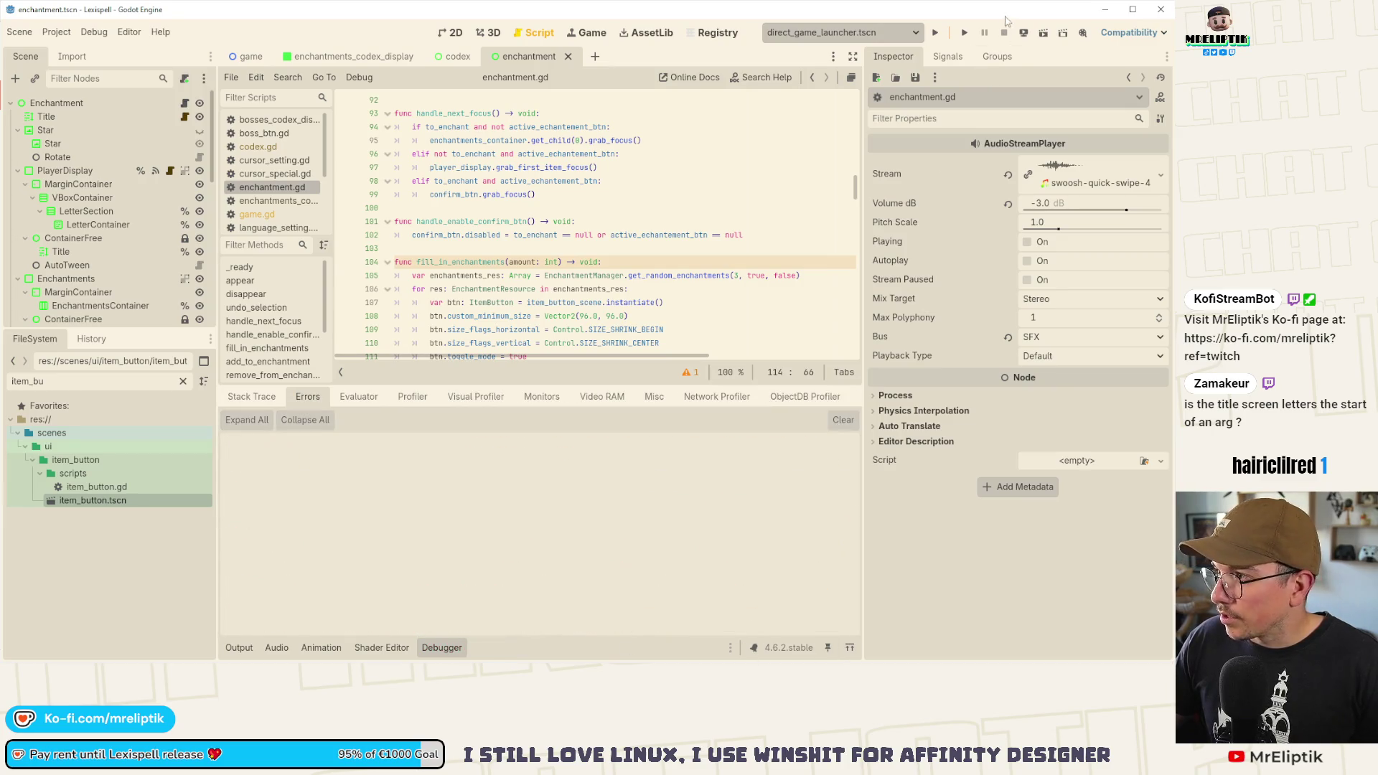
{"action": "left_click", "coordinate": [965, 34]}
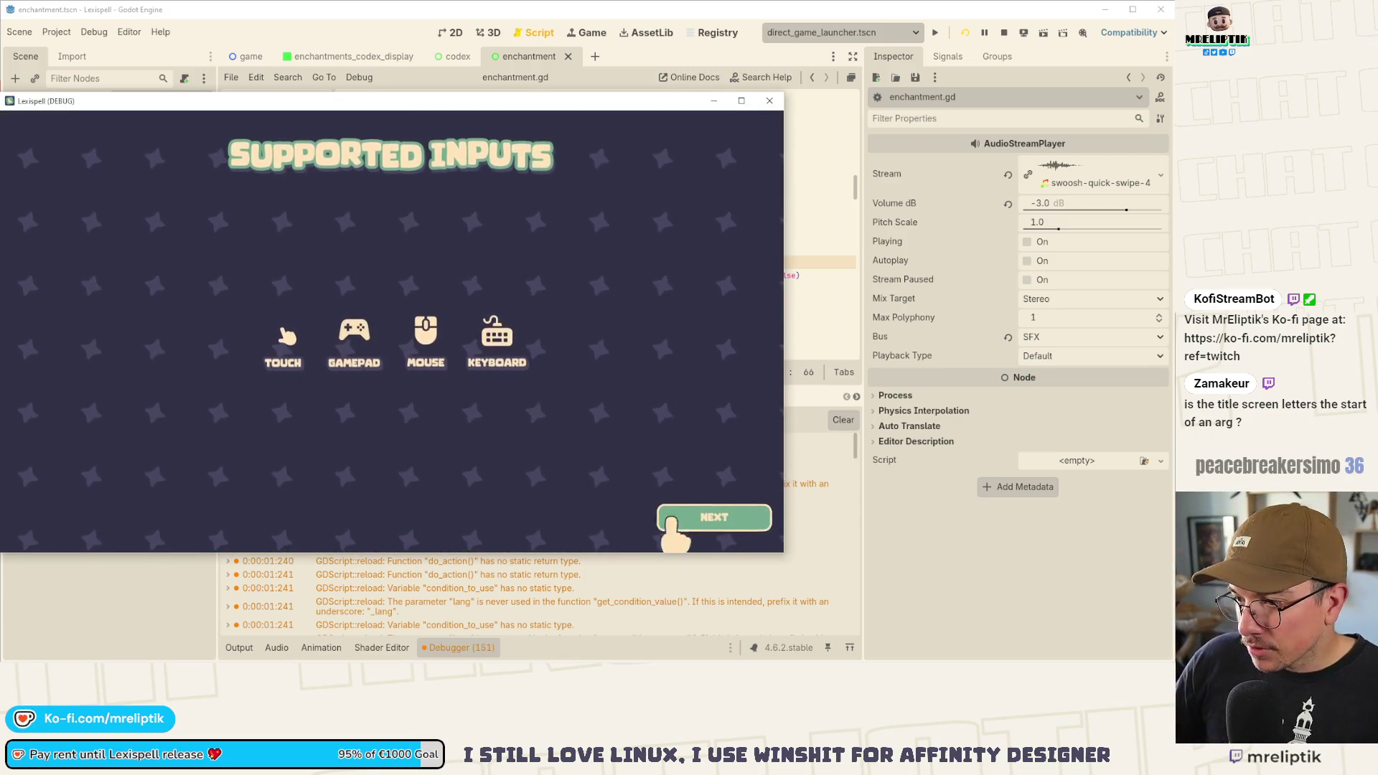
- Skip the splash, decline resuming, maximize the window, and start a new Classic Craft run with the first mage
{"action": "left_click", "coordinate": [710, 517]}
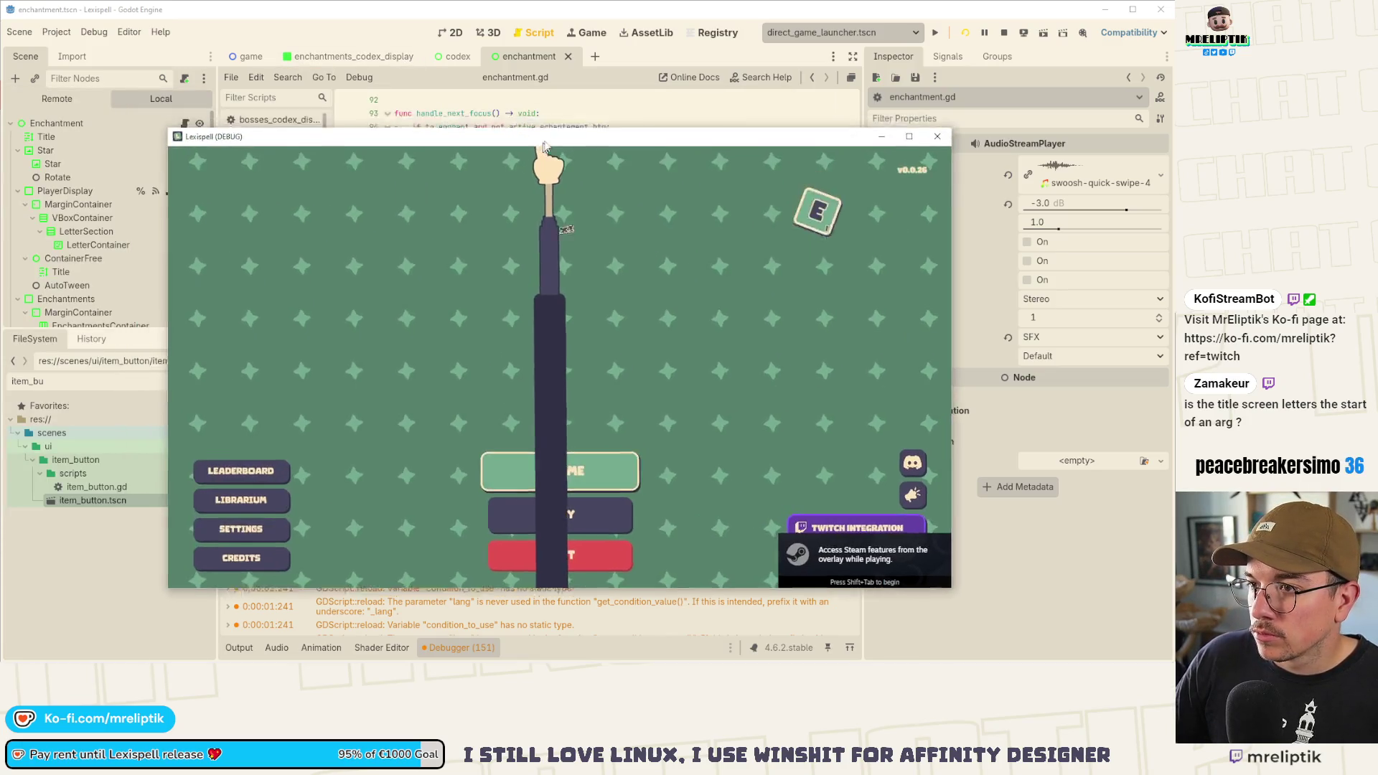
{"action": "left_click", "coordinate": [547, 459]}
{"action": "left_click", "coordinate": [527, 446]}
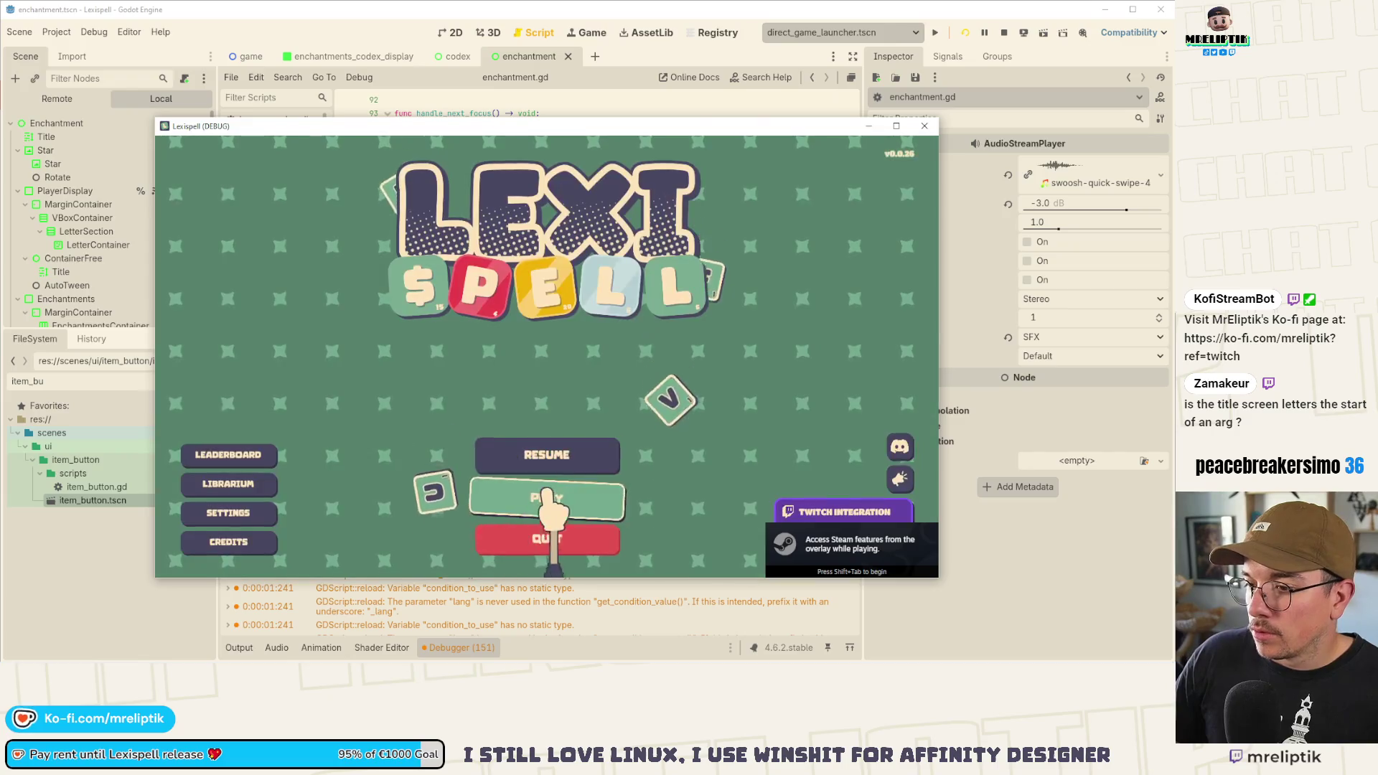
{"action": "left_click", "coordinate": [546, 506]}
{"action": "double_click", "coordinate": [514, 126]}
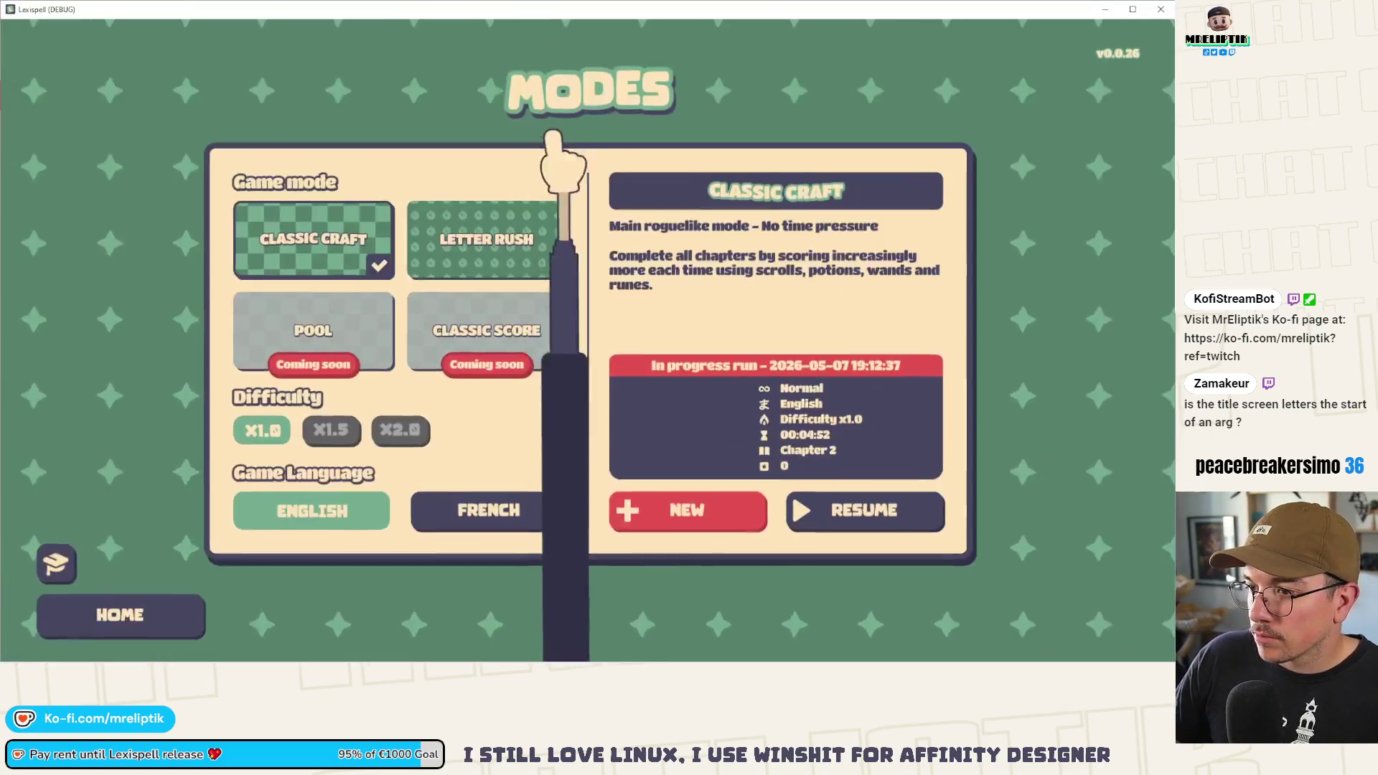
{"action": "left_click", "coordinate": [688, 506]}
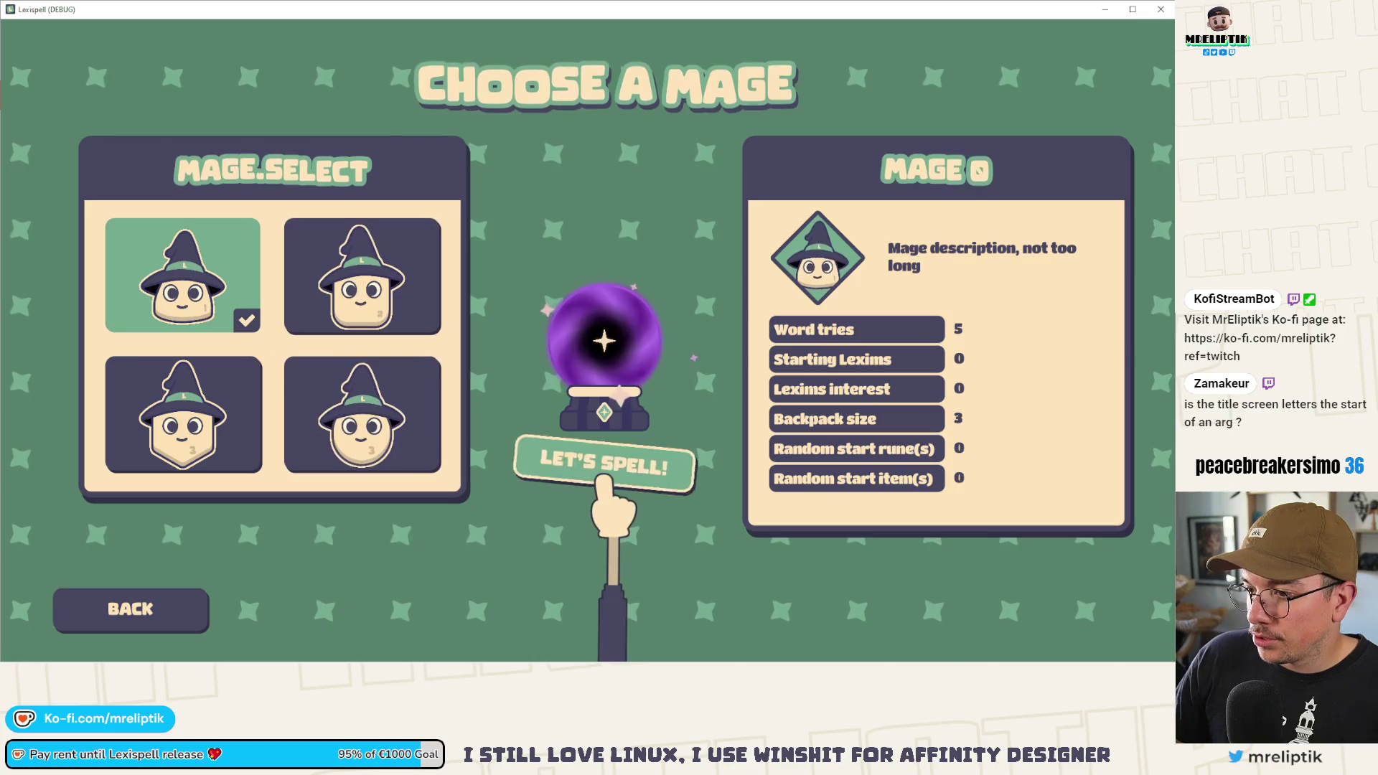
{"action": "left_click", "coordinate": [604, 479]}
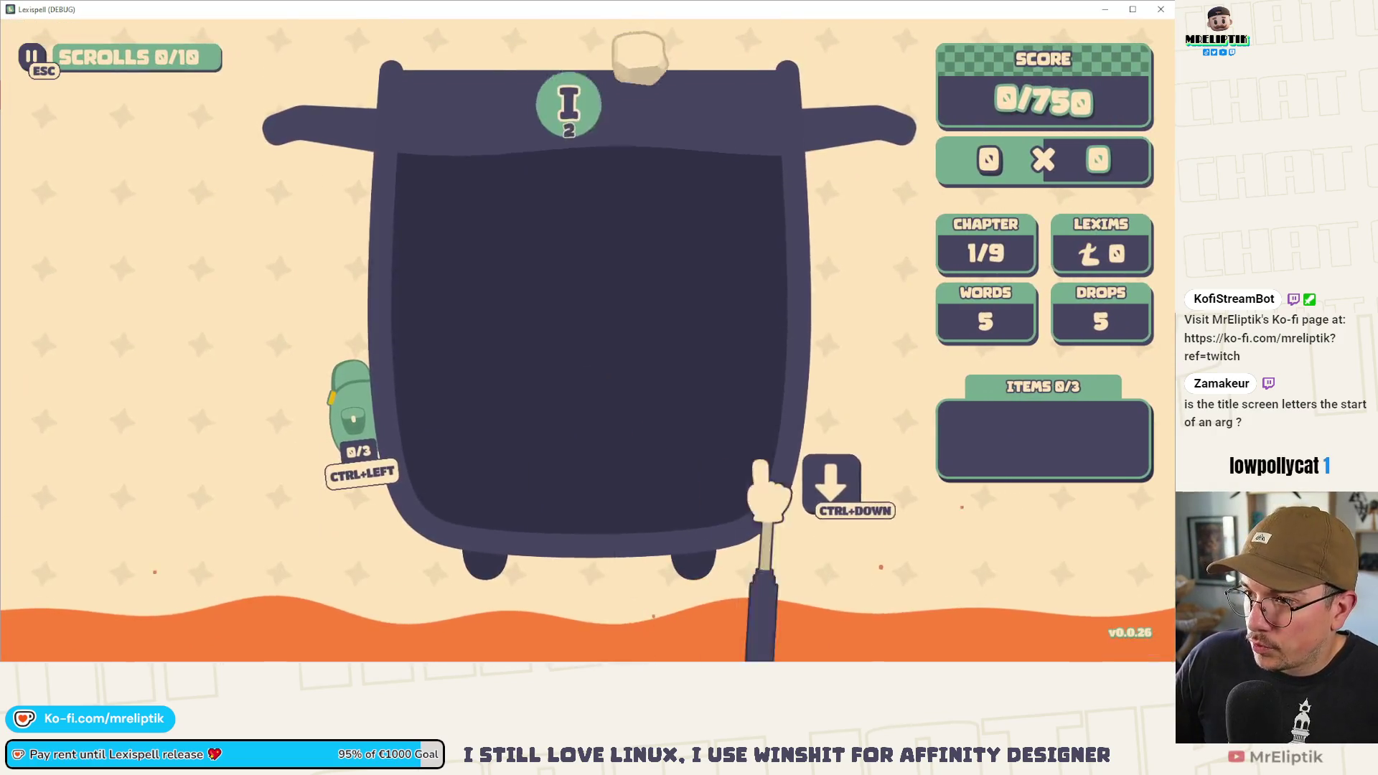
{"action": "left_click", "coordinate": [822, 466]}
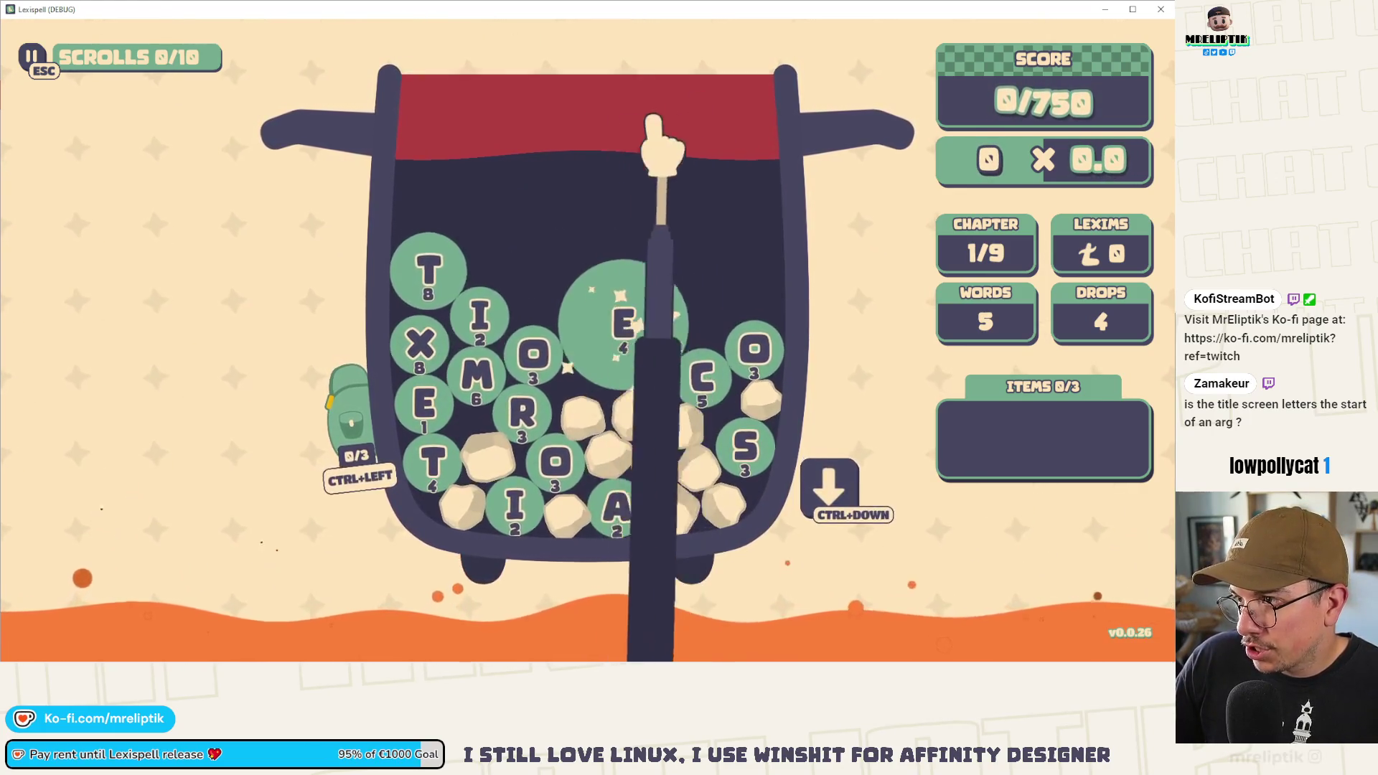
- Spell #TORE! using the # and ! tiles, dropping the M, and submit it for 228 points
{"action": "left_click", "coordinate": [479, 370]}
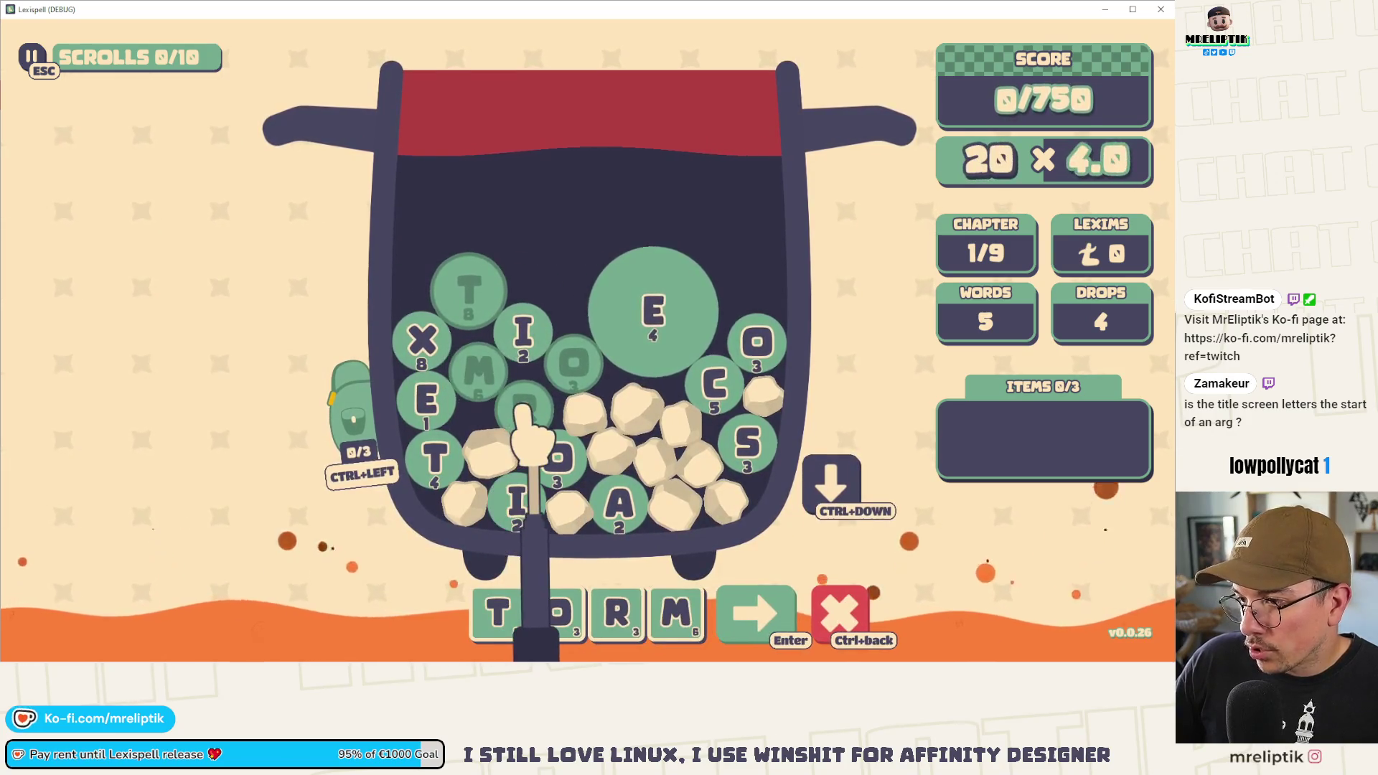
{"action": "left_click", "coordinate": [653, 312]}
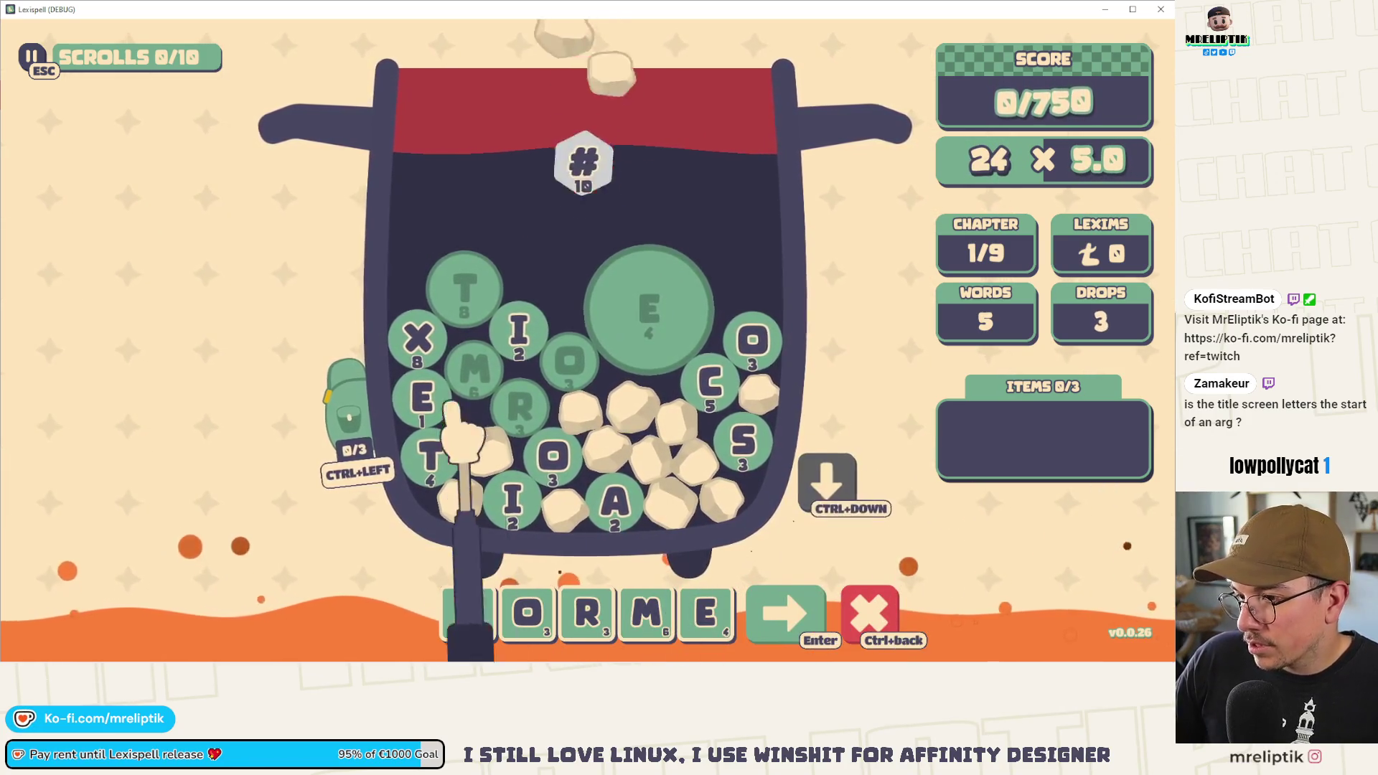
{"action": "key", "text": "ctrl+Left"}
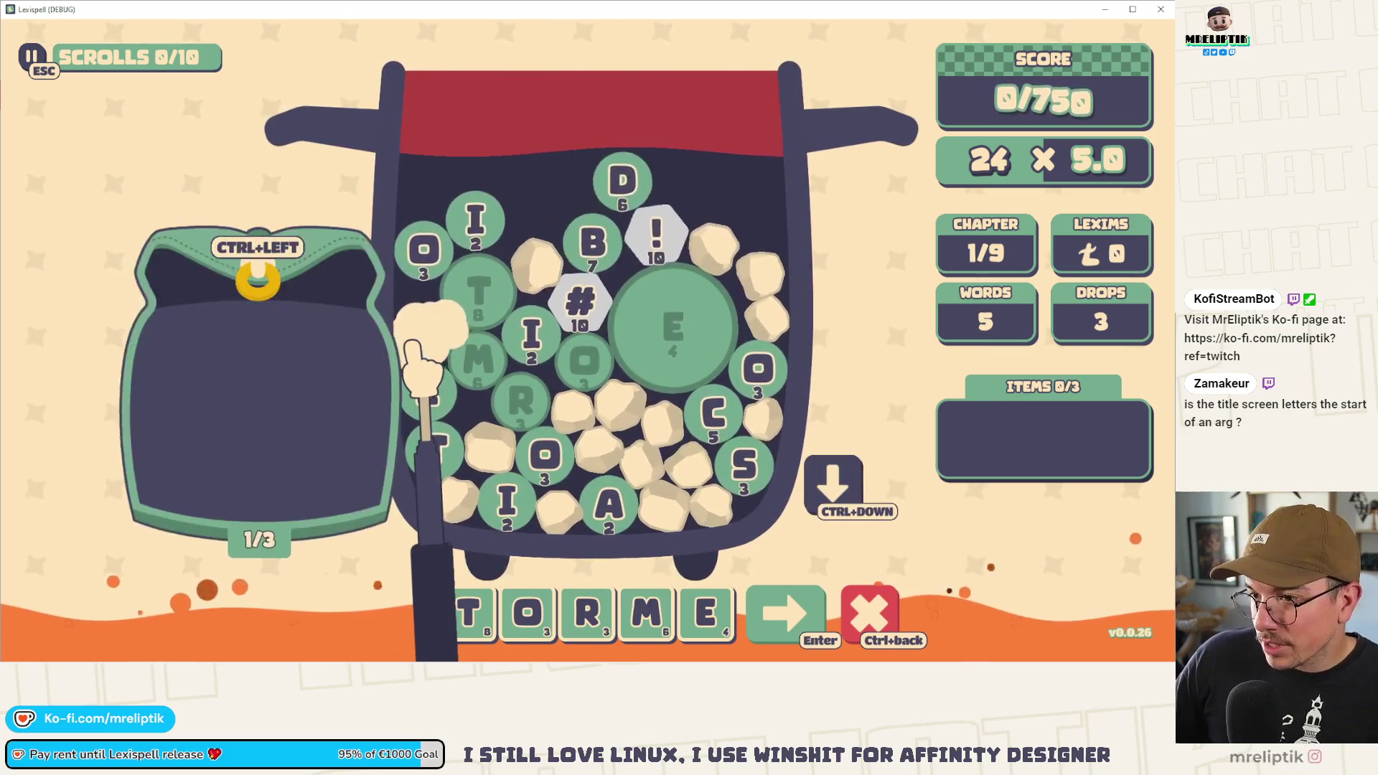
{"action": "left_click", "coordinate": [579, 301]}
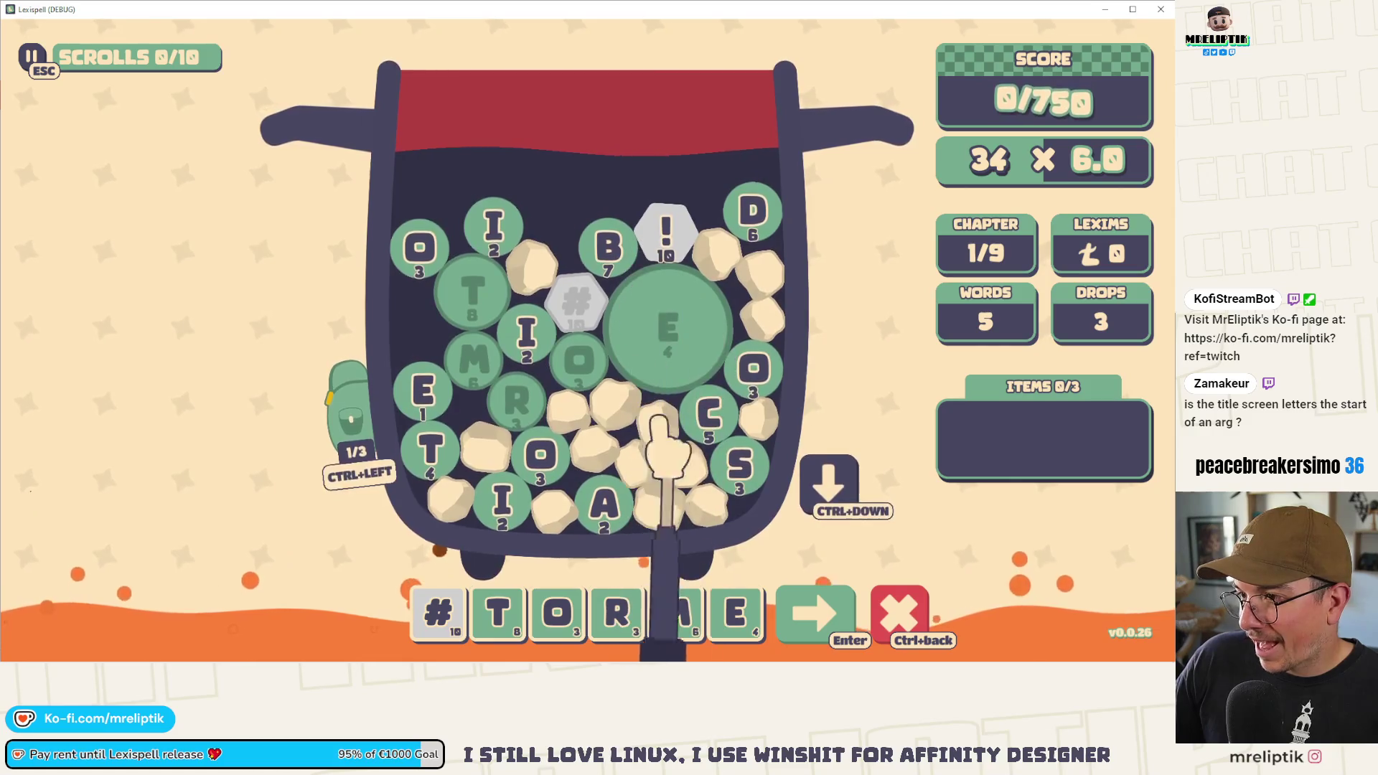
{"action": "left_click", "coordinate": [661, 316]}
{"action": "left_click", "coordinate": [666, 233]}
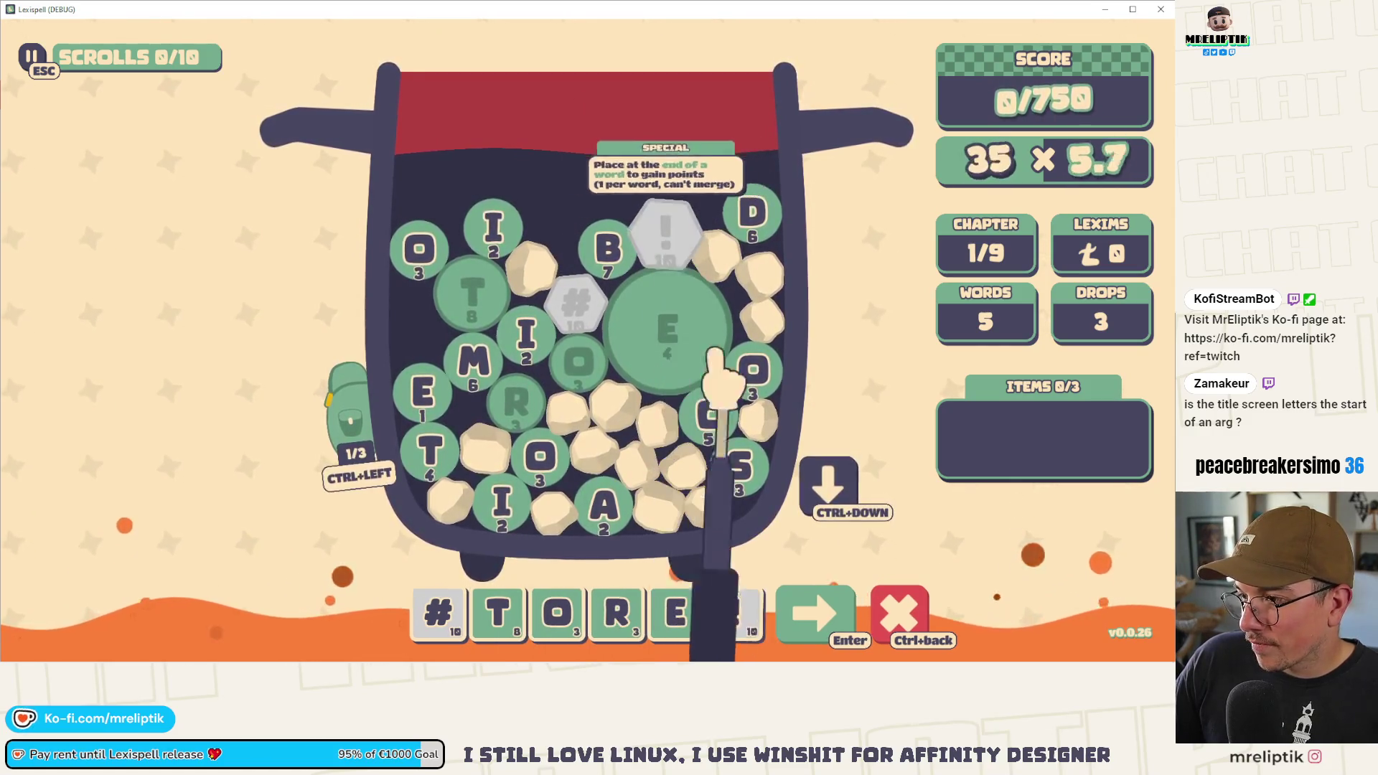
{"action": "key", "text": "Return"}
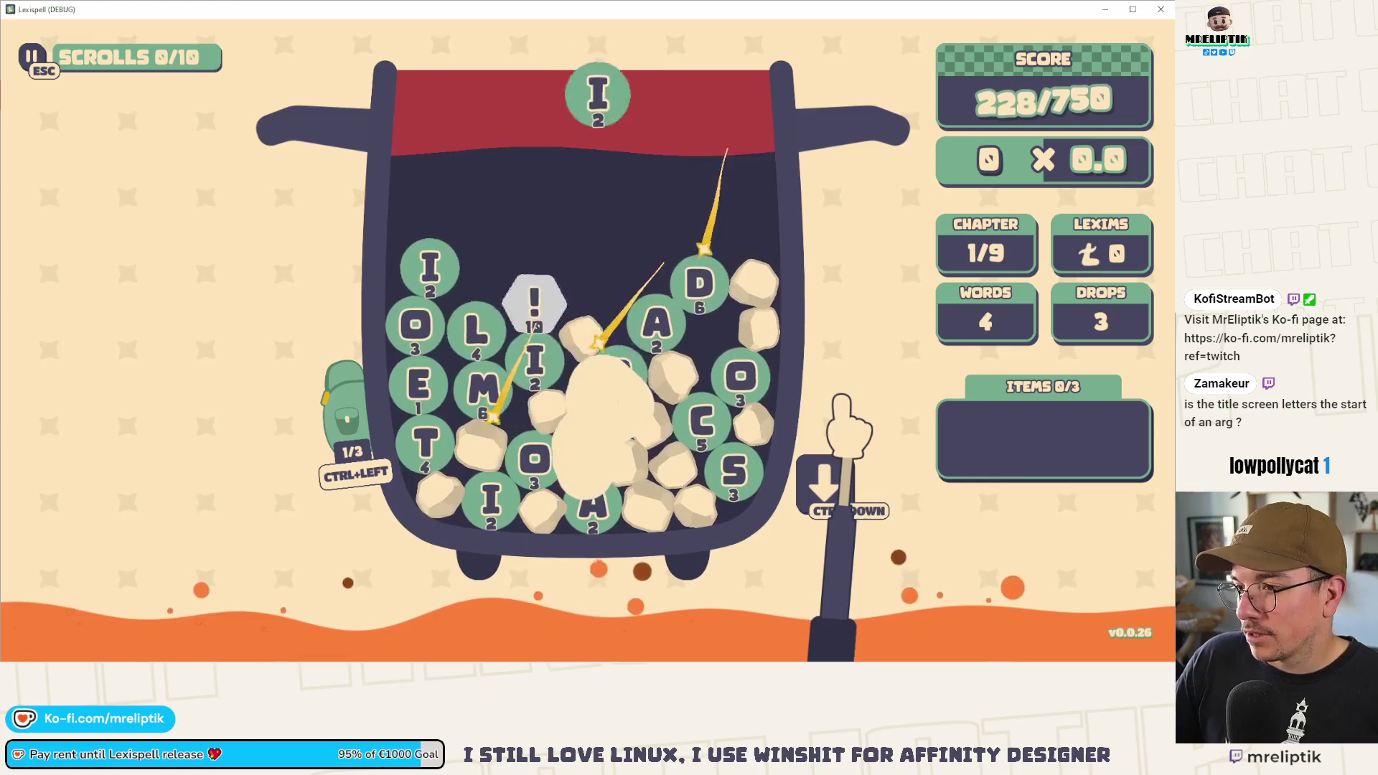
- Bag the gold T tile and start a word from ¢, O, L, M and ATE!
{"action": "left_click", "coordinate": [657, 330]}
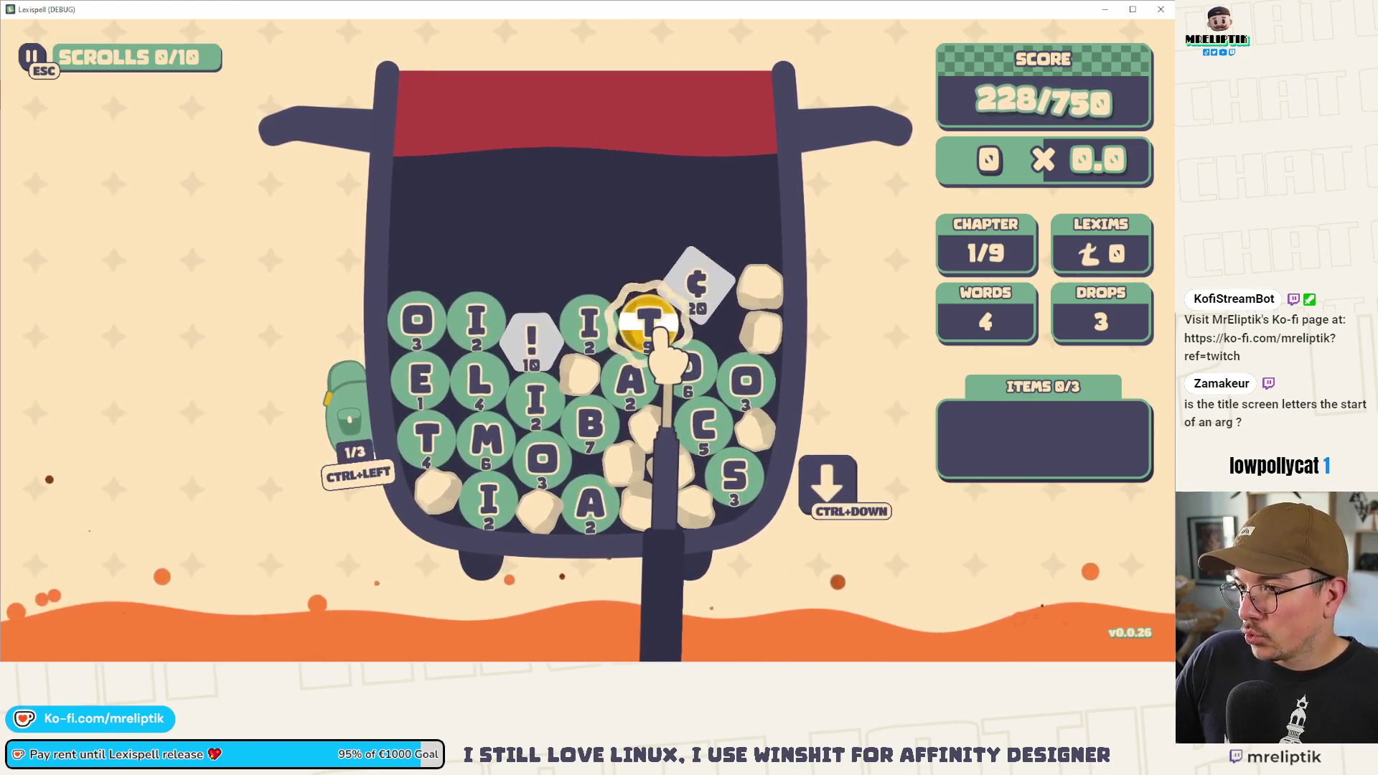
{"action": "key", "text": "ctrl+Left"}
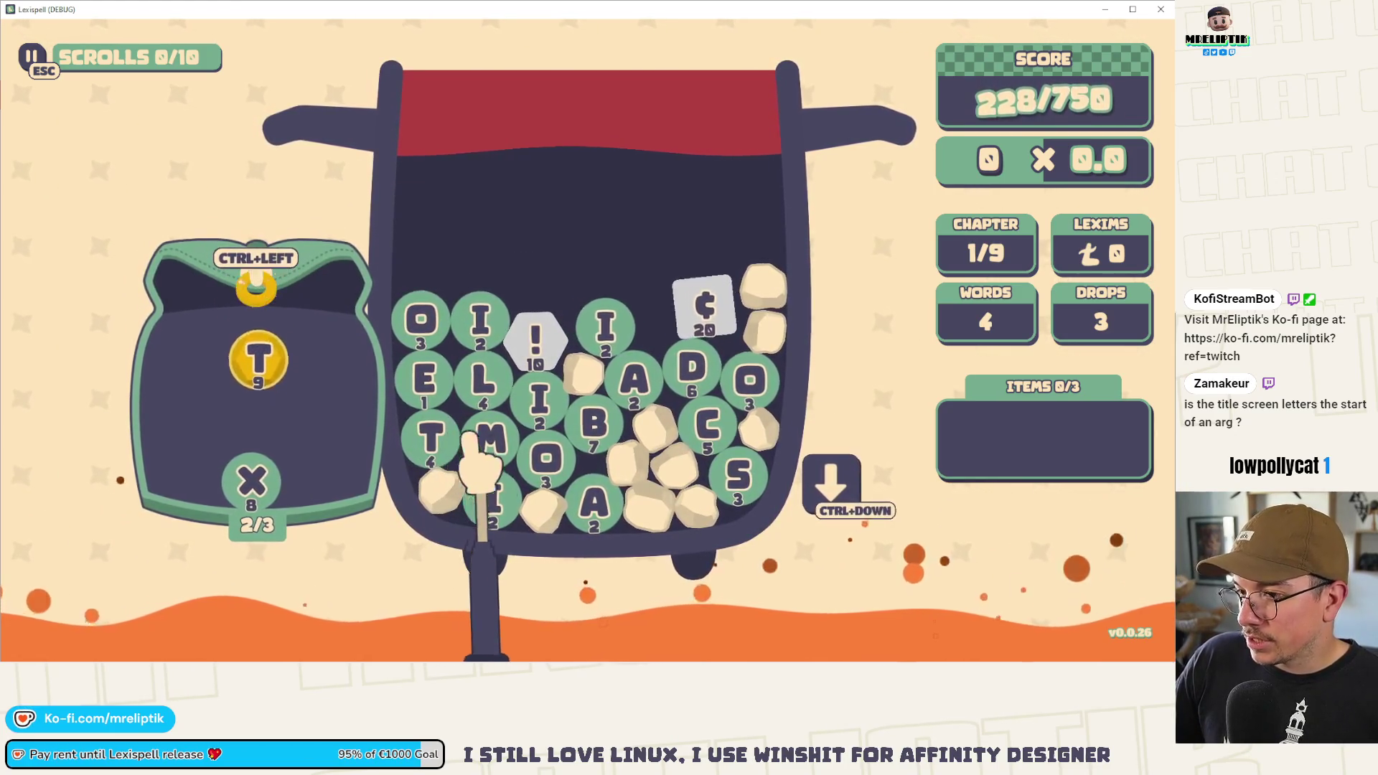
{"action": "left_click", "coordinate": [704, 308]}
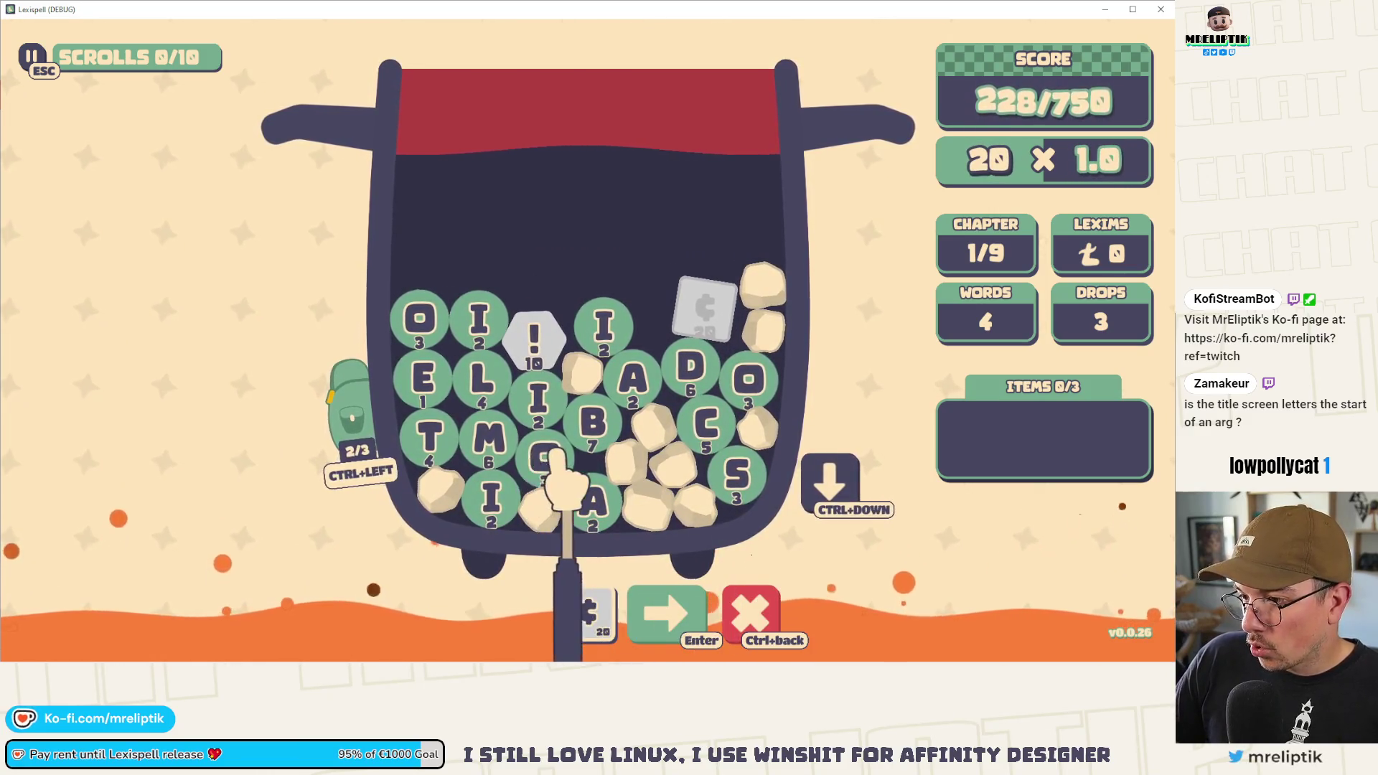
{"action": "left_click", "coordinate": [553, 457]}
{"action": "key", "text": "l"}
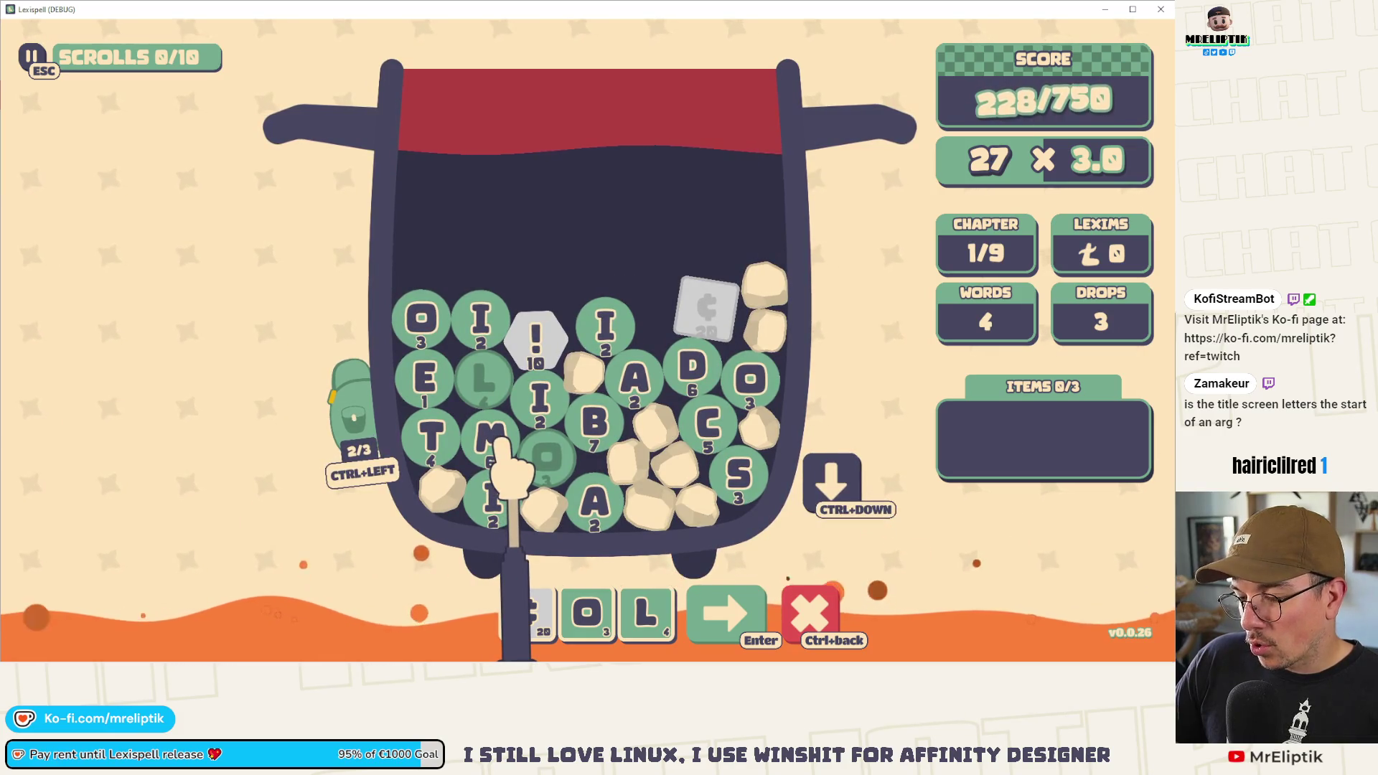
{"action": "left_click", "coordinate": [495, 438]}
{"action": "type", "text": "a"}
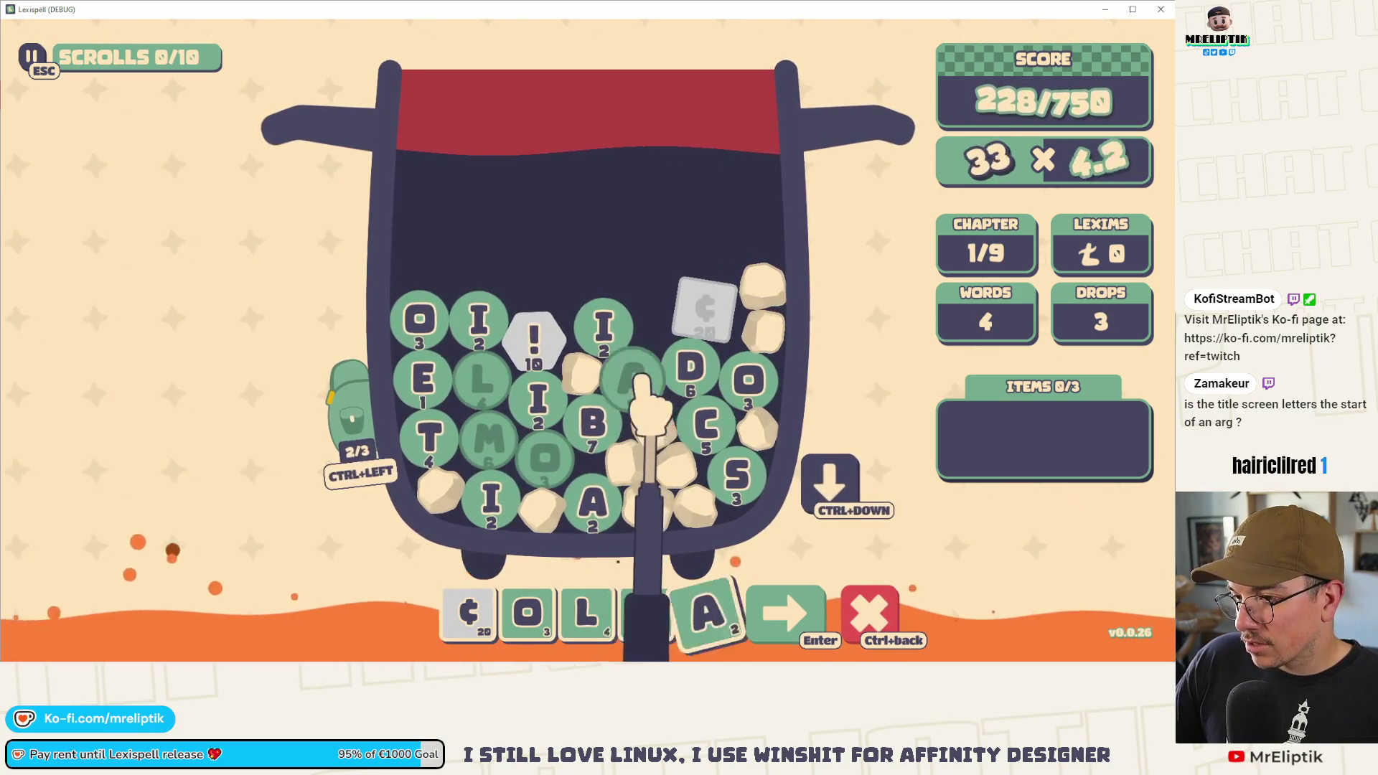
{"action": "type", "text": "te!"}
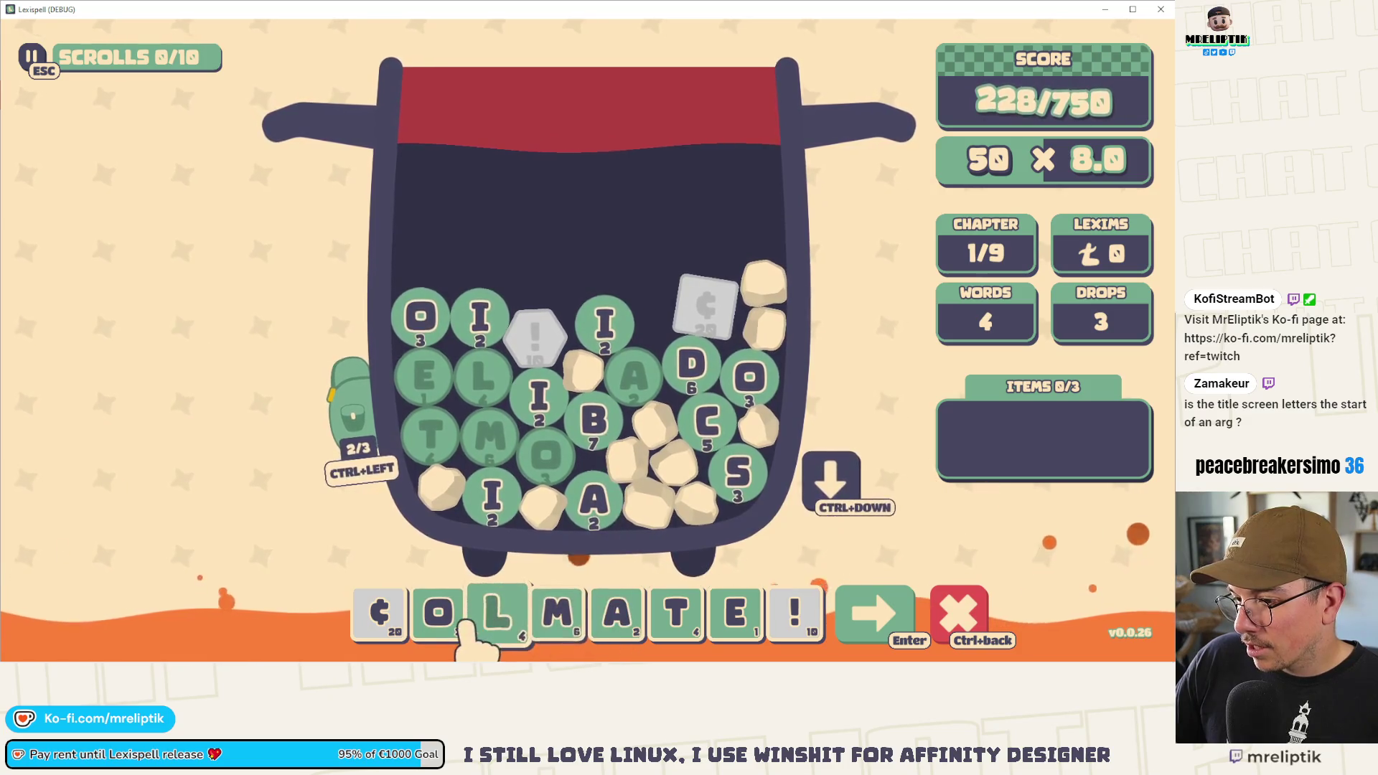
- Rearrange it into ¢ALAMITE! by inserting A and I and removing O, then submit it
{"action": "left_click", "coordinate": [593, 500]}
{"action": "left_click_drag", "start_coordinate": [823, 630], "coordinate": [495, 632]}
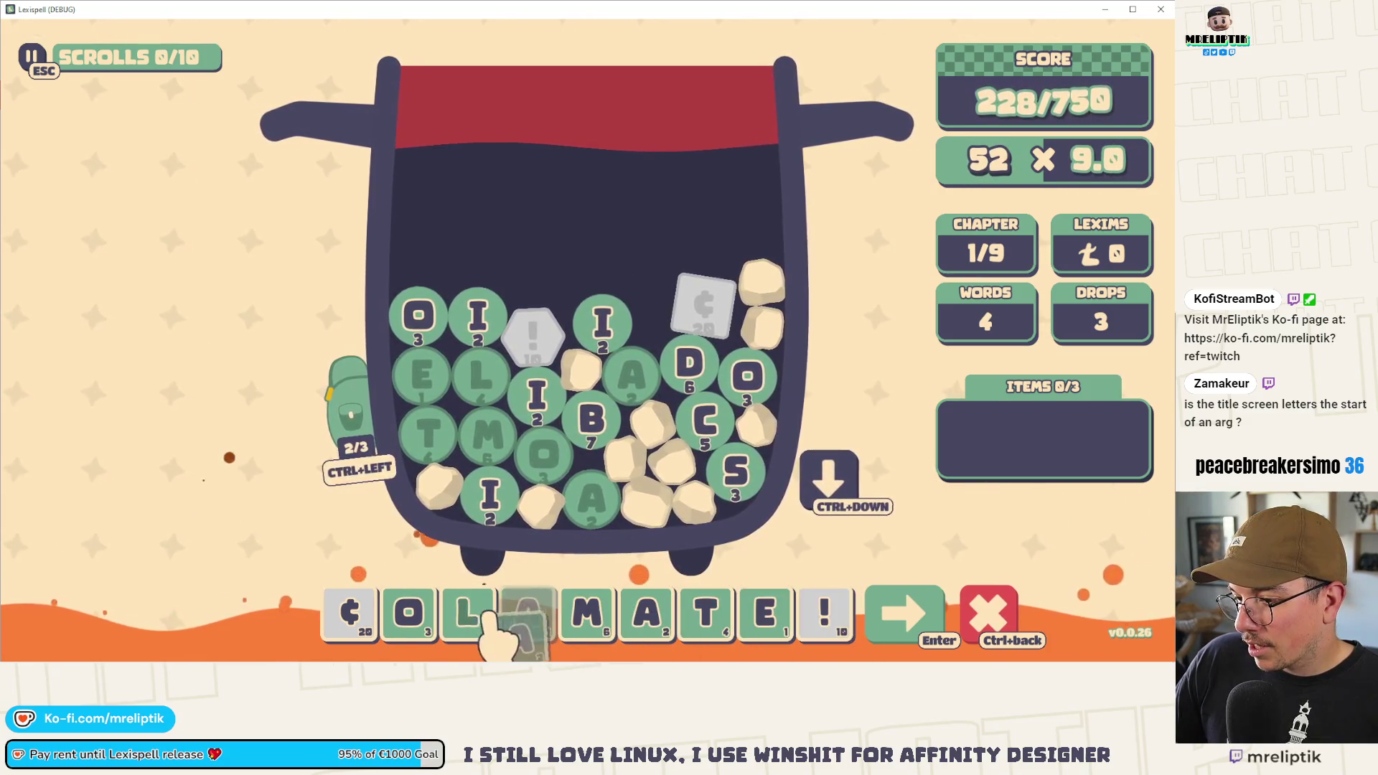
{"action": "left_click", "coordinate": [424, 615]}
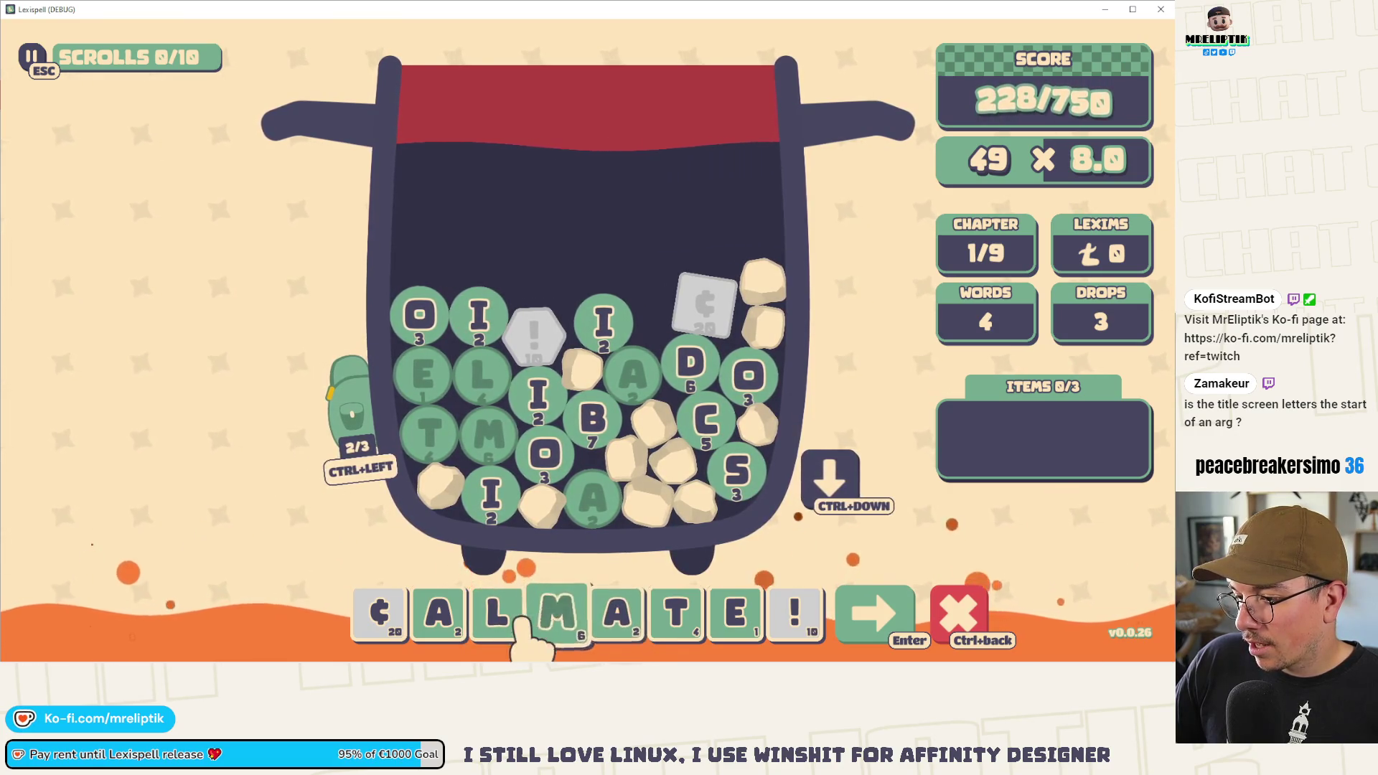
{"action": "left_click", "coordinate": [479, 315]}
{"action": "left_click_drag", "start_coordinate": [823, 624], "coordinate": [643, 616]}
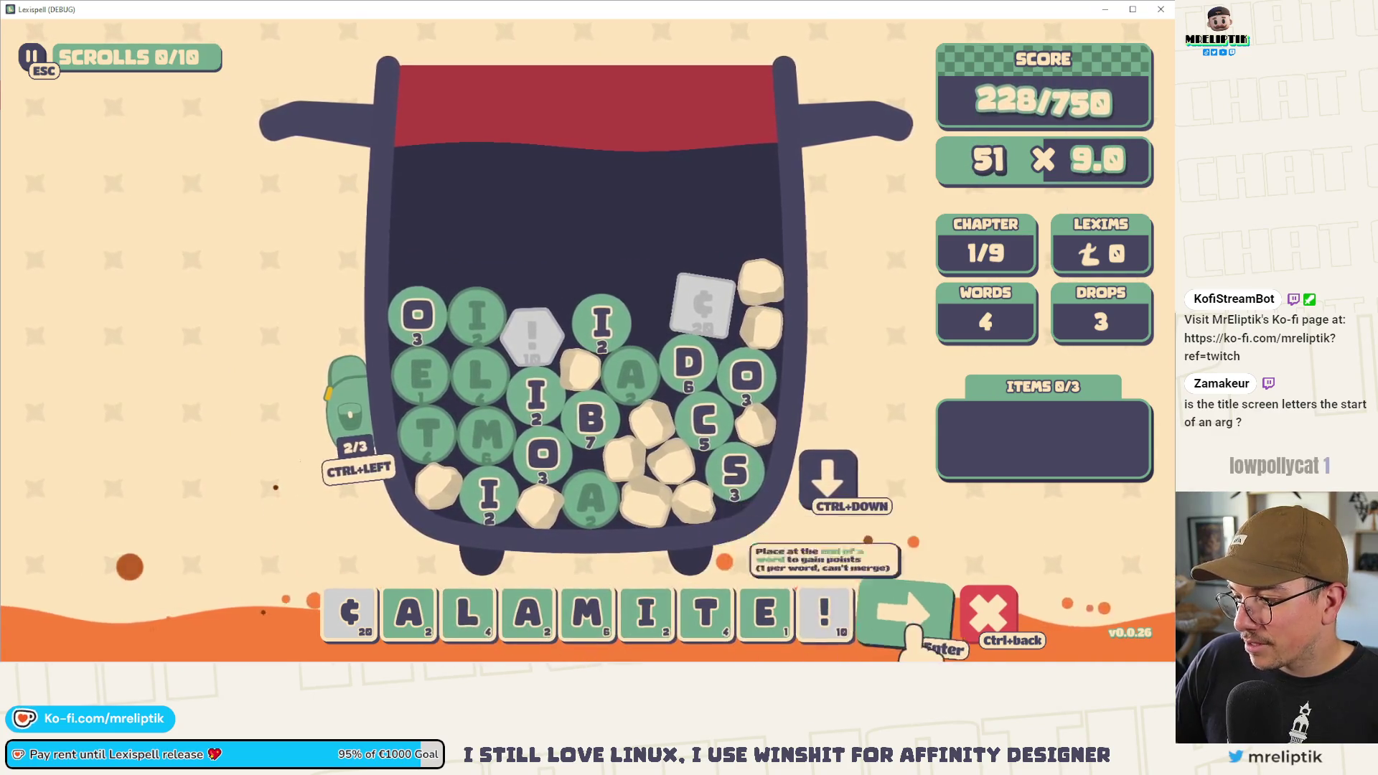
{"action": "left_click", "coordinate": [890, 609]}
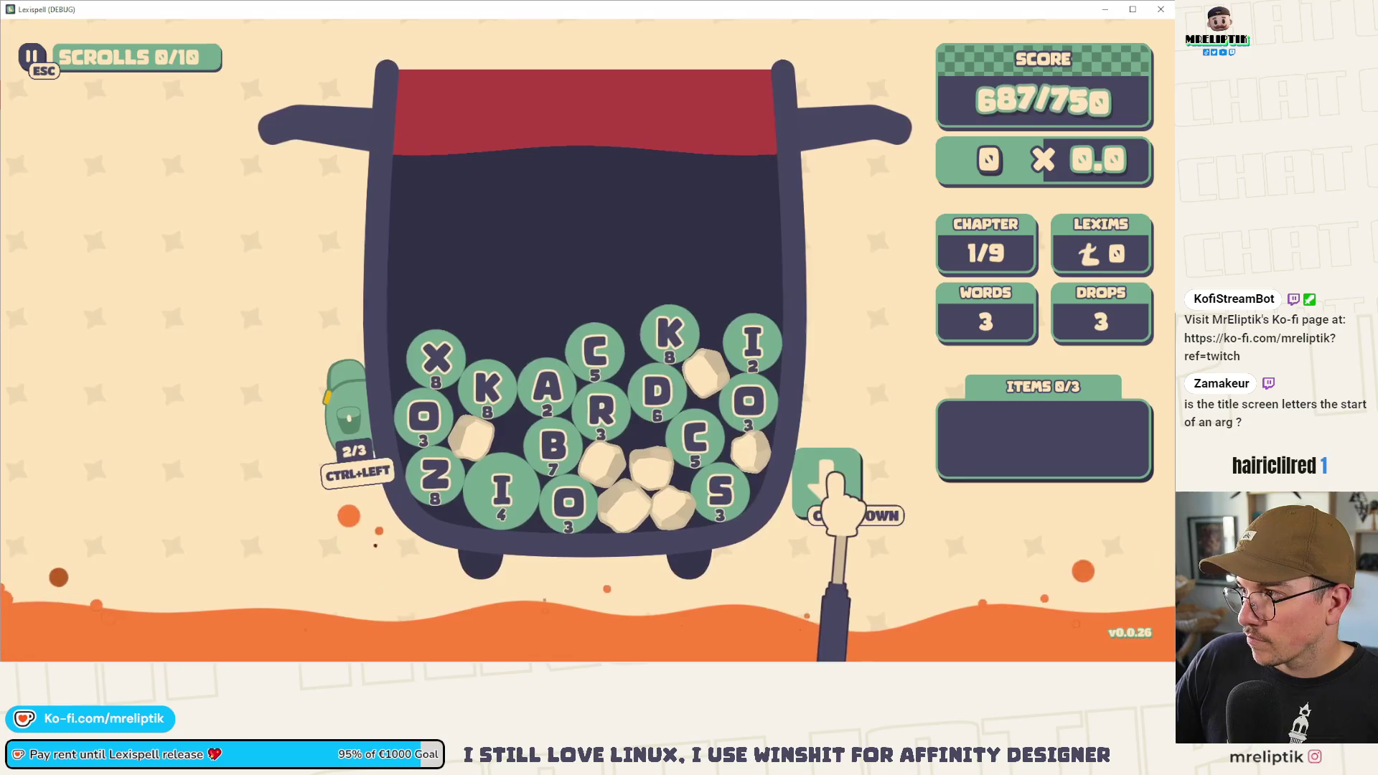
- Drop fresh letters, start a word with S, K, A, and stash the Z in the backpack
{"action": "left_click", "coordinate": [832, 473]}
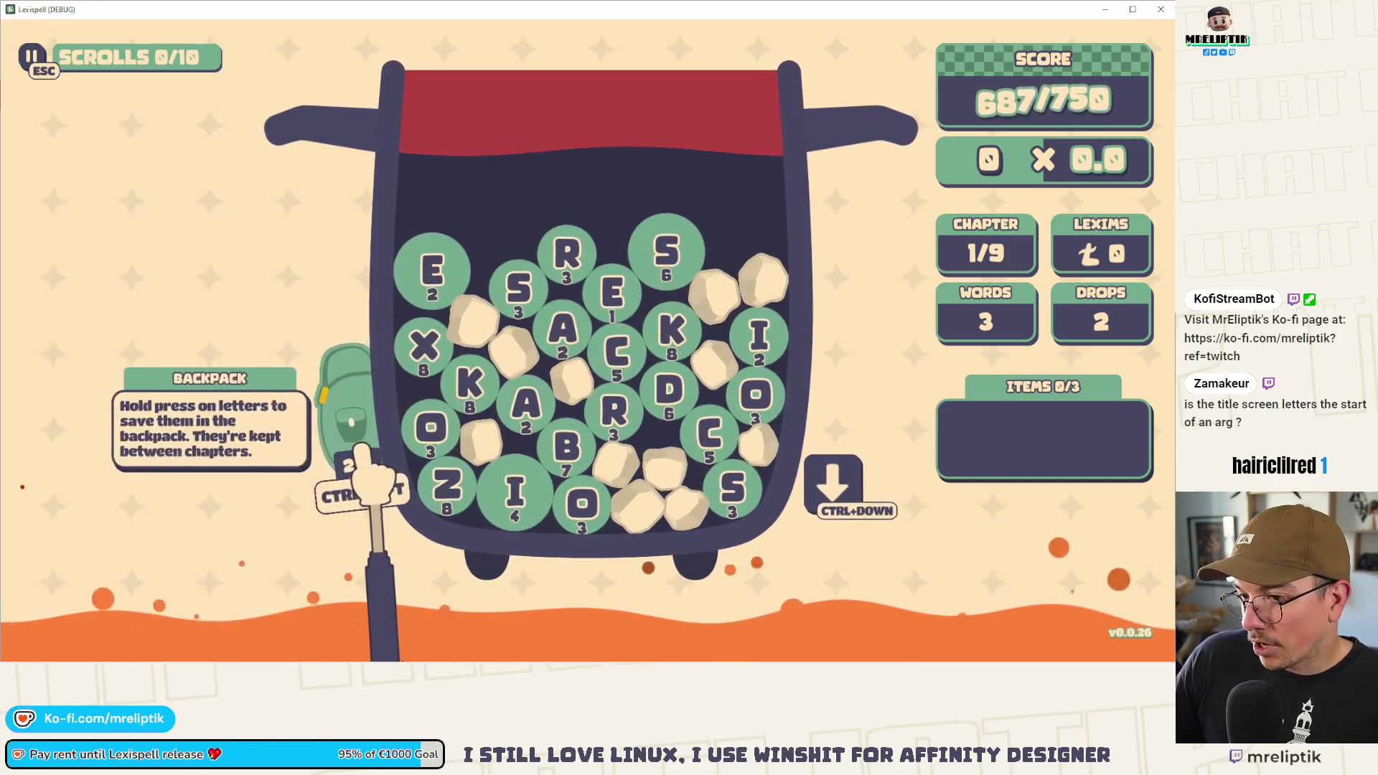
{"action": "left_click", "coordinate": [353, 416]}
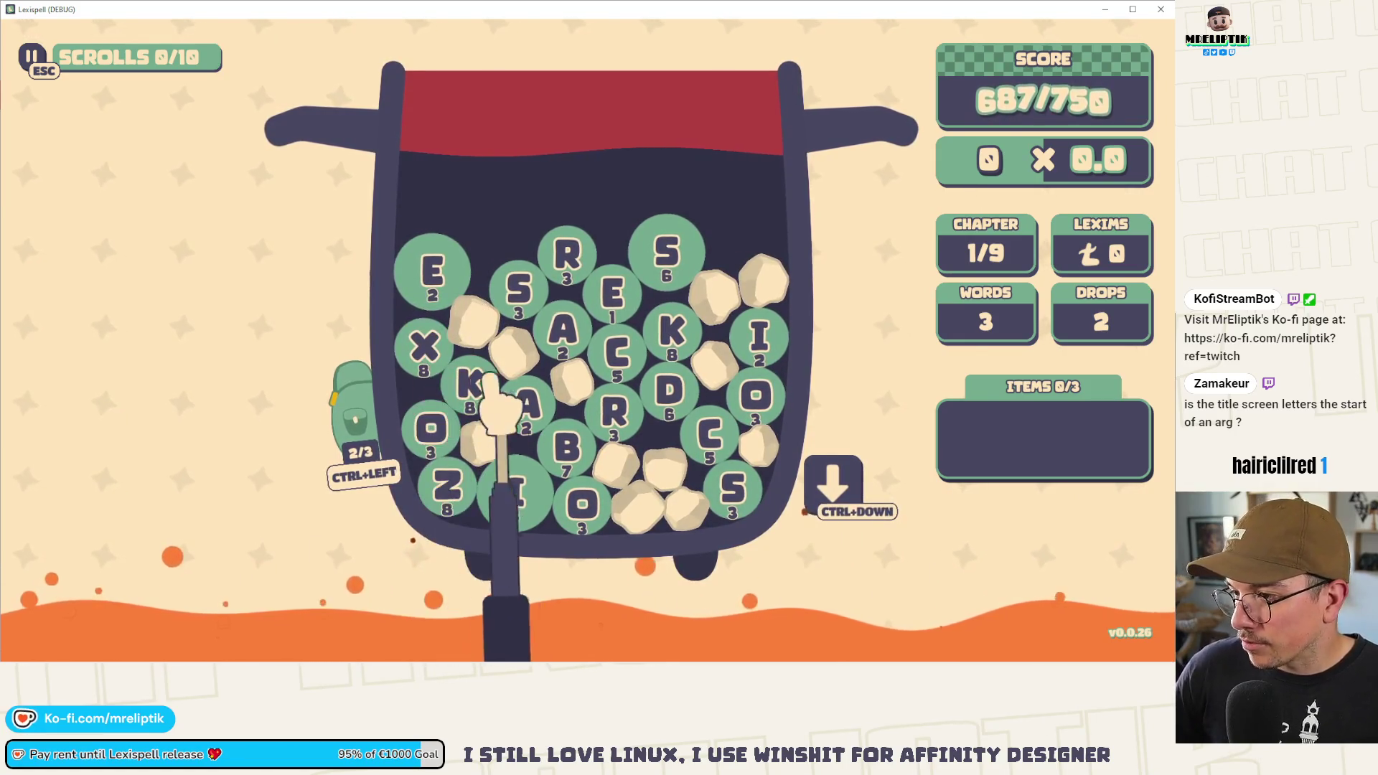
{"action": "left_click", "coordinate": [516, 287]}
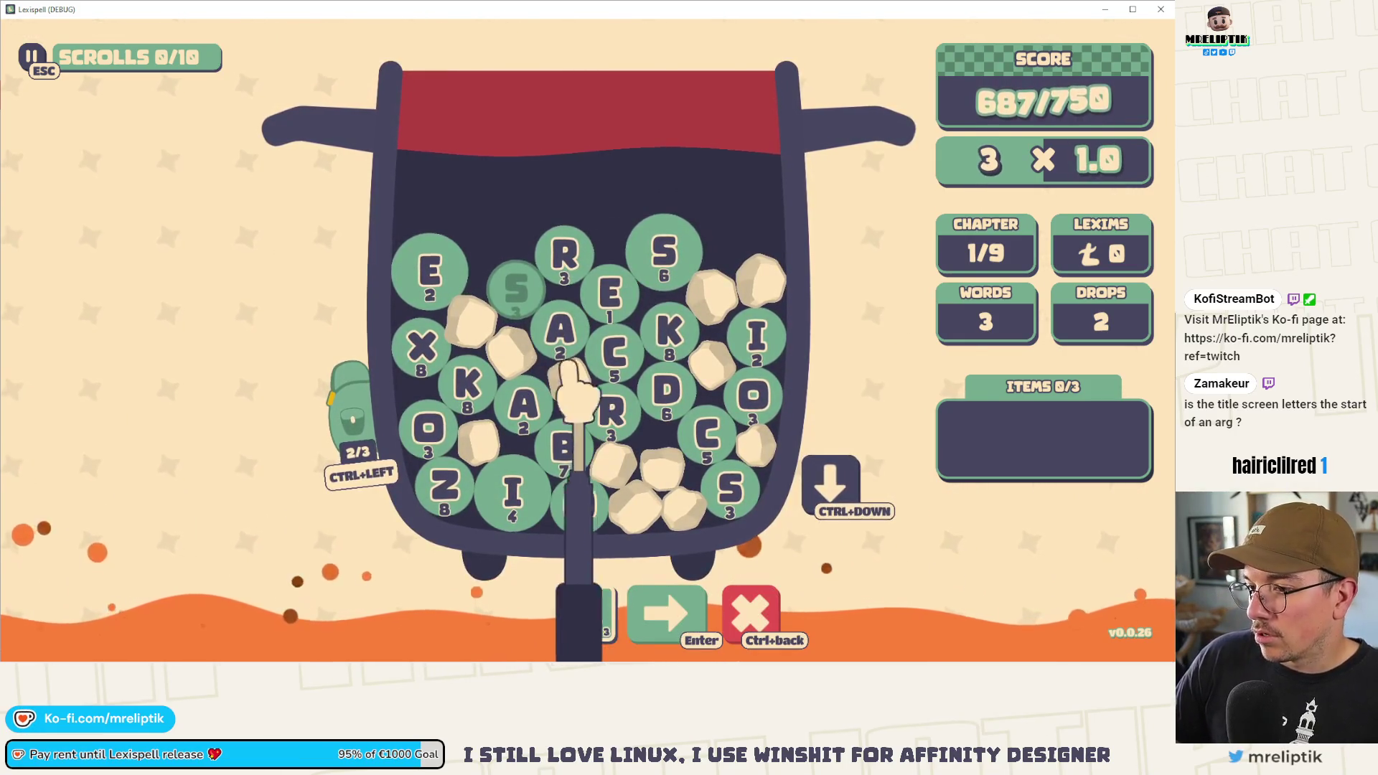
{"action": "left_click", "coordinate": [466, 384]}
{"action": "left_click", "coordinate": [523, 403]}
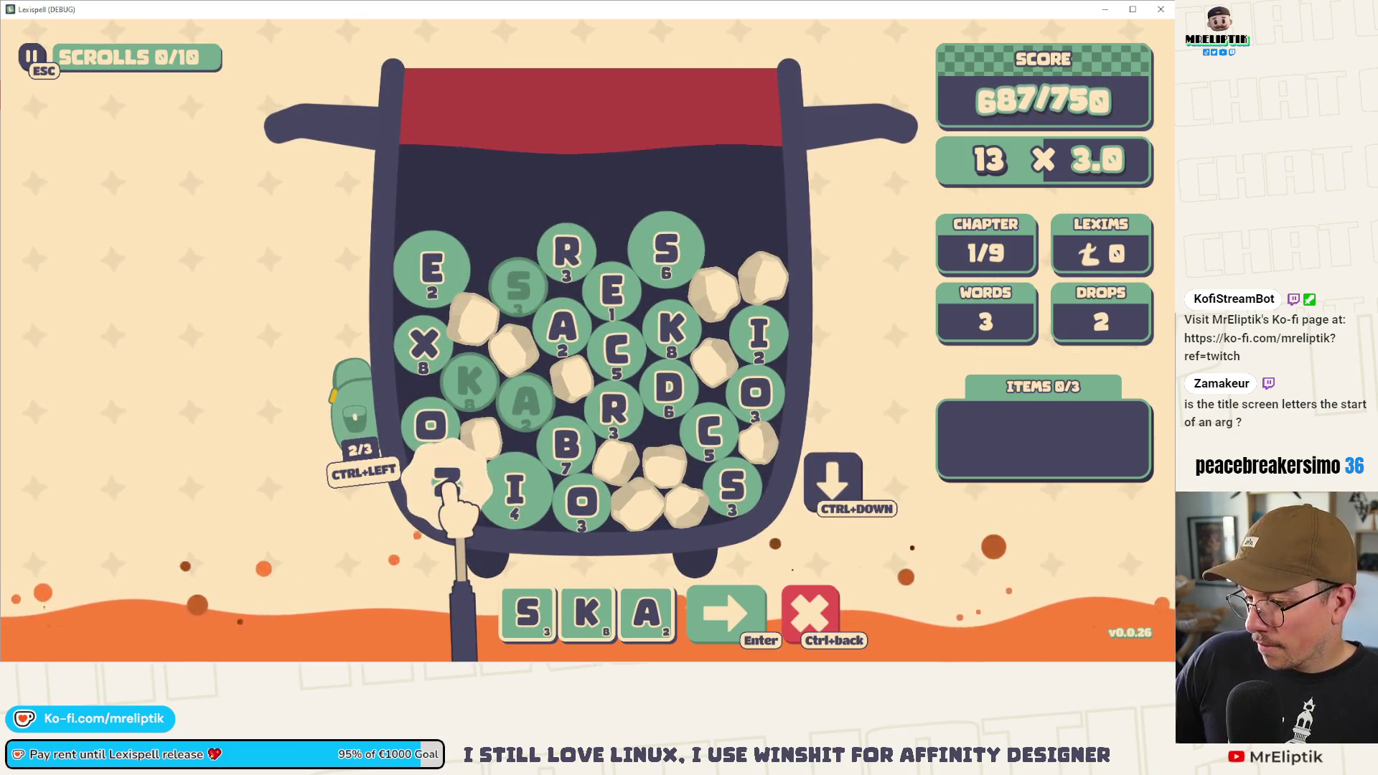
{"action": "key", "text": "ctrl+Left"}
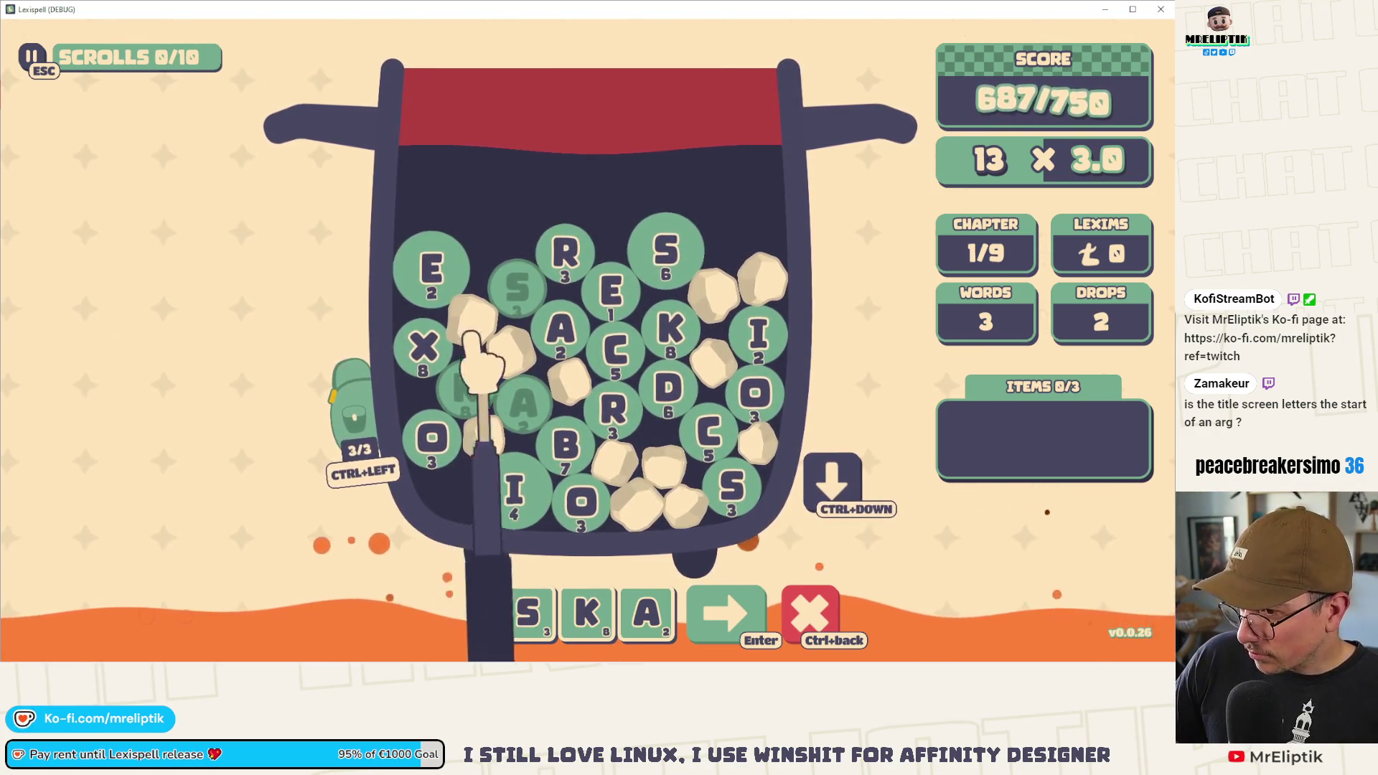
- Finish SCARCE with C, R, C and the higher-value E, and submit it to reach 807/750
{"action": "left_click", "coordinate": [586, 609]}
{"action": "left_click", "coordinate": [614, 348]}
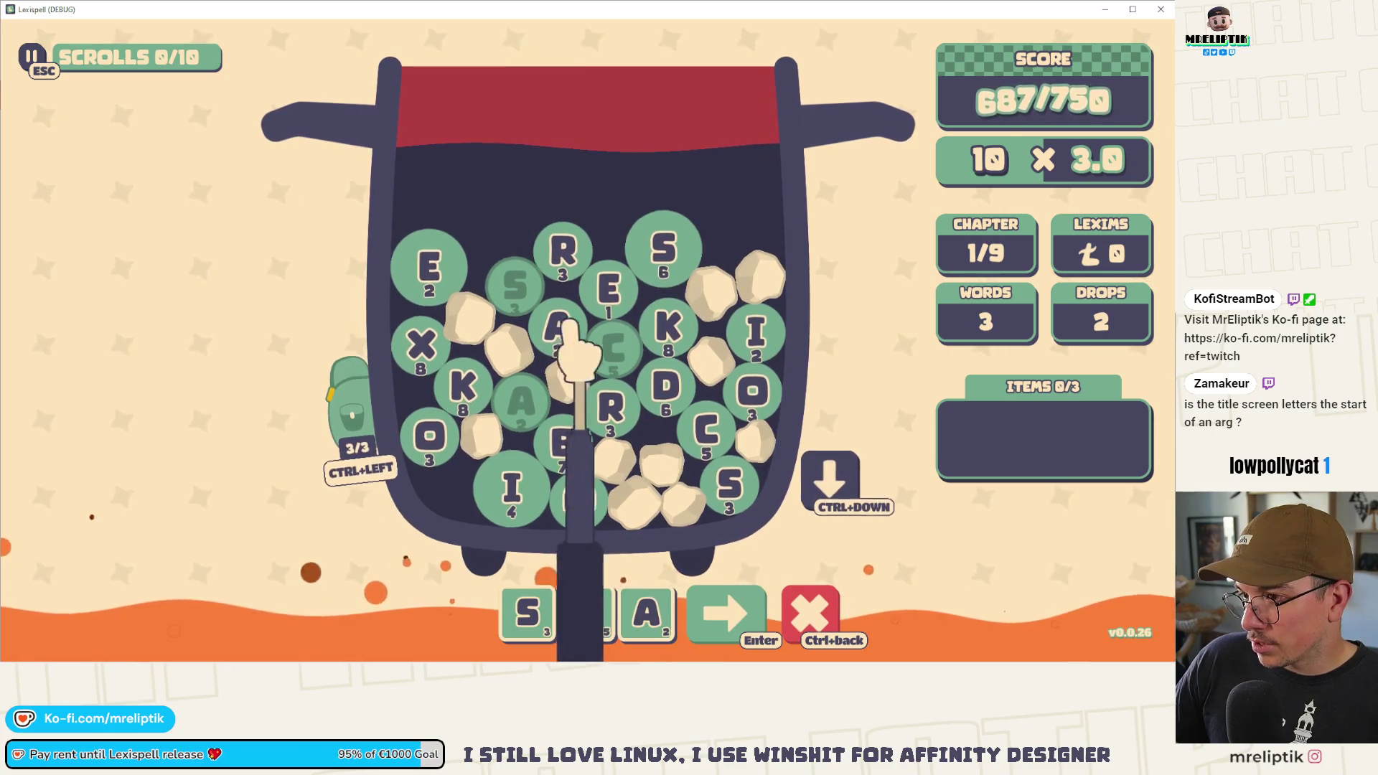
{"action": "left_click", "coordinate": [577, 272]}
{"action": "left_click", "coordinate": [711, 446]}
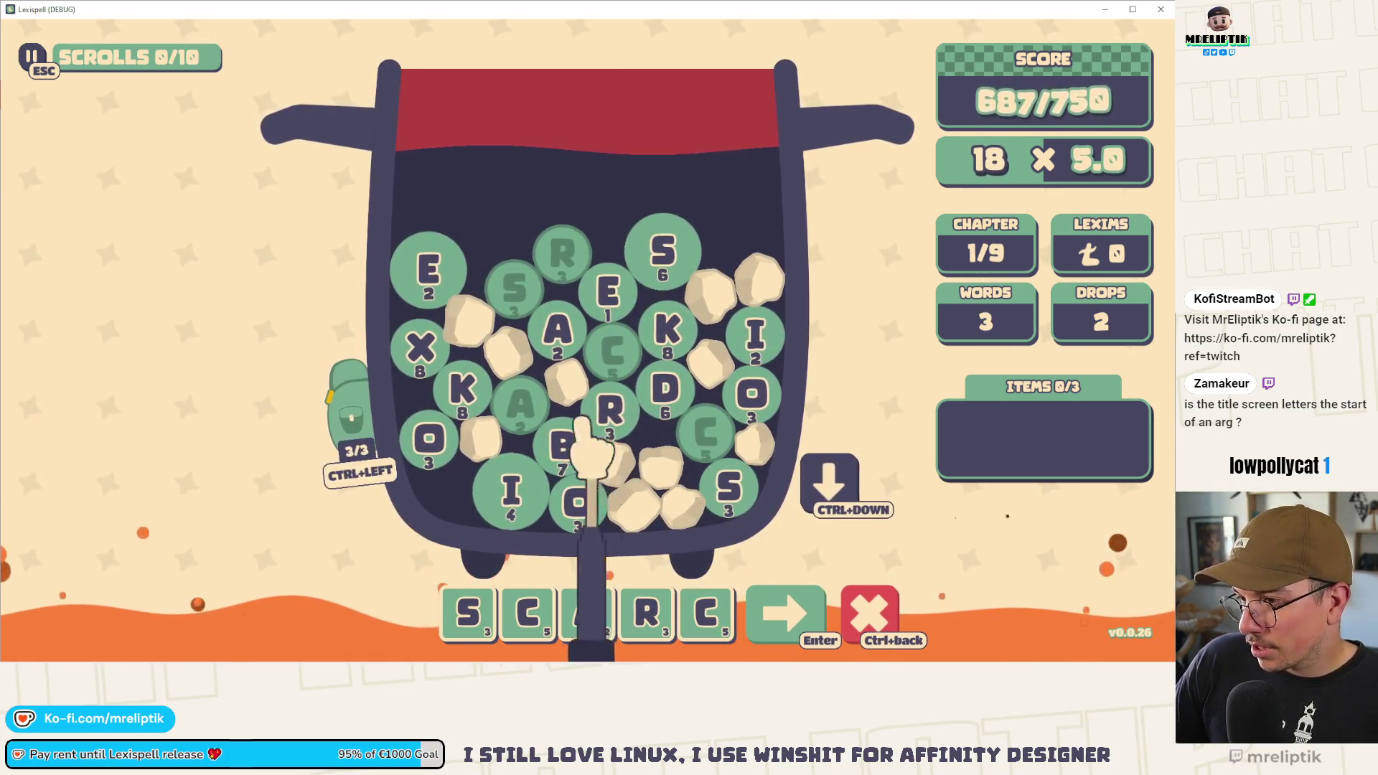
{"action": "left_click", "coordinate": [610, 322]}
{"action": "left_click", "coordinate": [610, 323]}
{"action": "left_click", "coordinate": [430, 276]}
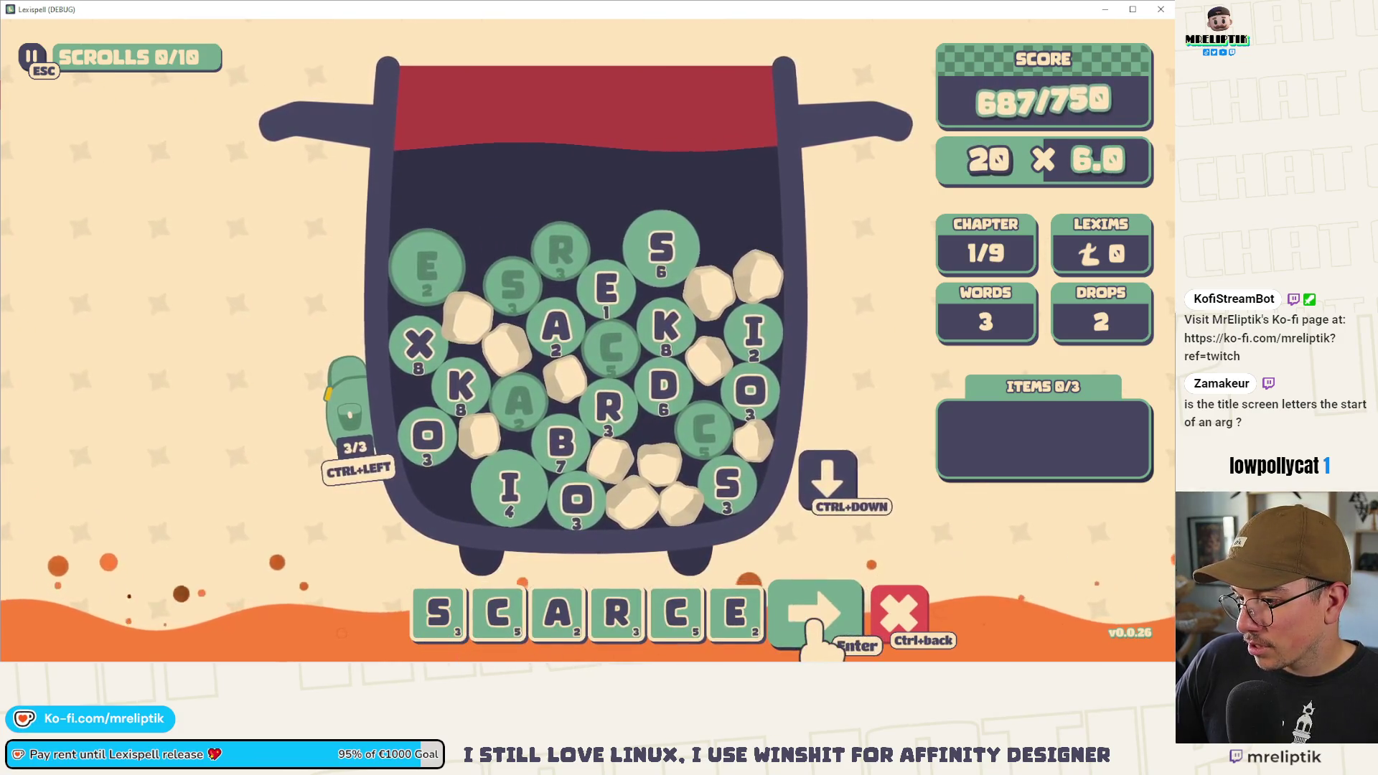
{"action": "key", "text": "Return"}
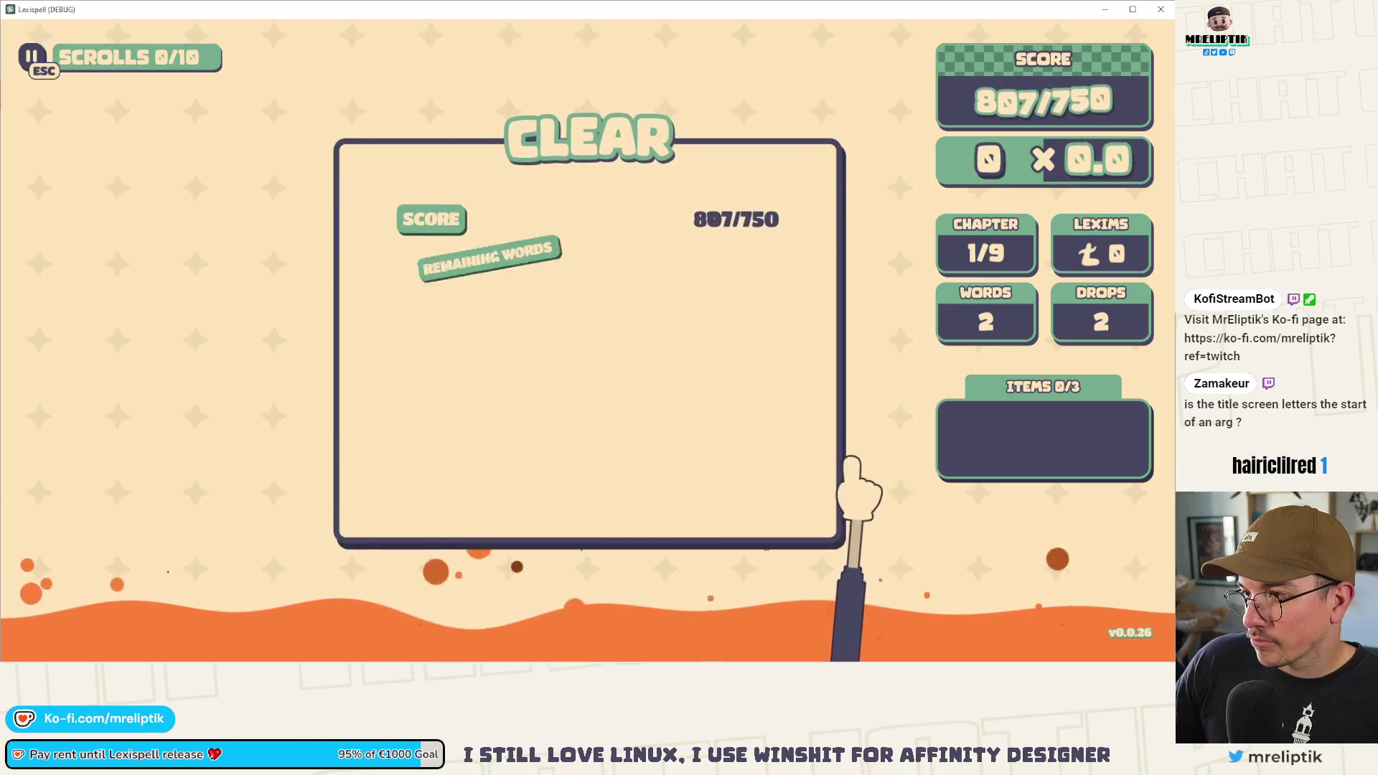
- Dismiss the Clear summary and give the letter E the Pointum enchantment (+10 points)
{"action": "left_click", "coordinate": [503, 495]}
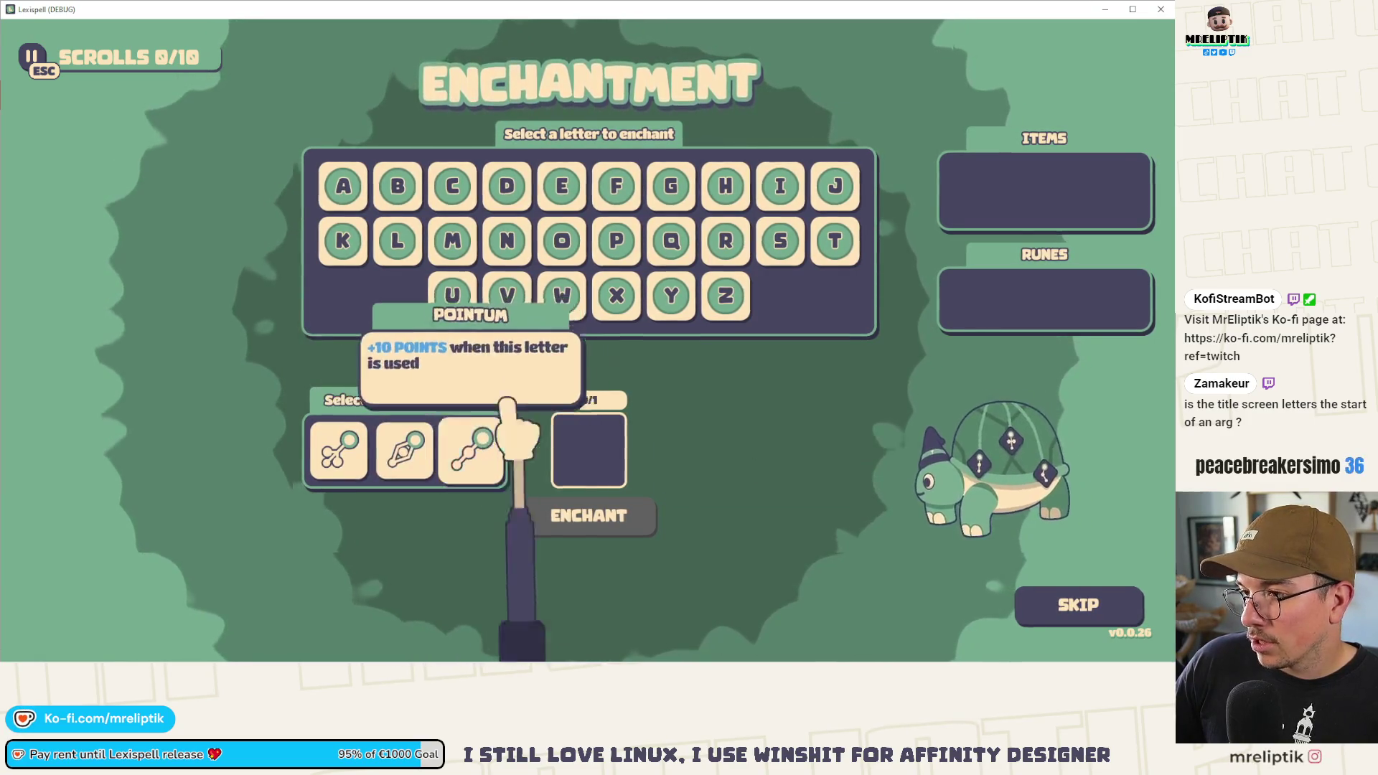
{"action": "left_click", "coordinate": [471, 445]}
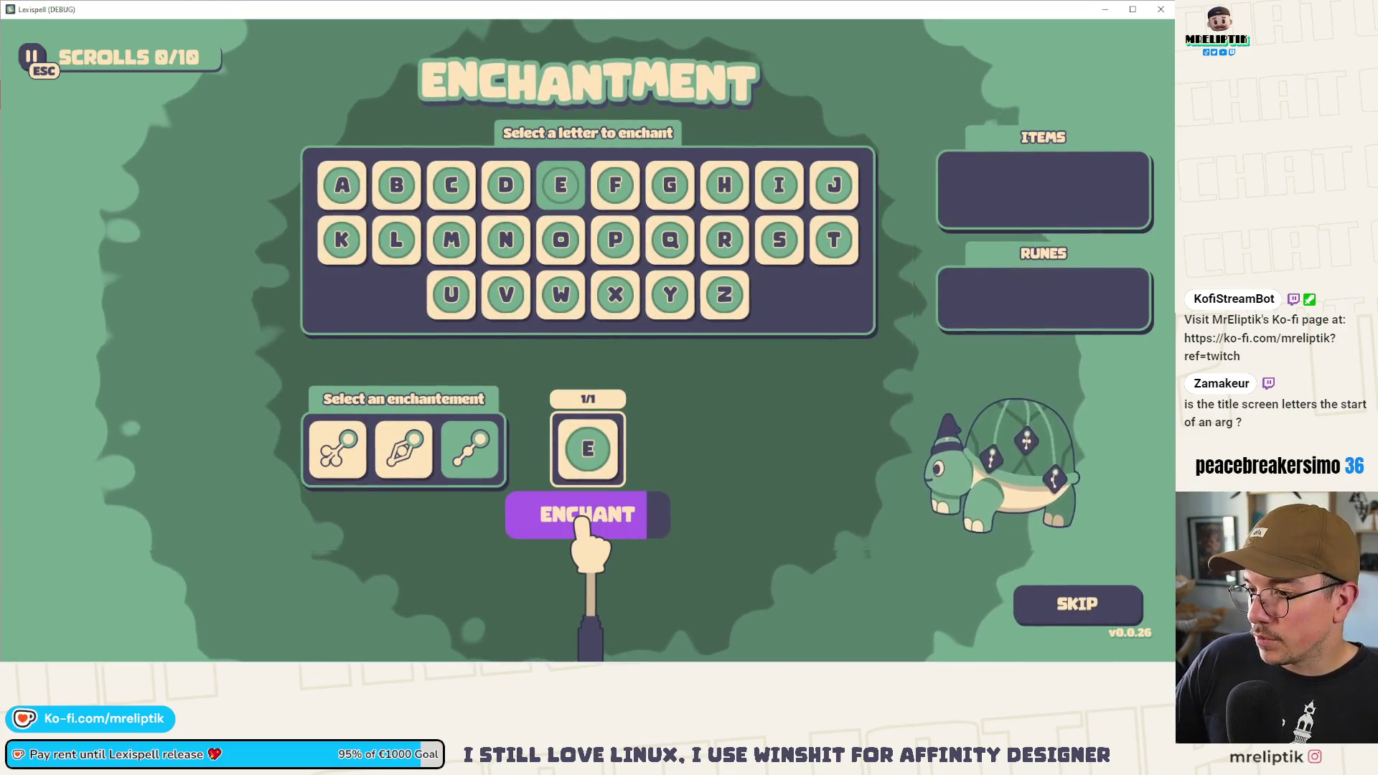
{"action": "left_click", "coordinate": [579, 518]}
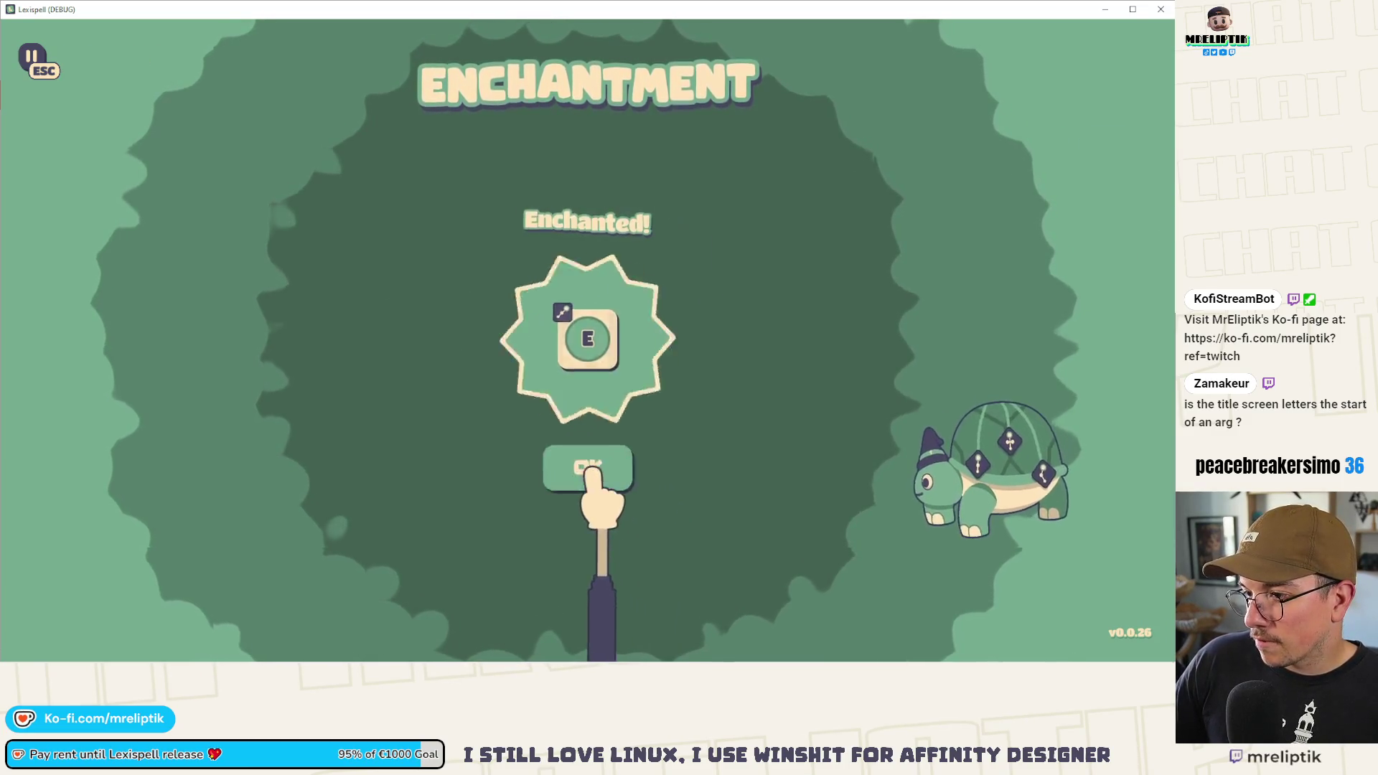
{"action": "left_click", "coordinate": [590, 470]}
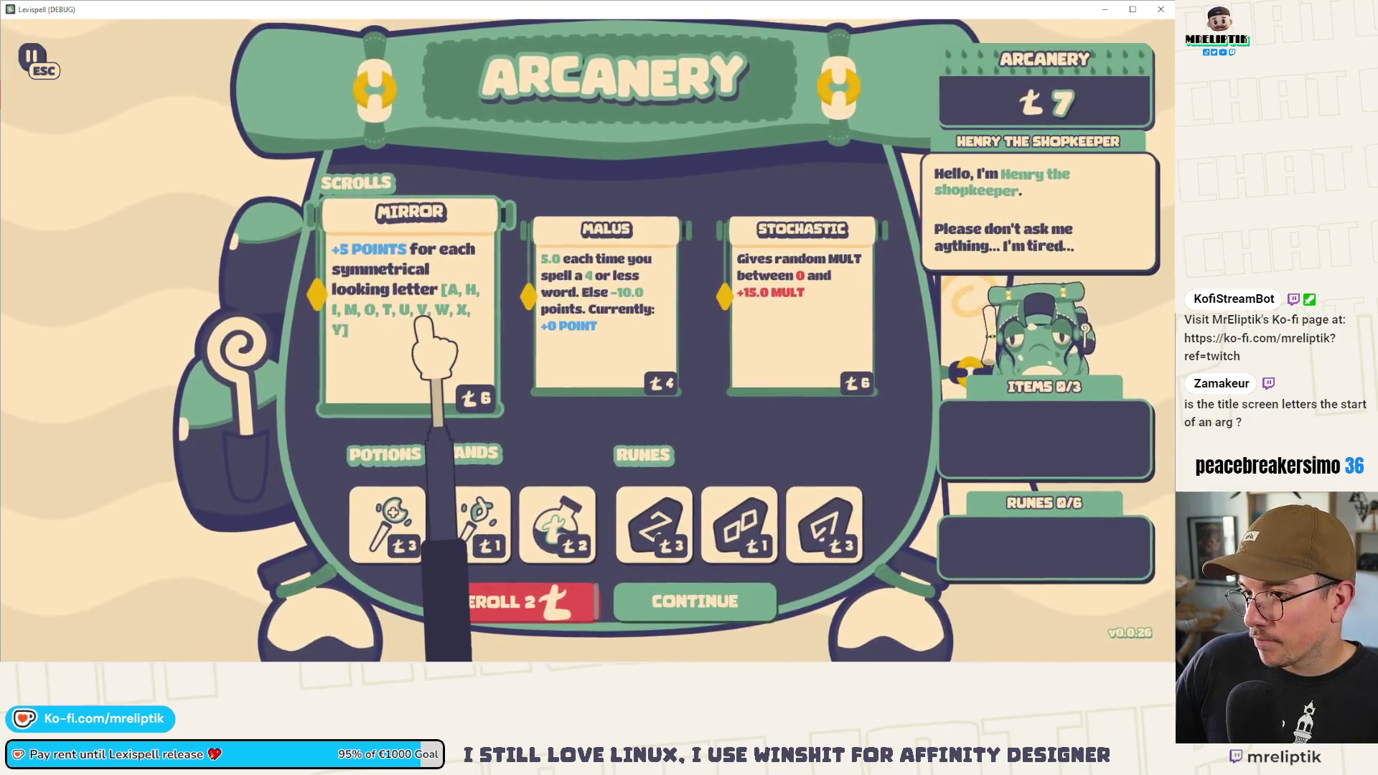
- Buy the Mirror scroll and the Copire rune, continue to Chapters, and move the game window aside
{"action": "left_click", "coordinate": [428, 307]}
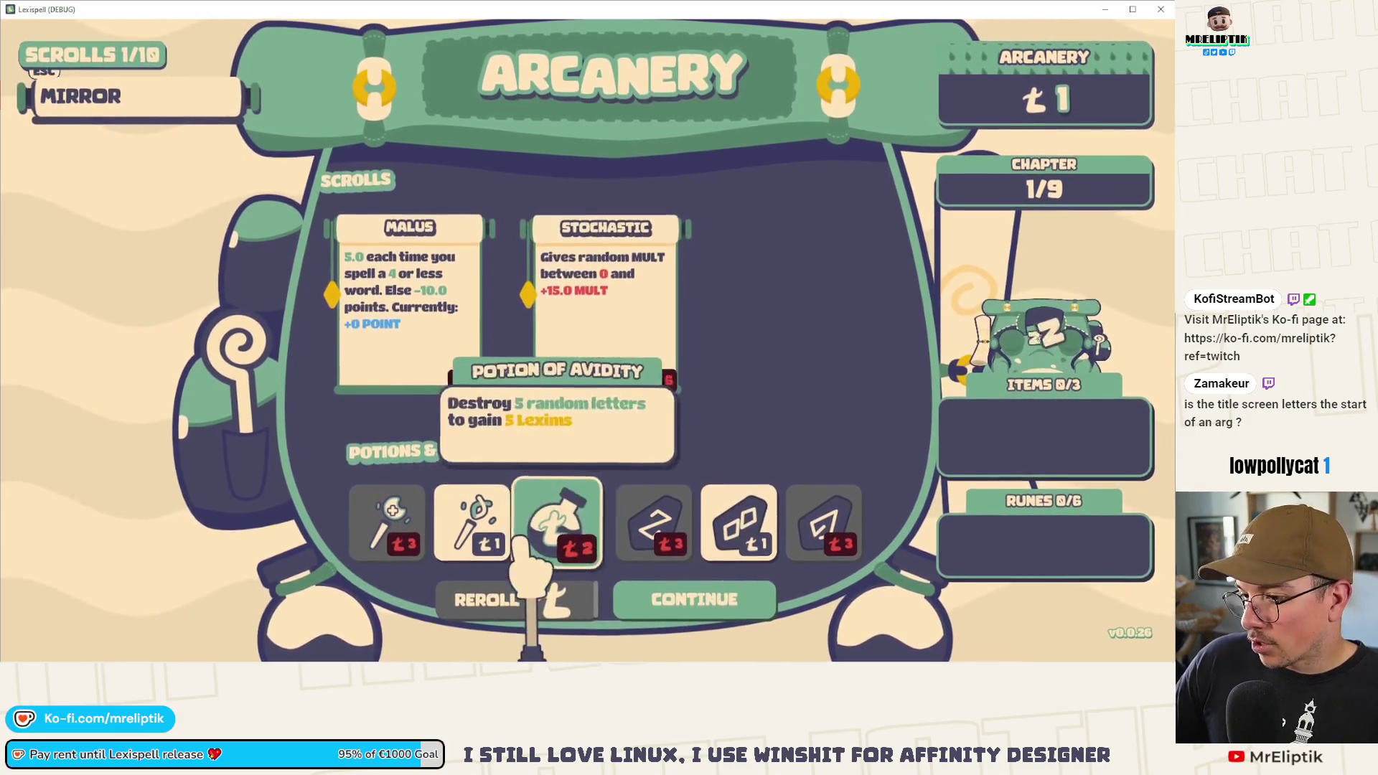
{"action": "left_click", "coordinate": [739, 531]}
{"action": "left_click", "coordinate": [682, 595]}
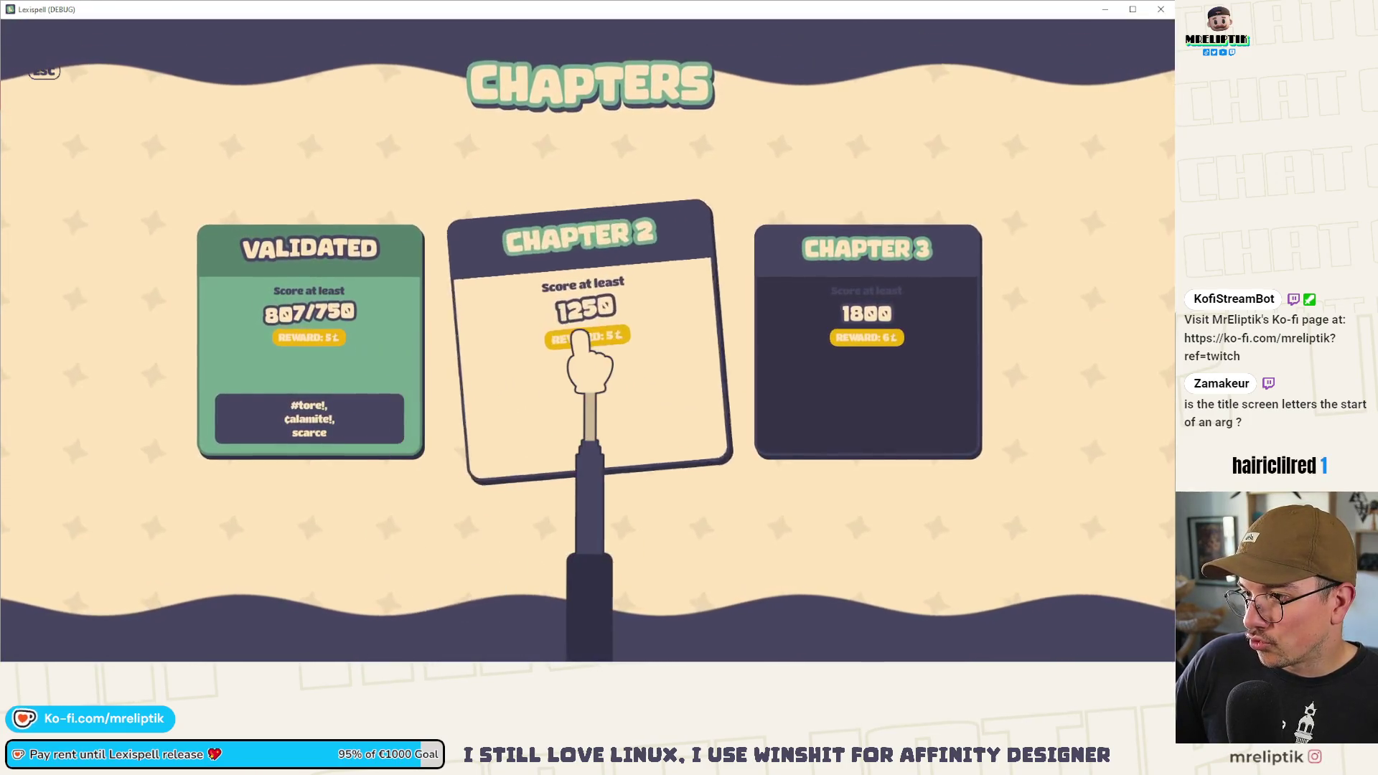
{"action": "left_click_drag", "start_coordinate": [508, 13], "coordinate": [402, 316]}
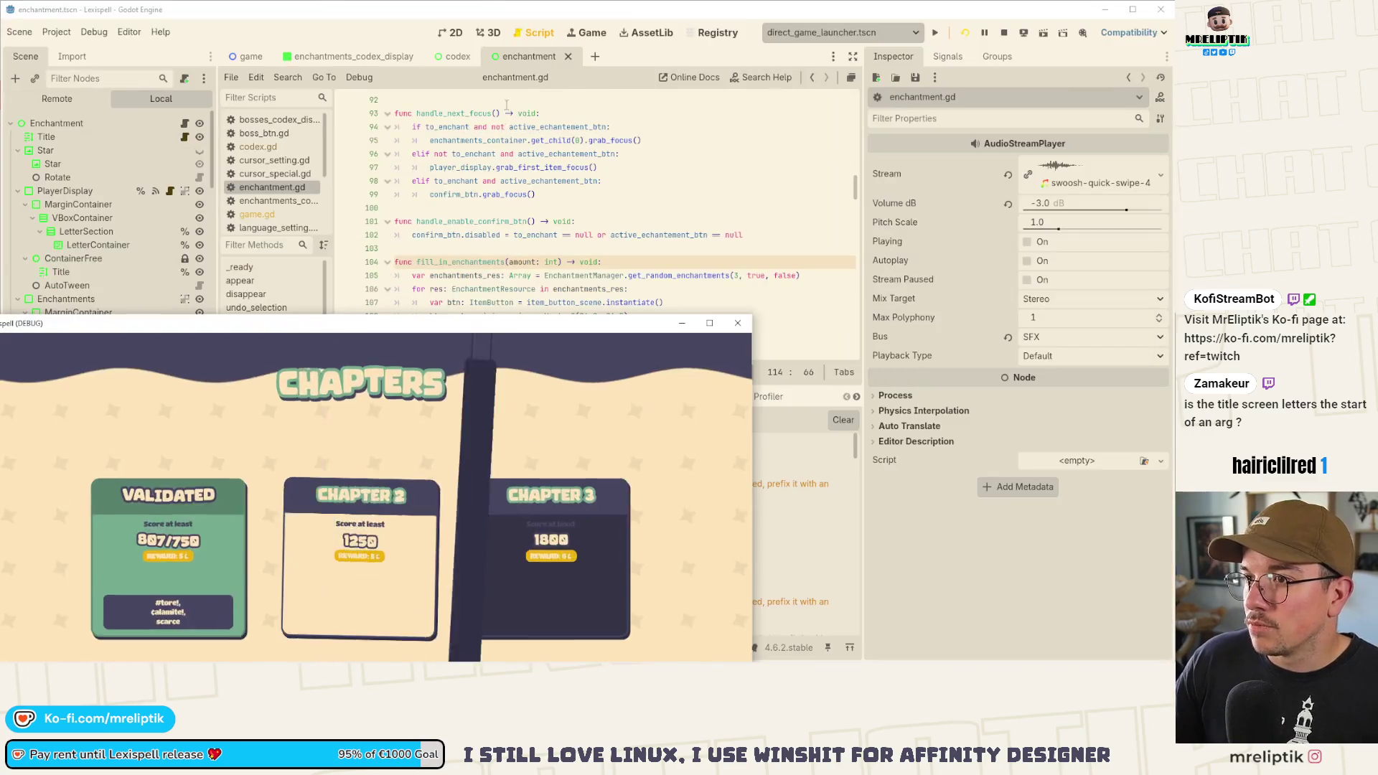
- Stop the running game and quick-open the shop.tscn scene
{"action": "key", "text": "F8"}
{"action": "key", "text": "ctrl+shift+o"}
{"action": "type", "text": "shop"}
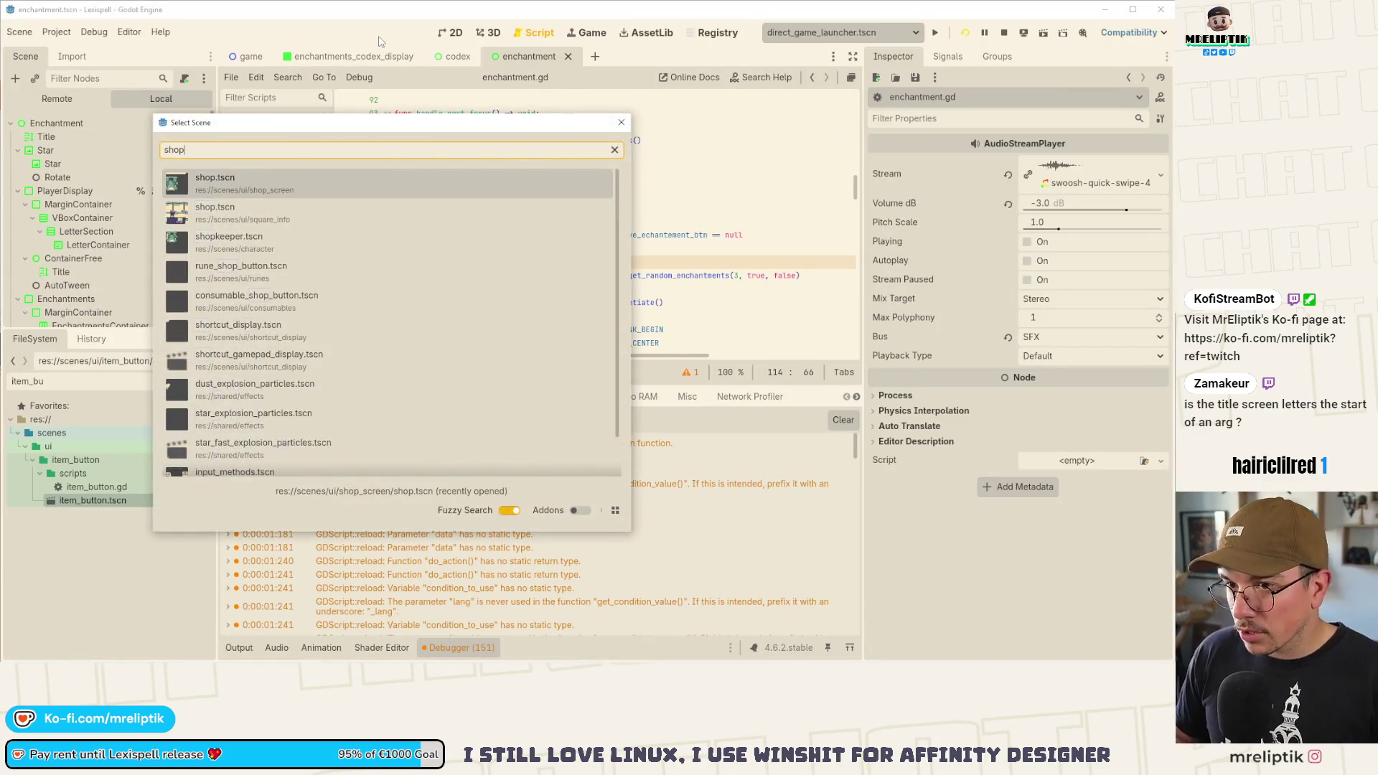
{"action": "key", "text": "Return"}
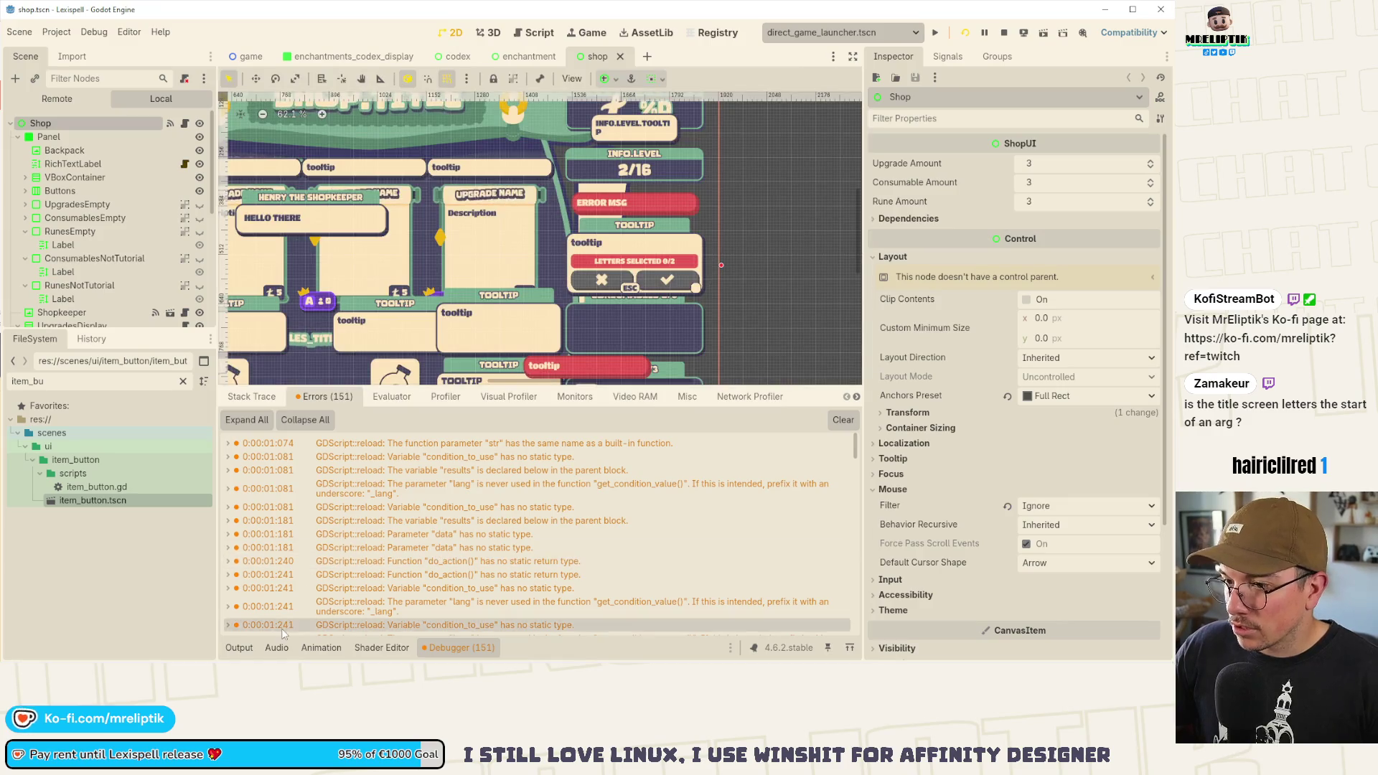
- Select the RerollBtn's RichTextLabel node in the shop scene tree
{"action": "left_click", "coordinate": [461, 647]}
{"action": "scroll", "coordinate": [424, 411], "scroll_direction": "down", "scroll_amount": 2}
{"action": "scroll", "coordinate": [348, 435], "scroll_direction": "up", "scroll_amount": 4}
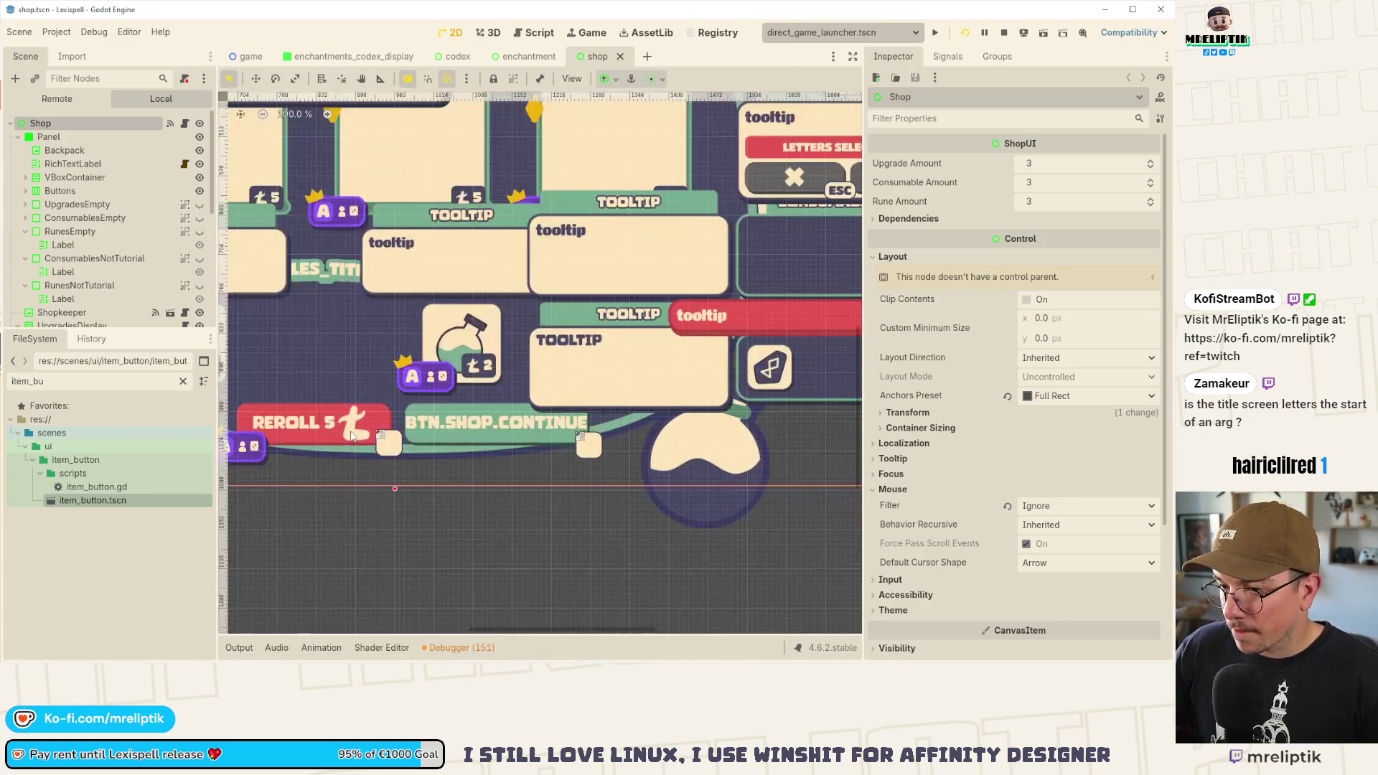
{"action": "left_click", "coordinate": [331, 447]}
{"action": "scroll", "coordinate": [331, 446], "scroll_direction": "left", "scroll_amount": 2}
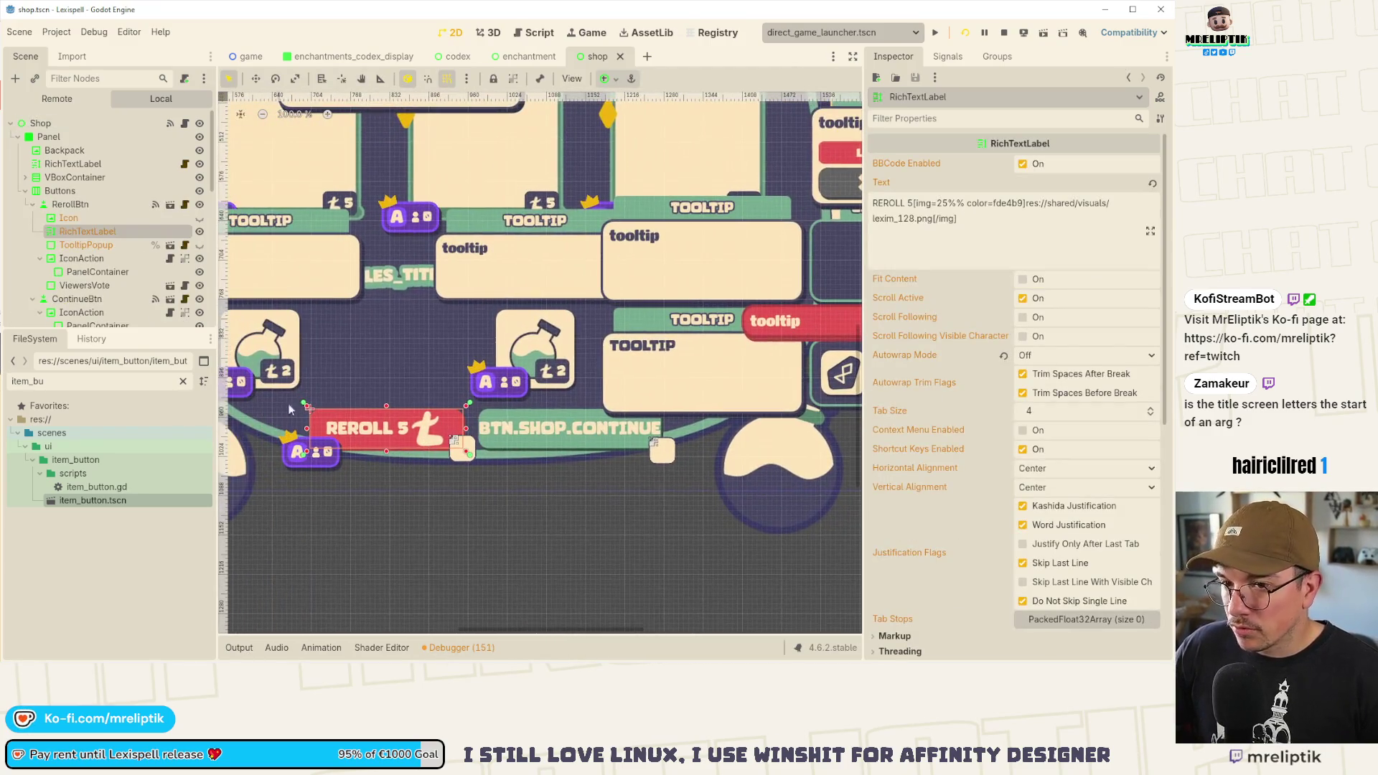
{"action": "left_click", "coordinate": [85, 271]}
{"action": "left_click", "coordinate": [84, 244]}
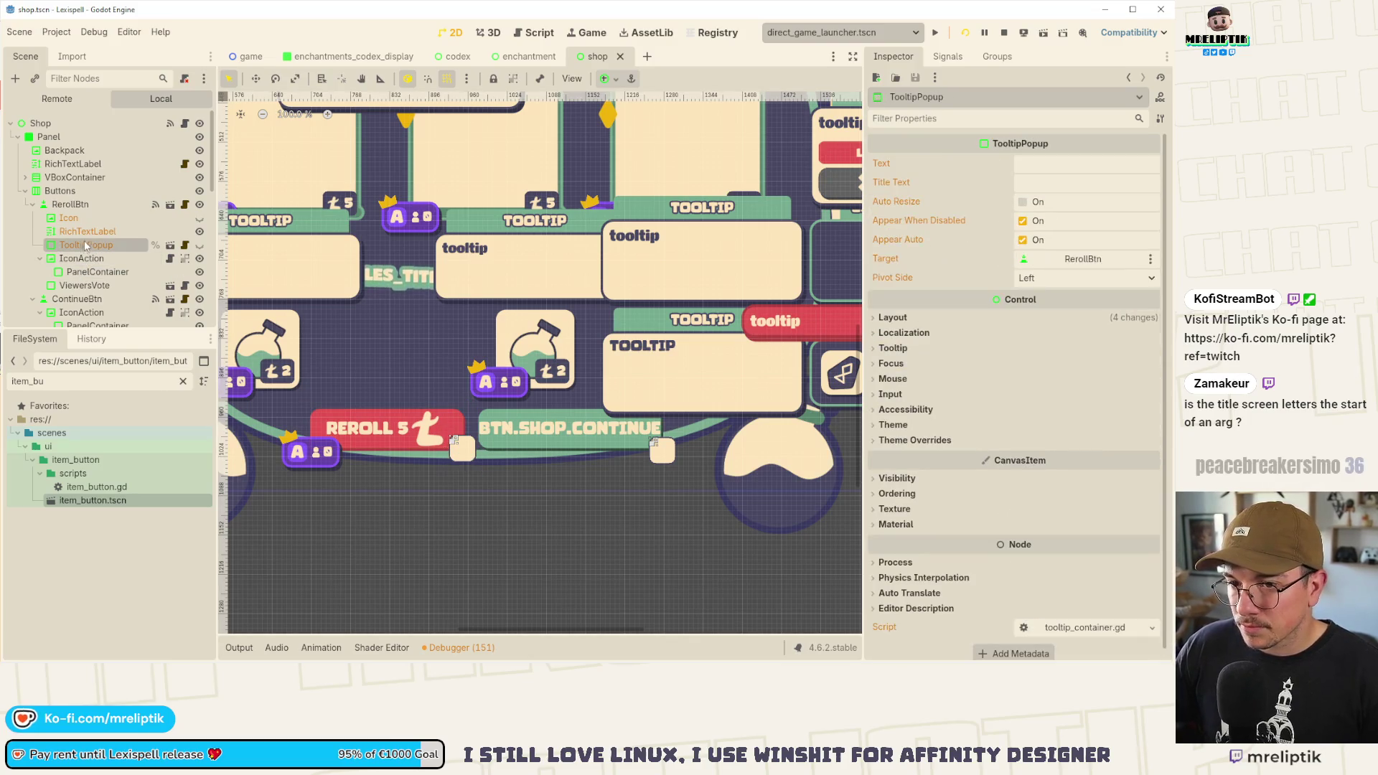
{"action": "left_click", "coordinate": [84, 233]}
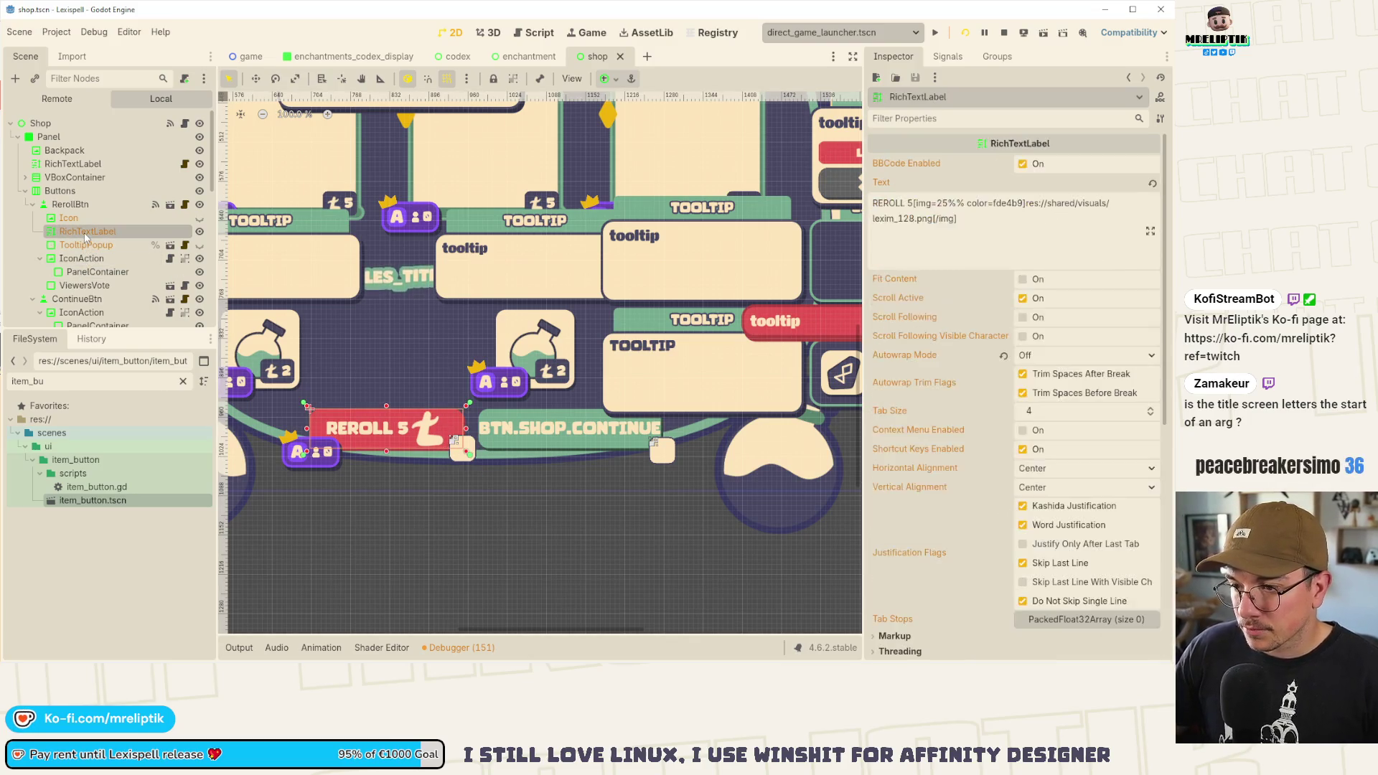
- Change the label's icon size from img=25% to img=10%, save the scene, and open shop.gd
{"action": "left_click", "coordinate": [944, 206]}
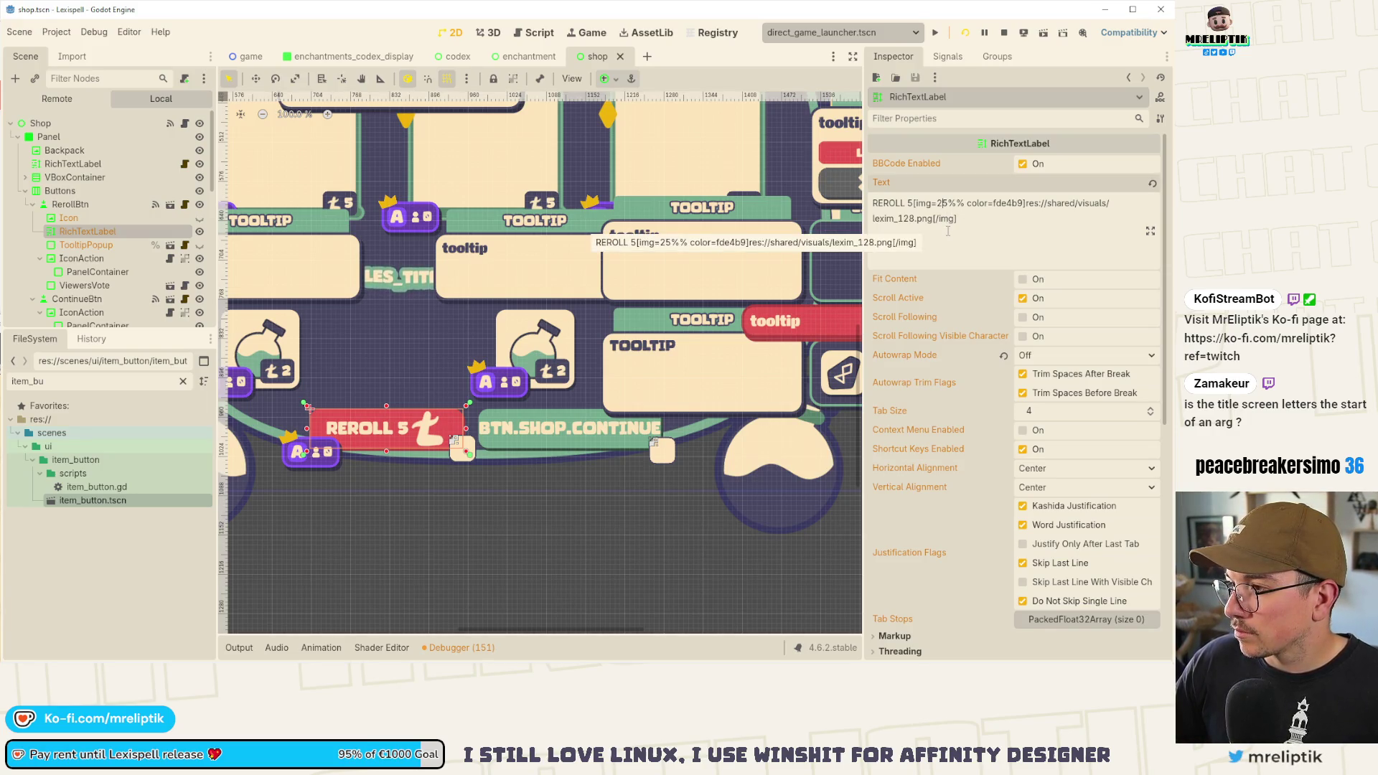
{"action": "key", "text": "BackSpace"}
{"action": "type", "text": "1"}
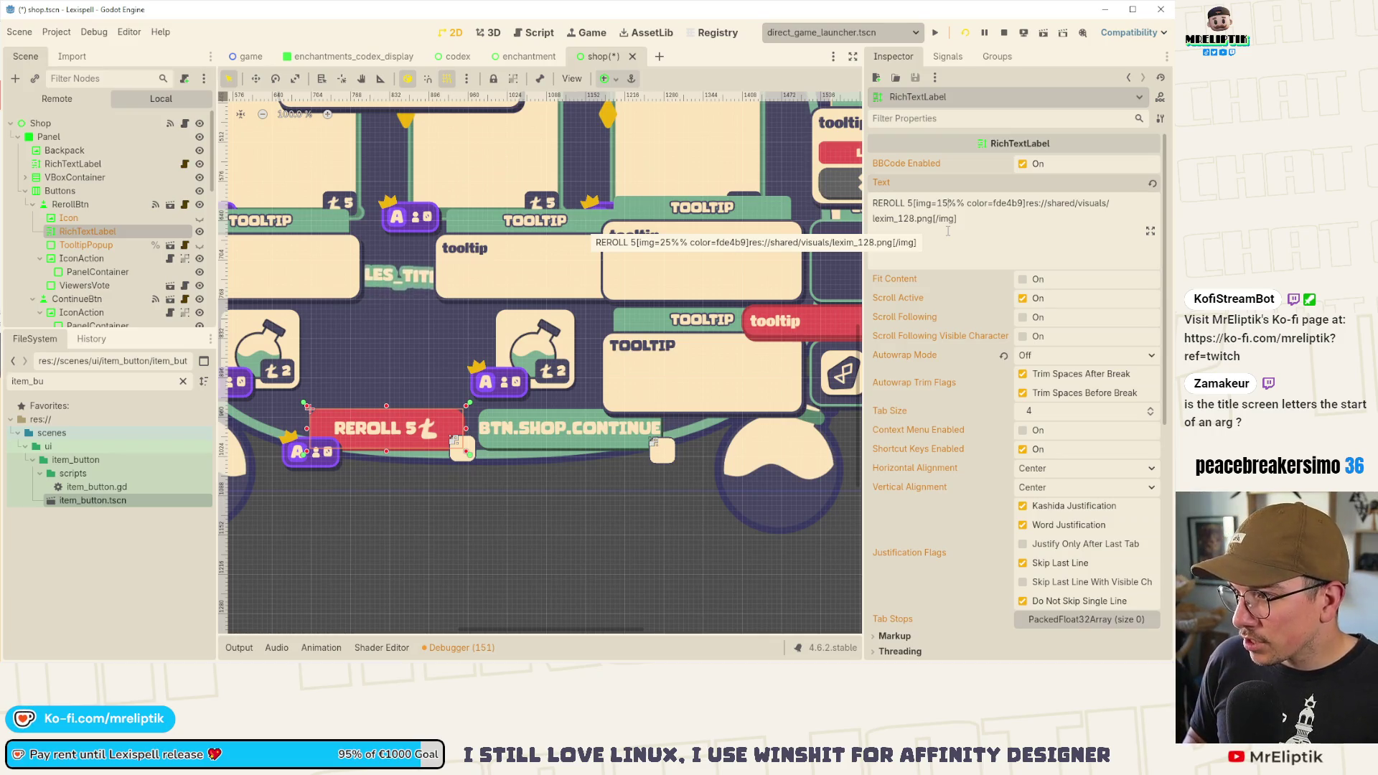
{"action": "key", "text": "Delete"}
{"action": "type", "text": "0"}
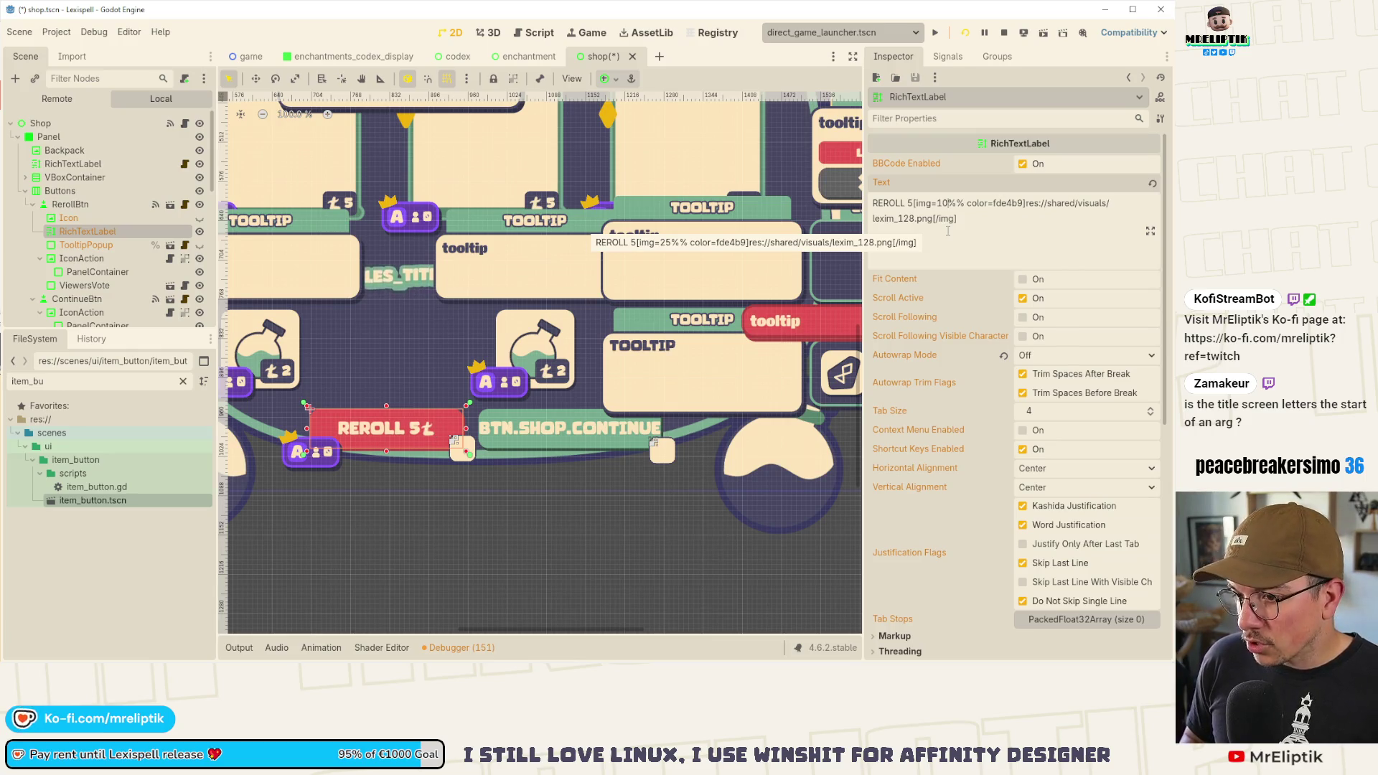
{"action": "key", "text": "ctrl+s"}
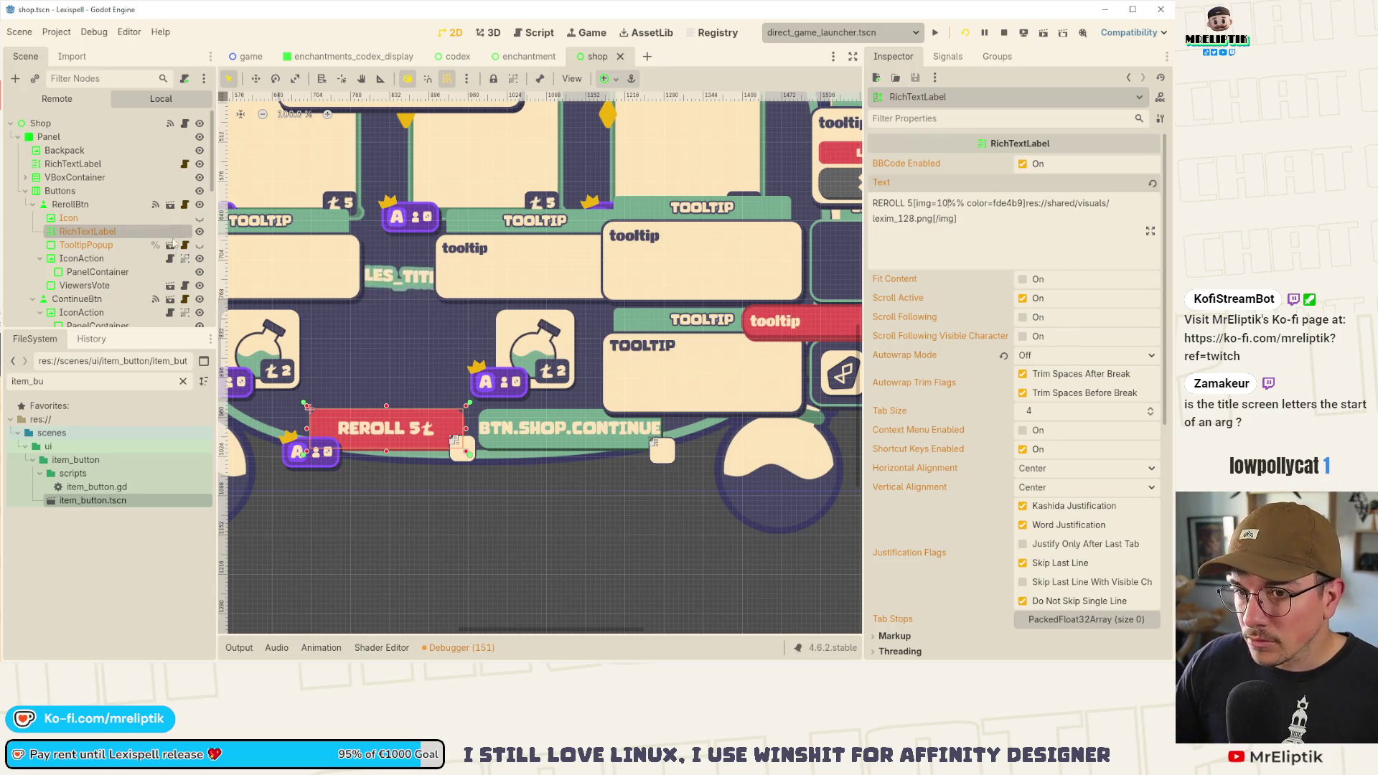
{"action": "left_click", "coordinate": [185, 123]}
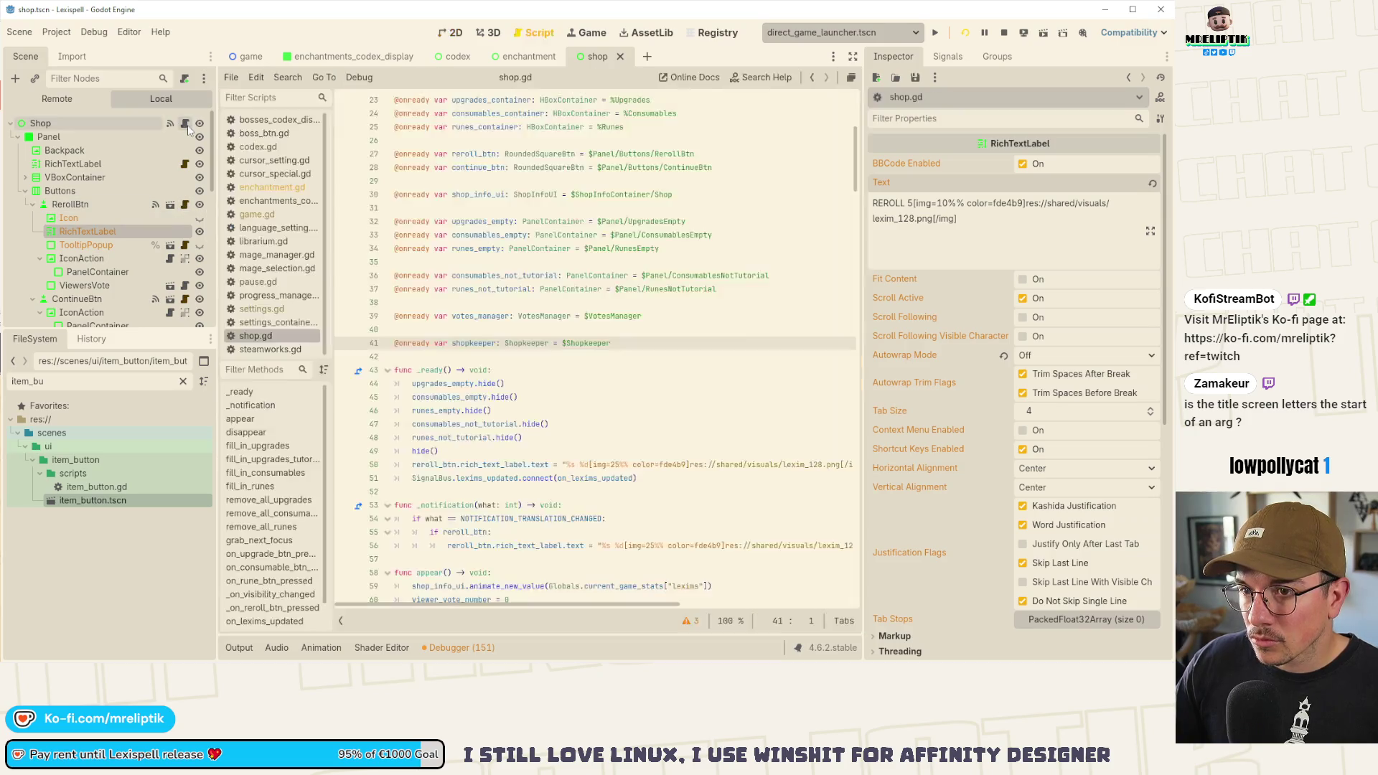
- Set the reroll icon size to img=10% on lines 50 and 56 of shop.gd and save
{"action": "left_click", "coordinate": [603, 383]}
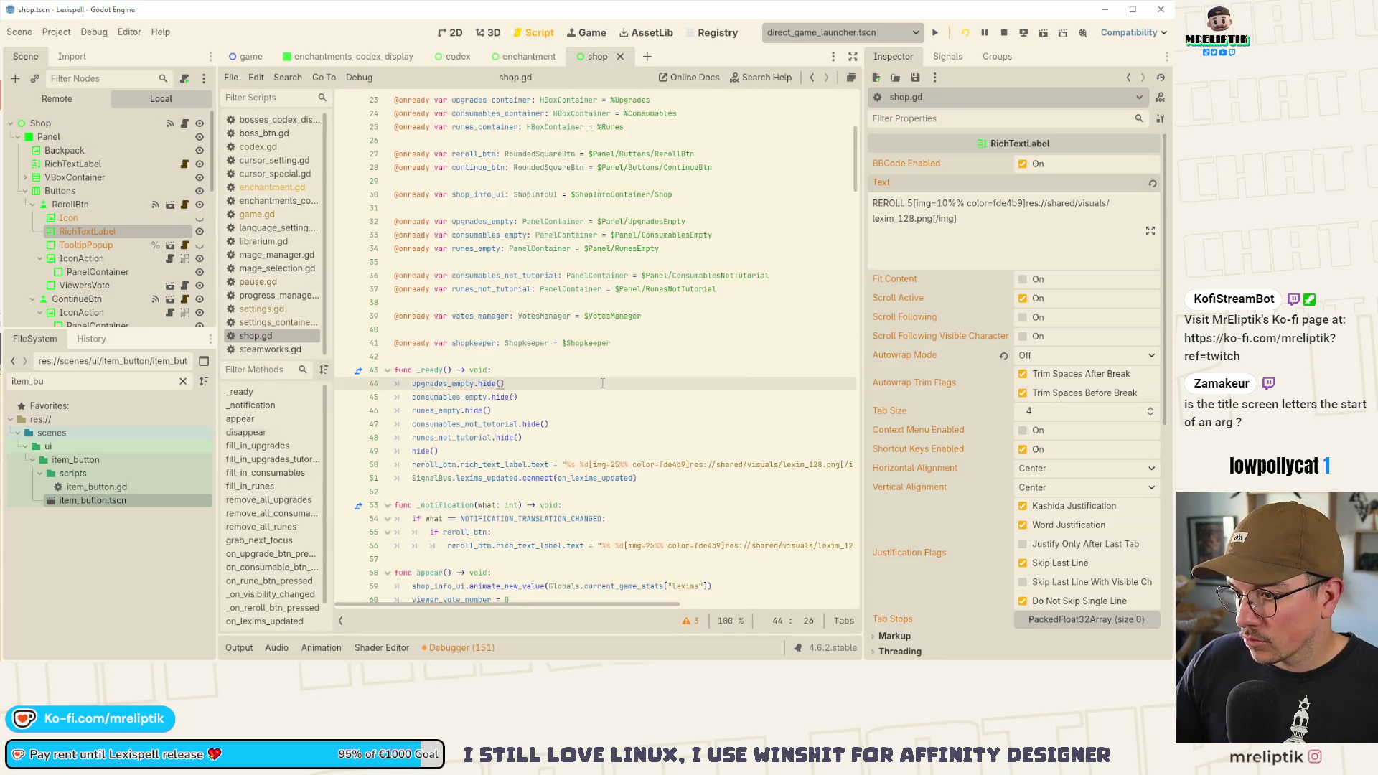
{"action": "left_click", "coordinate": [620, 464]}
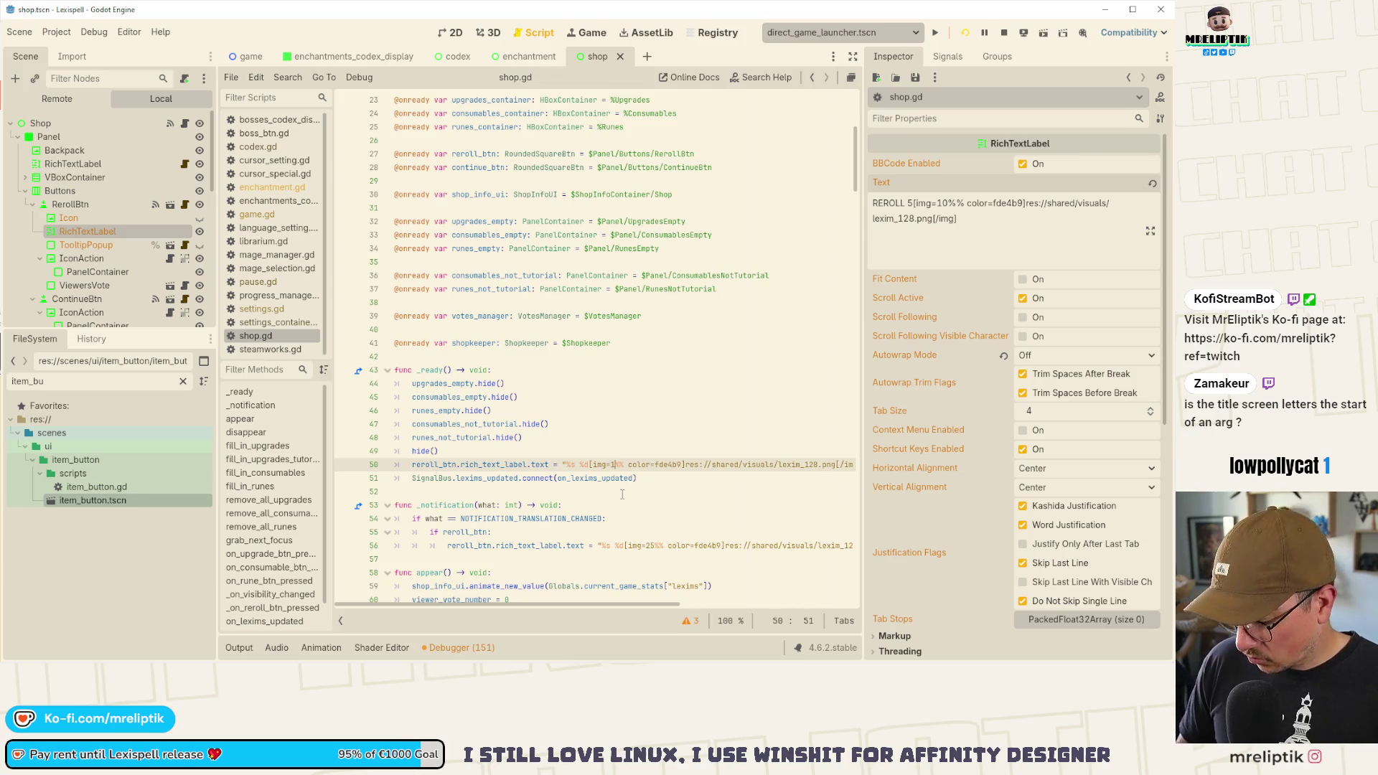
{"action": "left_click", "coordinate": [645, 549]}
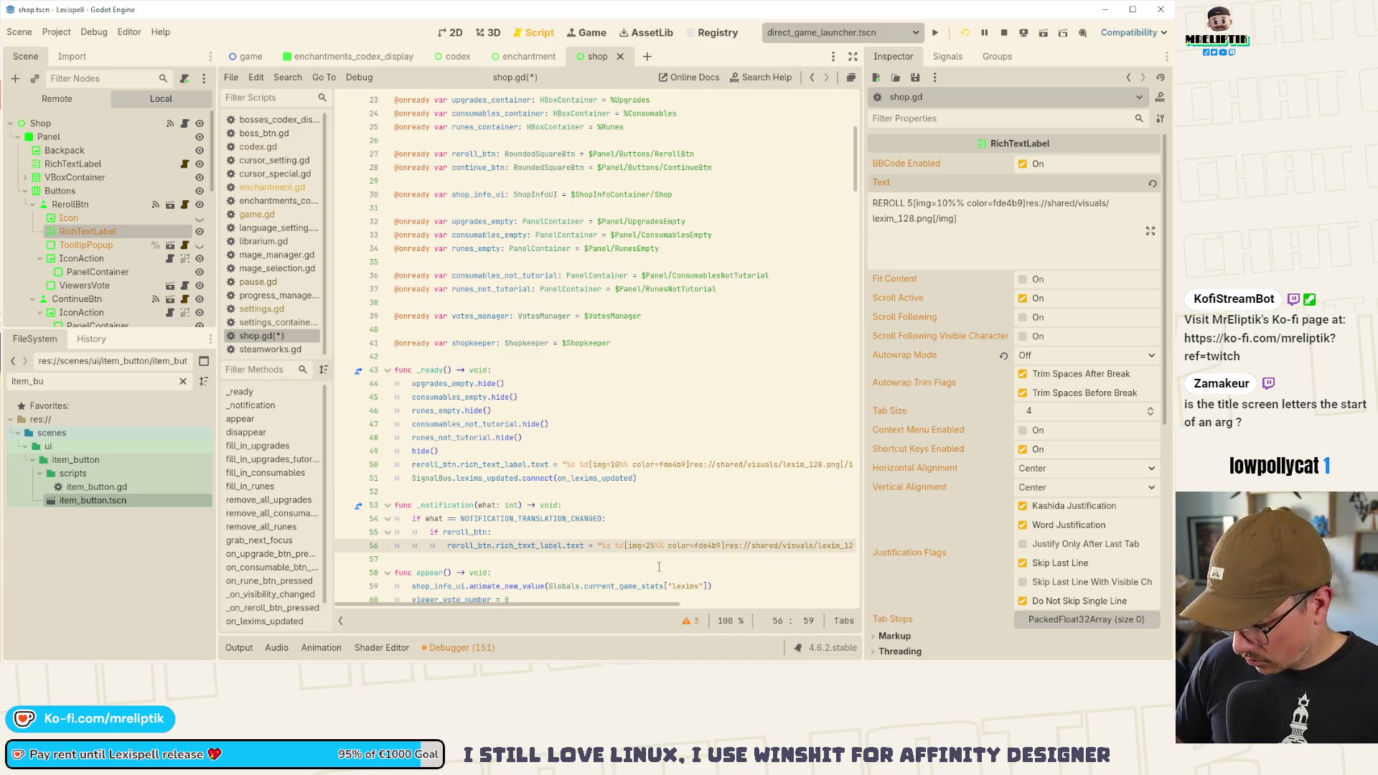
{"action": "type", "text": "100"}
{"action": "key", "text": "BackSpace"}
{"action": "key", "text": "ctrl+s"}
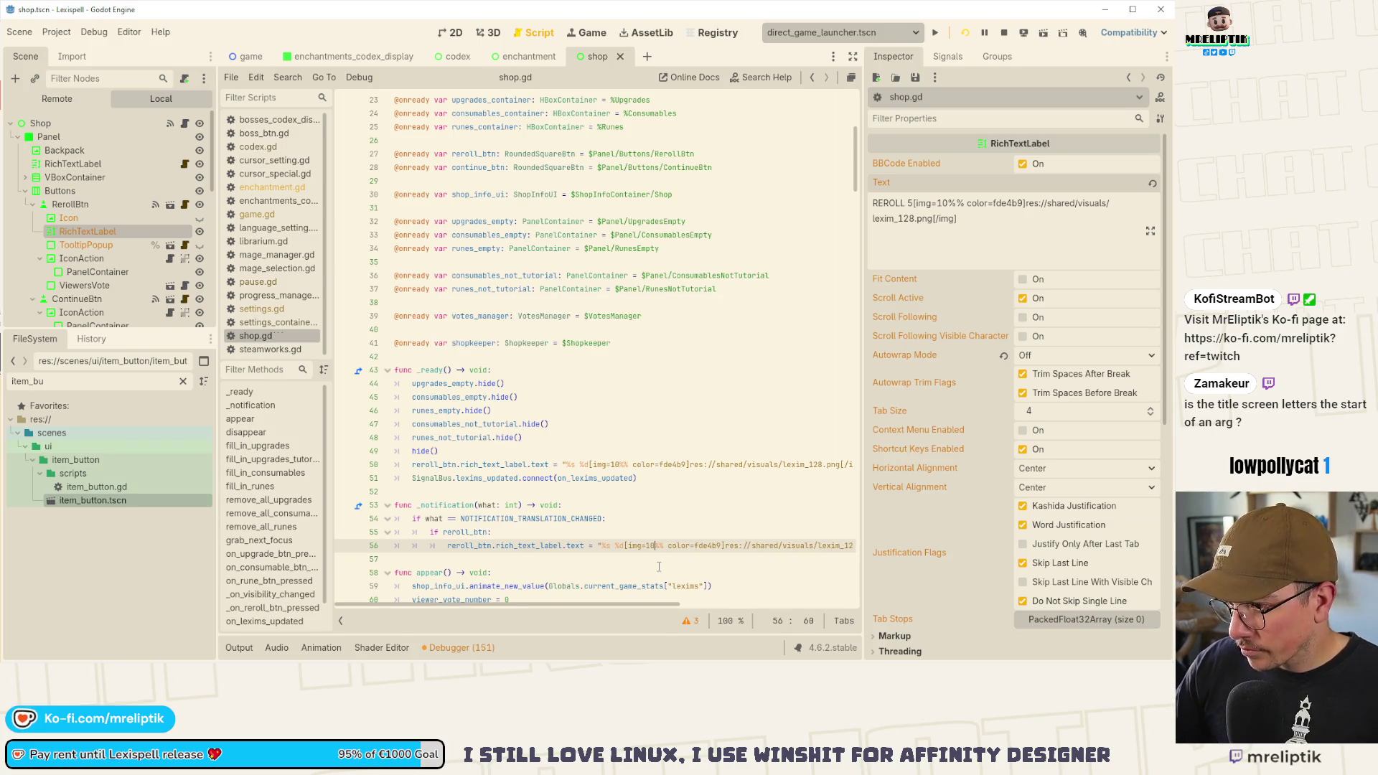
- Search shop.gd for 'reroll' and step through every match
{"action": "scroll", "coordinate": [632, 531], "scroll_direction": "down", "scroll_amount": 9}
{"action": "scroll", "coordinate": [626, 517], "scroll_direction": "down", "scroll_amount": 20}
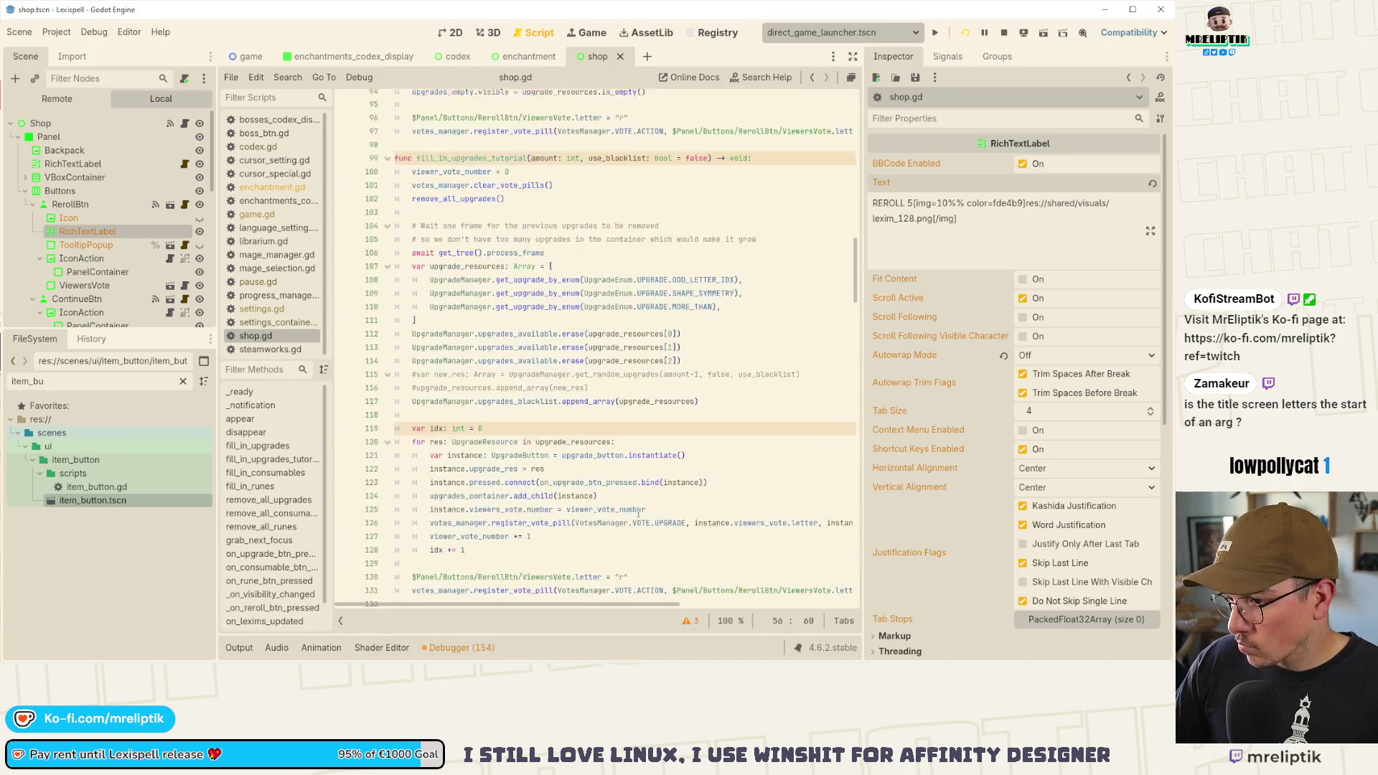
{"action": "left_click", "coordinate": [681, 479]}
{"action": "key", "text": "ctrl+f"}
{"action": "type", "text": "reroll"}
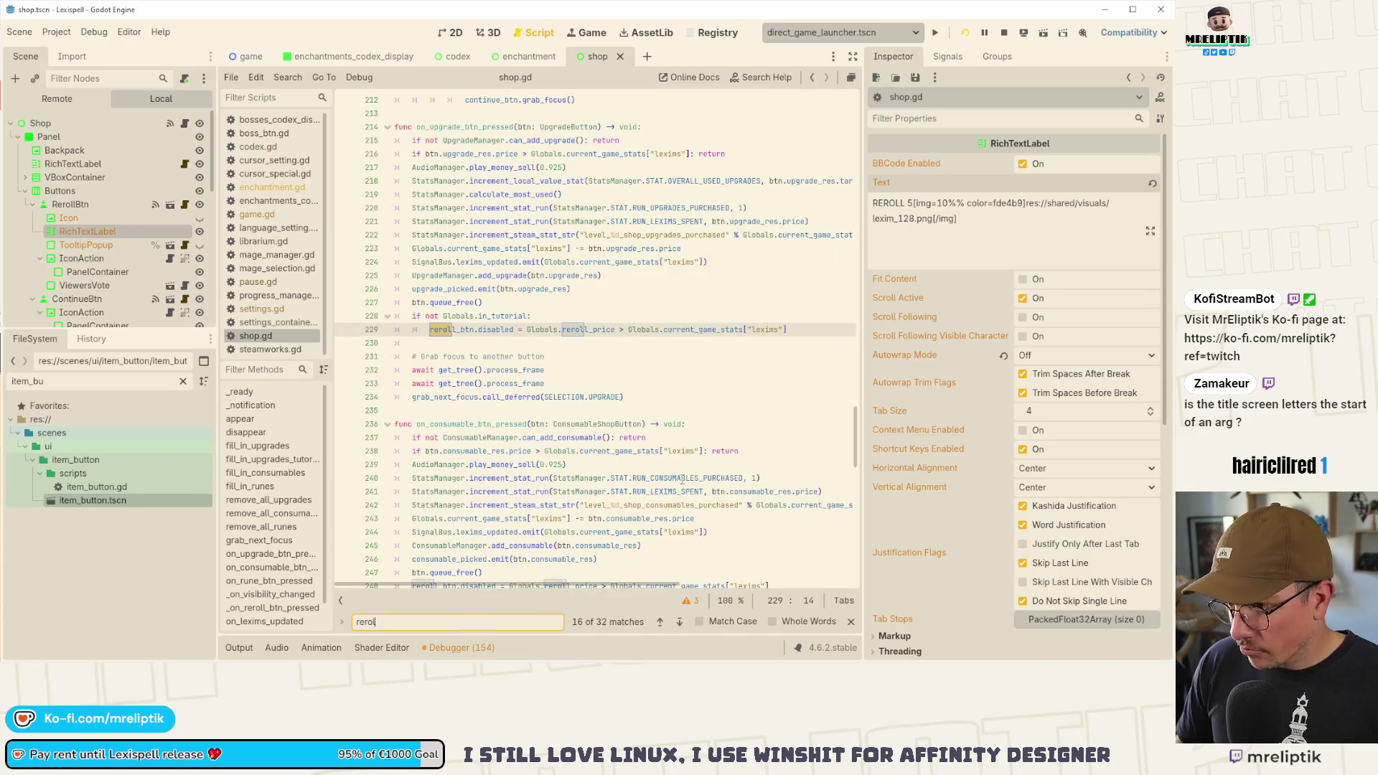
{"action": "left_click", "coordinate": [681, 628]}
{"action": "left_click", "coordinate": [681, 623]}
{"action": "left_click", "coordinate": [681, 623]}
{"action": "left_click", "coordinate": [681, 622]}
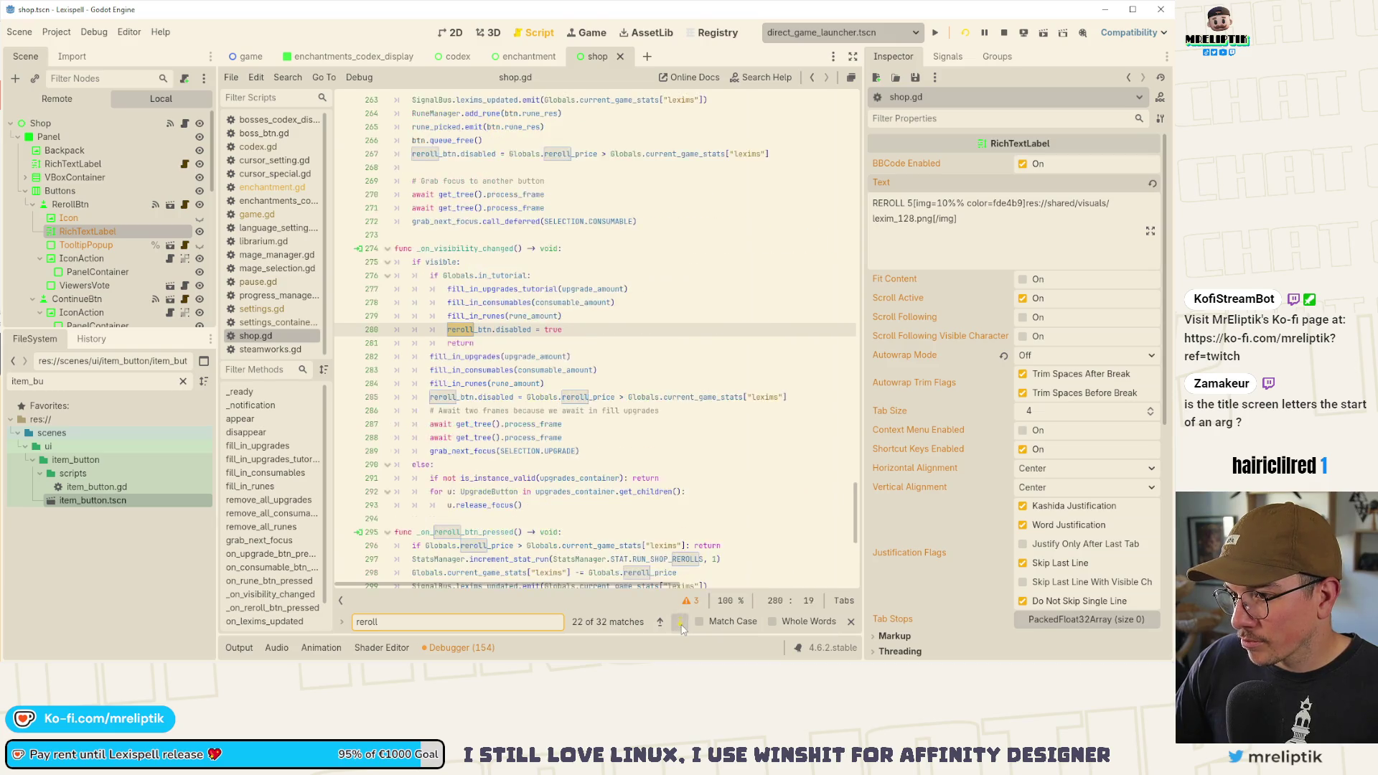
{"action": "left_click", "coordinate": [681, 623]}
{"action": "left_click", "coordinate": [681, 628]}
{"action": "left_click", "coordinate": [681, 628]}
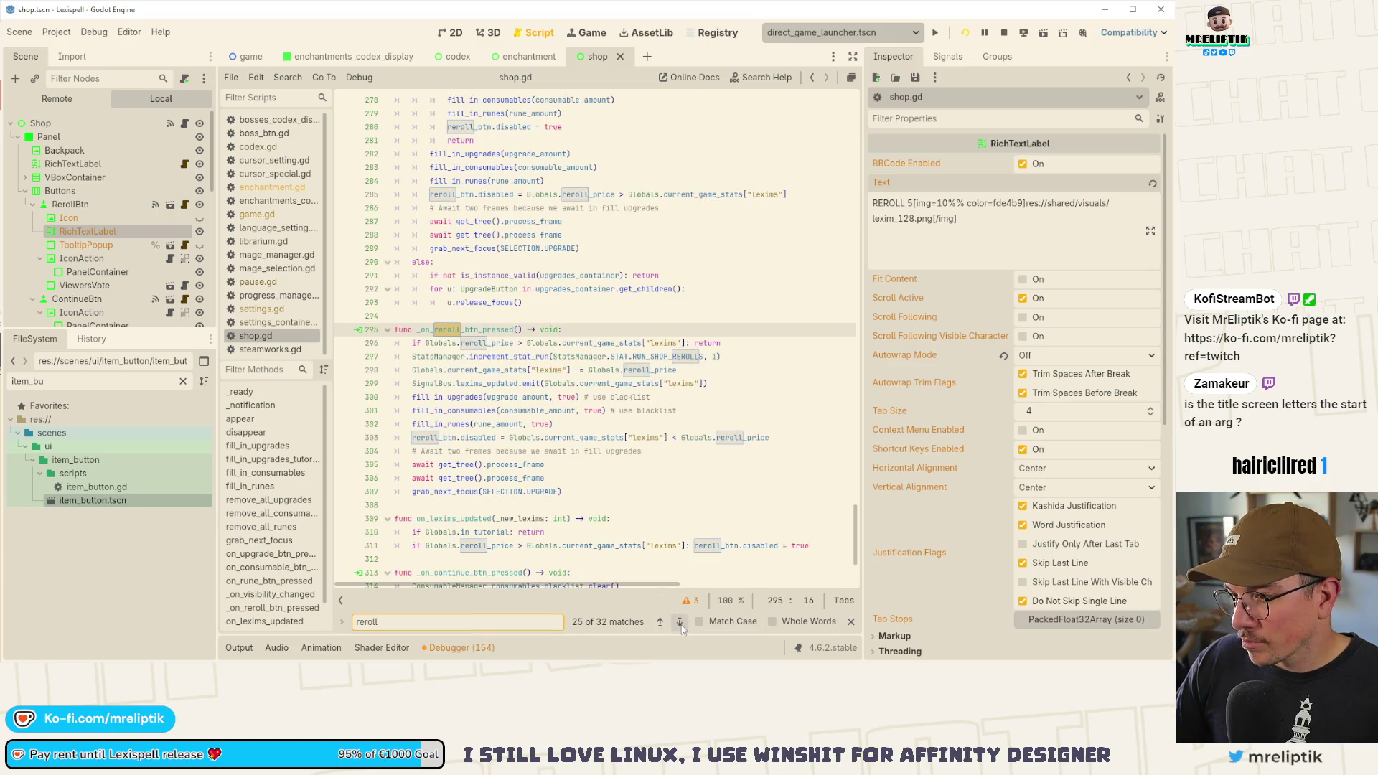
{"action": "left_click", "coordinate": [681, 623]}
{"action": "left_click", "coordinate": [681, 623]}
{"action": "left_click", "coordinate": [681, 623]}
{"action": "left_click", "coordinate": [681, 623]}
{"action": "left_click", "coordinate": [681, 623]}
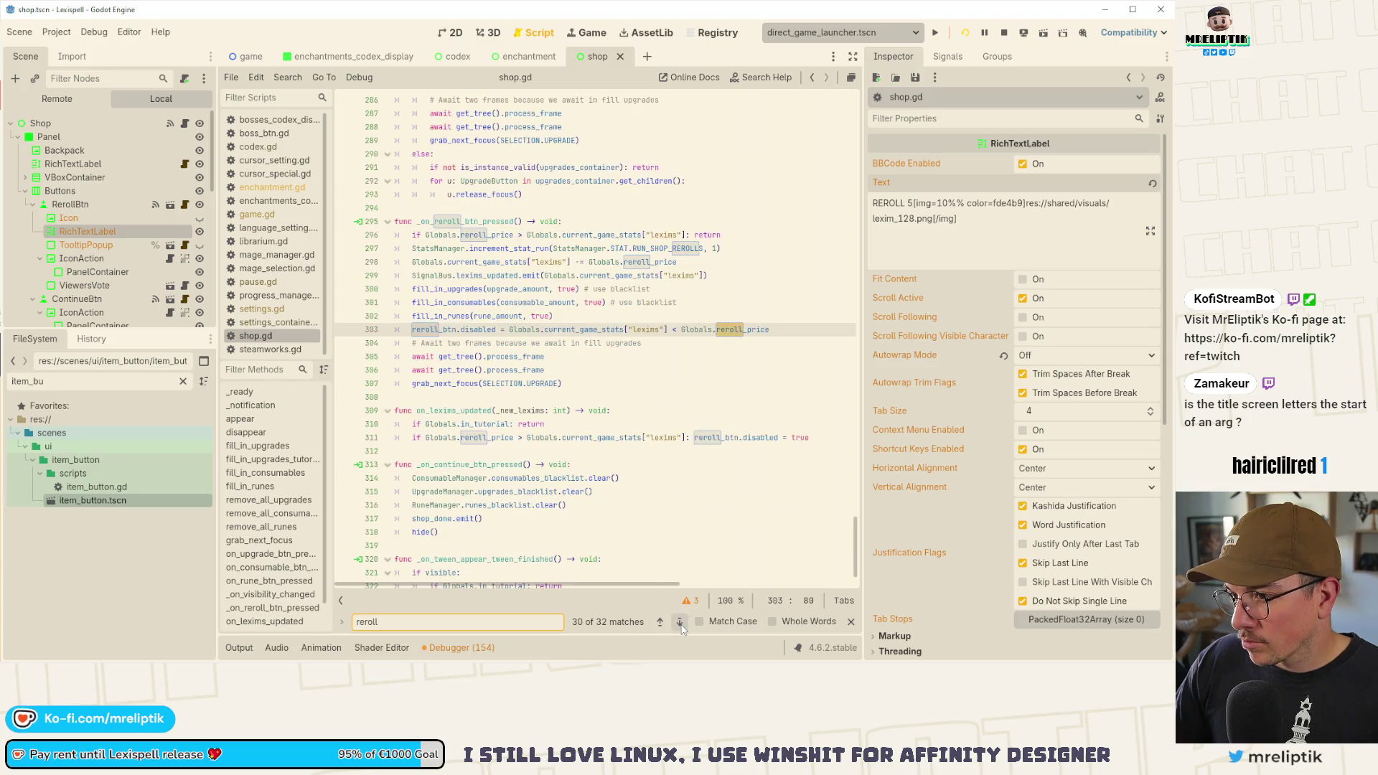
{"action": "left_click", "coordinate": [681, 622]}
{"action": "left_click", "coordinate": [680, 622]}
{"action": "left_click", "coordinate": [680, 622]}
{"action": "left_click", "coordinate": [679, 622]}
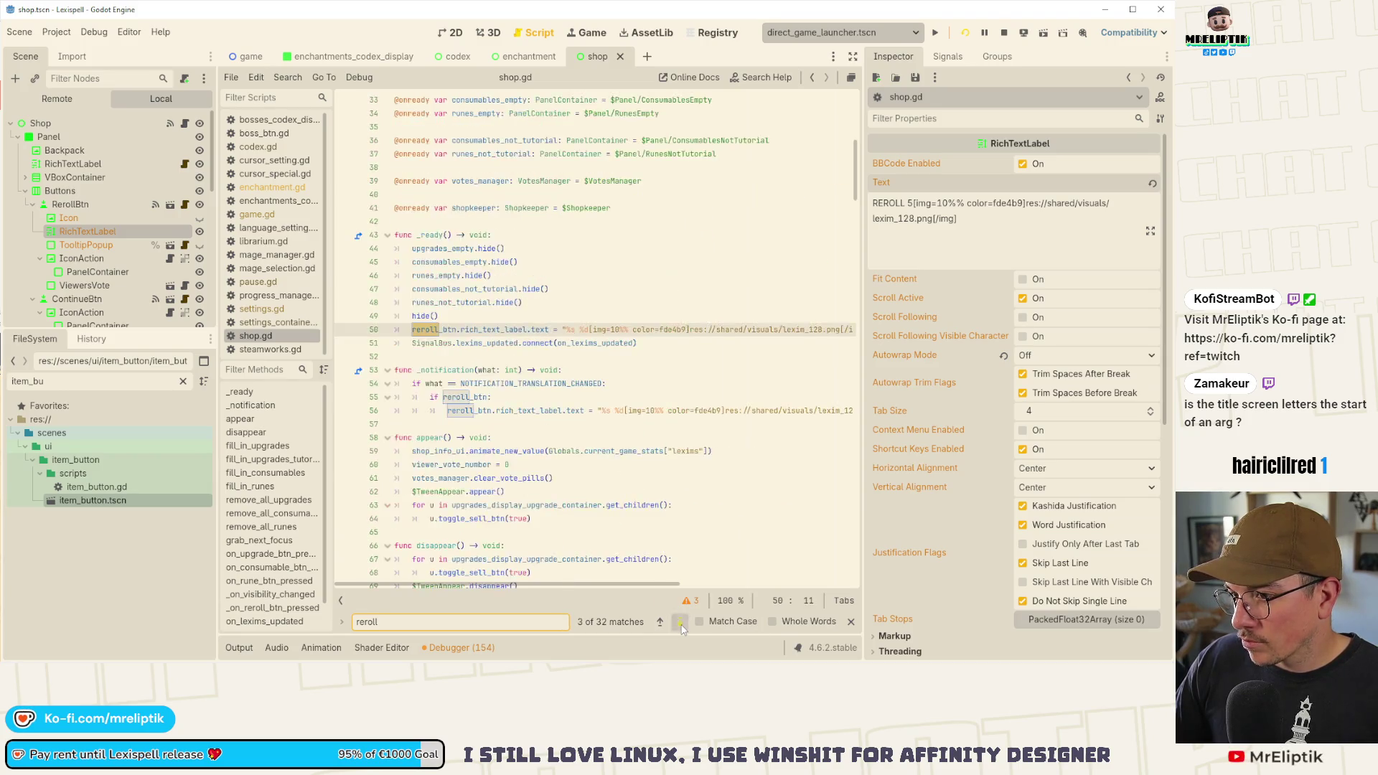
{"action": "left_click", "coordinate": [679, 622]}
{"action": "left_click", "coordinate": [679, 623]}
{"action": "left_click", "coordinate": [681, 622]}
{"action": "left_click", "coordinate": [681, 622]}
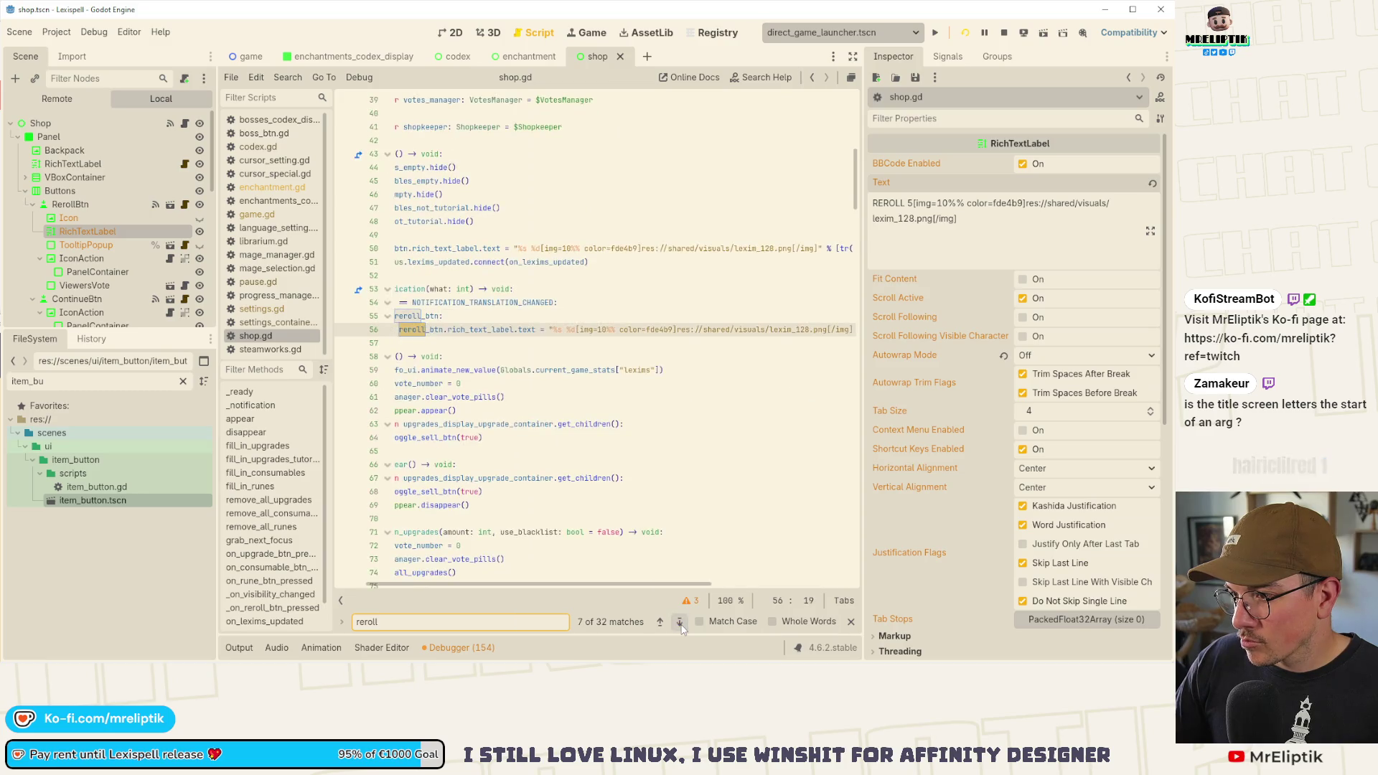
{"action": "left_click", "coordinate": [681, 623]}
{"action": "left_click", "coordinate": [680, 623]}
{"action": "left_click", "coordinate": [680, 623]}
{"action": "left_click", "coordinate": [680, 622]}
{"action": "left_click", "coordinate": [680, 623]}
{"action": "left_click", "coordinate": [680, 623]}
{"action": "left_click", "coordinate": [681, 622]}
{"action": "left_click", "coordinate": [680, 623]}
{"action": "left_click", "coordinate": [680, 622]}
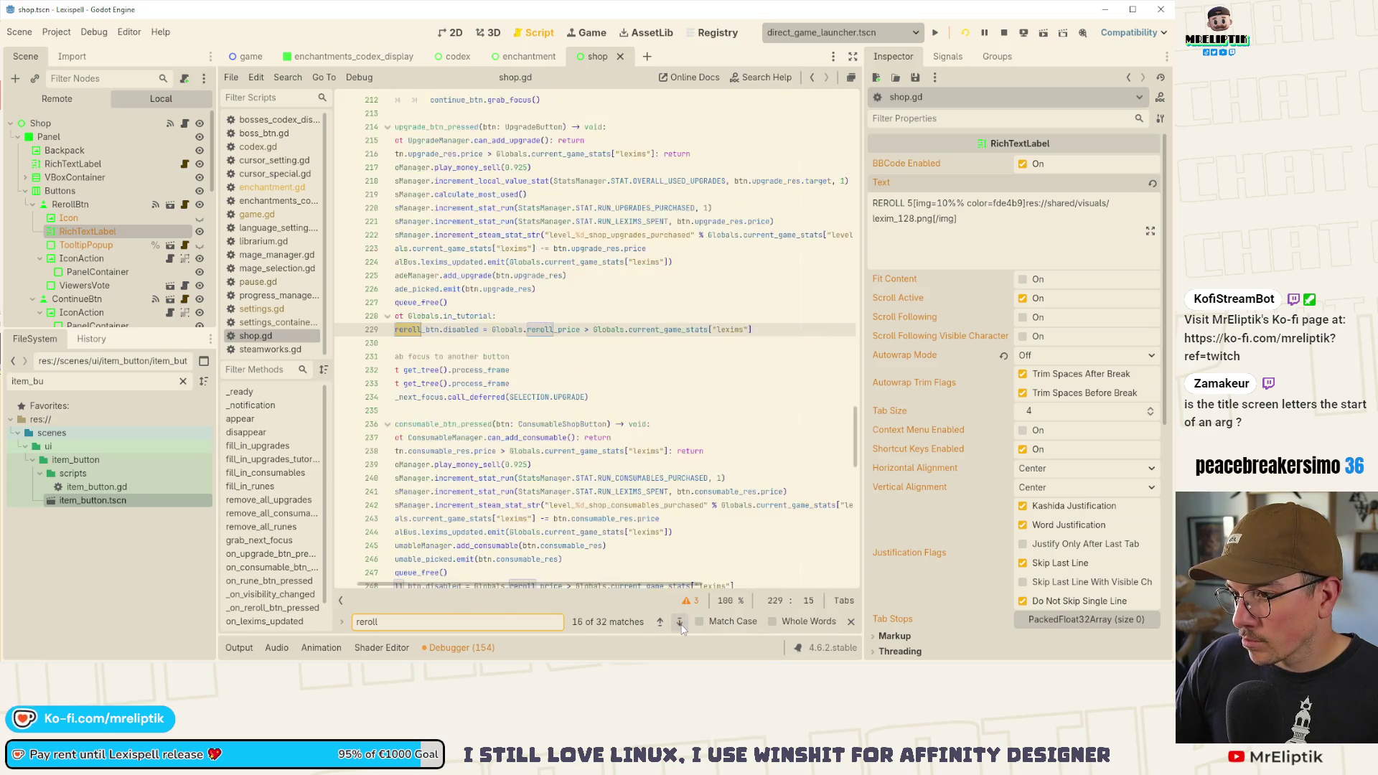
{"action": "left_click", "coordinate": [680, 623]}
{"action": "left_click", "coordinate": [680, 622]}
{"action": "left_click", "coordinate": [680, 623]}
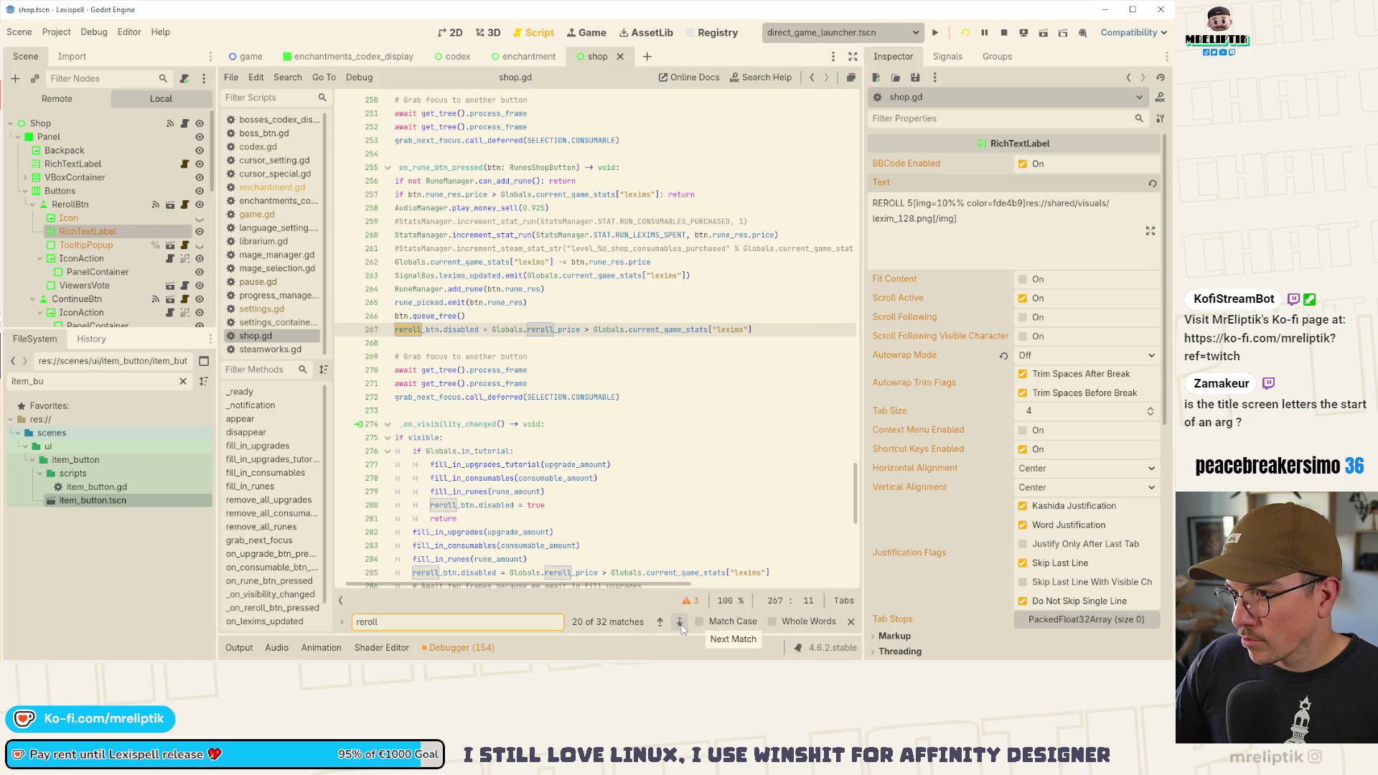
{"action": "left_click", "coordinate": [680, 623]}
{"action": "left_click", "coordinate": [680, 622]}
{"action": "left_click", "coordinate": [680, 622]}
{"action": "left_click", "coordinate": [680, 622]}
{"action": "left_click", "coordinate": [681, 623]}
{"action": "left_click", "coordinate": [681, 622]}
{"action": "left_click", "coordinate": [680, 623]}
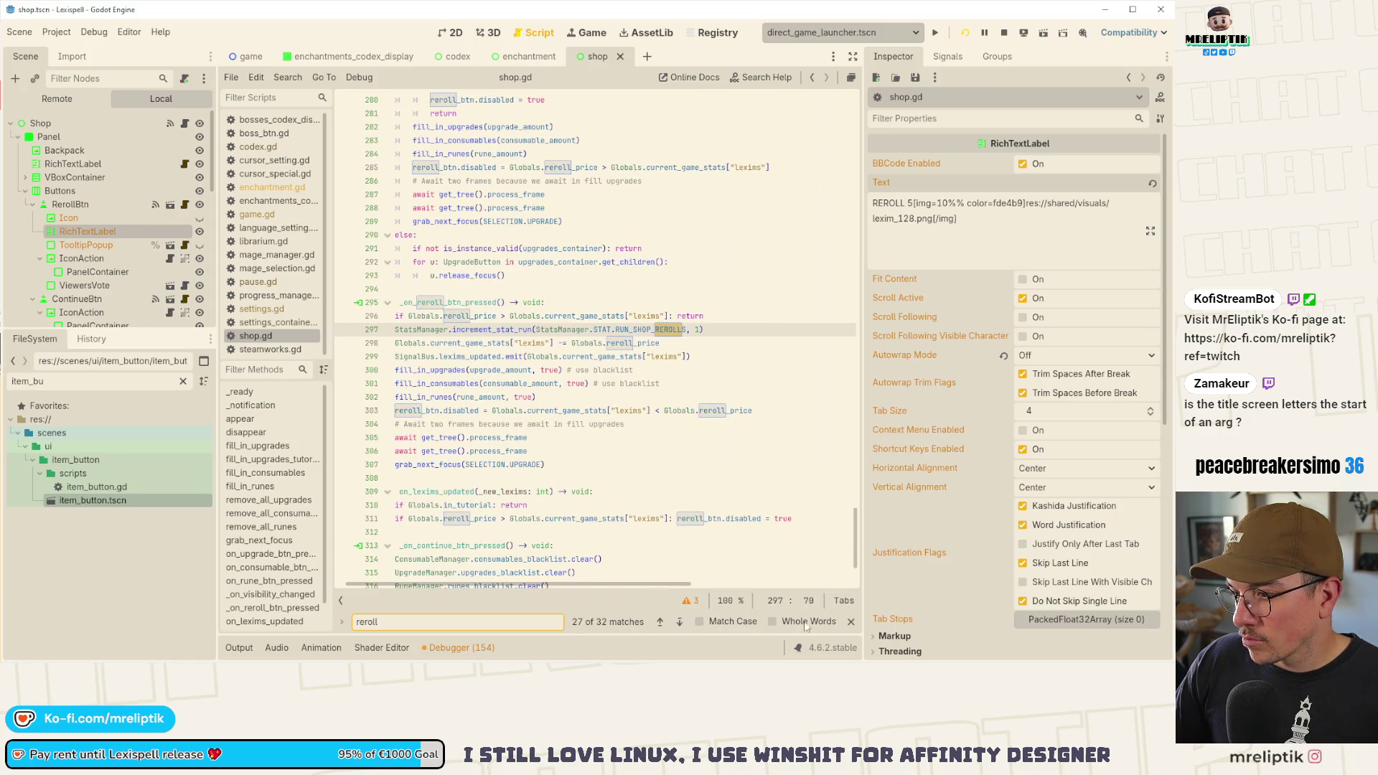
- Close the search and run the game with F5 to test the change
{"action": "left_click", "coordinate": [853, 627]}
{"action": "left_click", "coordinate": [717, 424]}
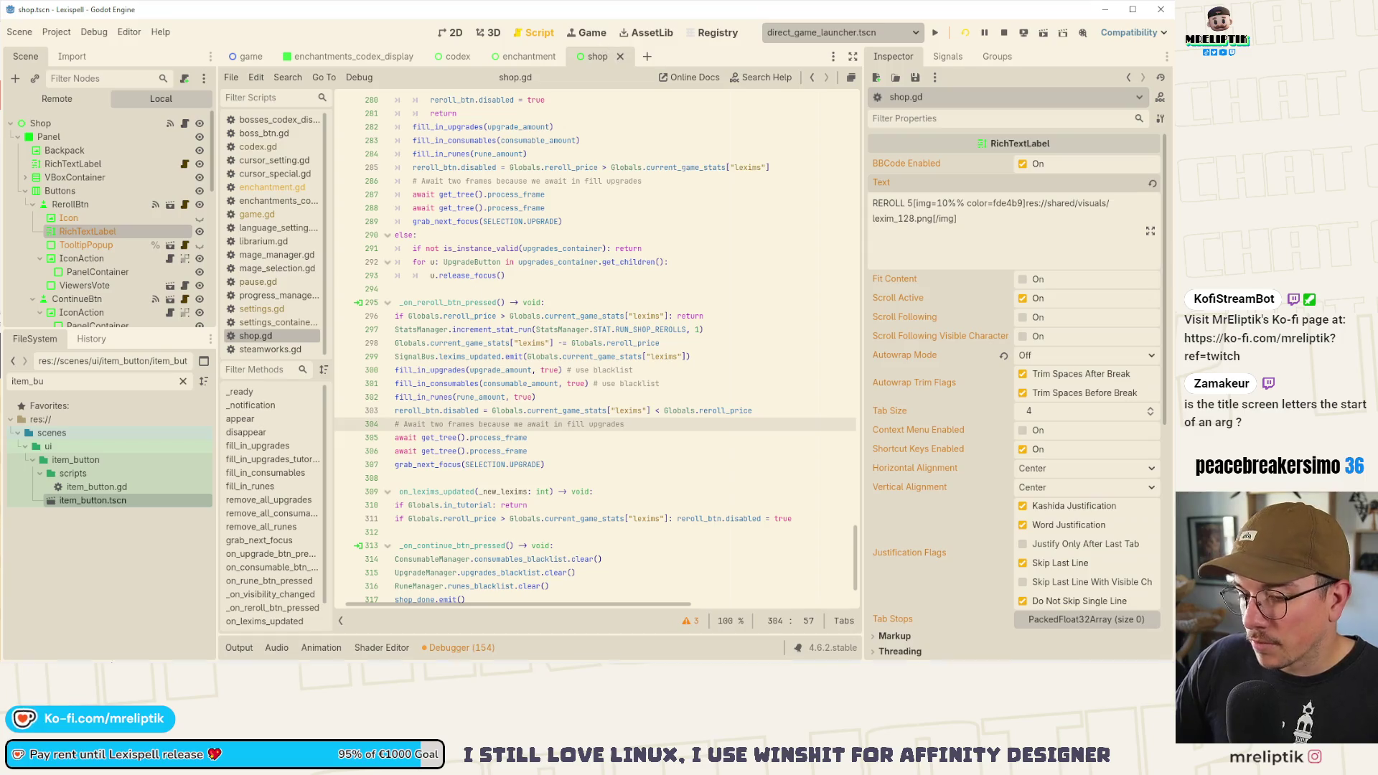
{"action": "key", "text": "F5"}
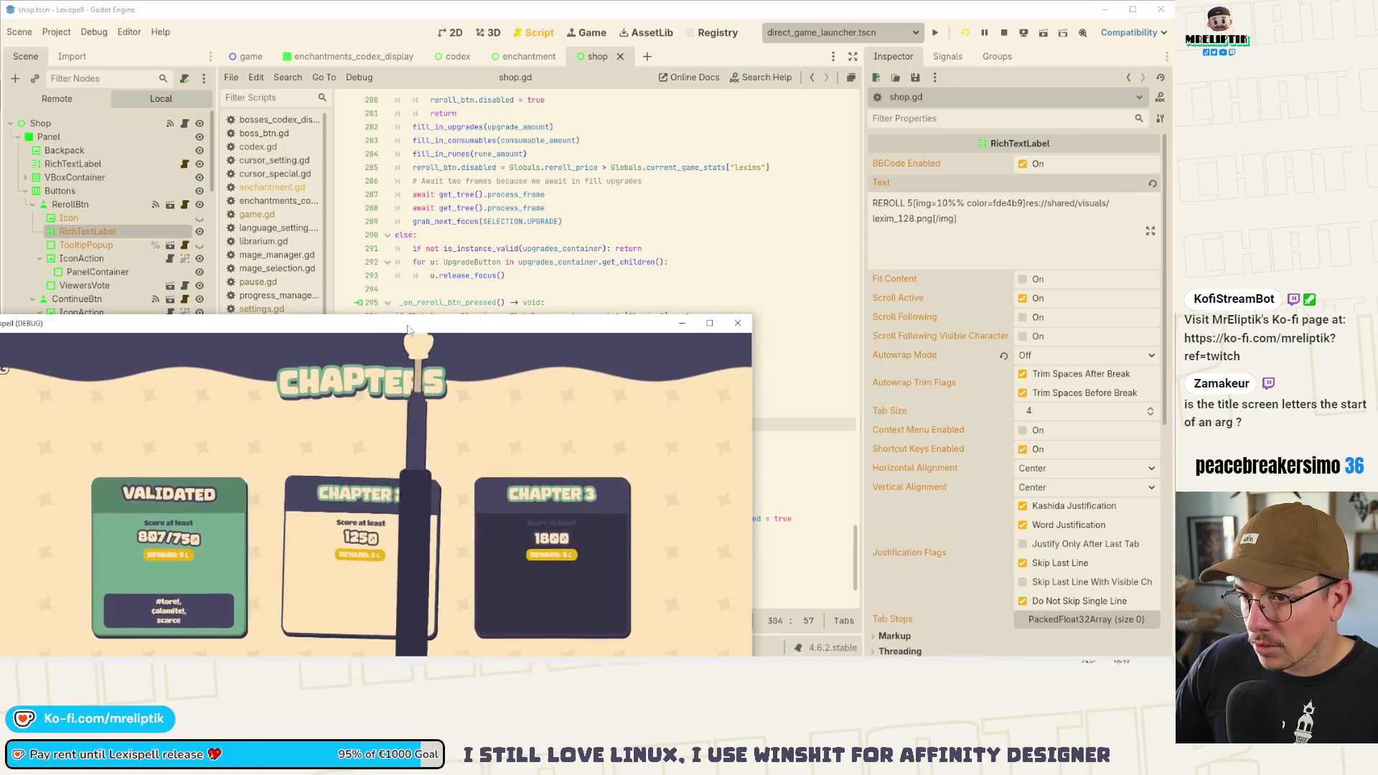
- Maximize the game window and check the letters stored in the backpack
{"action": "mouse_move", "coordinate": [407, 328]}
{"action": "left_mouse_down"}
{"action": "mouse_move", "coordinate": [533, 178]}
{"action": "mouse_move", "coordinate": [539, 2]}
{"action": "left_mouse_up"}
{"action": "left_click", "coordinate": [567, 330]}
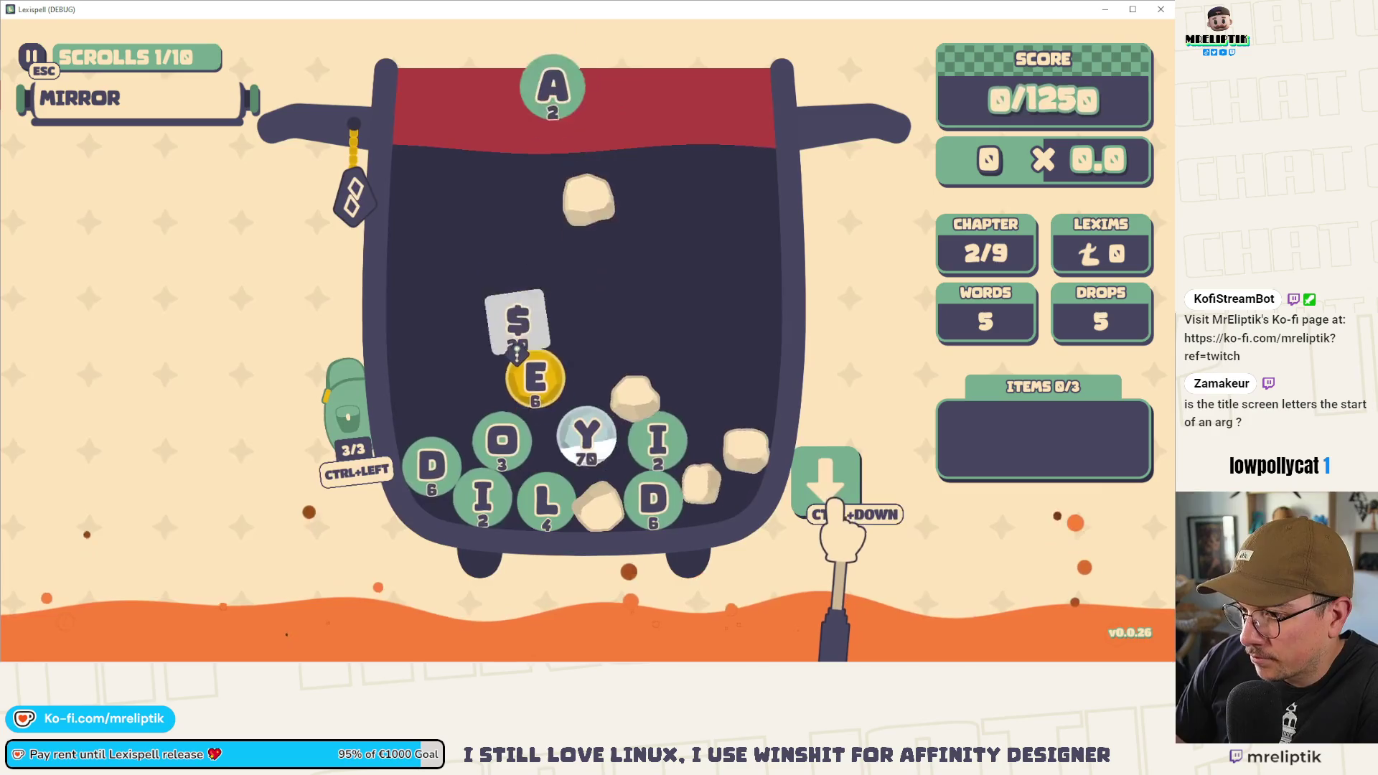
{"action": "mouse_move", "coordinate": [615, 458]}
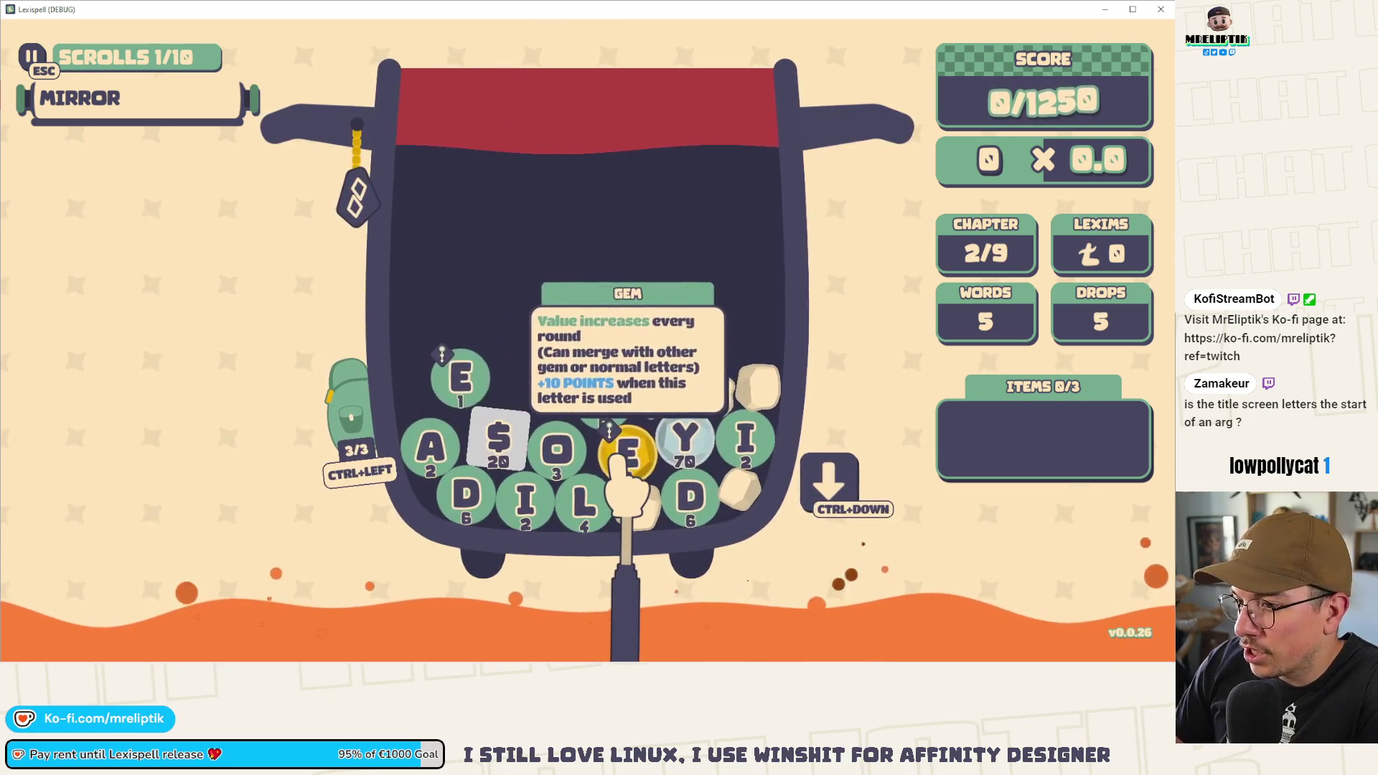
{"action": "left_click", "coordinate": [353, 423]}
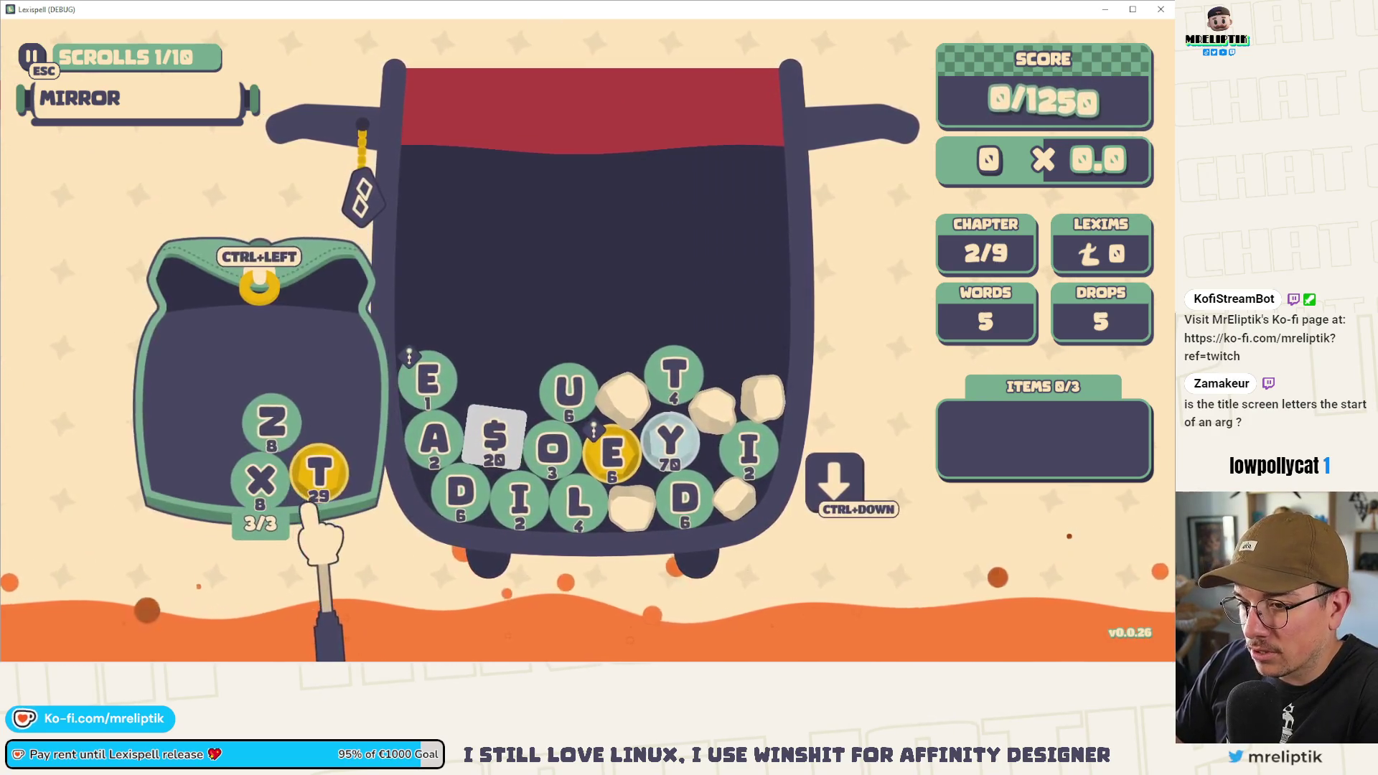
{"action": "left_click", "coordinate": [267, 326]}
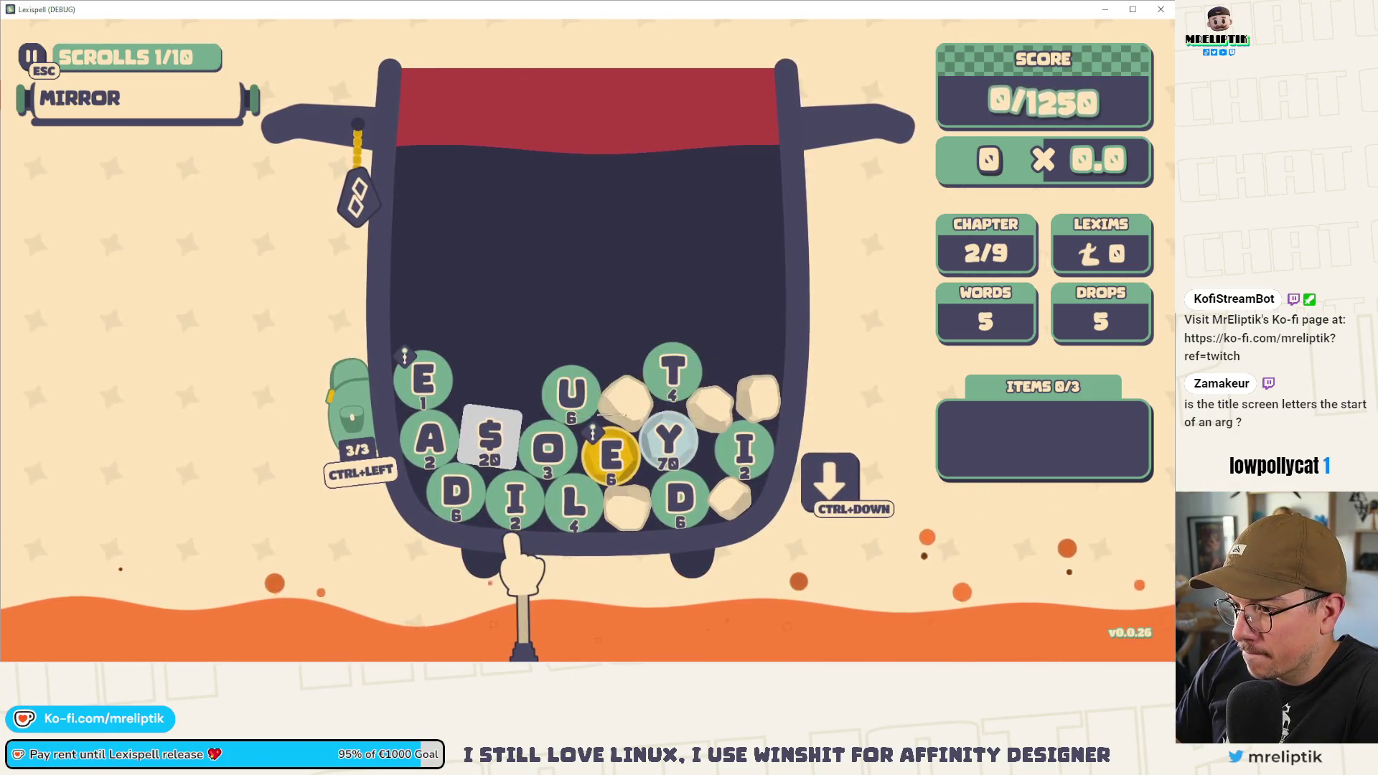
- Drop fresh letters, spell YEA$T from Y, E, A, $ and T, and submit it
{"action": "mouse_move", "coordinate": [424, 374]}
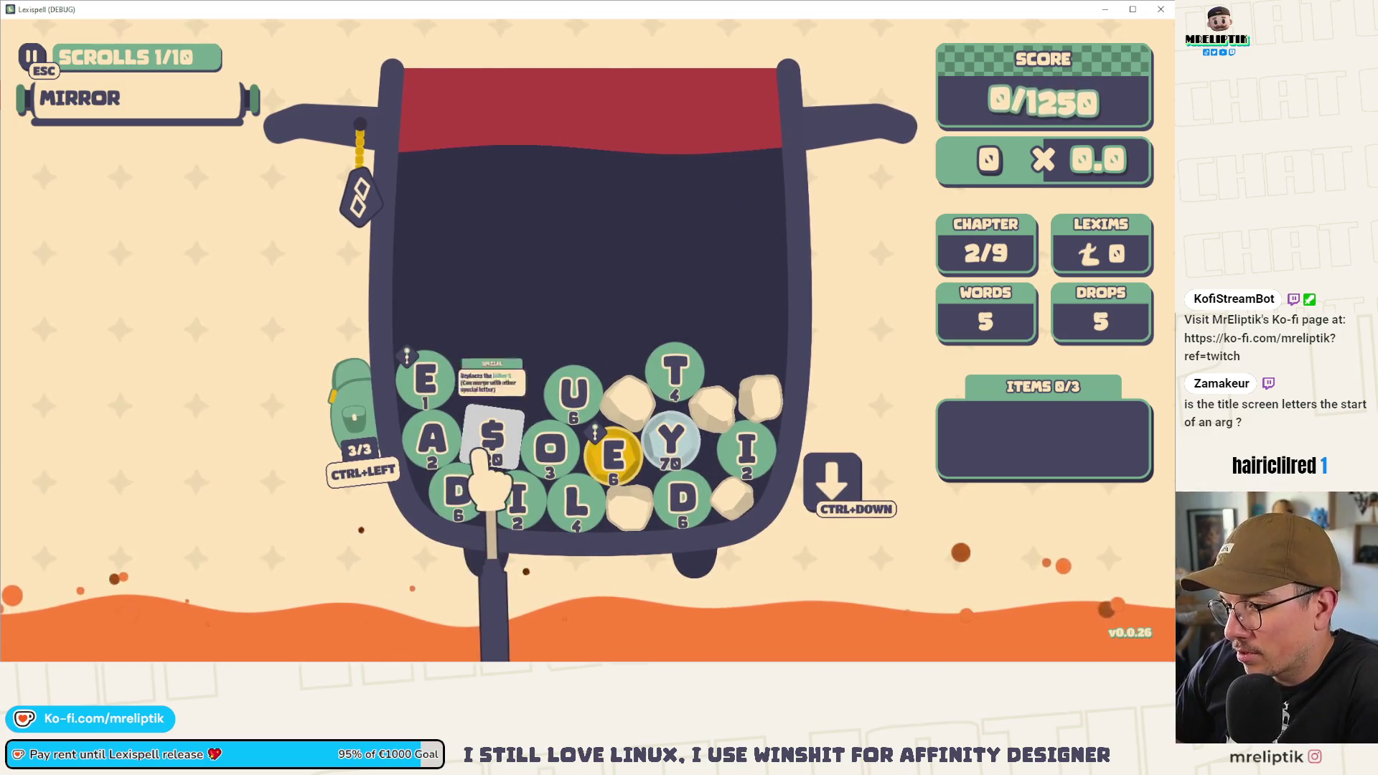
{"action": "left_click", "coordinate": [831, 477]}
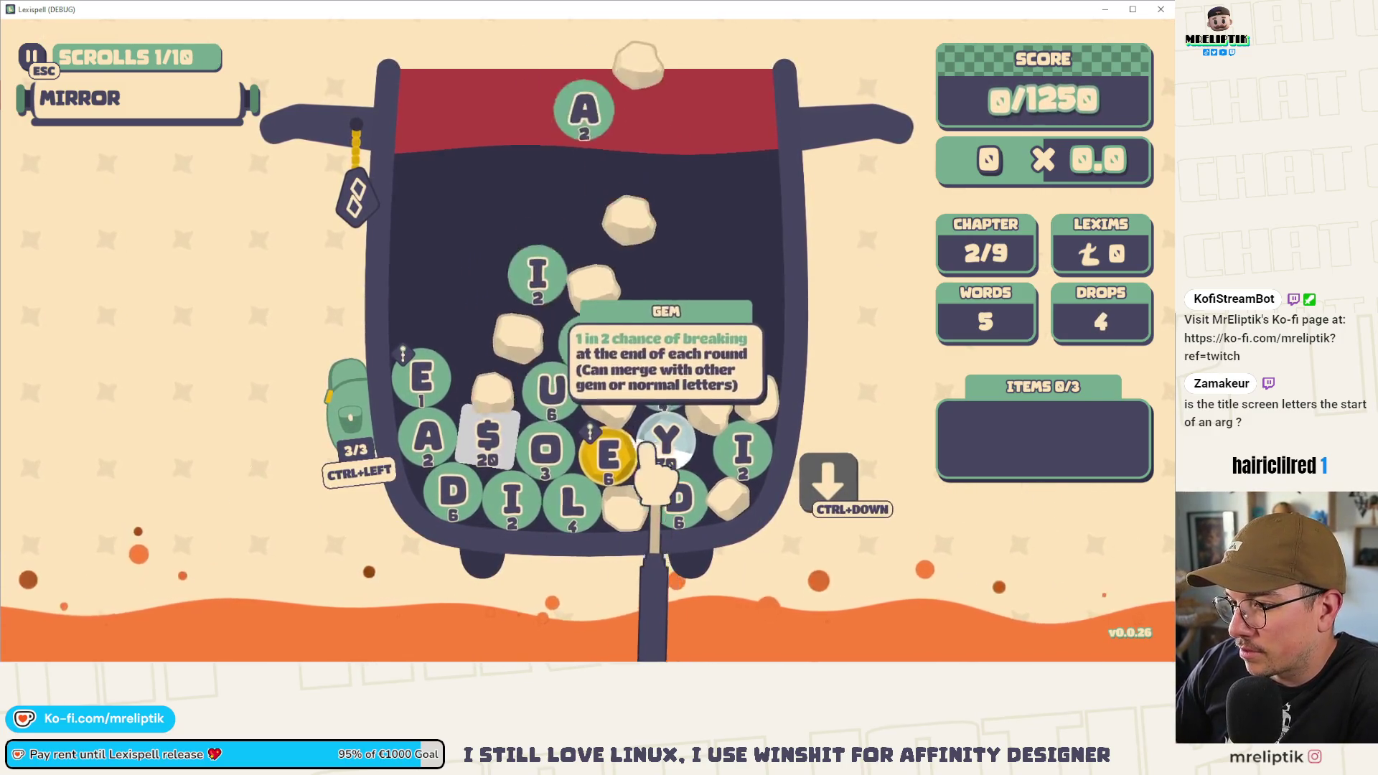
{"action": "type", "text": "y"}
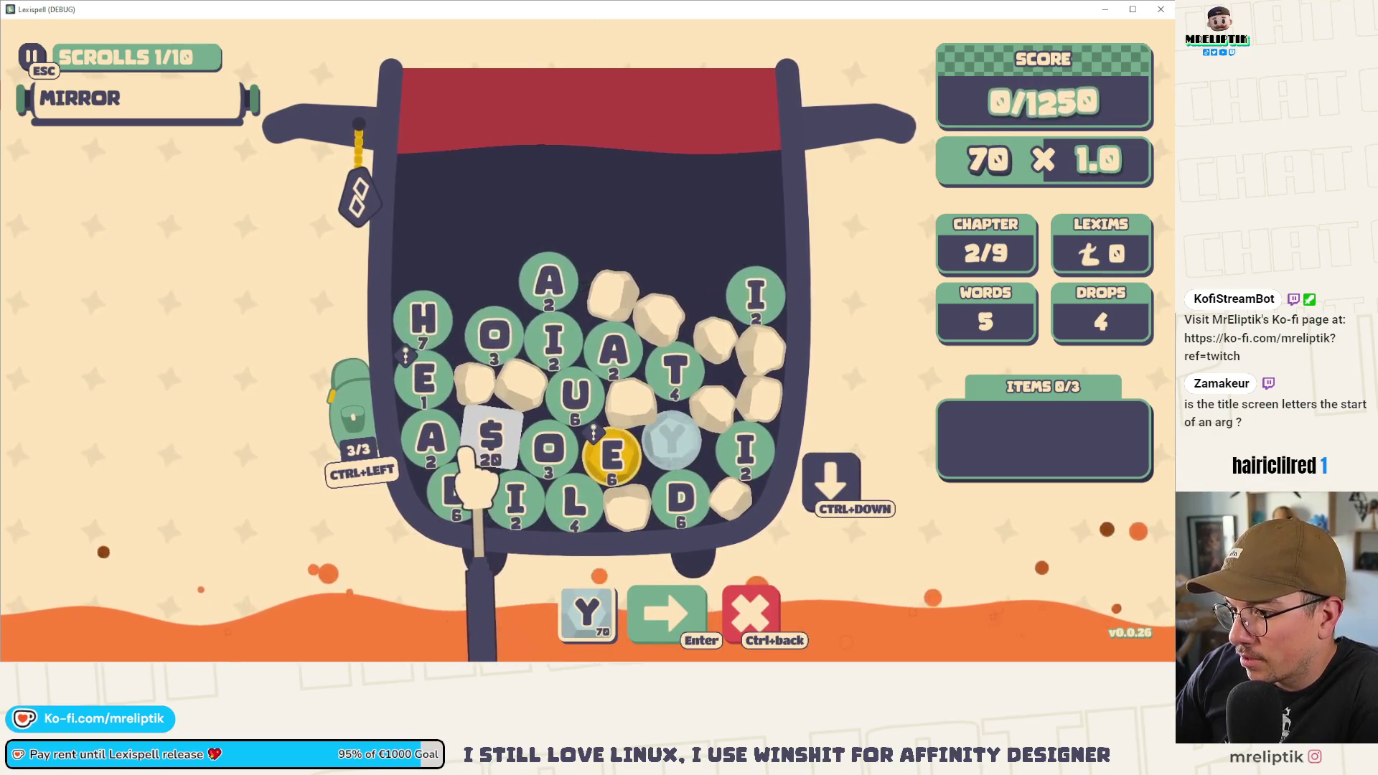
{"action": "left_click", "coordinate": [431, 441]}
{"action": "left_click", "coordinate": [491, 434]}
{"action": "type", "text": "t"}
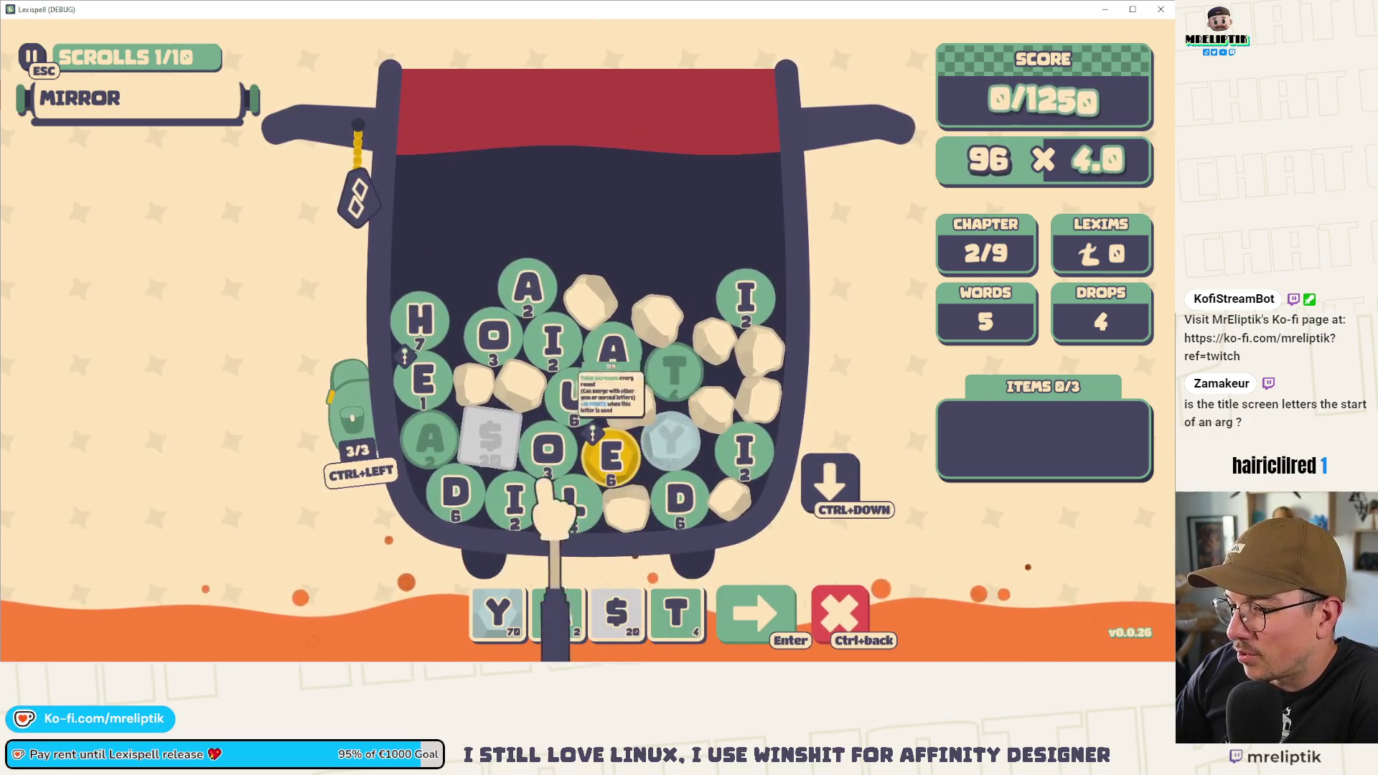
{"action": "type", "text": "e"}
{"action": "mouse_move", "coordinate": [738, 613]}
{"action": "left_mouse_down"}
{"action": "mouse_move", "coordinate": [746, 642]}
{"action": "mouse_move", "coordinate": [495, 606]}
{"action": "left_mouse_up"}
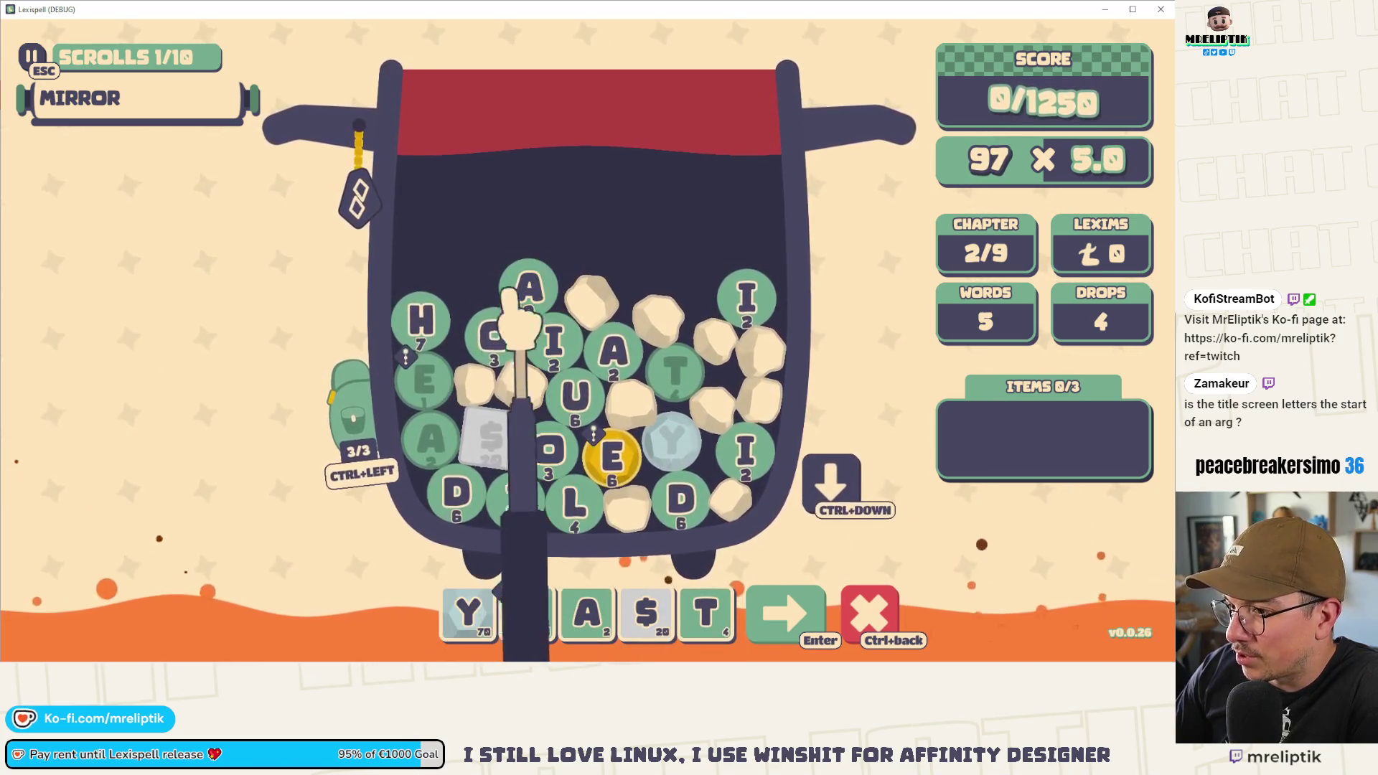
{"action": "left_click", "coordinate": [785, 606]}
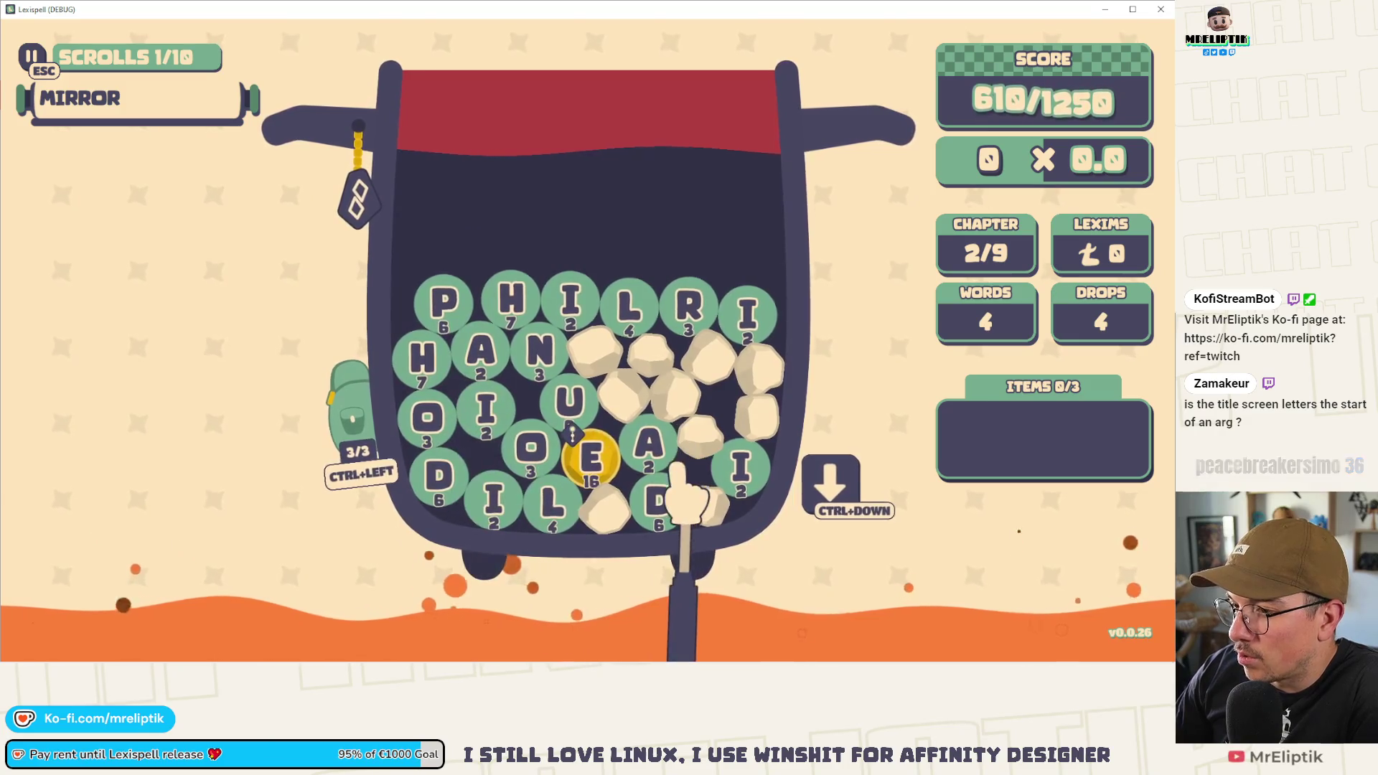
- Start the word with PAN, drop more letters, and add U tiles, trying the gold E gem
{"action": "type", "text": "pan"}
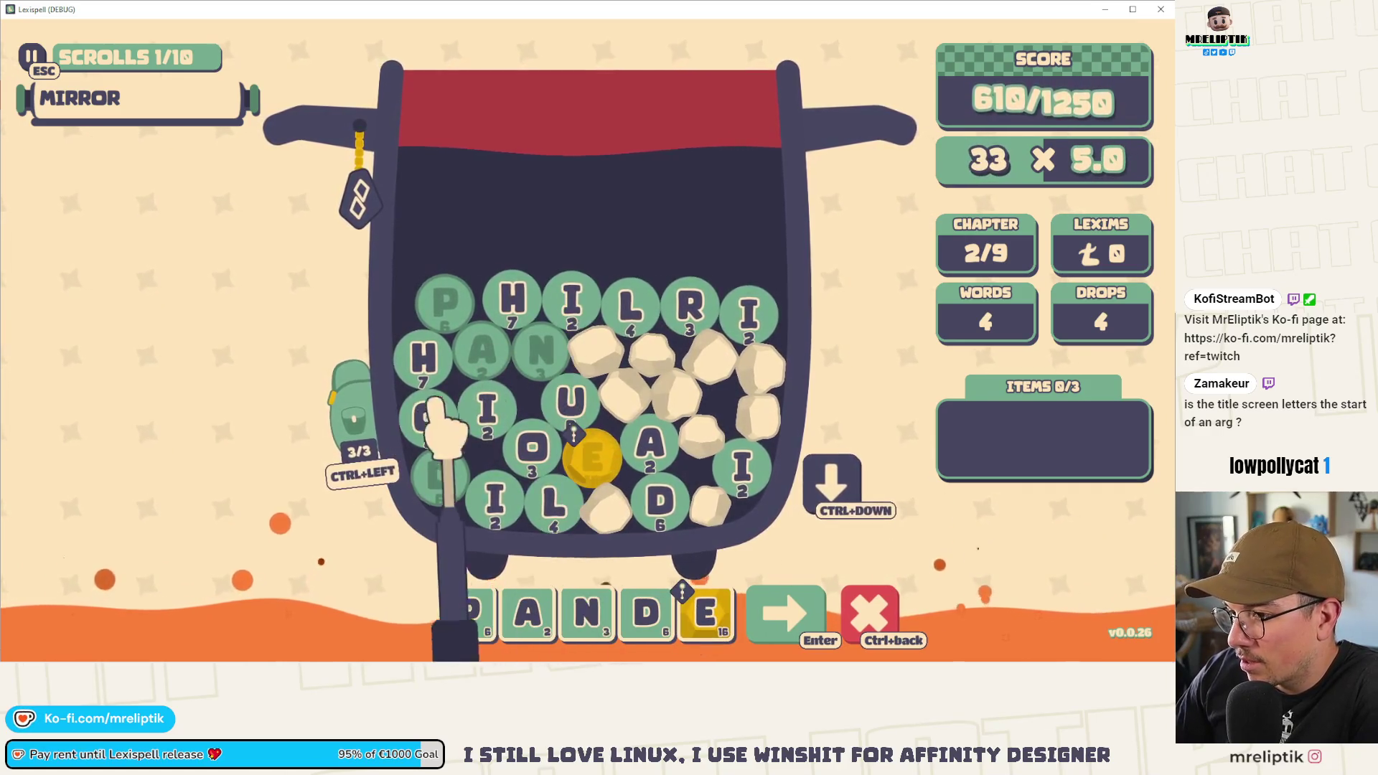
{"action": "left_click", "coordinate": [848, 479]}
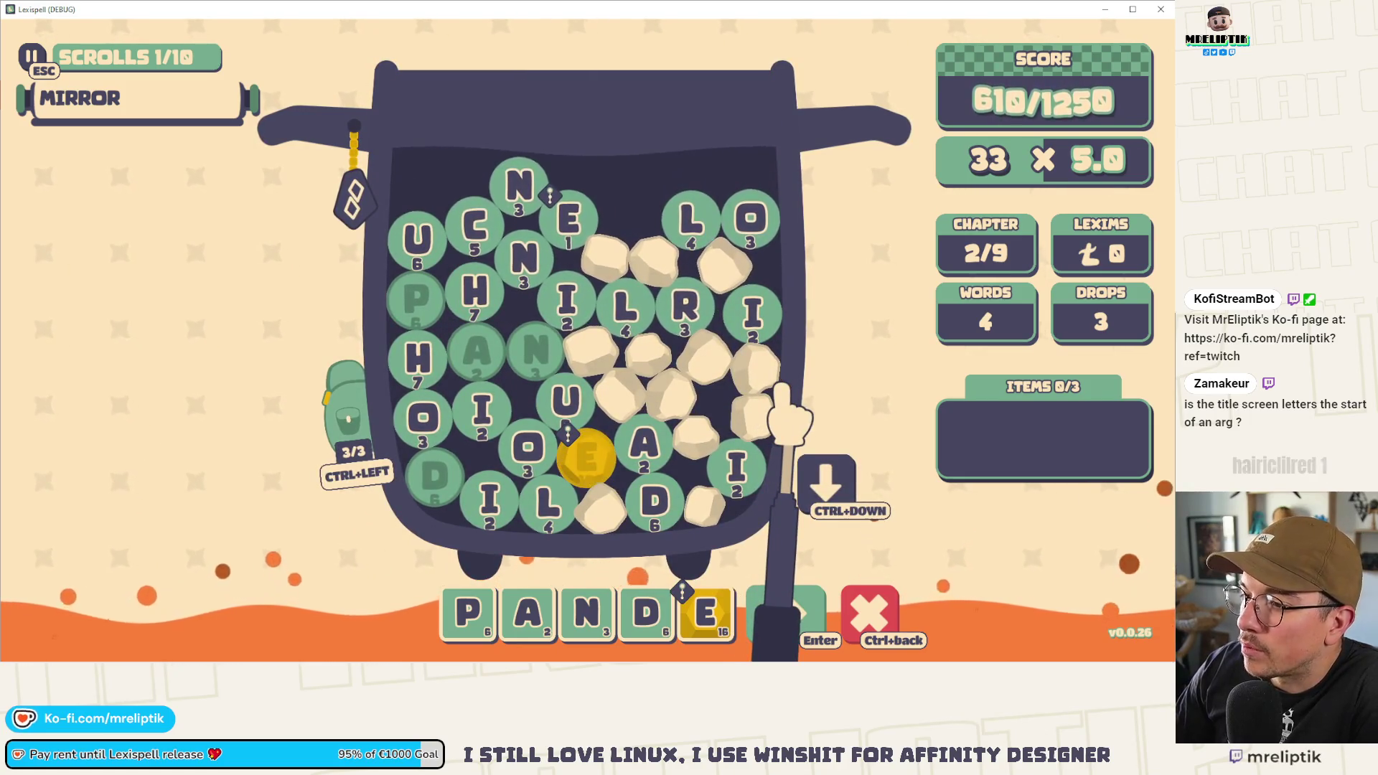
{"action": "left_click", "coordinate": [352, 449]}
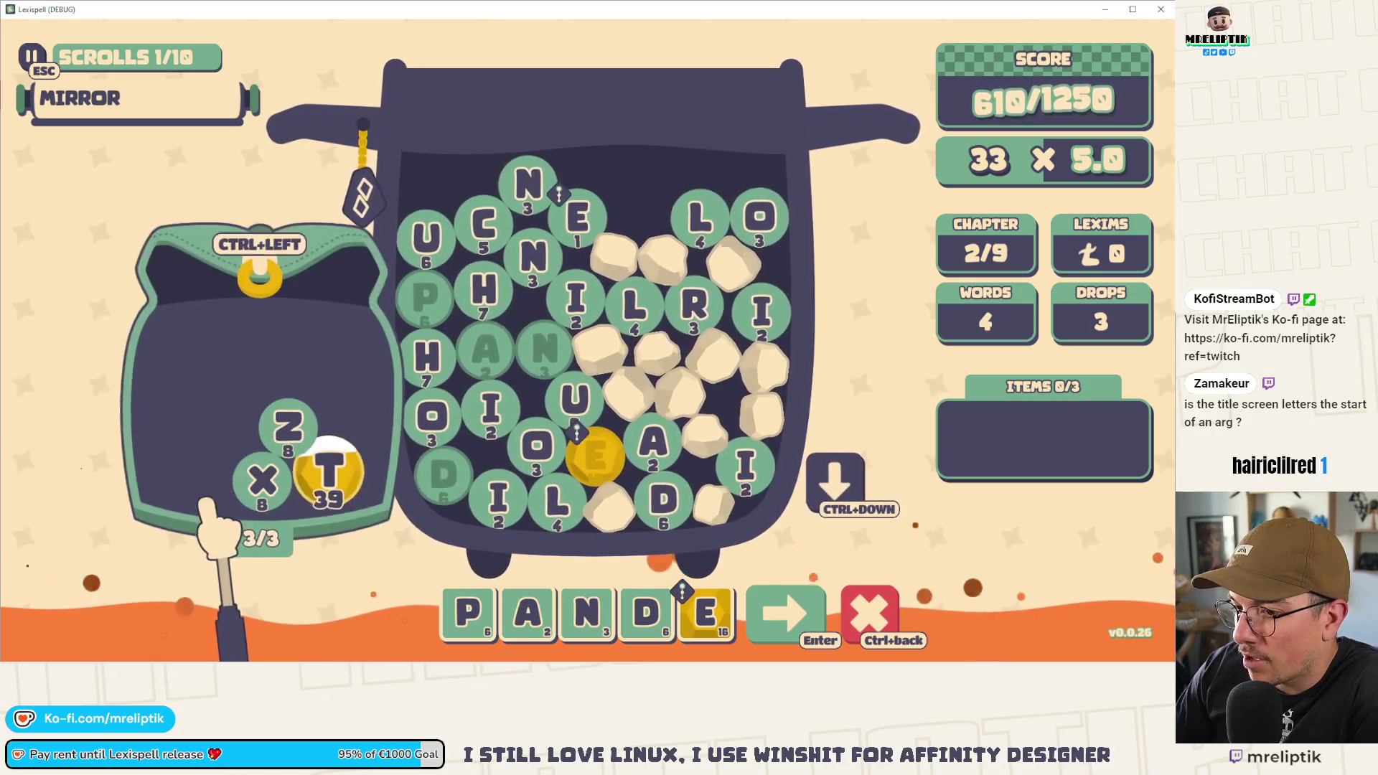
{"action": "left_click", "coordinate": [270, 276]}
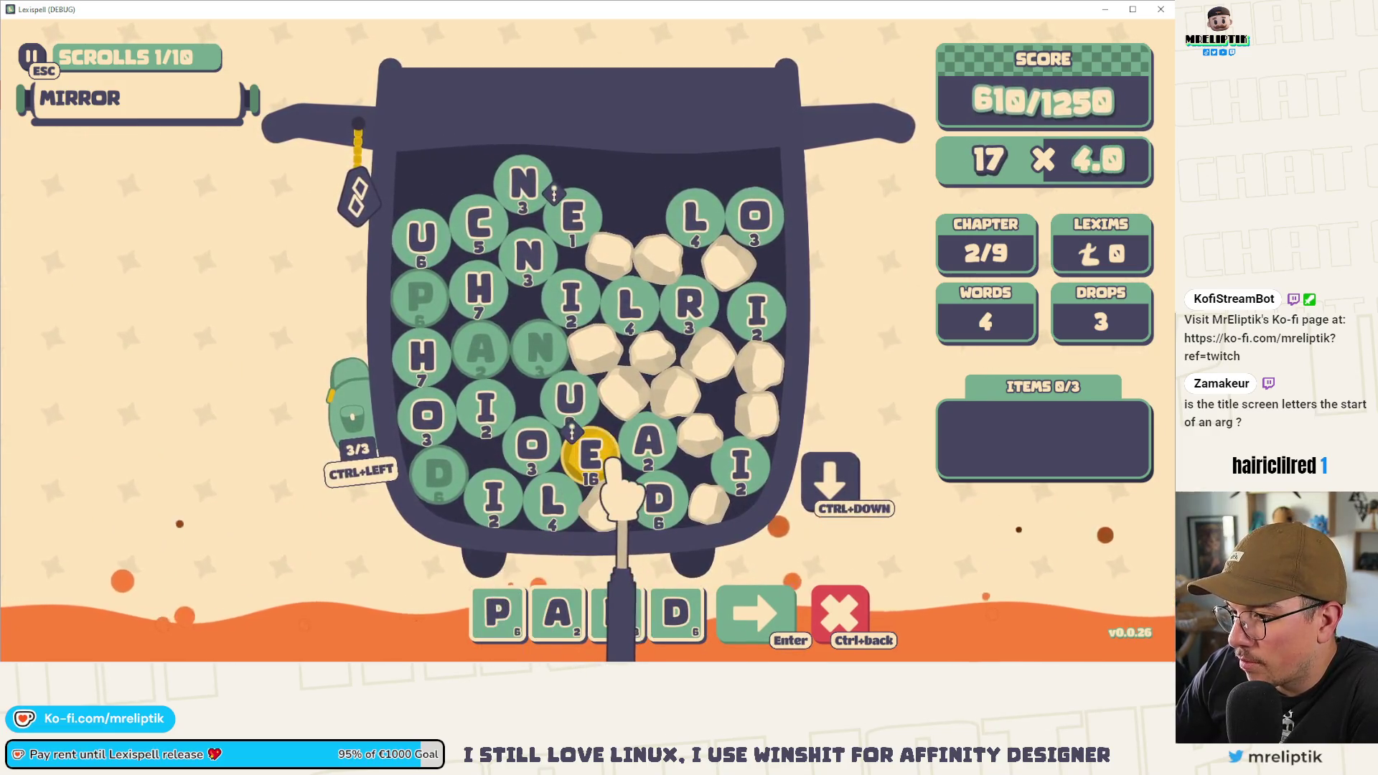
{"action": "left_click", "coordinate": [590, 452]}
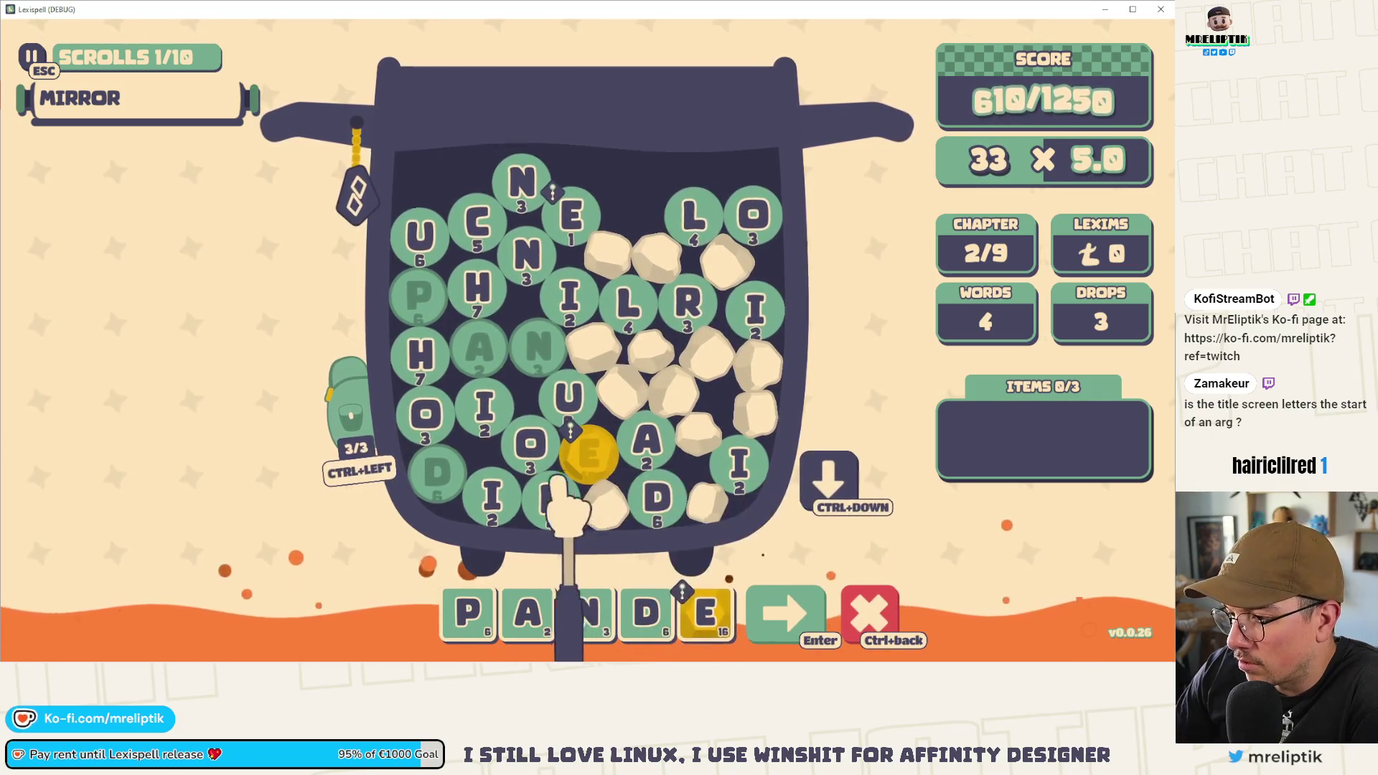
{"action": "left_click", "coordinate": [699, 610]}
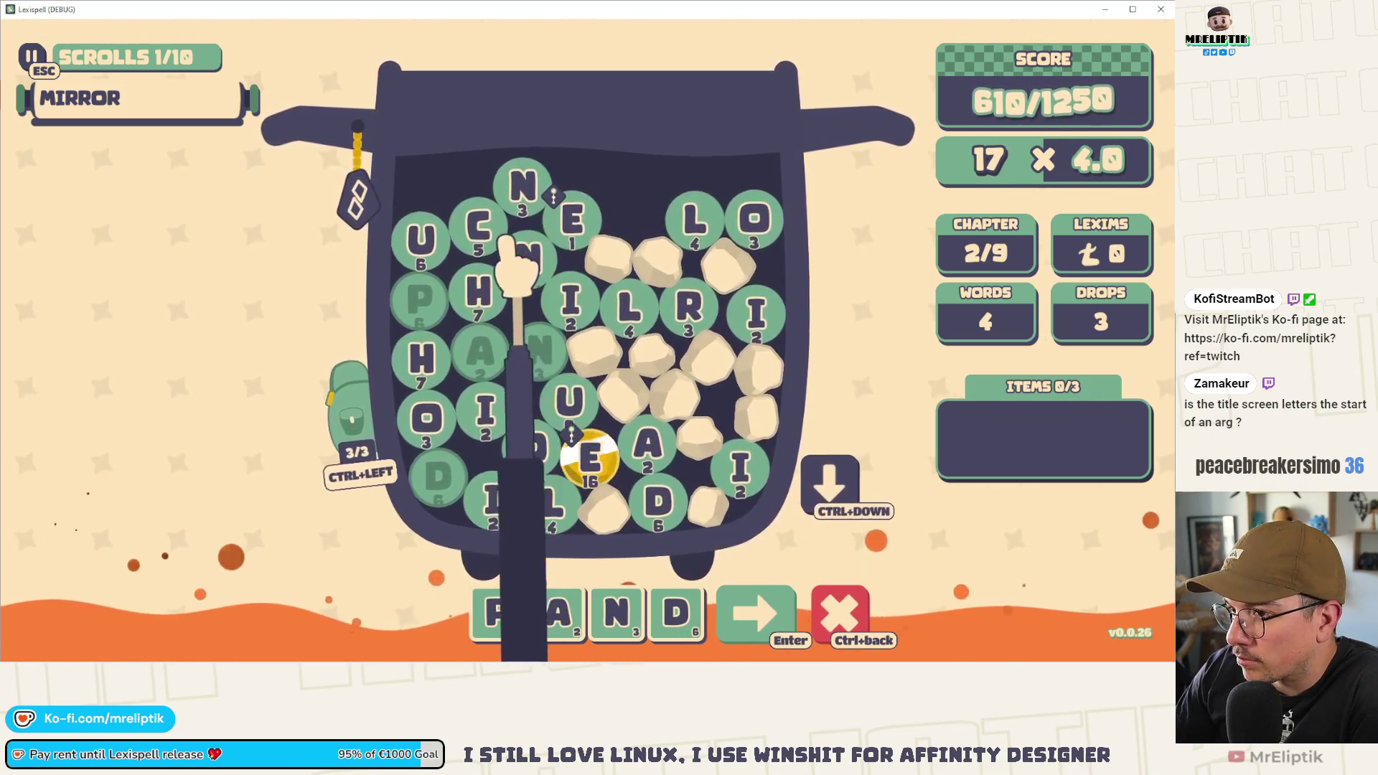
{"action": "left_click", "coordinate": [416, 248]}
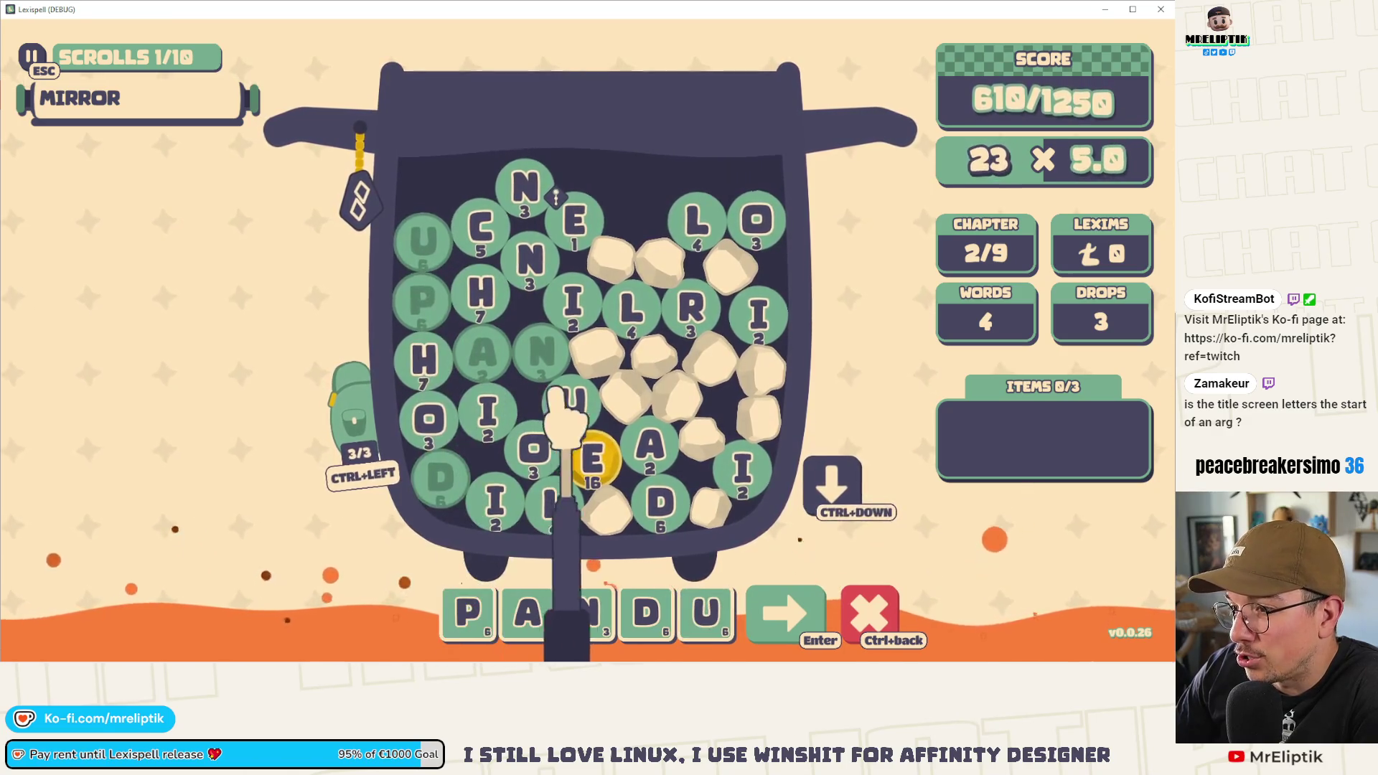
{"action": "left_click", "coordinate": [572, 402]}
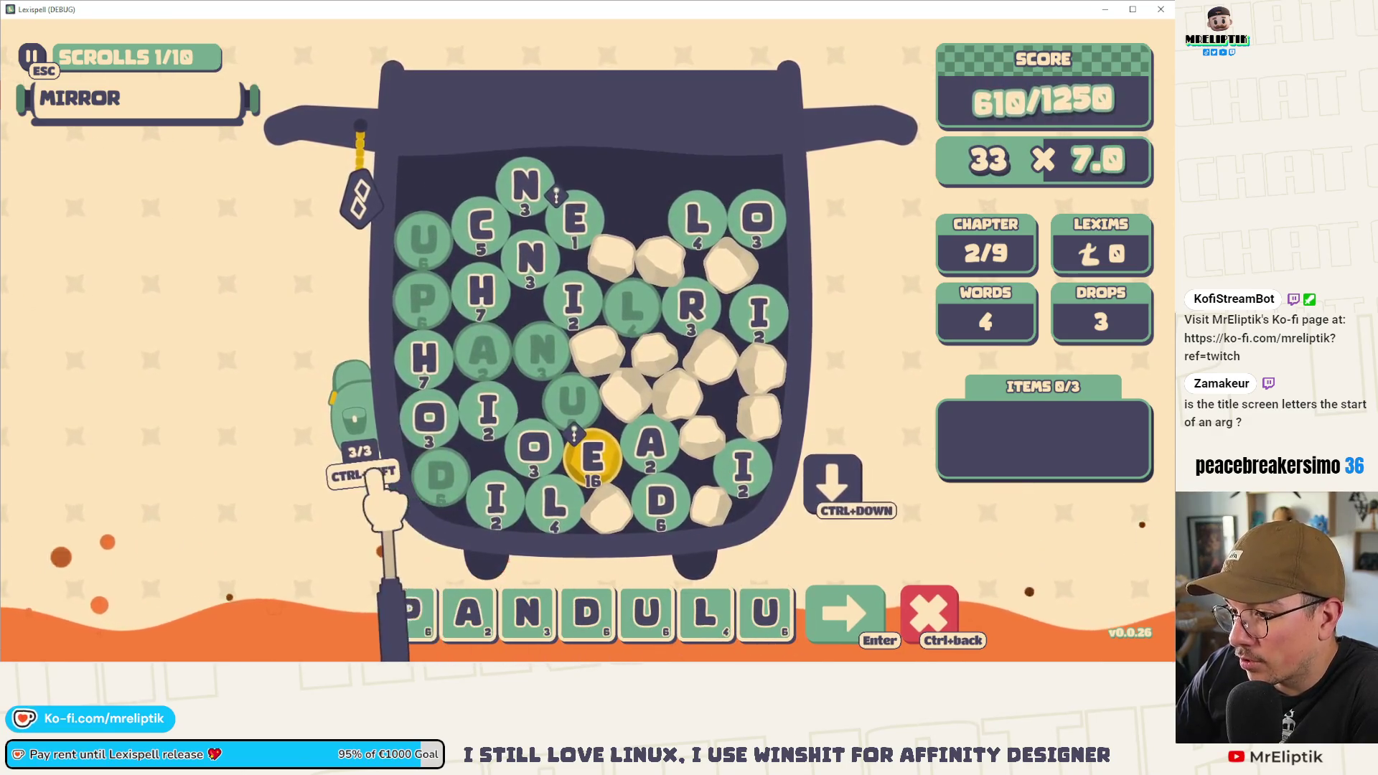
{"action": "left_click", "coordinate": [362, 417]}
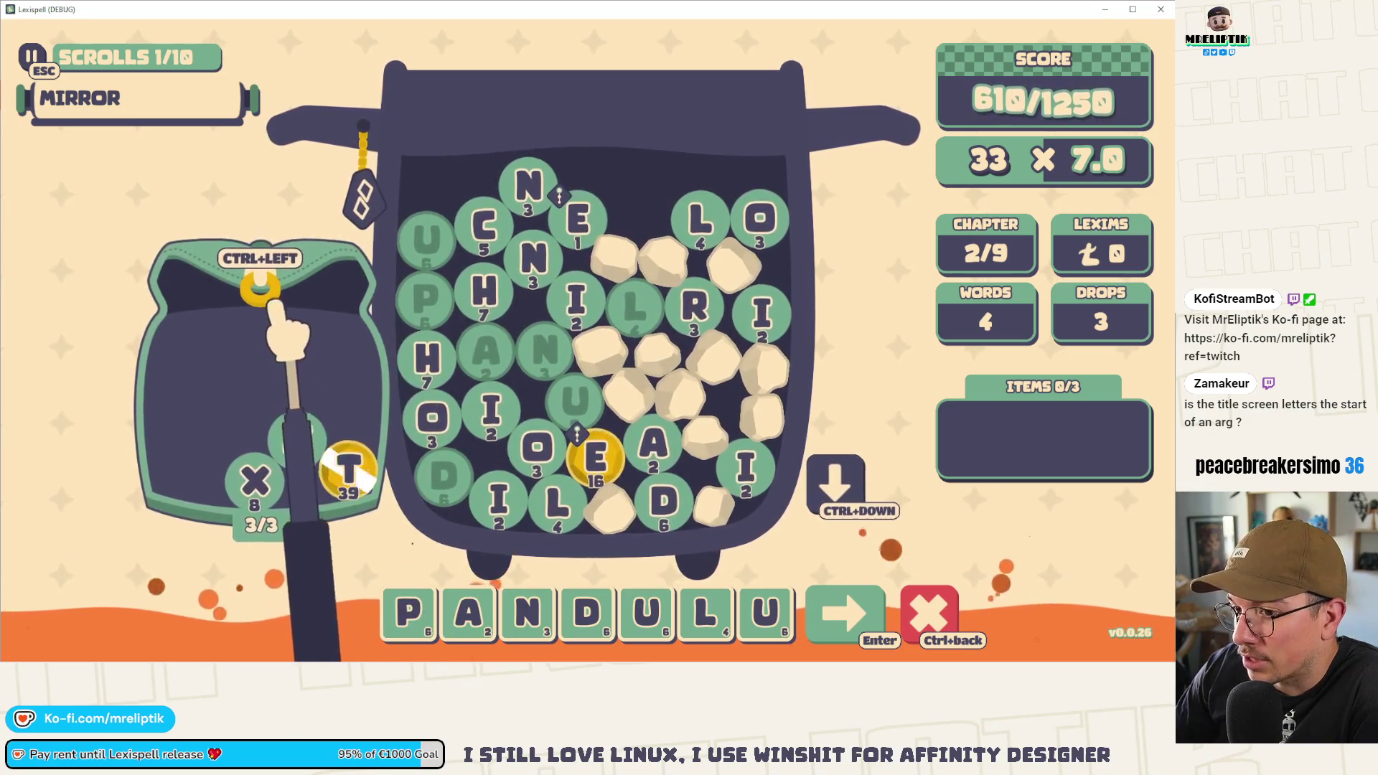
{"action": "left_click", "coordinate": [261, 294]}
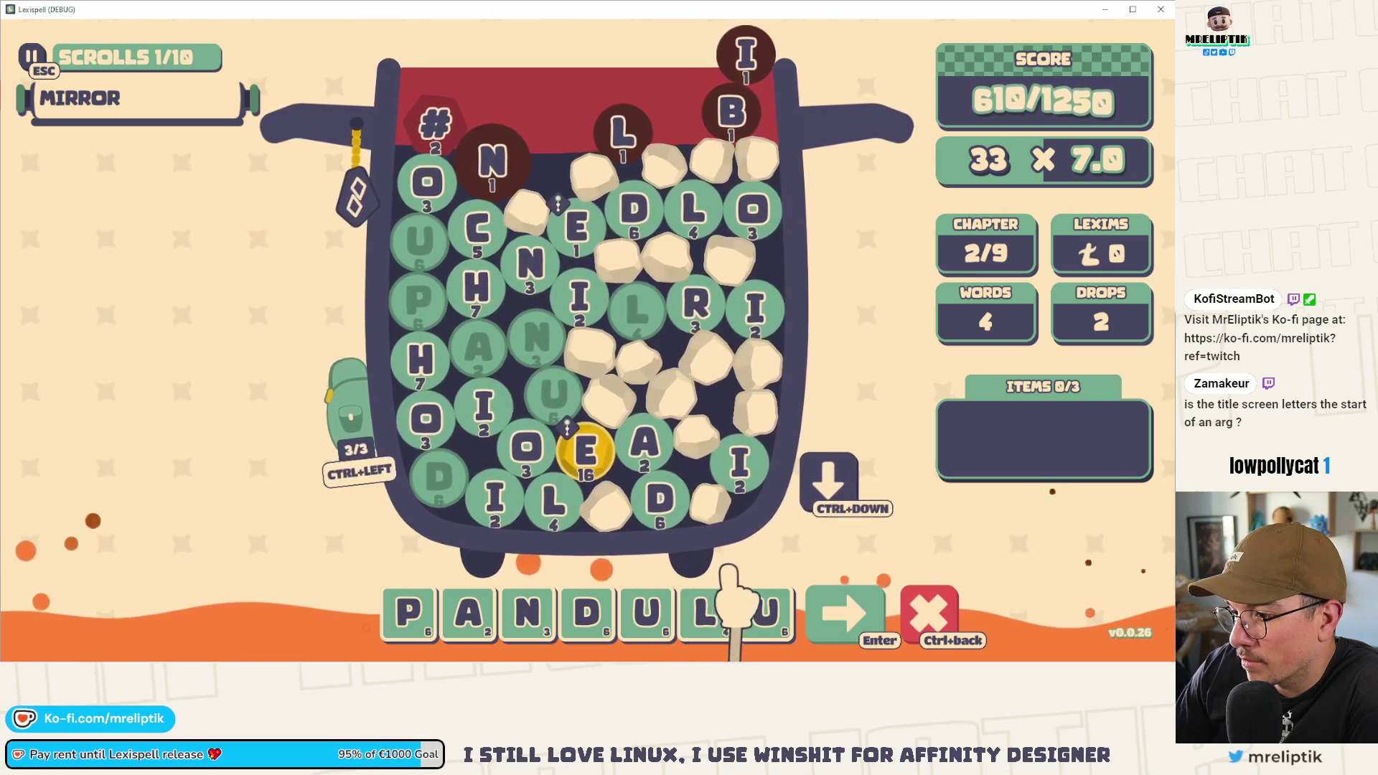
- Rework the tiles into PENDULAR, removing extra U, N and A tiles, and submit it
{"action": "key", "text": "BackSpace"}
{"action": "left_click", "coordinate": [649, 445]}
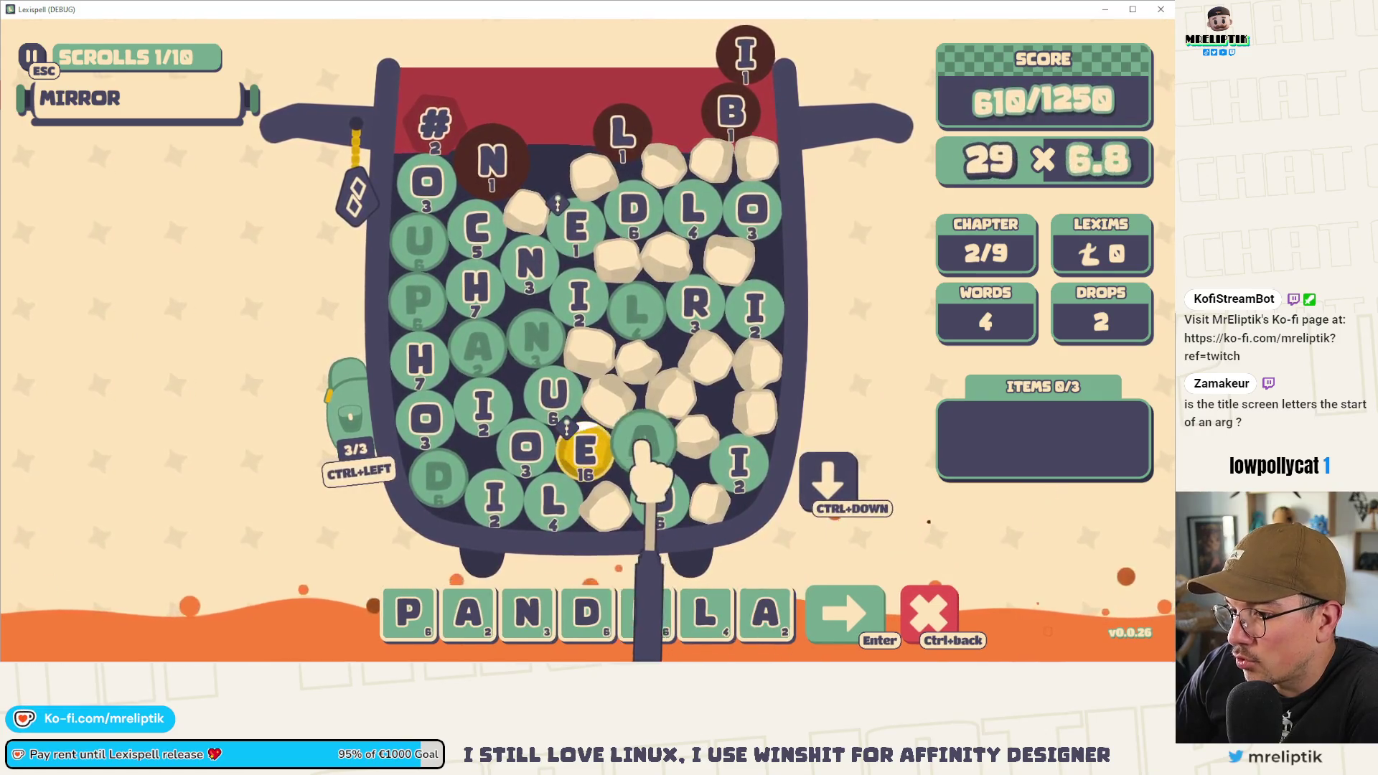
{"action": "left_click", "coordinate": [696, 307]}
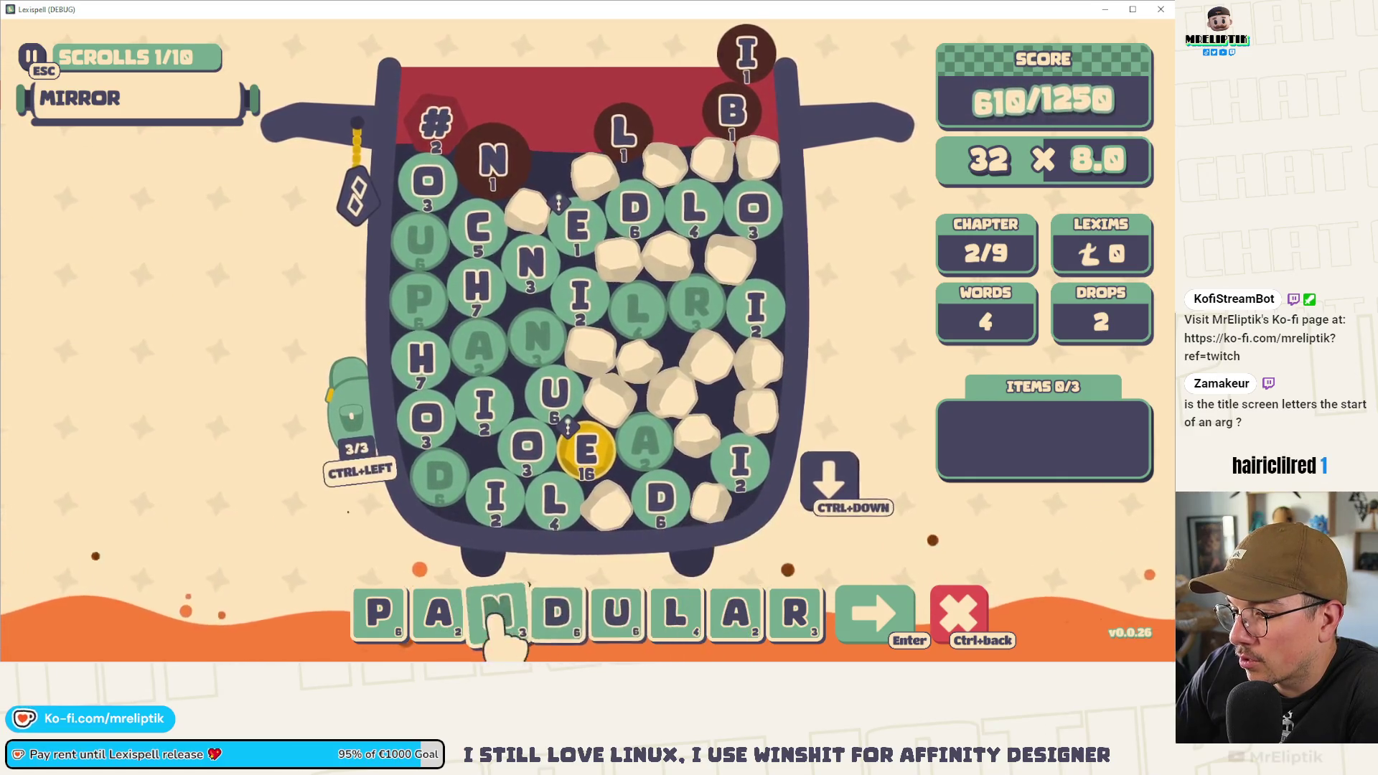
{"action": "left_click", "coordinate": [495, 165]}
{"action": "left_click", "coordinate": [531, 264]}
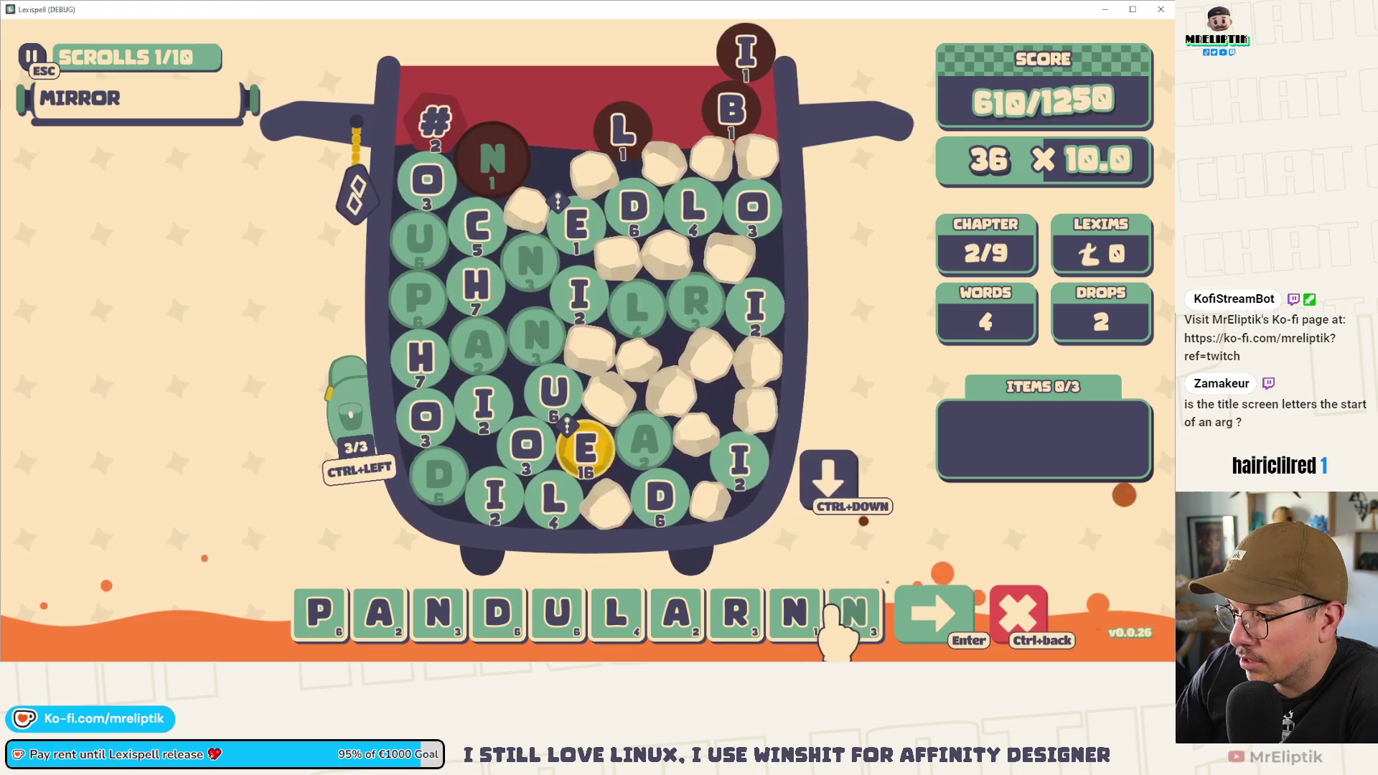
{"action": "key", "text": "BackSpace"}
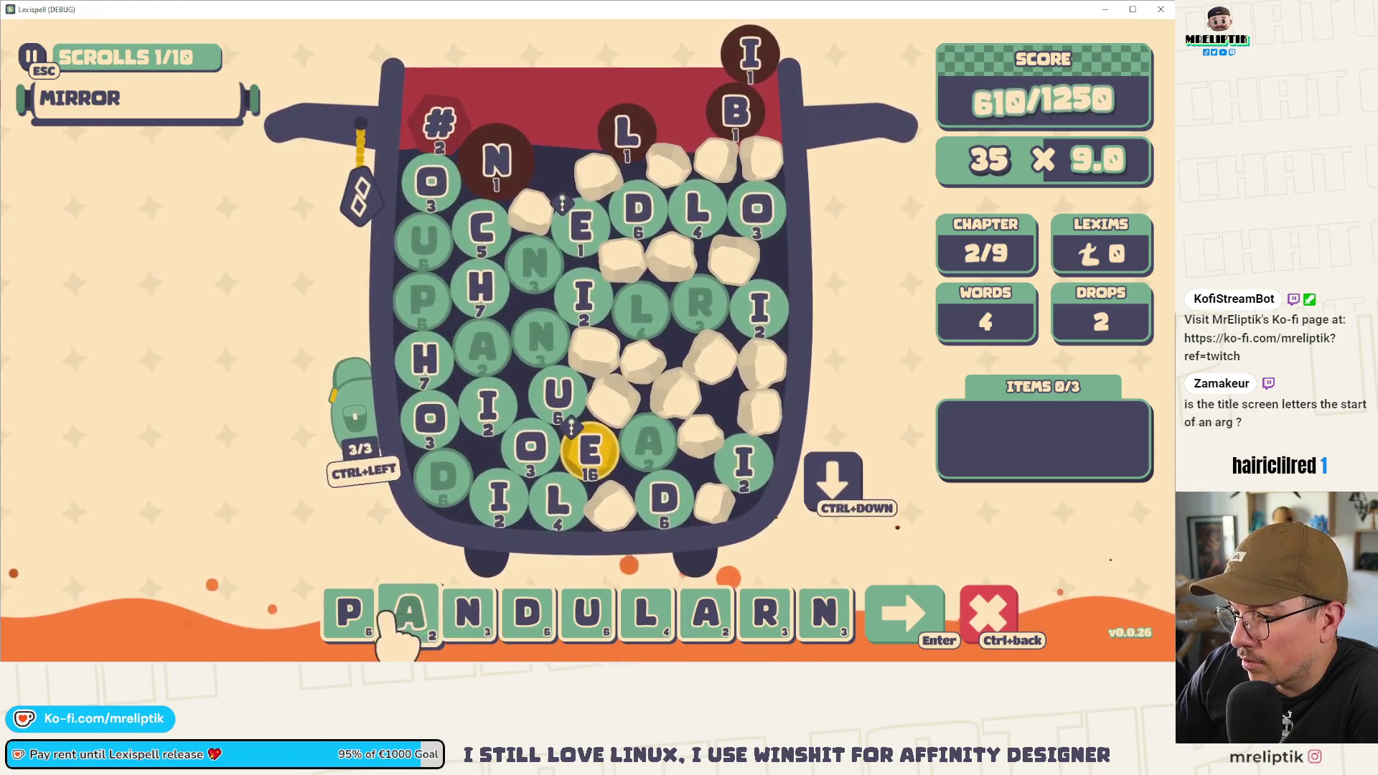
{"action": "key", "text": "BackSpace"}
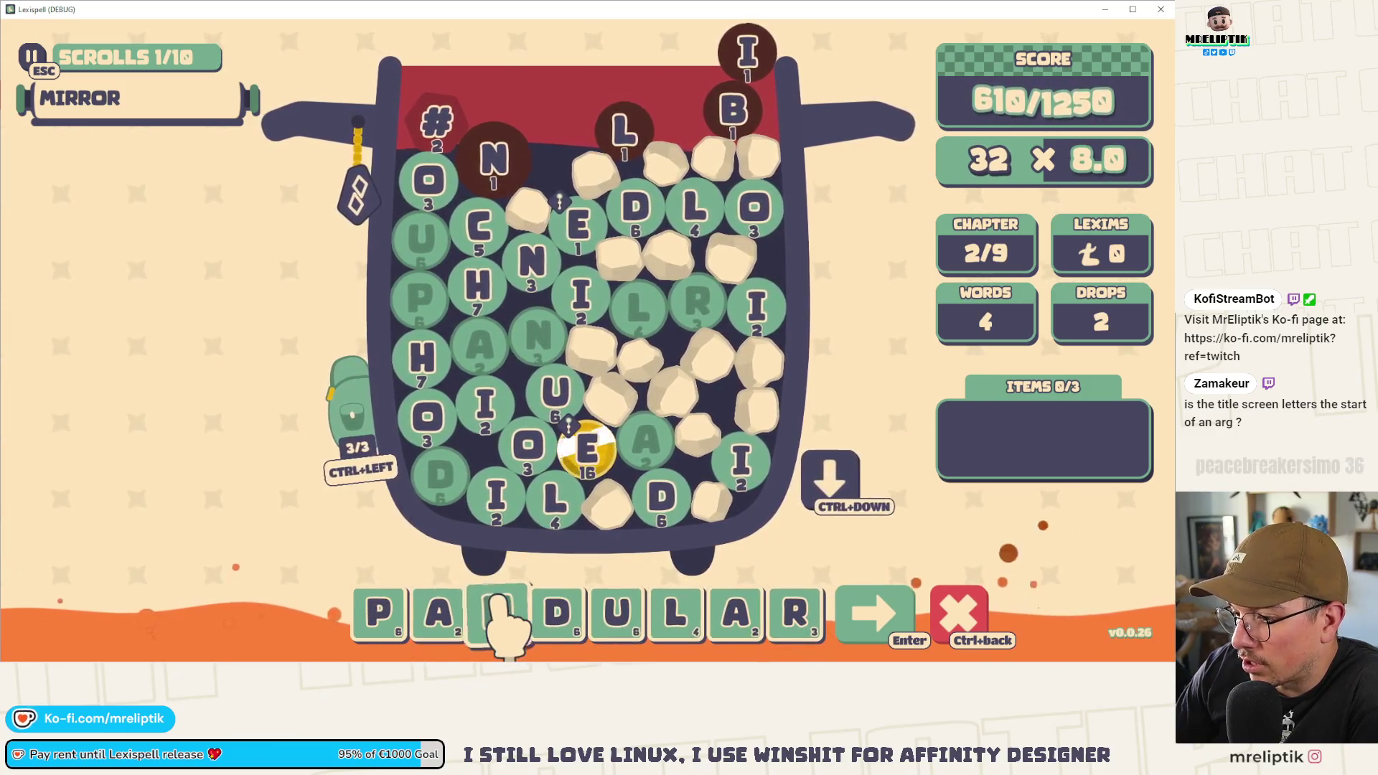
{"action": "left_click", "coordinate": [578, 226]}
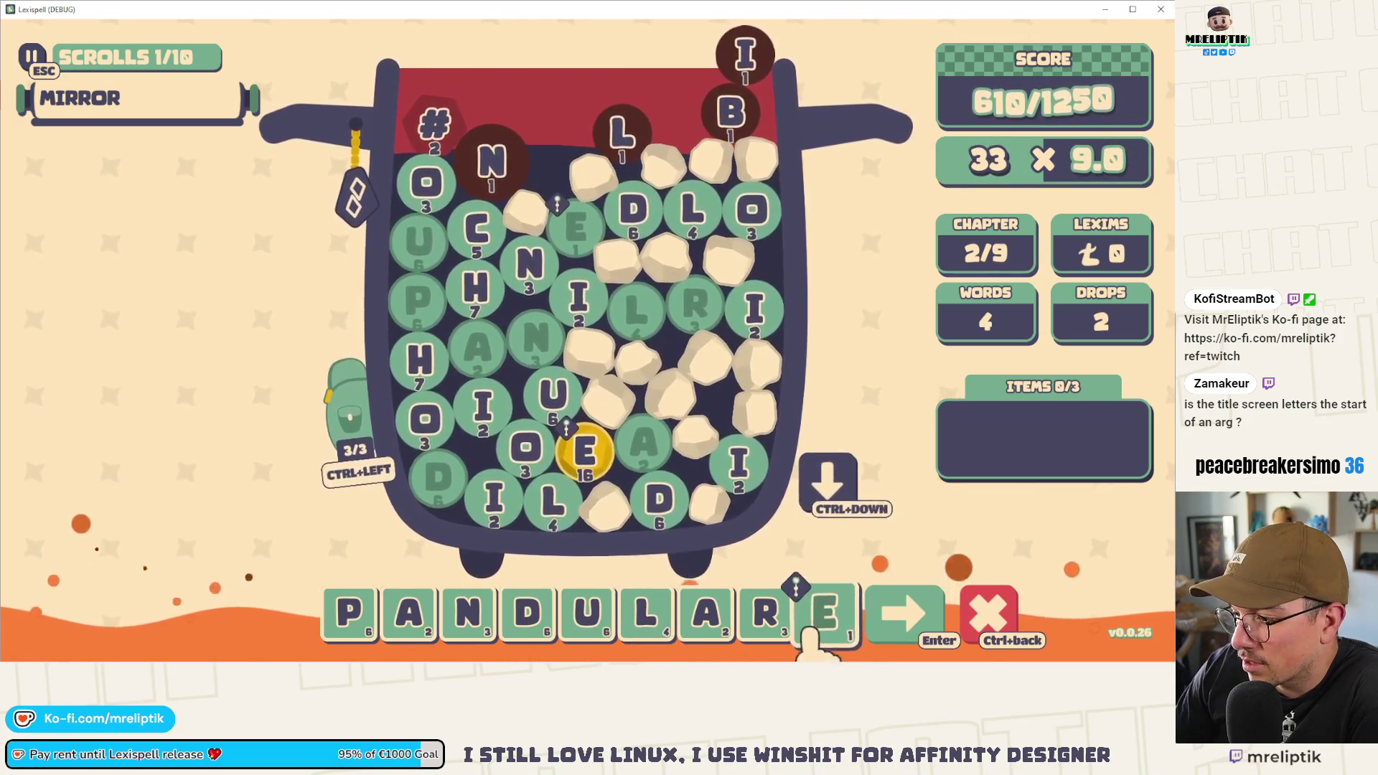
{"action": "left_click", "coordinate": [414, 628]}
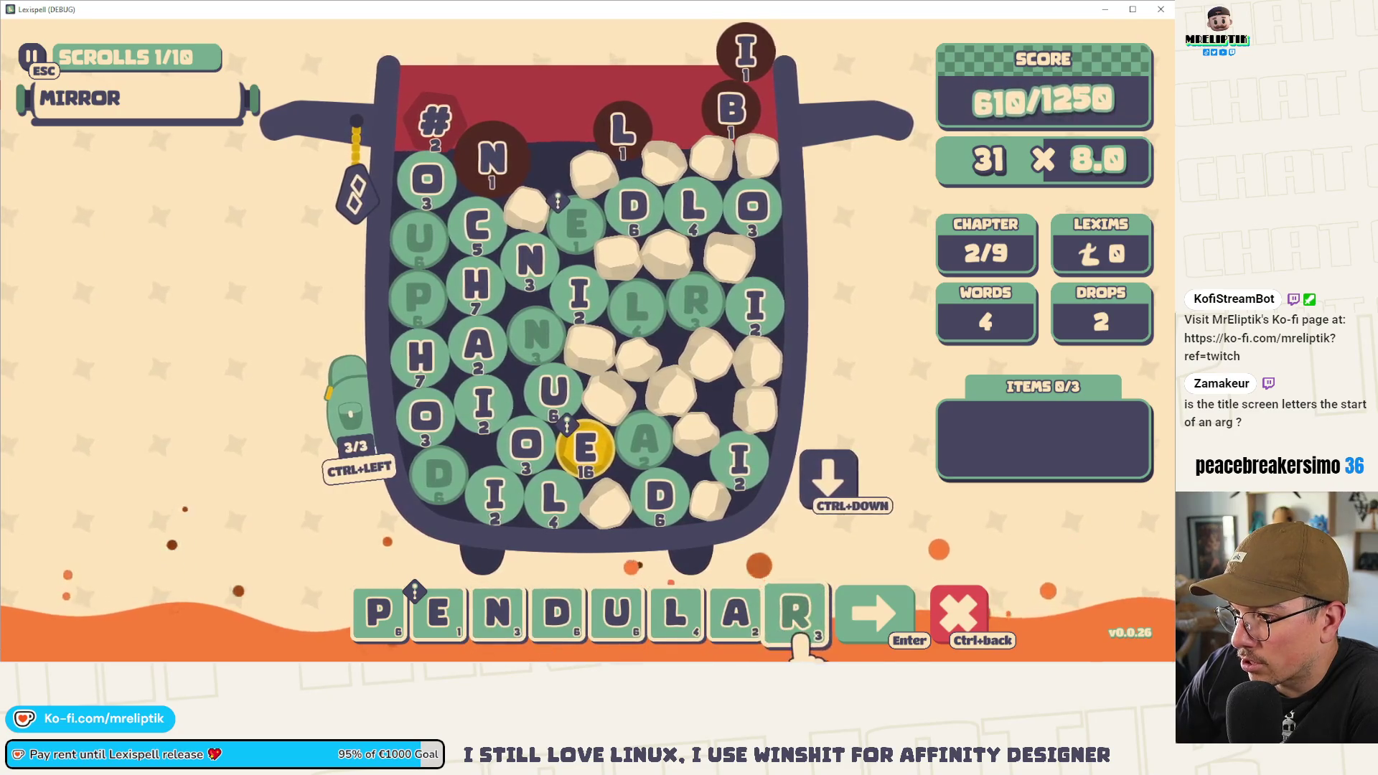
{"action": "left_click", "coordinate": [873, 621]}
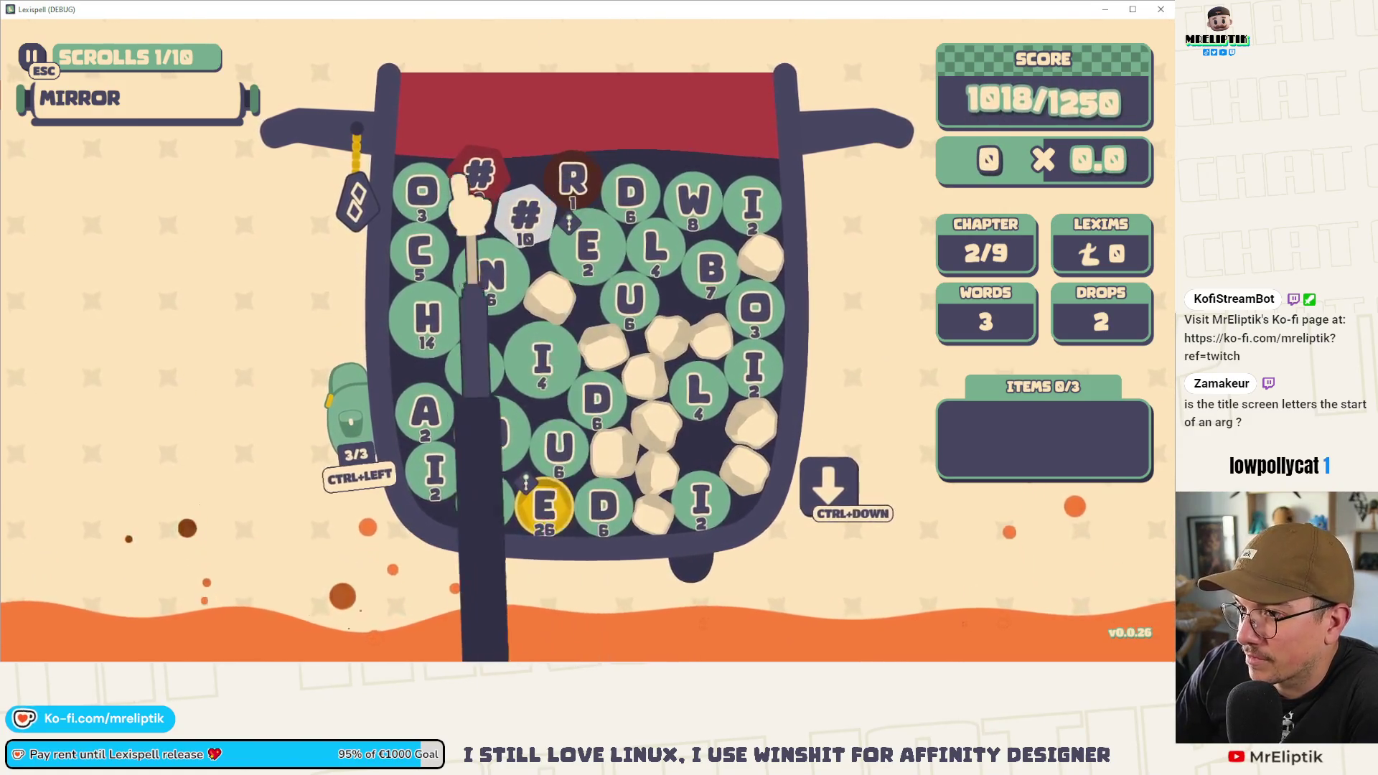
- Spell #CHANNEL with the gold E gem merged into its E, and submit it
{"action": "mouse_move", "coordinate": [495, 176]}
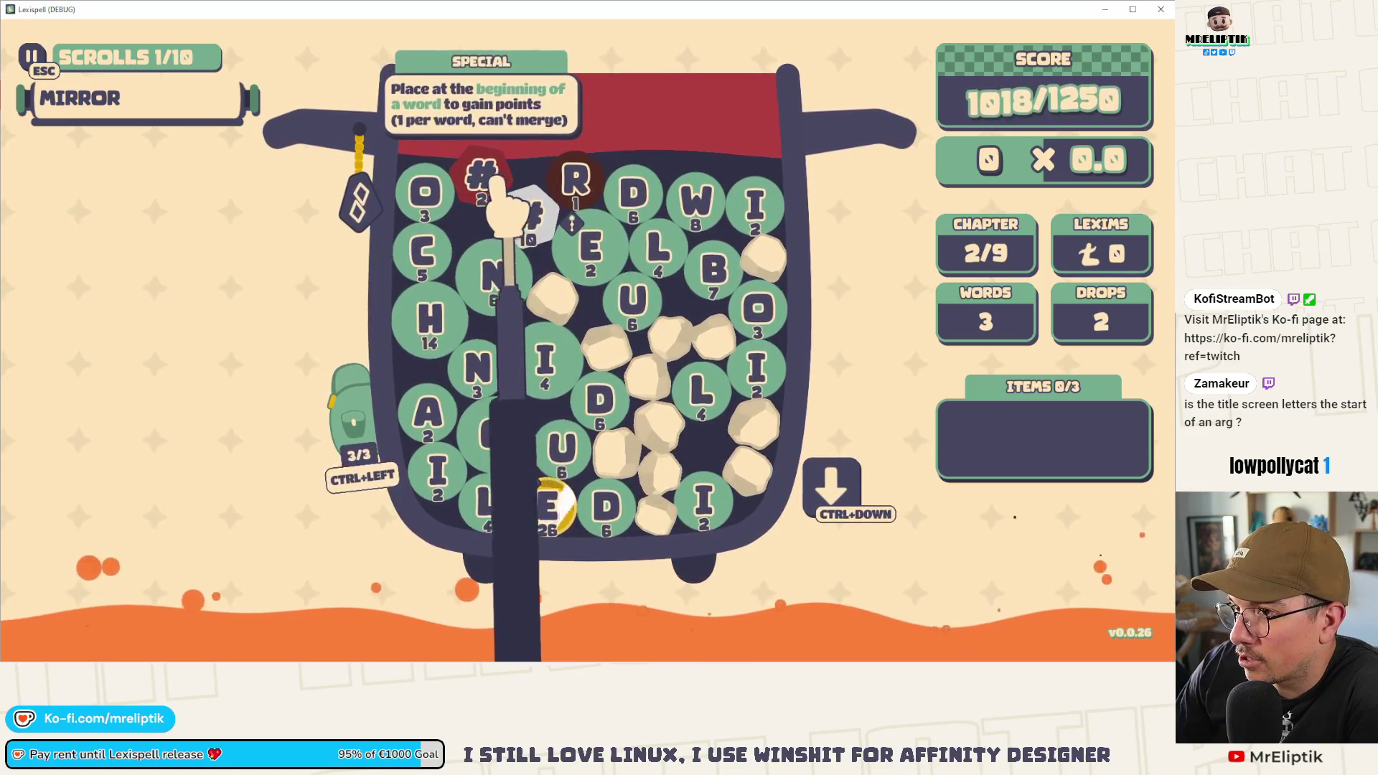
{"action": "mouse_move", "coordinate": [543, 500]}
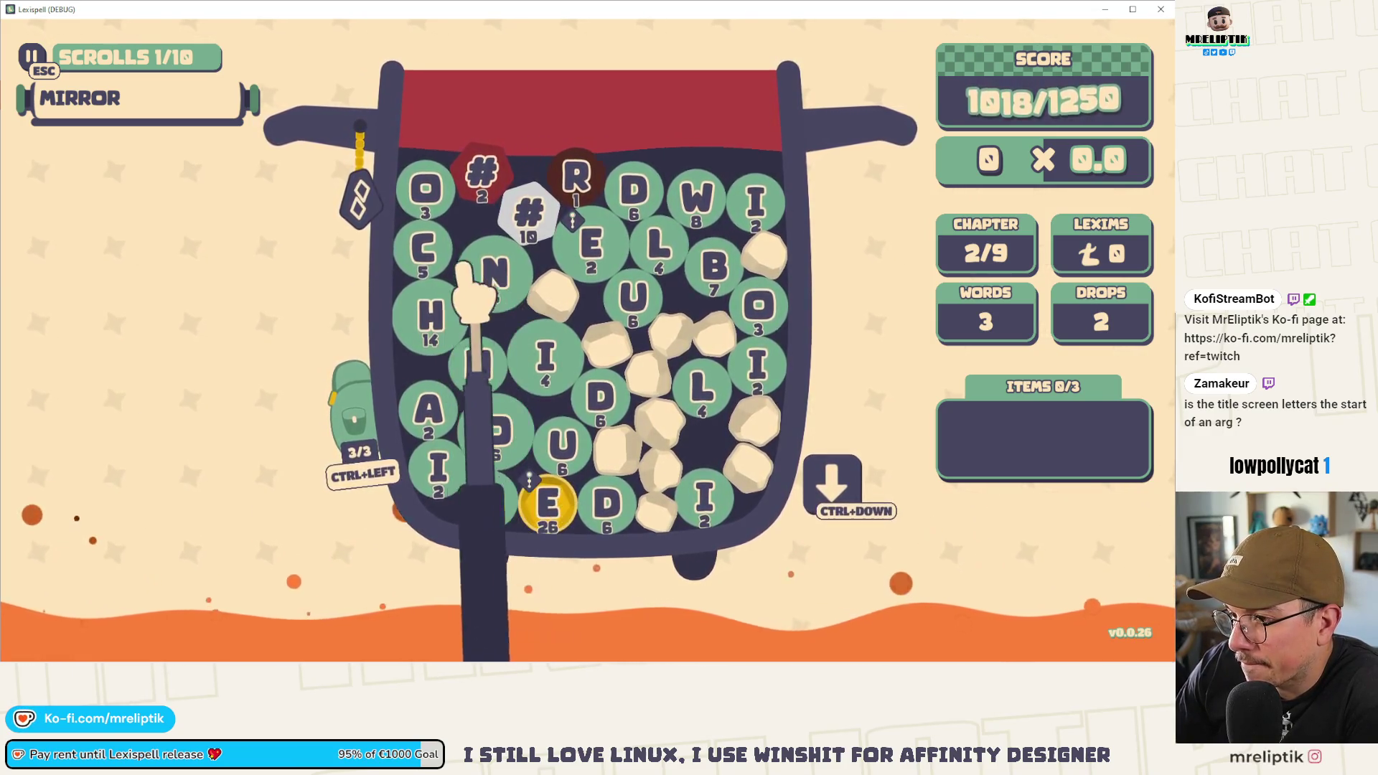
{"action": "type", "text": "ch"}
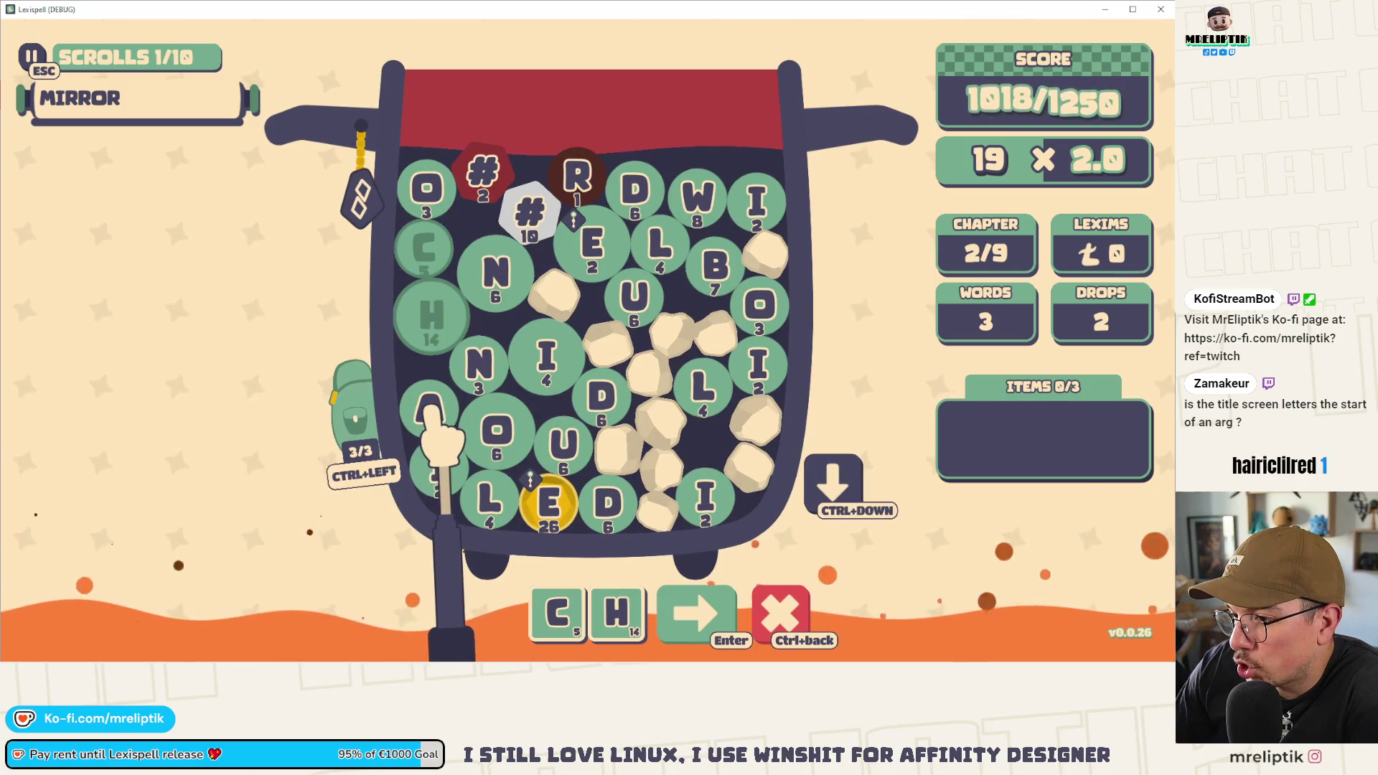
{"action": "left_click", "coordinate": [429, 411]}
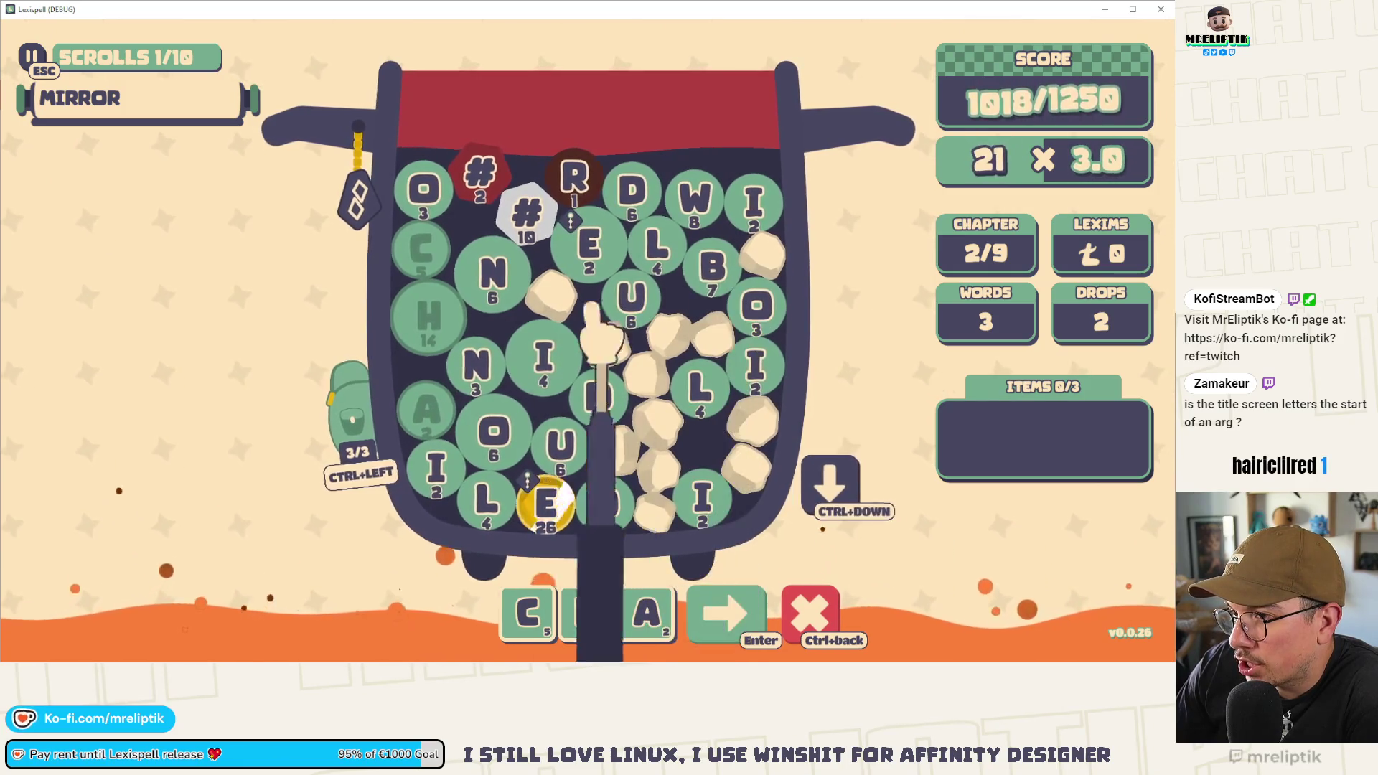
{"action": "left_click", "coordinate": [494, 273]}
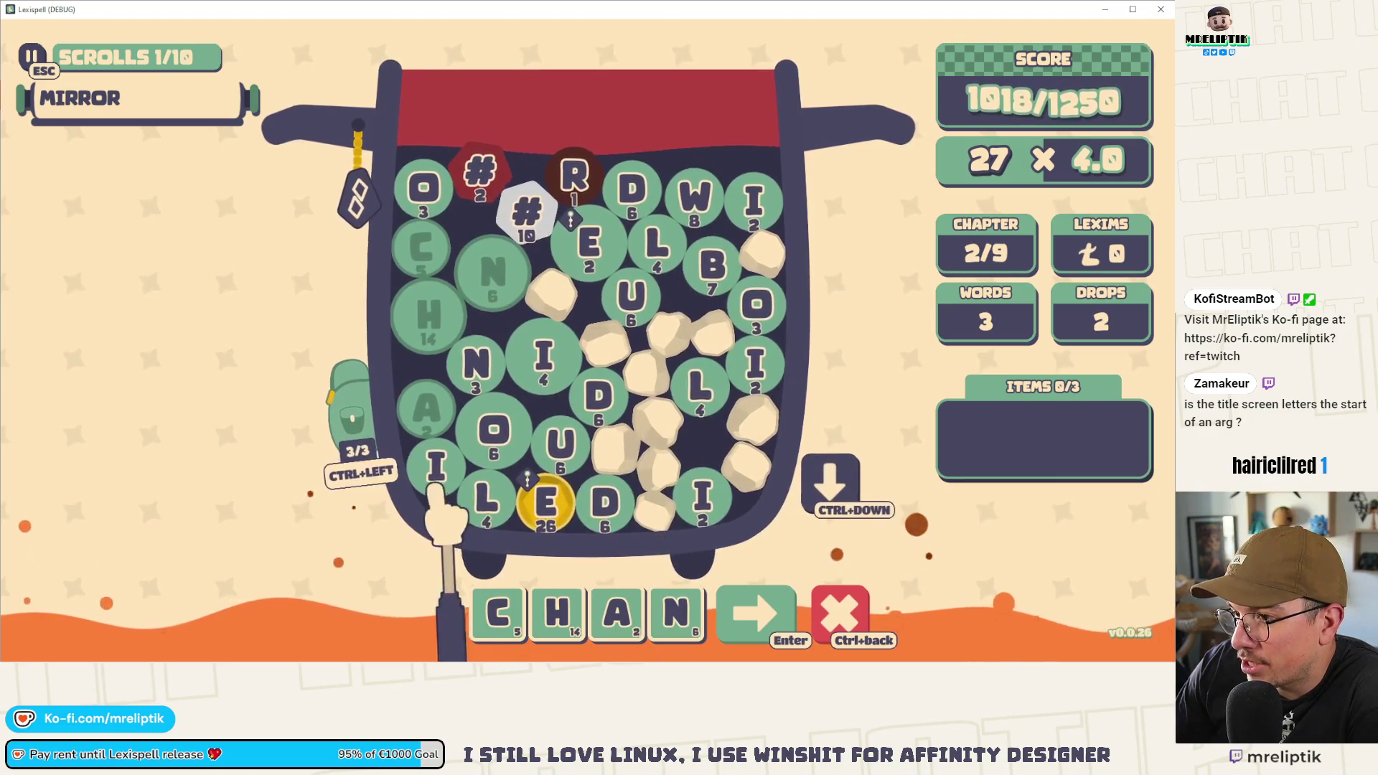
{"action": "type", "text": "nel#"}
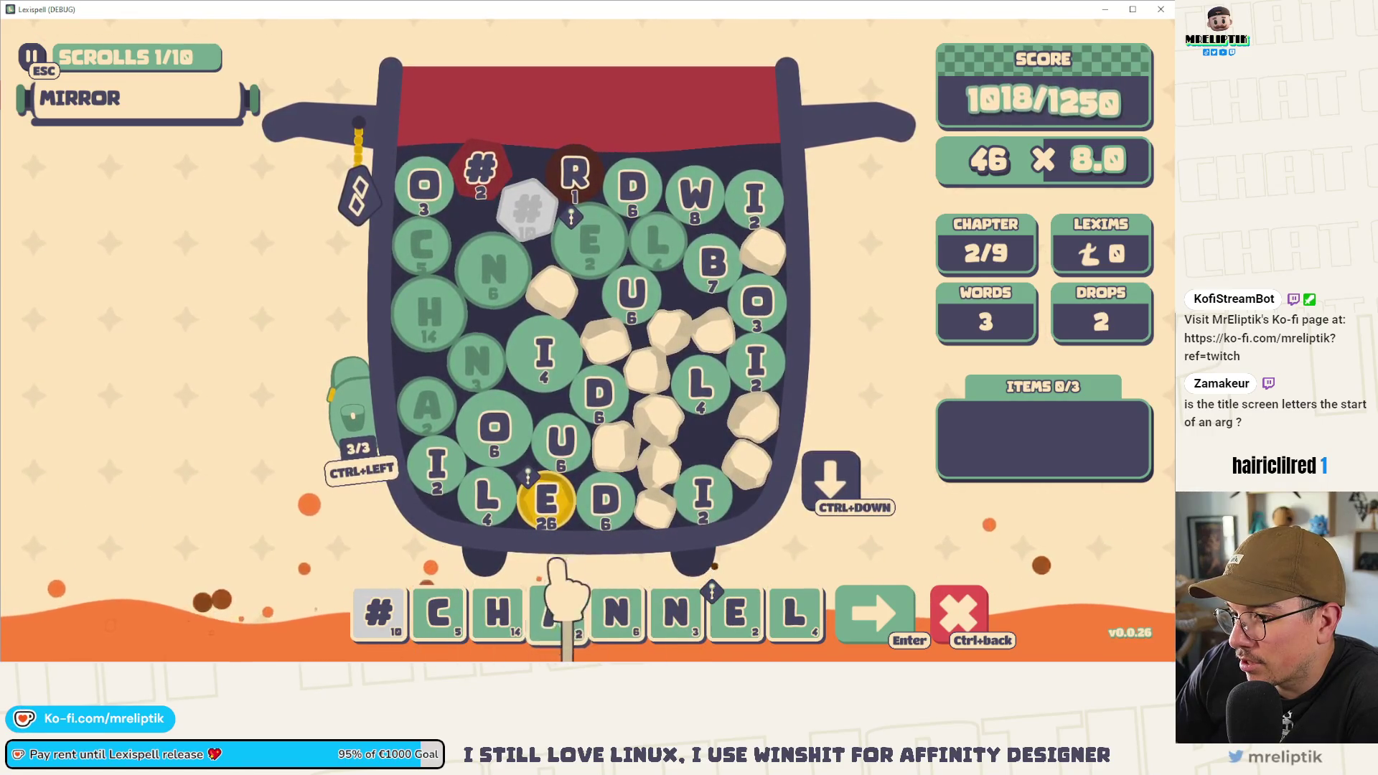
{"action": "left_click", "coordinate": [549, 502]}
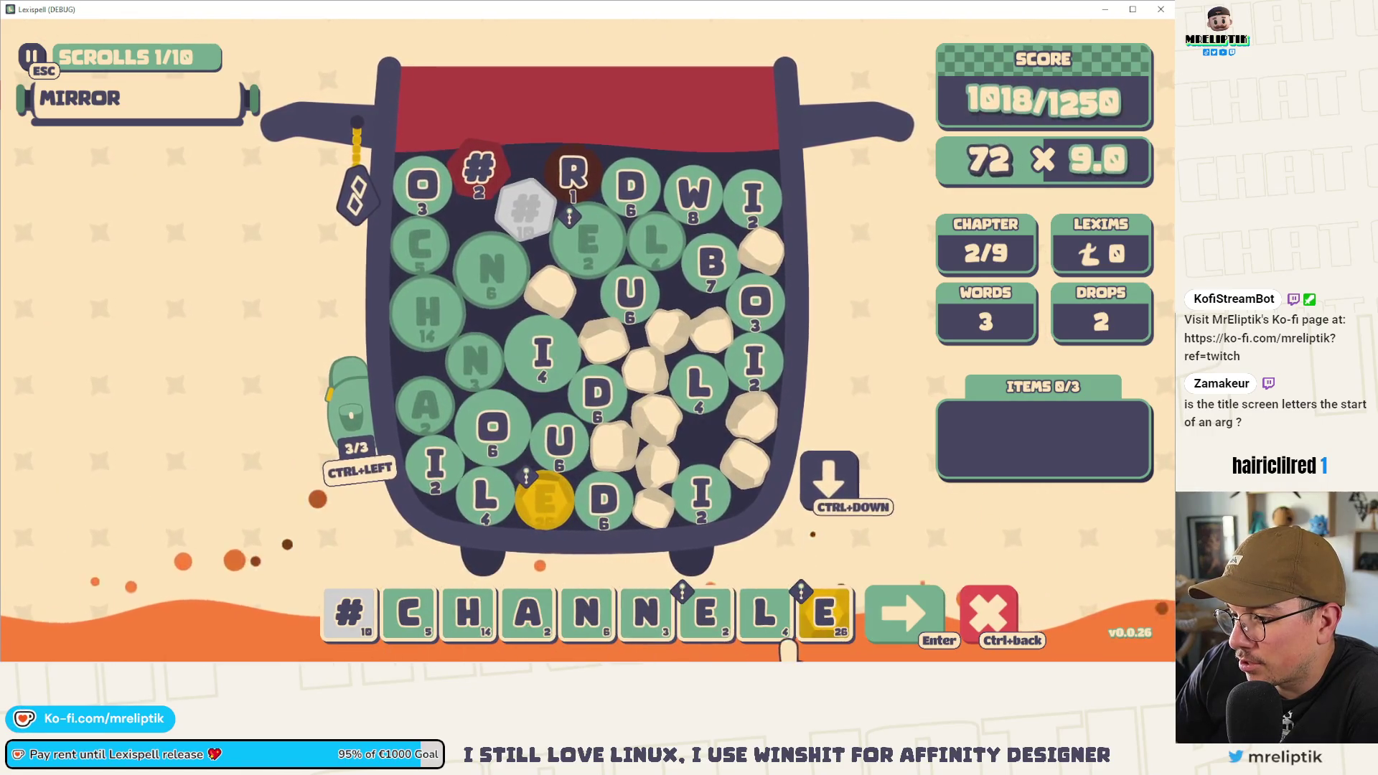
{"action": "left_click", "coordinate": [820, 616]}
{"action": "left_click", "coordinate": [874, 613]}
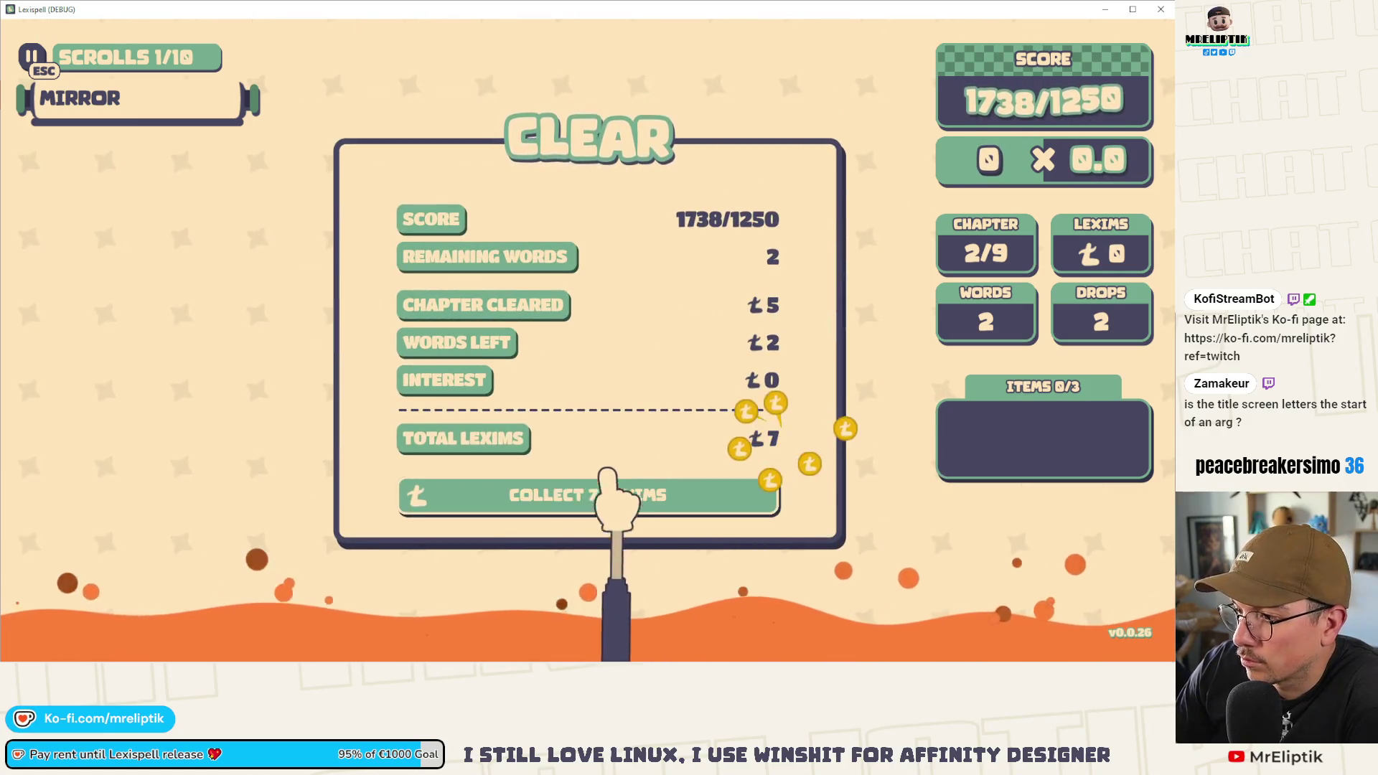
- Collect the 7 lexims from the Chapter 2 CLEAR panel
{"action": "left_click", "coordinate": [559, 488]}
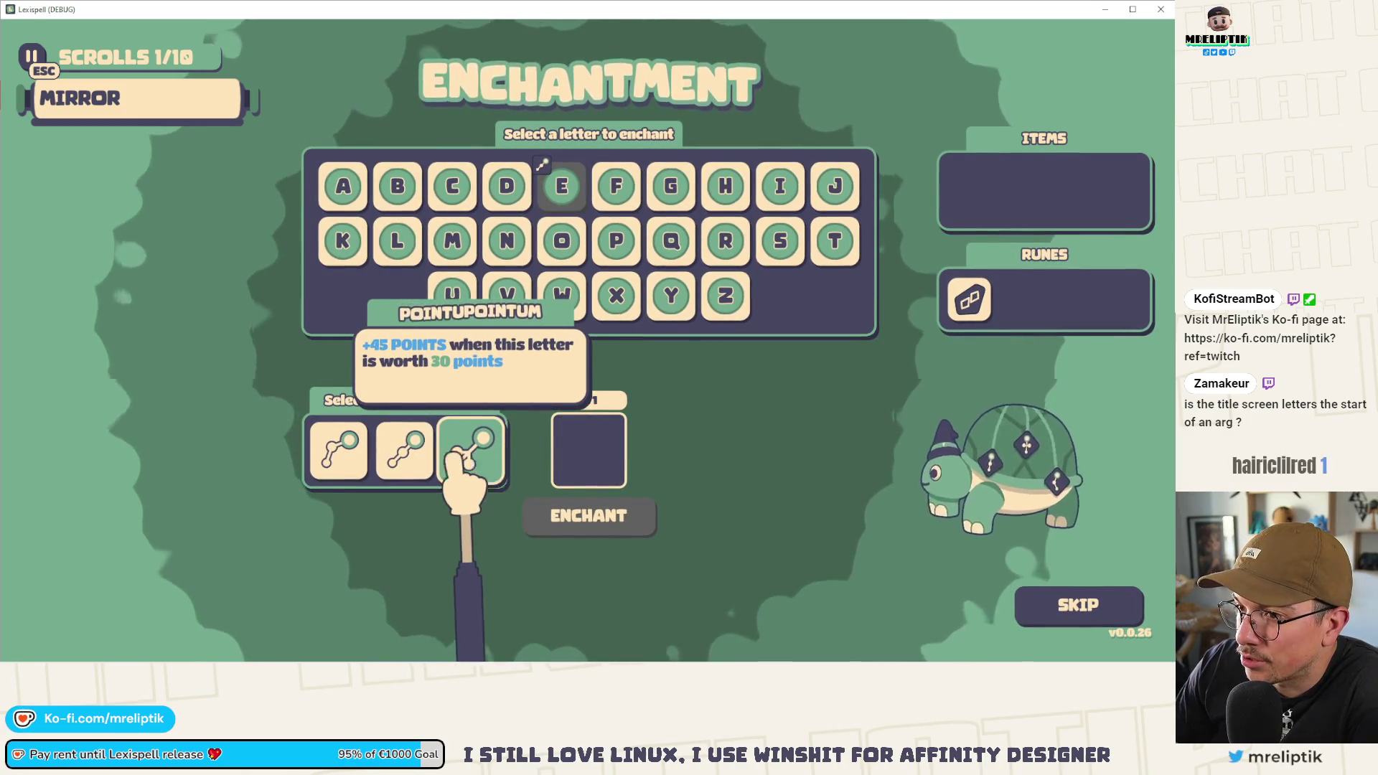
- Give the letter L the second enchantment, Pointum
{"action": "left_click", "coordinate": [616, 296]}
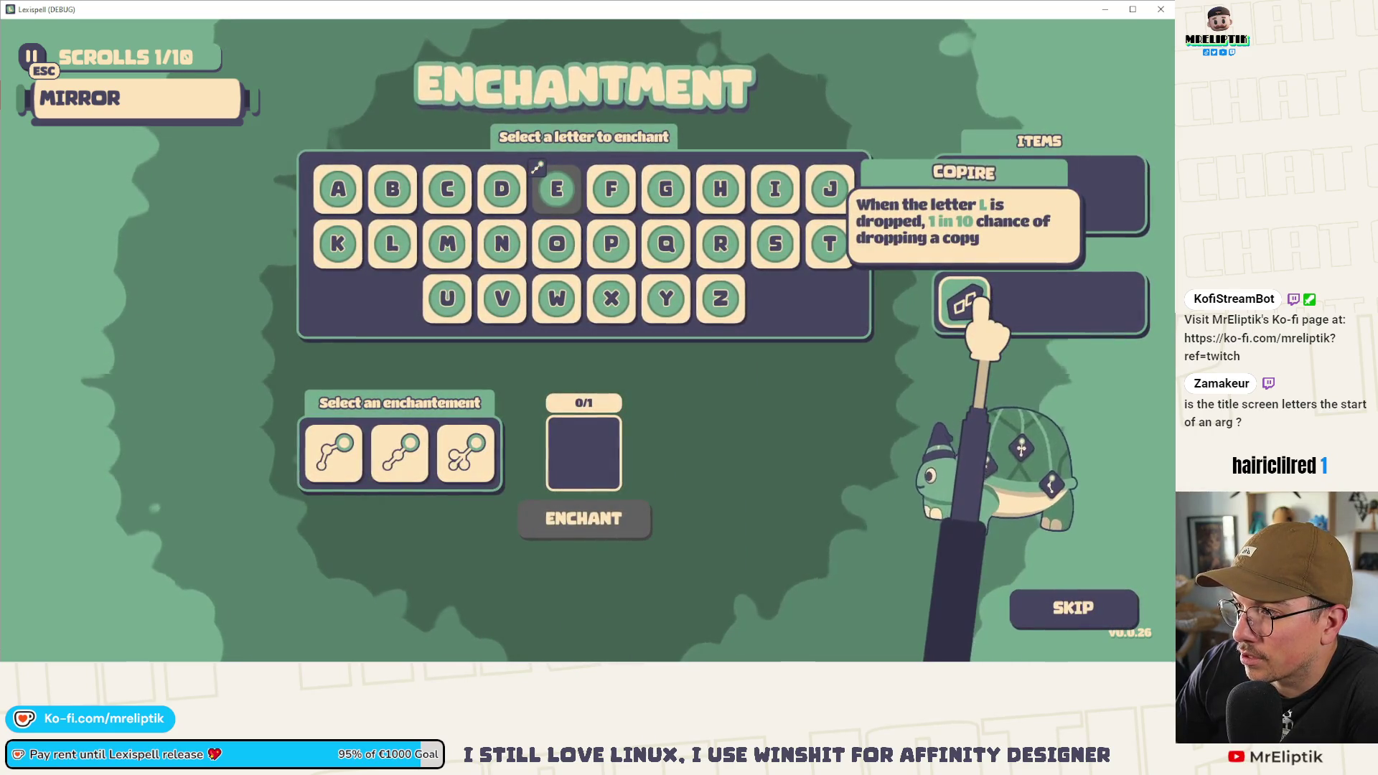
{"action": "left_click", "coordinate": [394, 247]}
{"action": "left_click", "coordinate": [403, 451]}
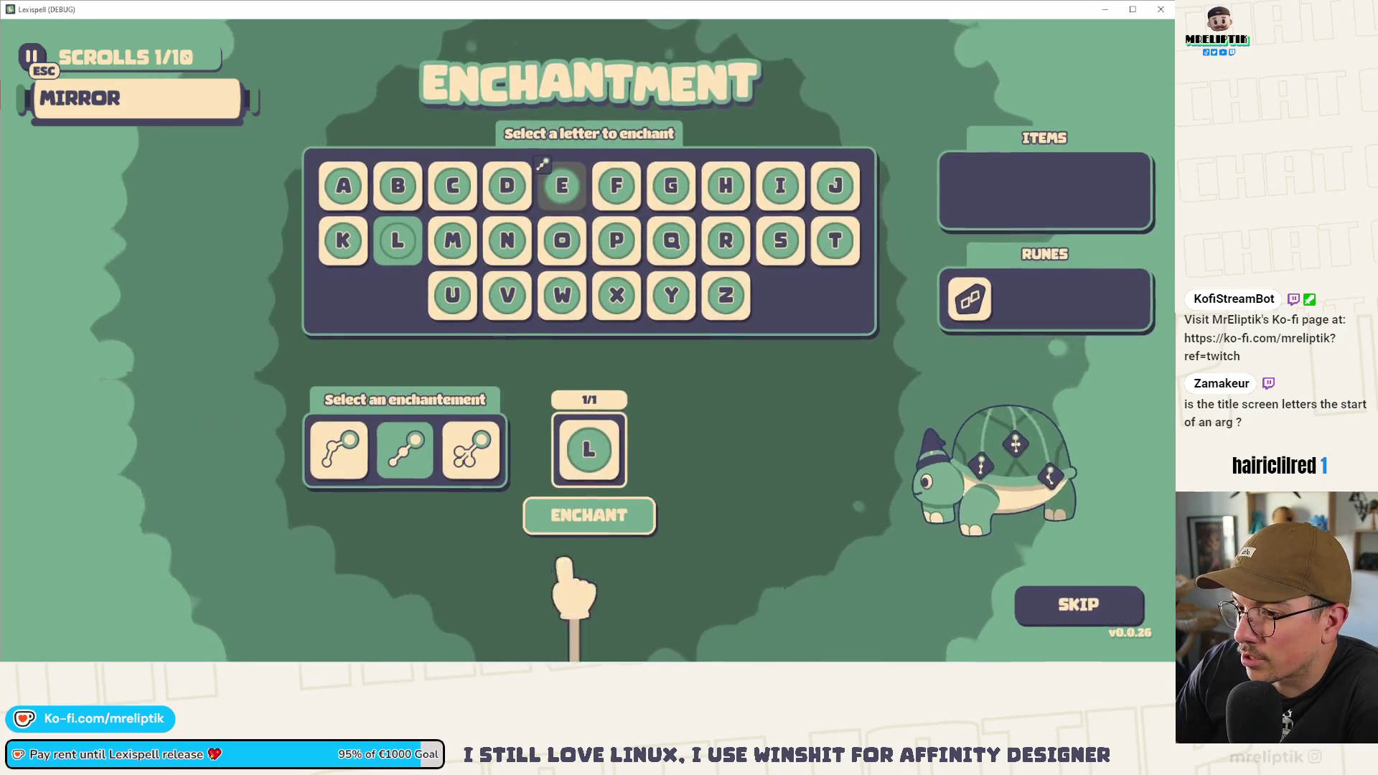
{"action": "left_click", "coordinate": [601, 514]}
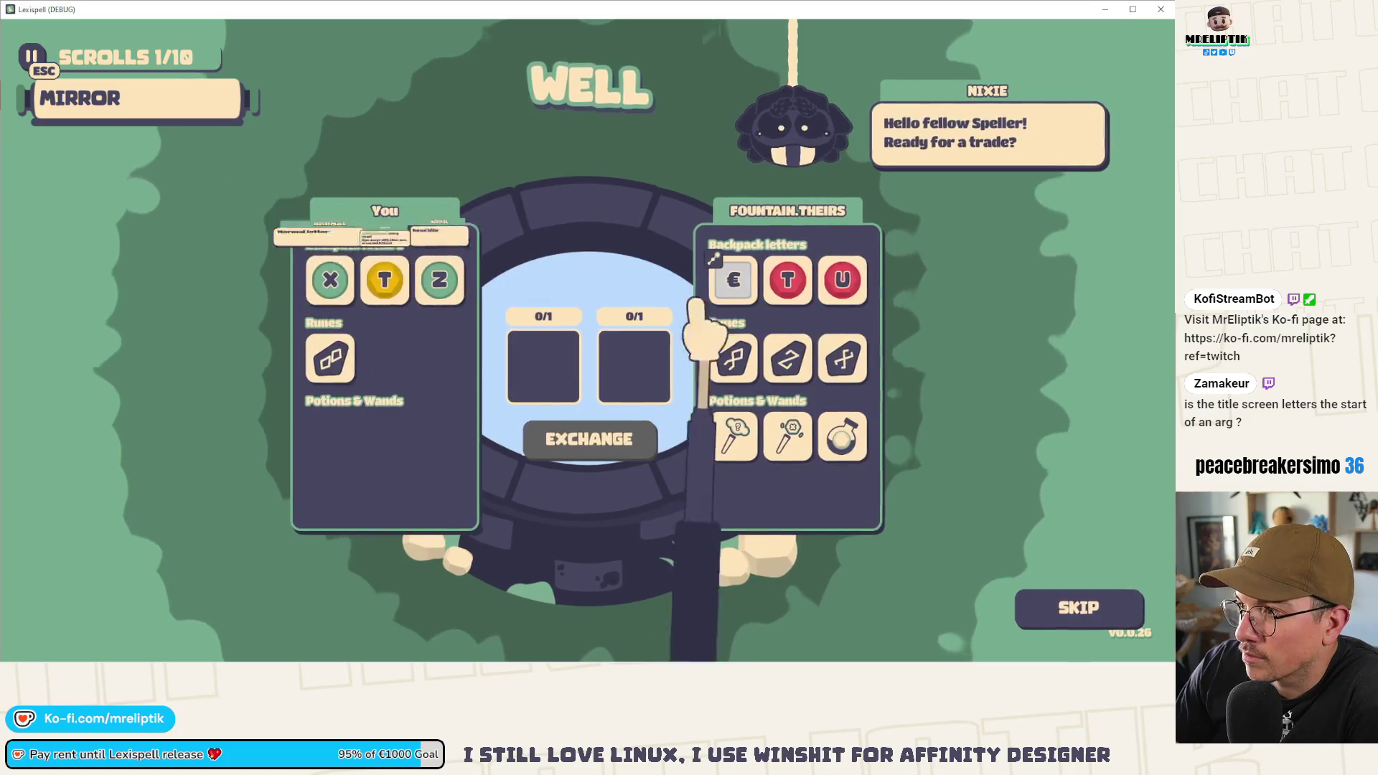
- Exchange your own rune for the fountain's Vowelae rune and proceed to the Arcanery shop
{"action": "mouse_move", "coordinate": [340, 370]}
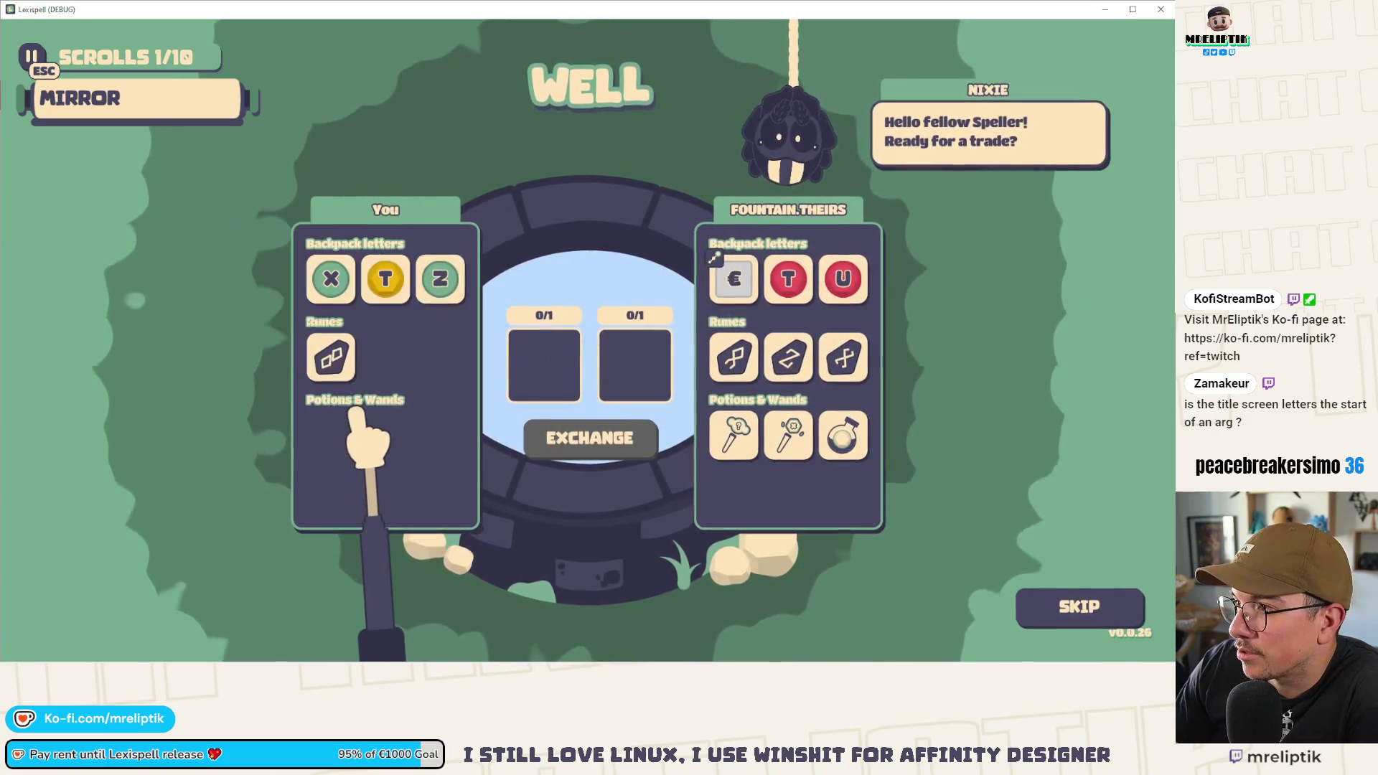
{"action": "mouse_move", "coordinate": [334, 295]}
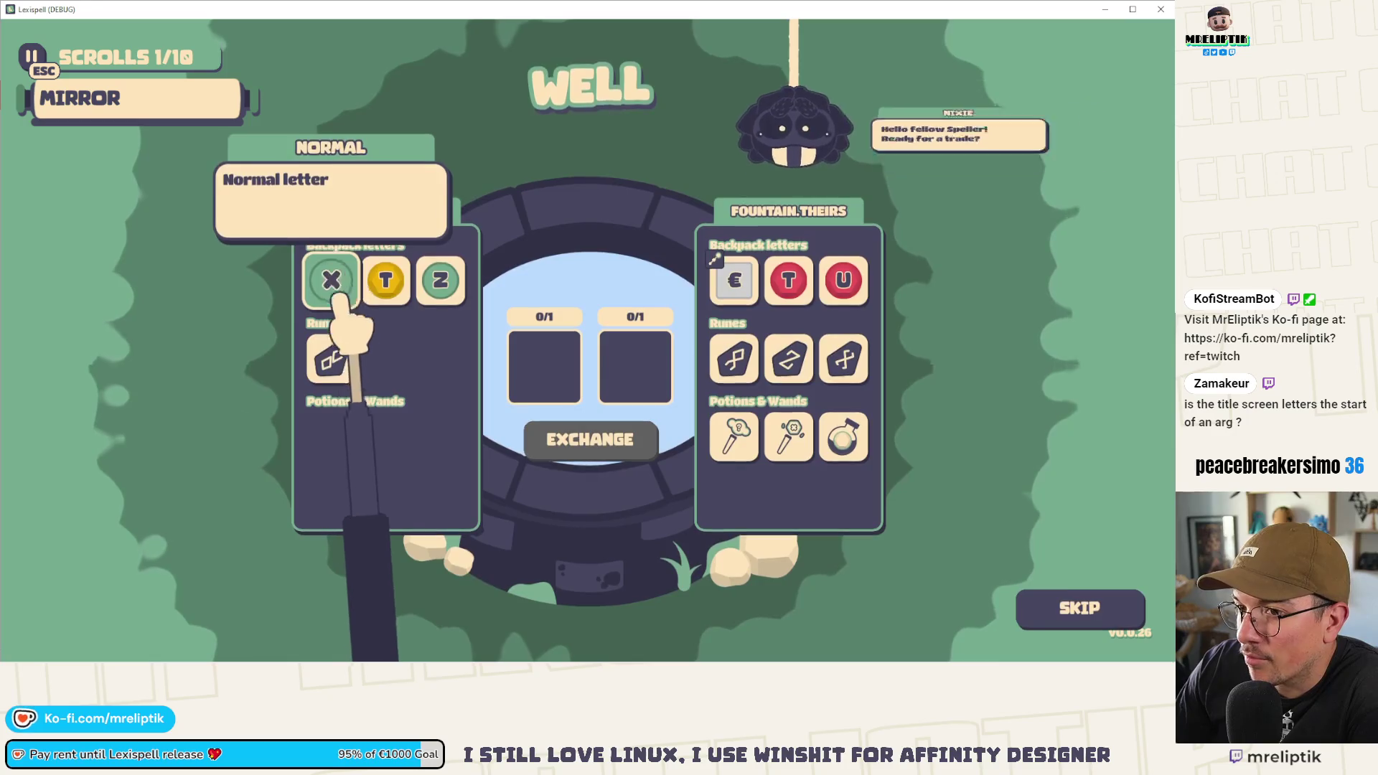
{"action": "mouse_move", "coordinate": [459, 295]}
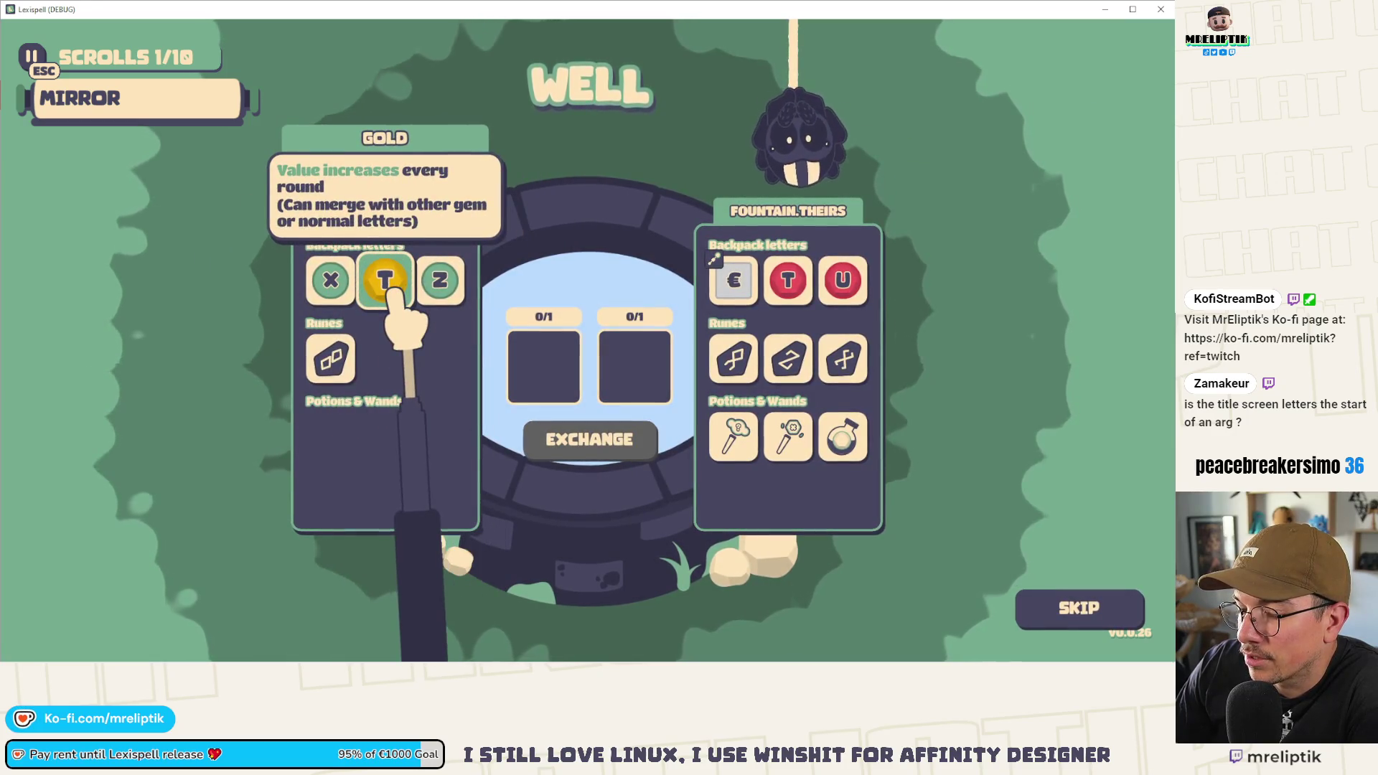
{"action": "mouse_move", "coordinate": [721, 357]}
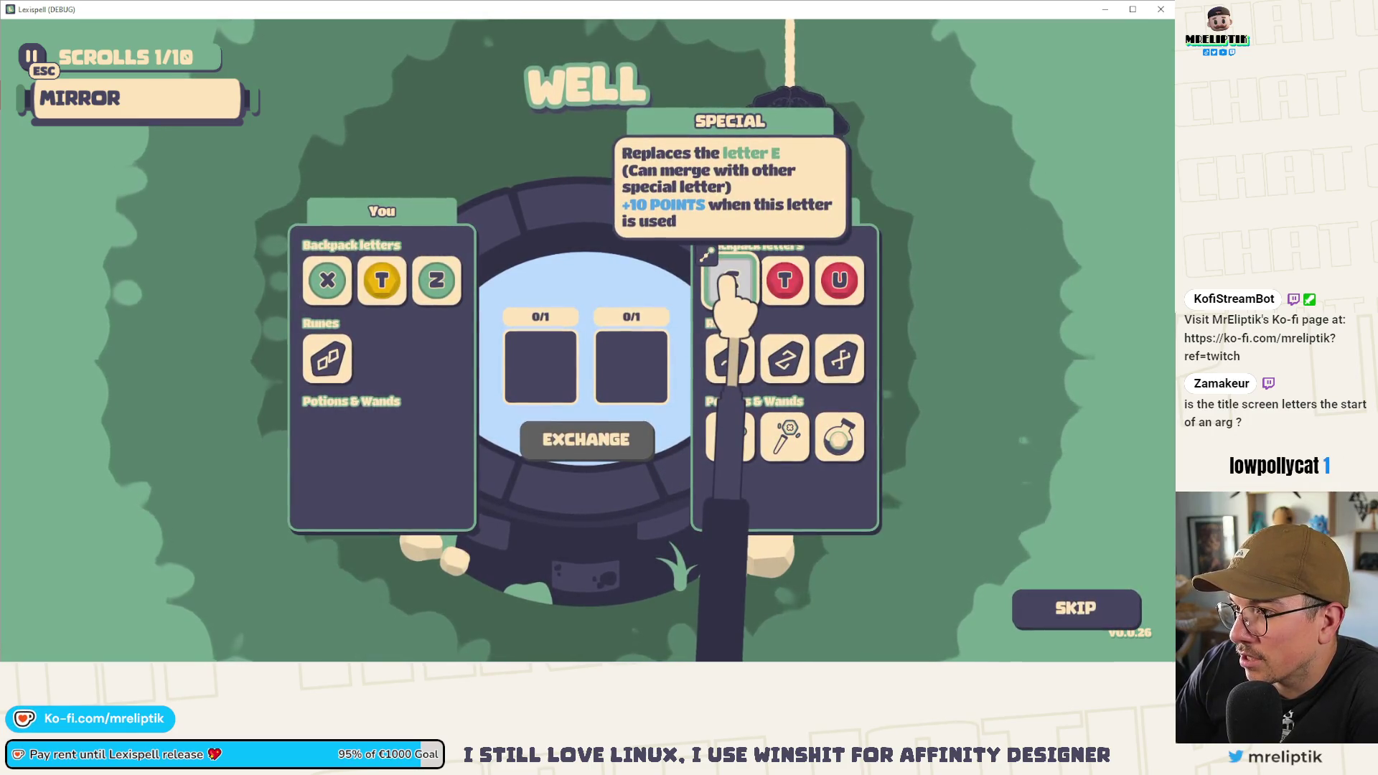
{"action": "left_click", "coordinate": [721, 355]}
{"action": "left_click", "coordinate": [348, 369]}
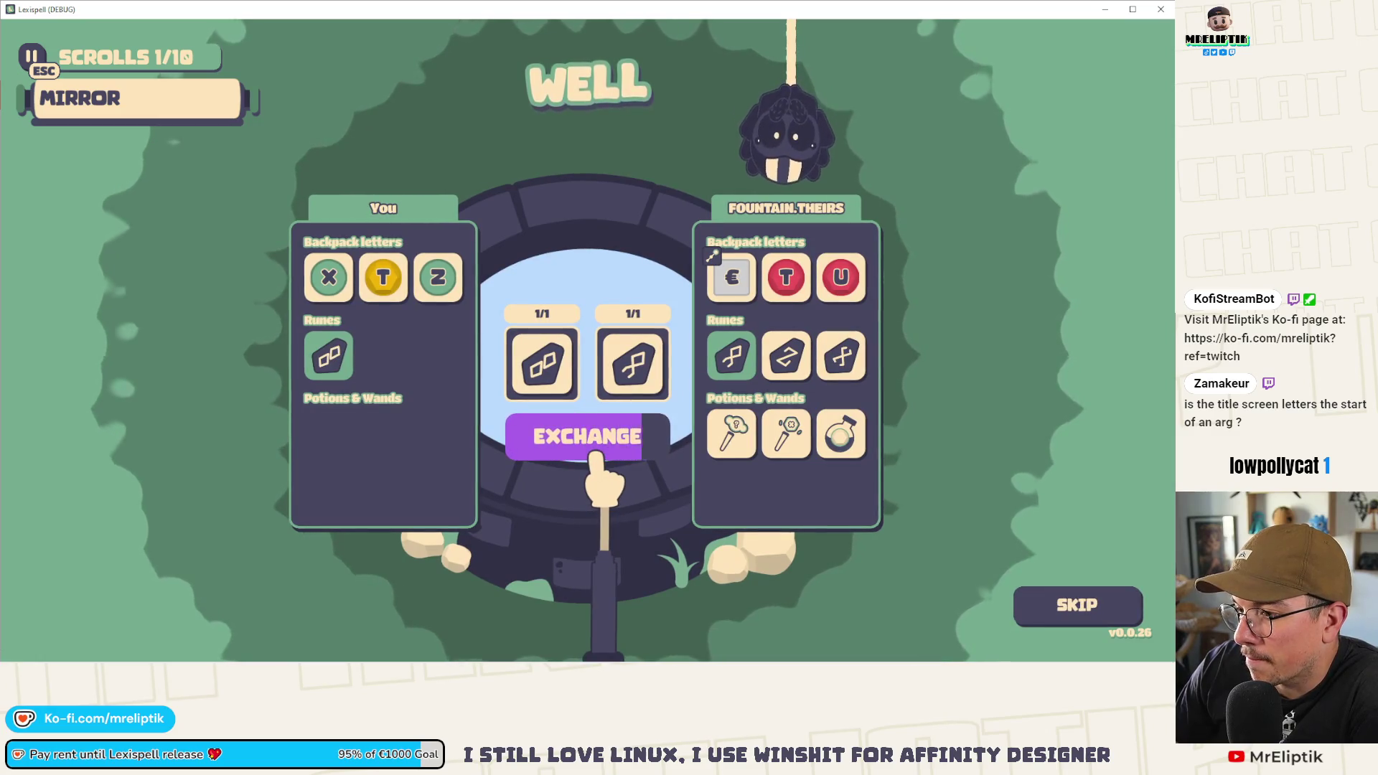
{"action": "left_click", "coordinate": [595, 455]}
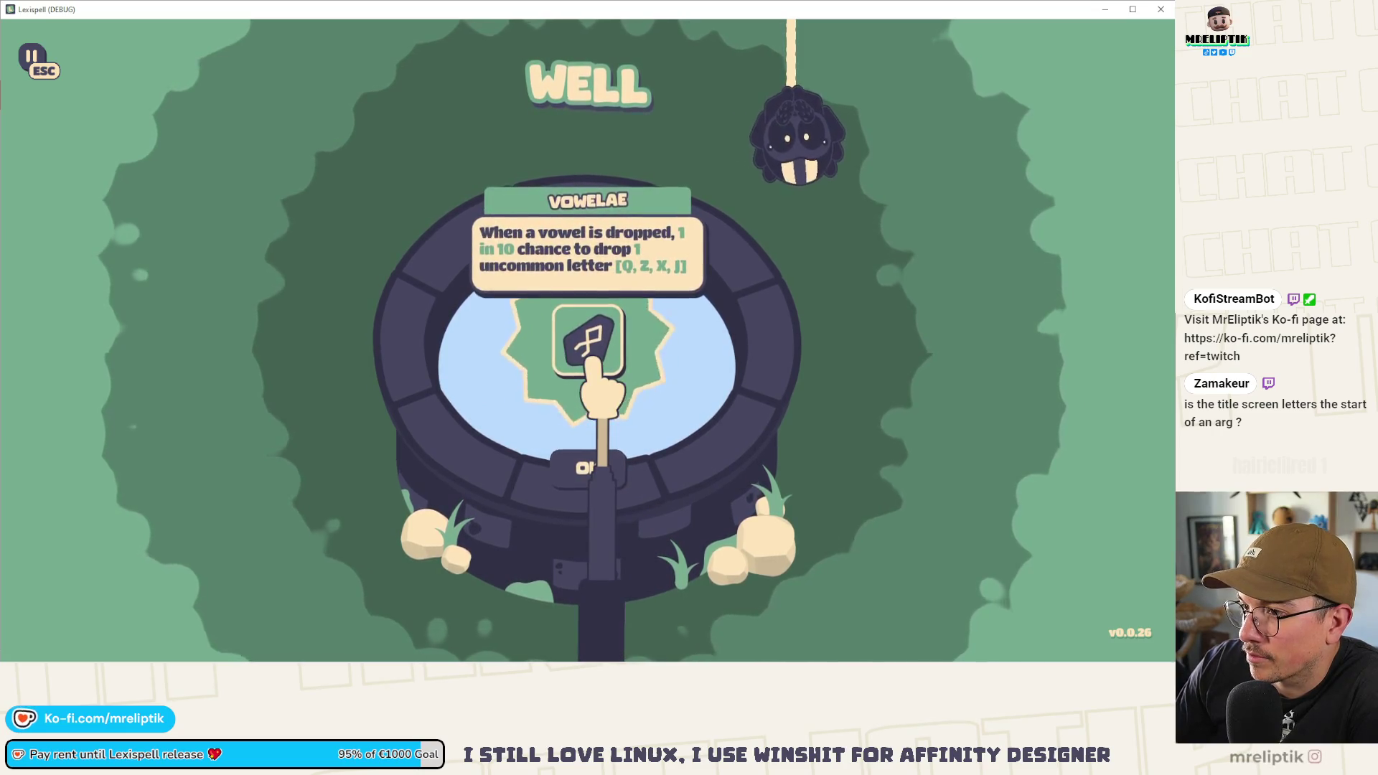
{"action": "left_click", "coordinate": [607, 487]}
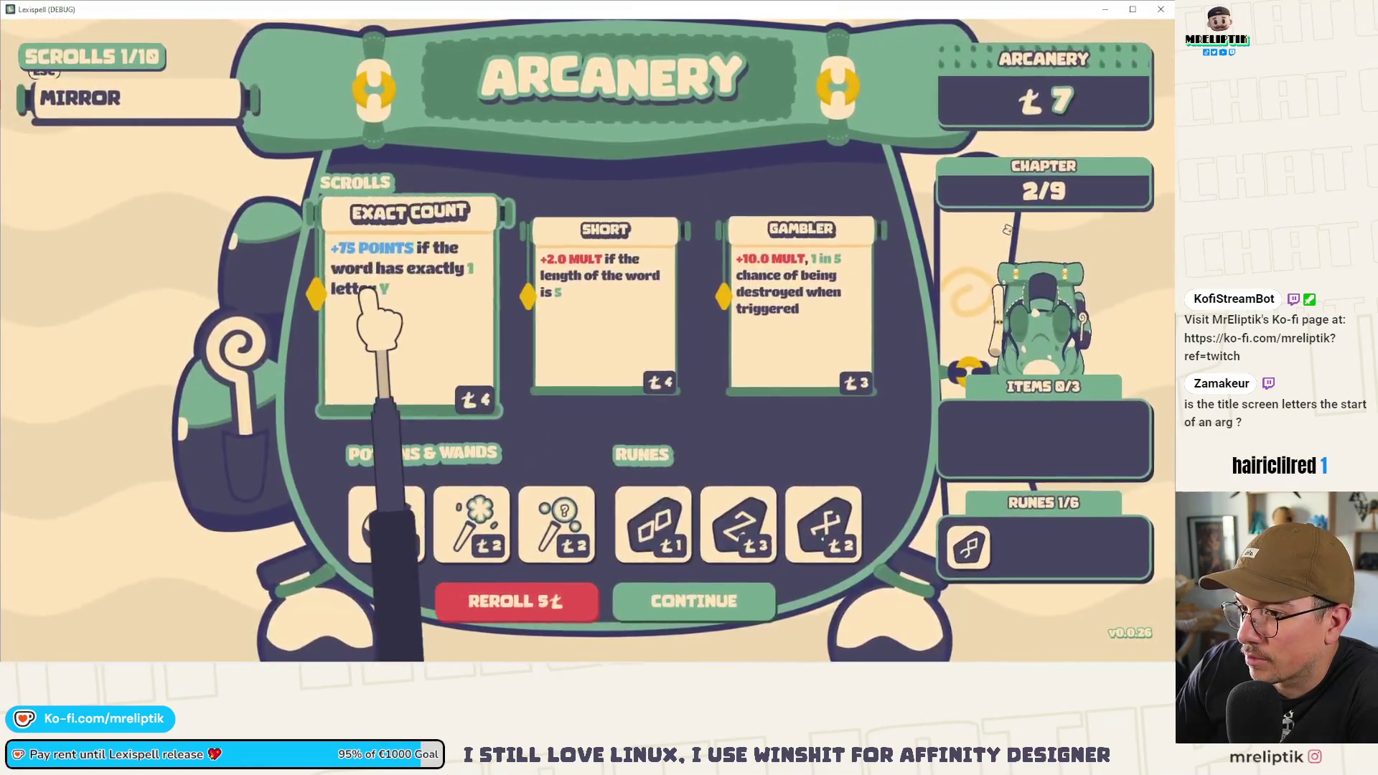
- Buy the Exact Count and Gambler scrolls and continue to the Chapters screen
{"action": "left_click", "coordinate": [375, 353]}
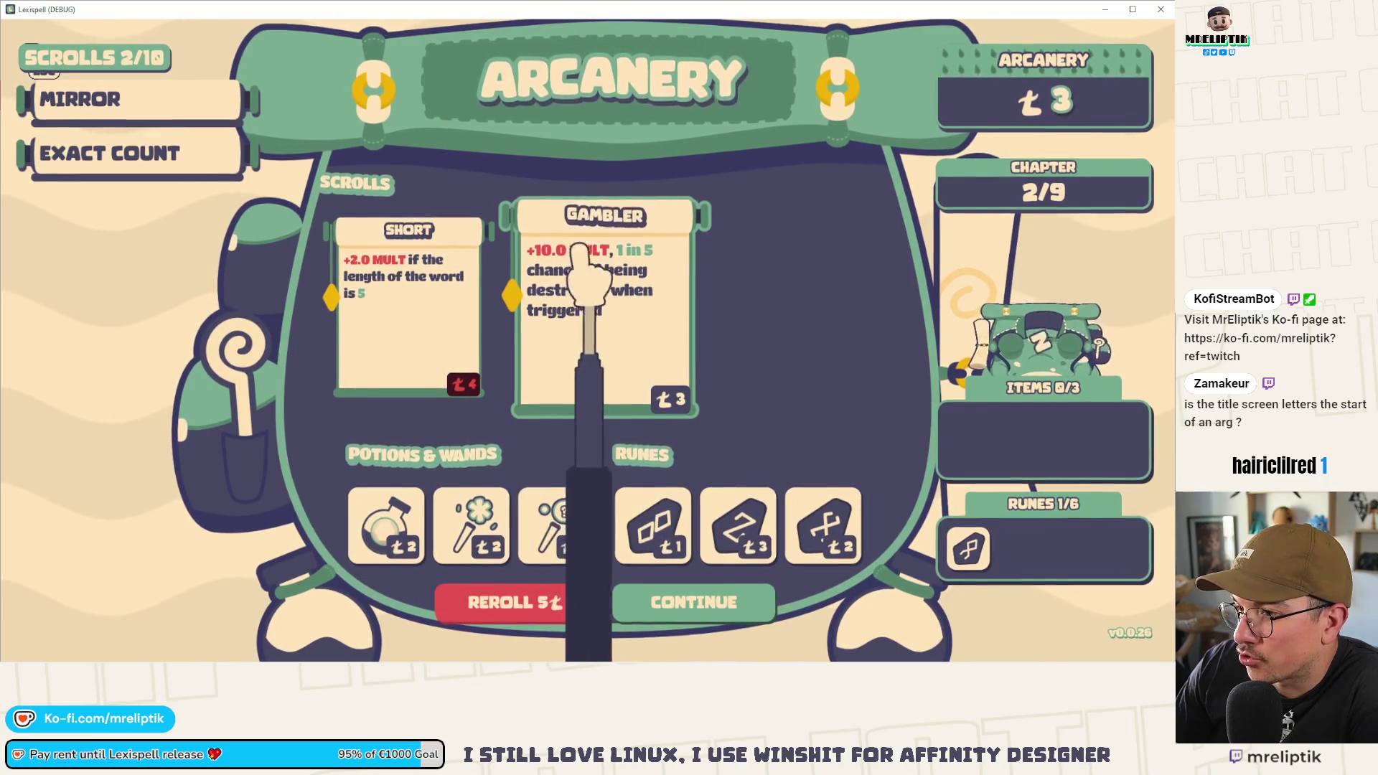
{"action": "left_click", "coordinate": [601, 283]}
{"action": "left_click", "coordinate": [700, 601]}
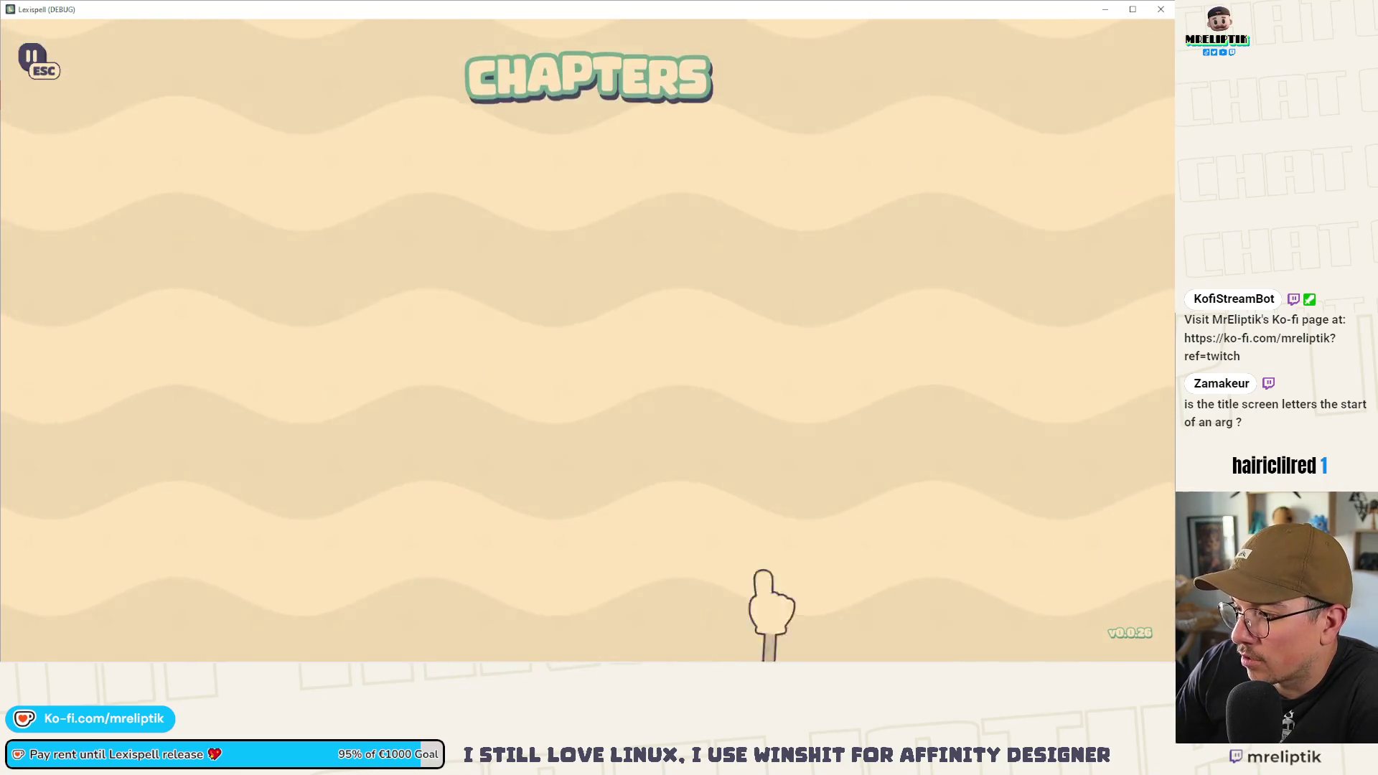
- Start Chapter 3 and play ¥EASTS using the ¥ tile, typed EAST, and an S
{"action": "left_click", "coordinate": [887, 351]}
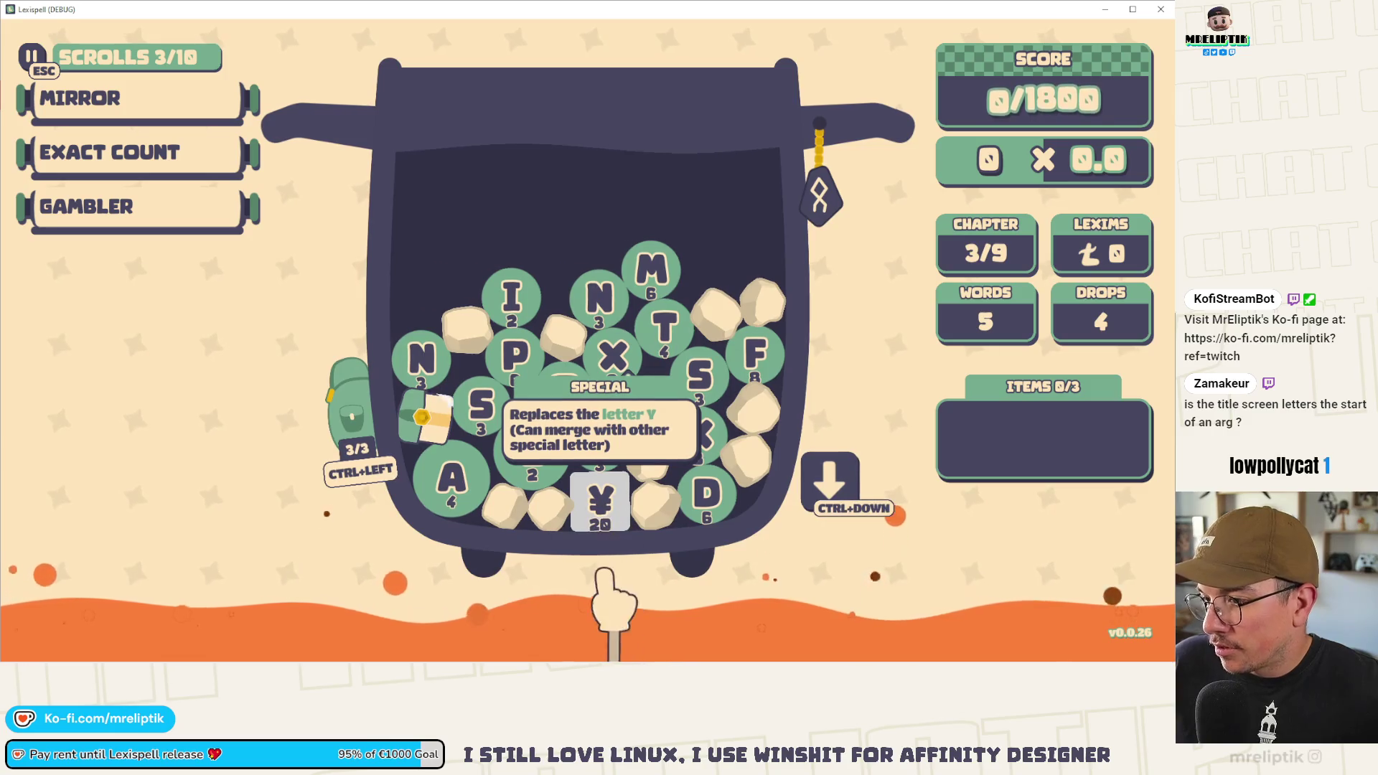
{"action": "mouse_move", "coordinate": [188, 153]}
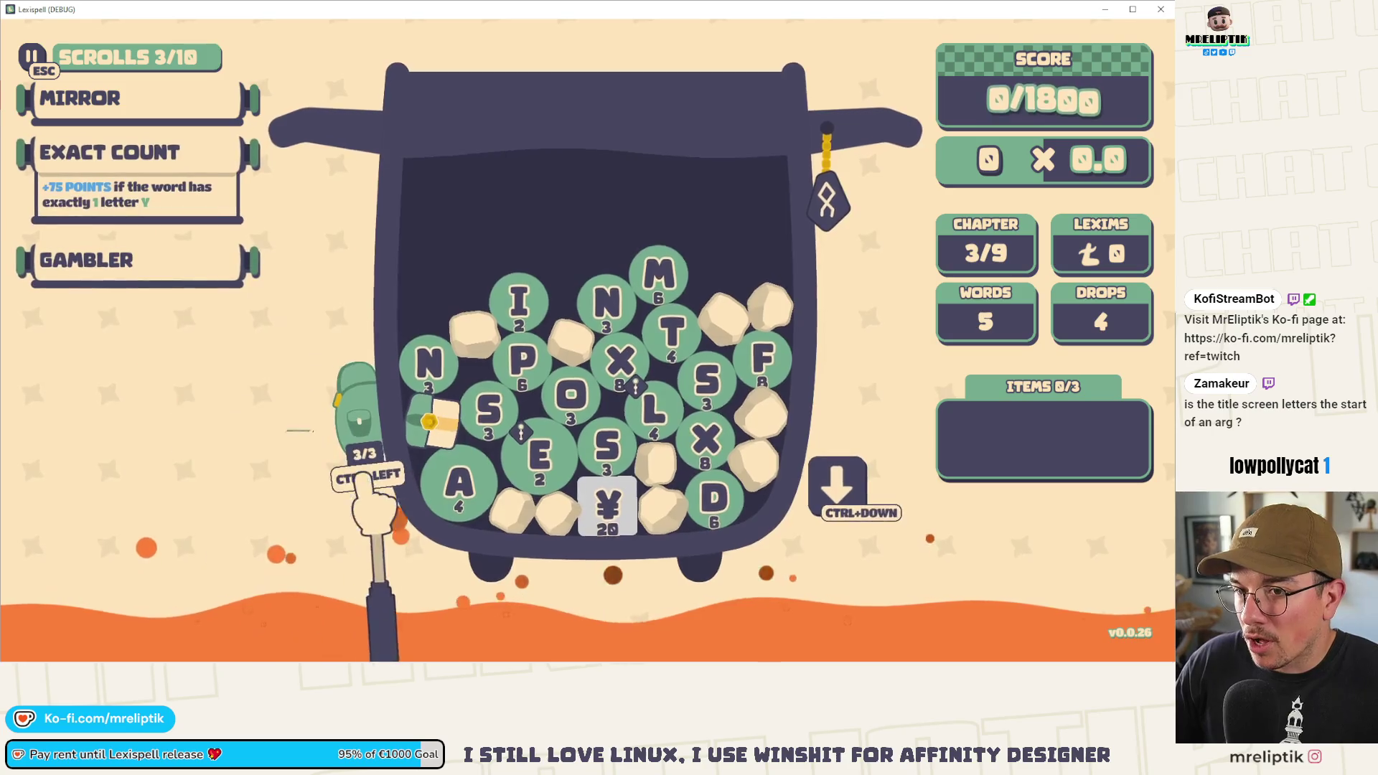
{"action": "mouse_move", "coordinate": [597, 502]}
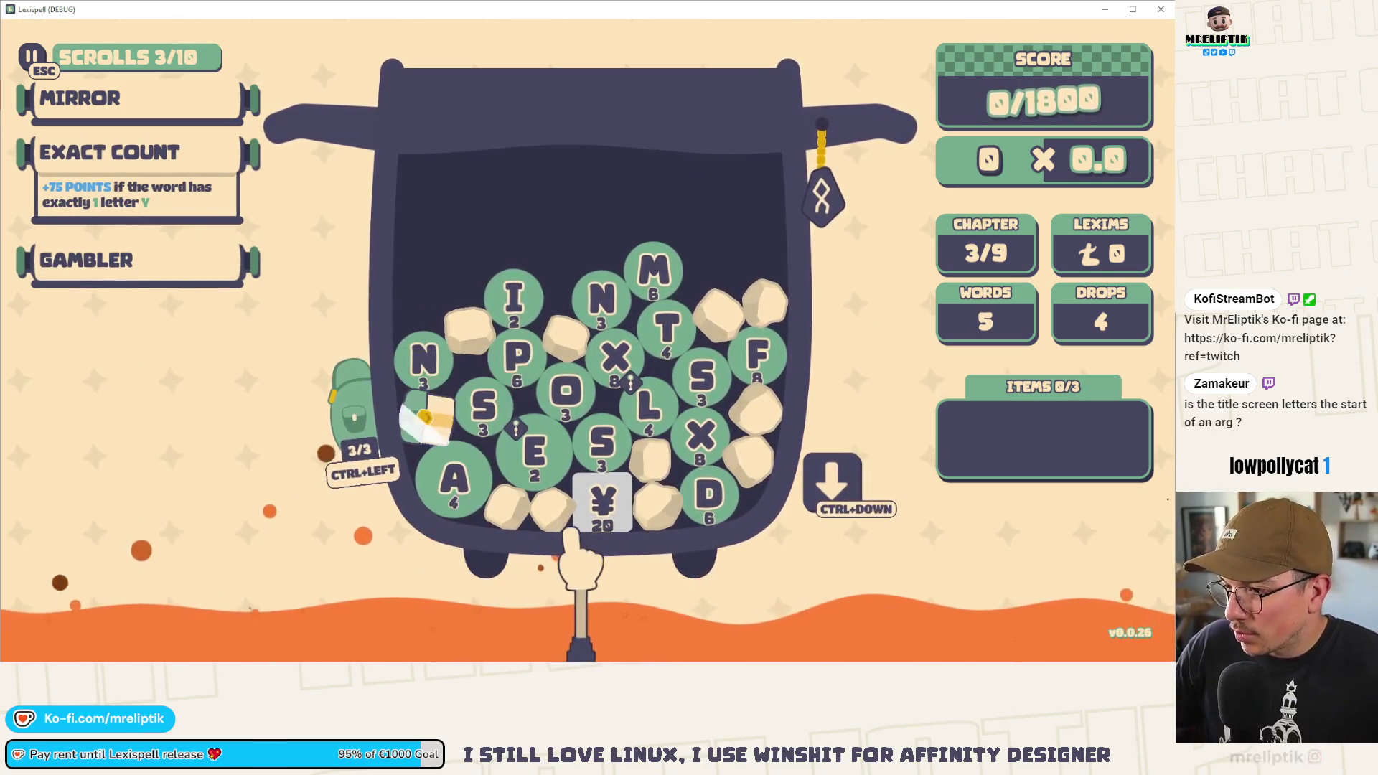
{"action": "left_click", "coordinate": [601, 502]}
{"action": "type", "text": "ea"}
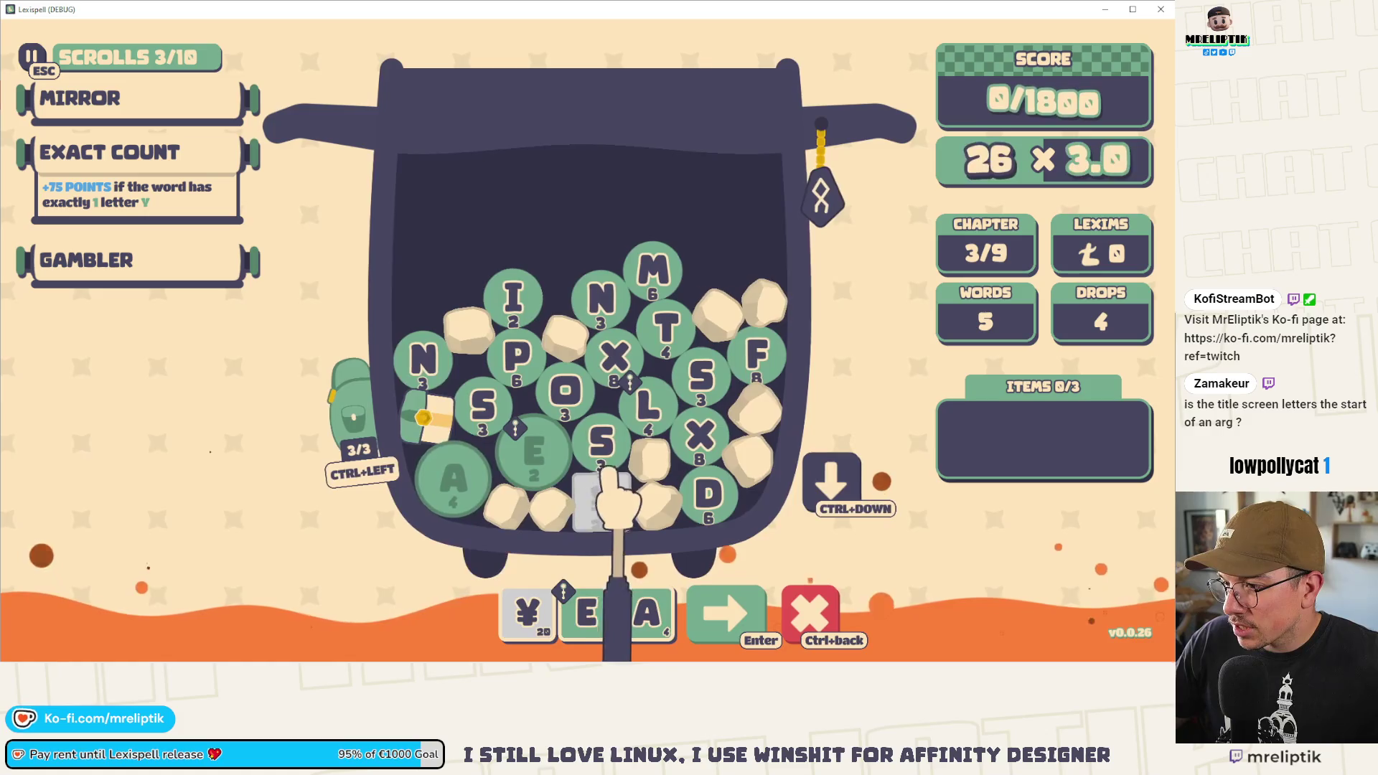
{"action": "type", "text": "st"}
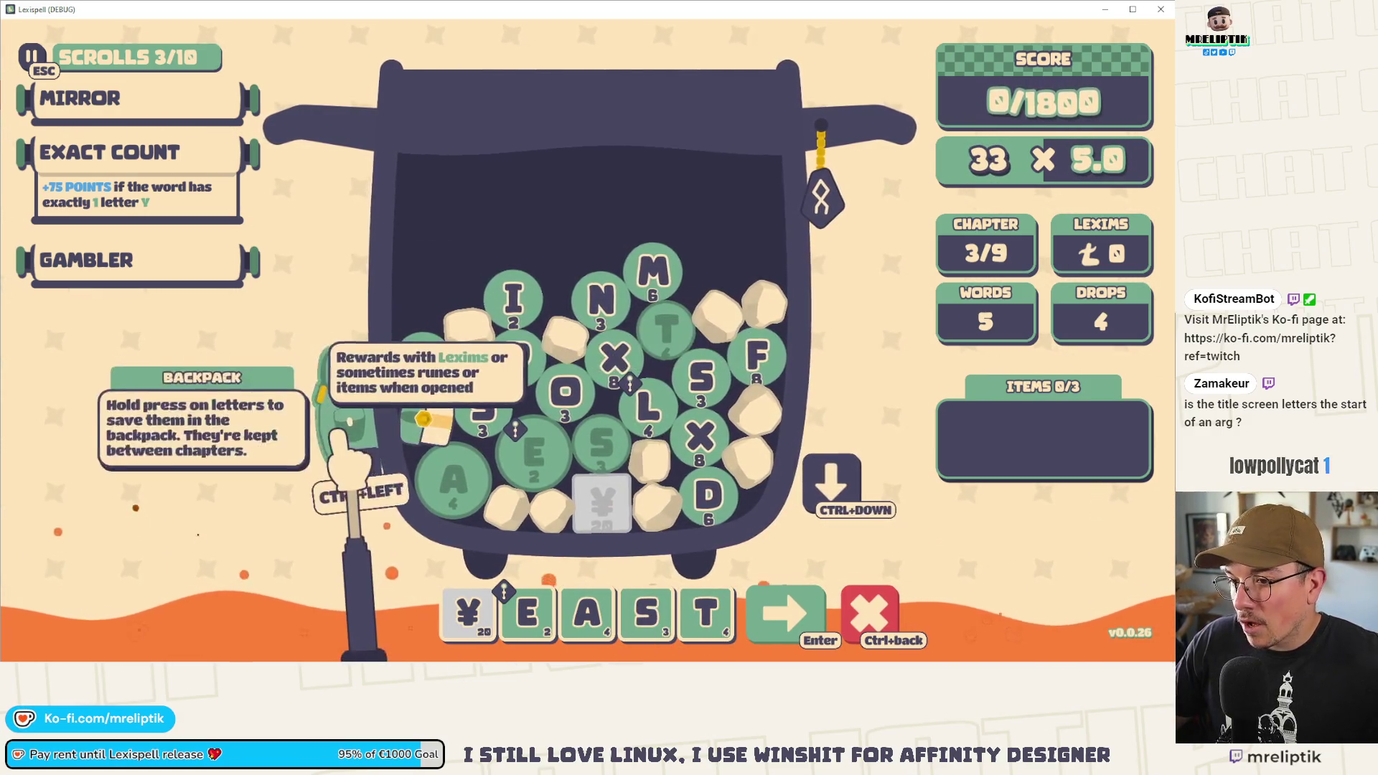
{"action": "left_click", "coordinate": [362, 460]}
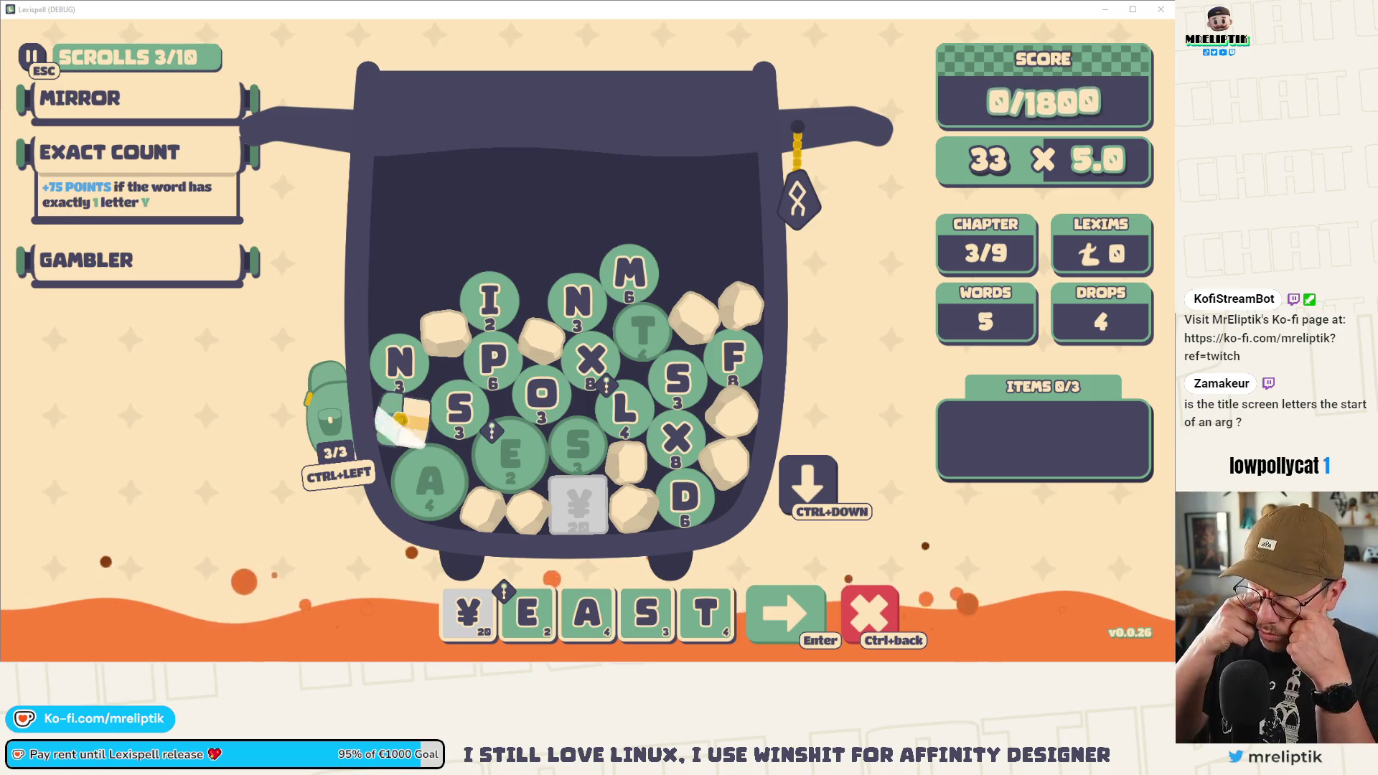
{"action": "mouse_move", "coordinate": [820, 214]}
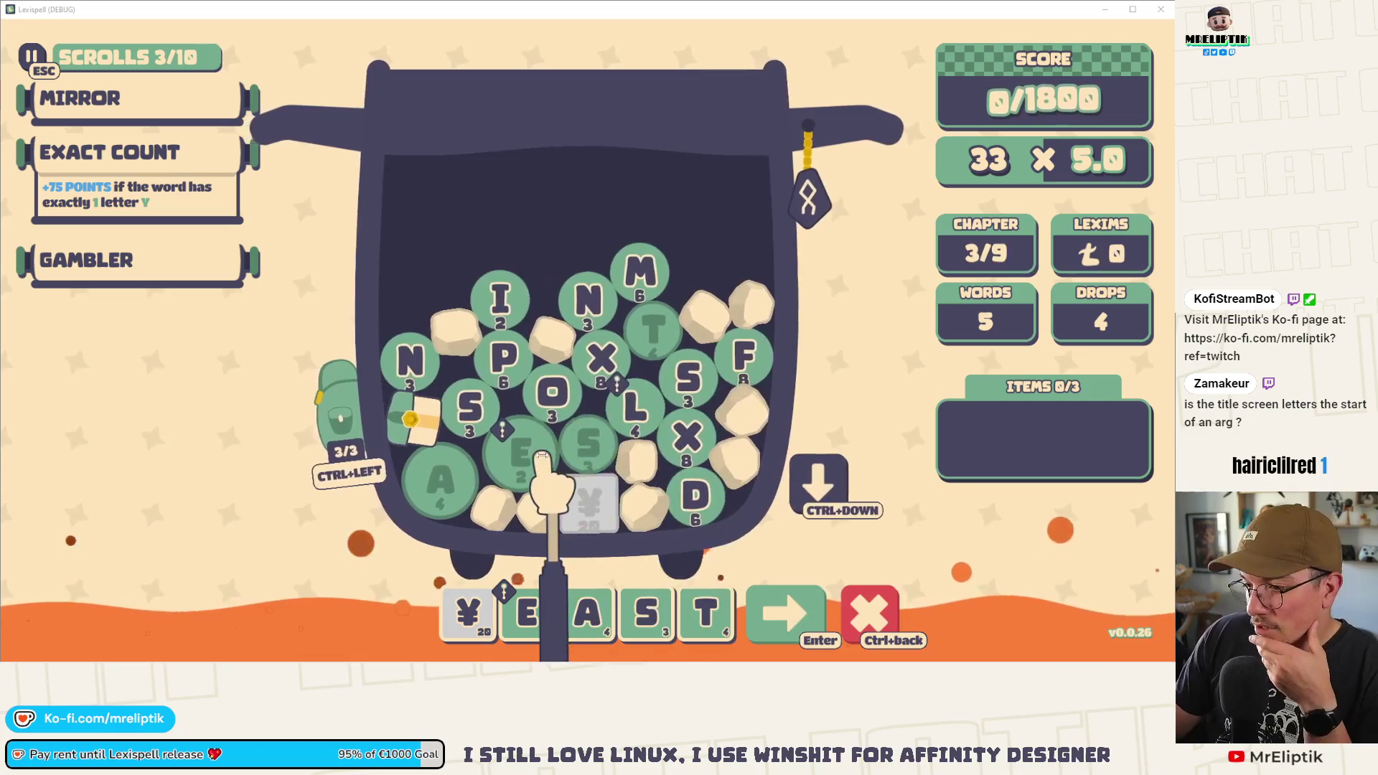
{"action": "left_click", "coordinate": [480, 407]}
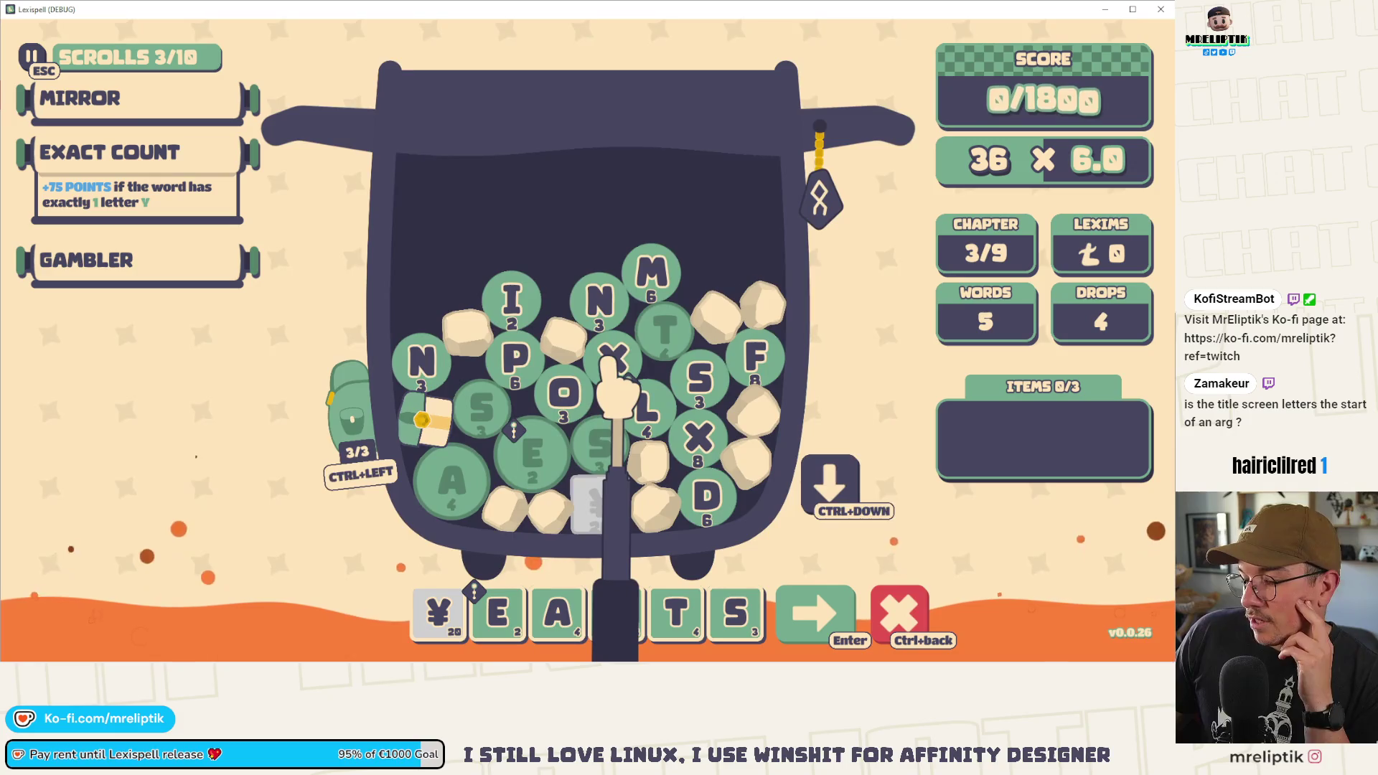
{"action": "left_click", "coordinate": [854, 607]}
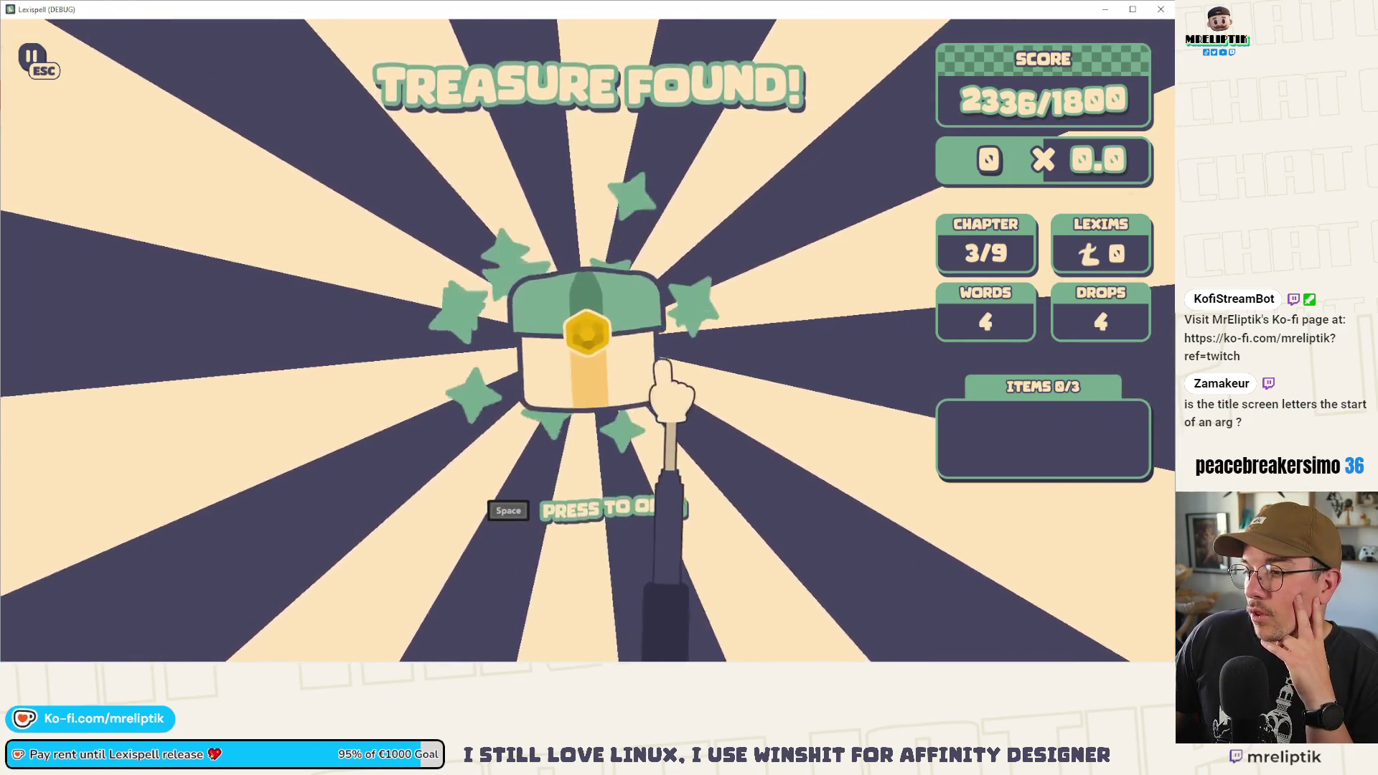
- Open the chapter treasure chest and collect the 10 lexims to reach the Enchantment screen
{"action": "key", "text": "space"}
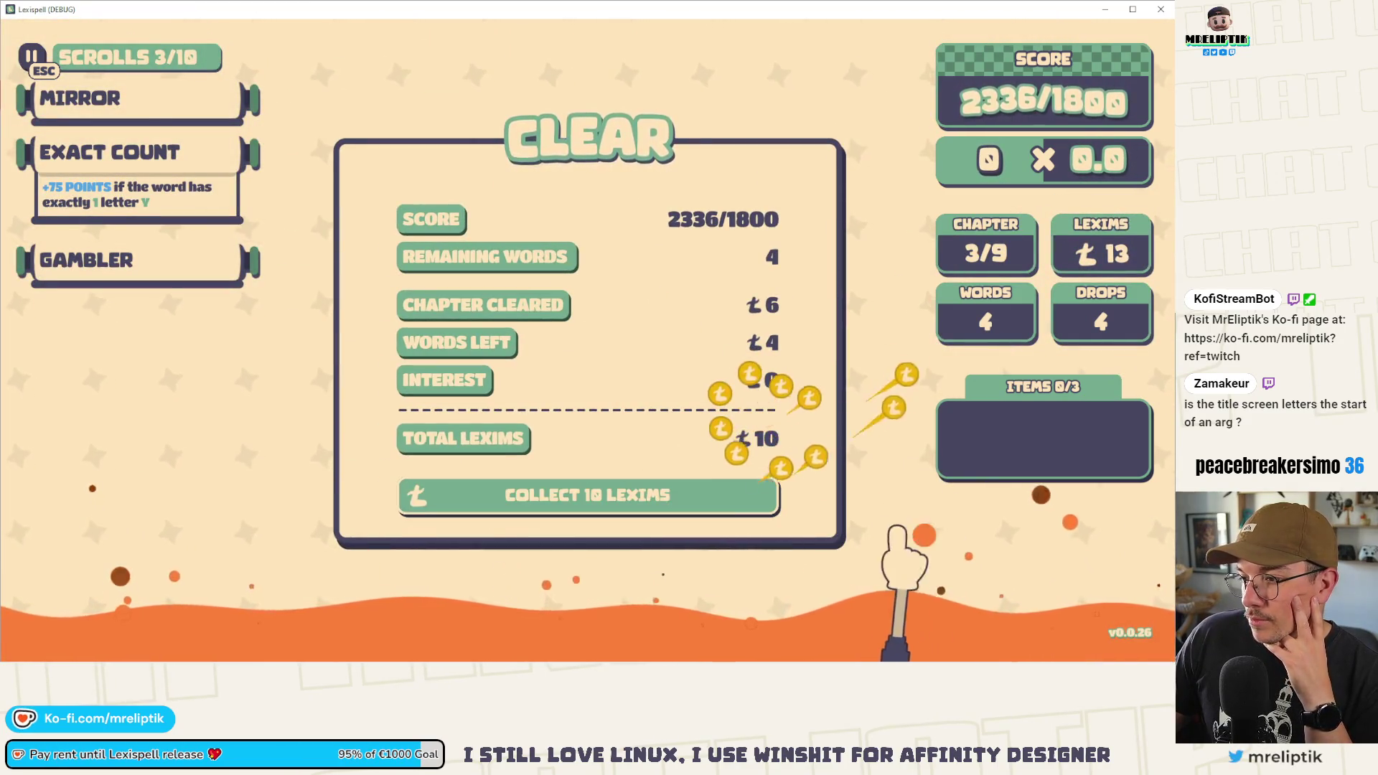
{"action": "left_click", "coordinate": [775, 528]}
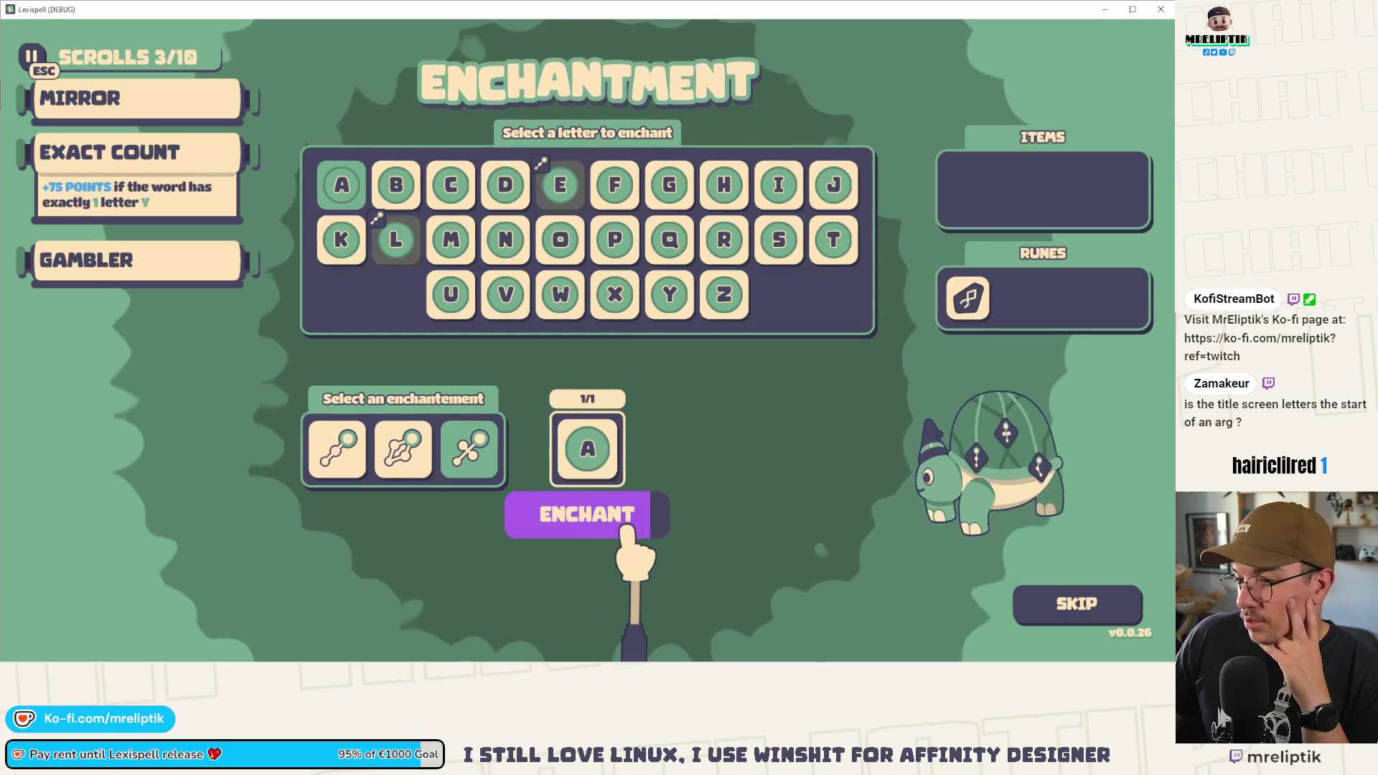
- Enchant the letter A with Multum, then buy Hoarder, the gem-dropping rune and Wand of Swap before continuing
{"action": "left_click", "coordinate": [626, 529]}
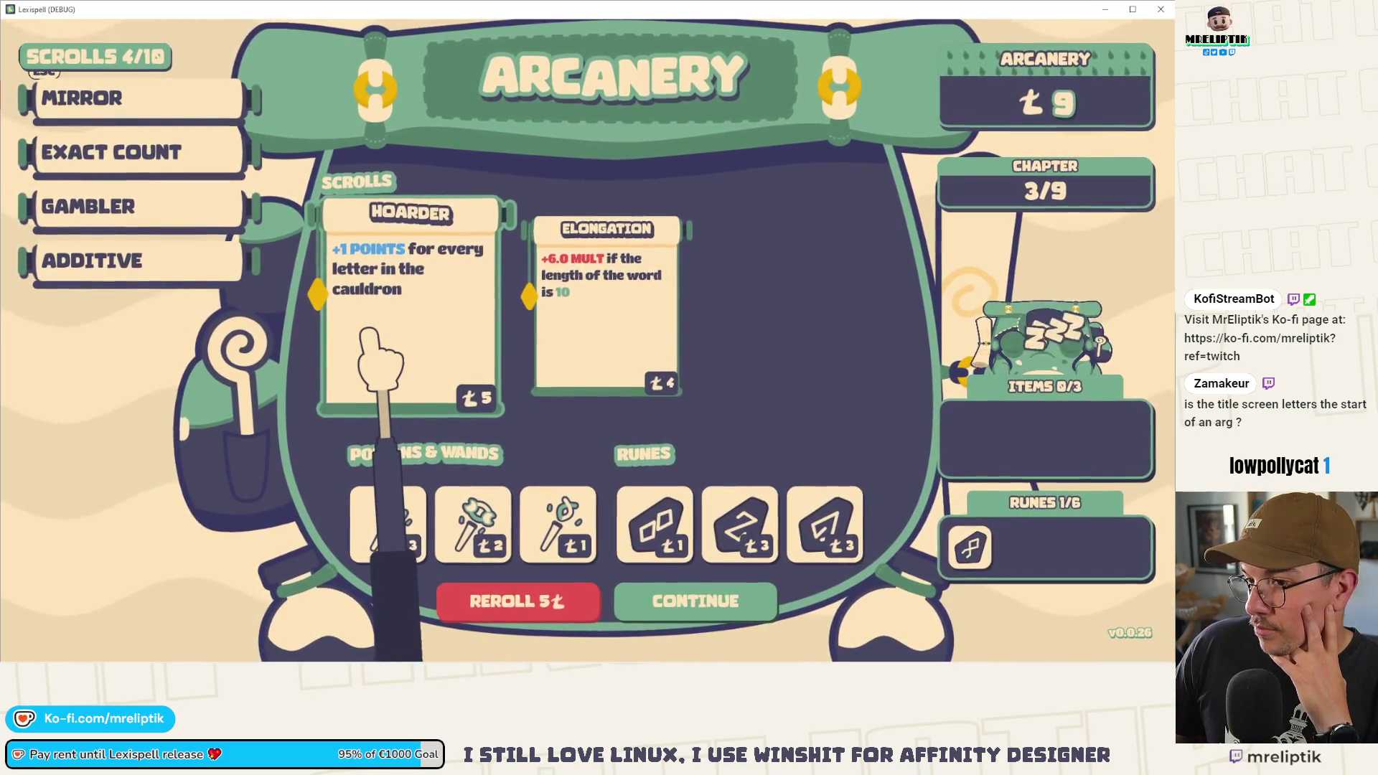
{"action": "left_click", "coordinate": [369, 331]}
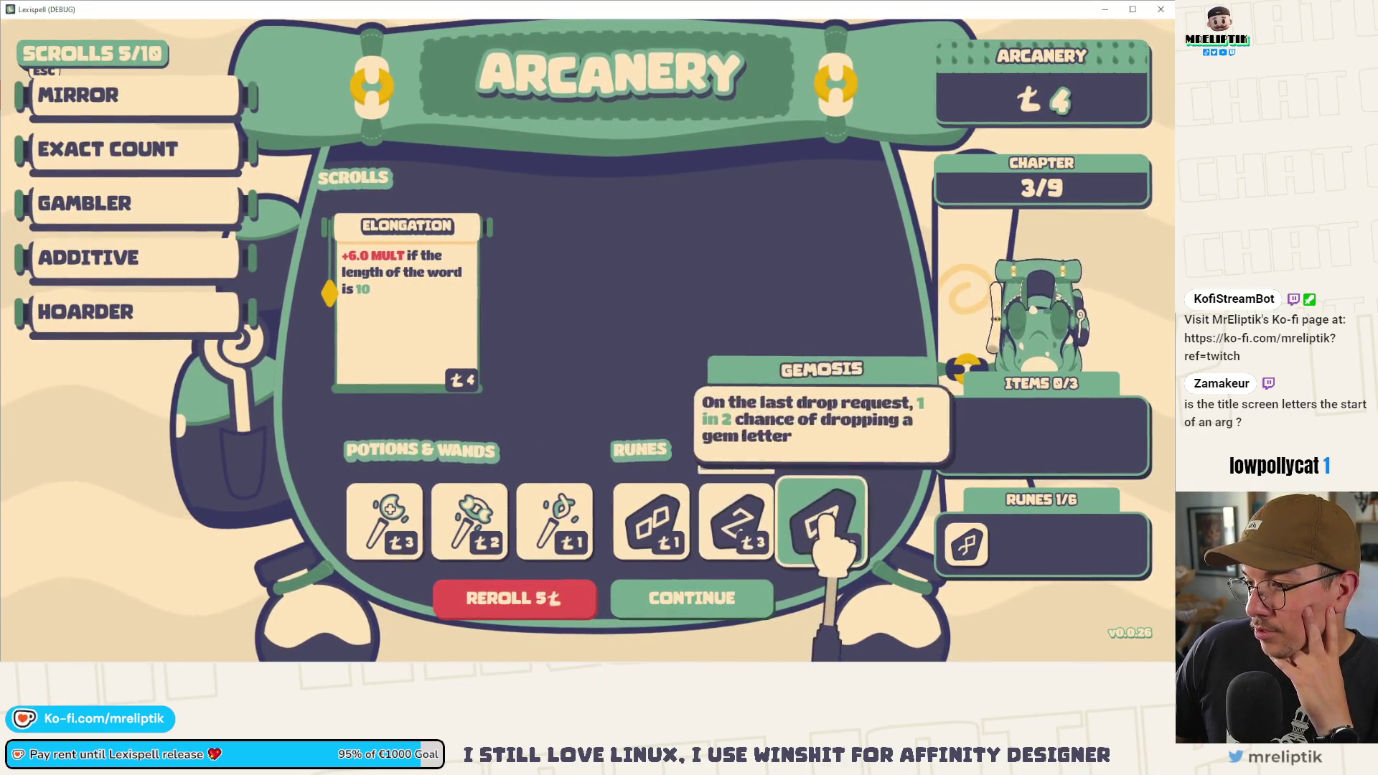
{"action": "left_click", "coordinate": [735, 524]}
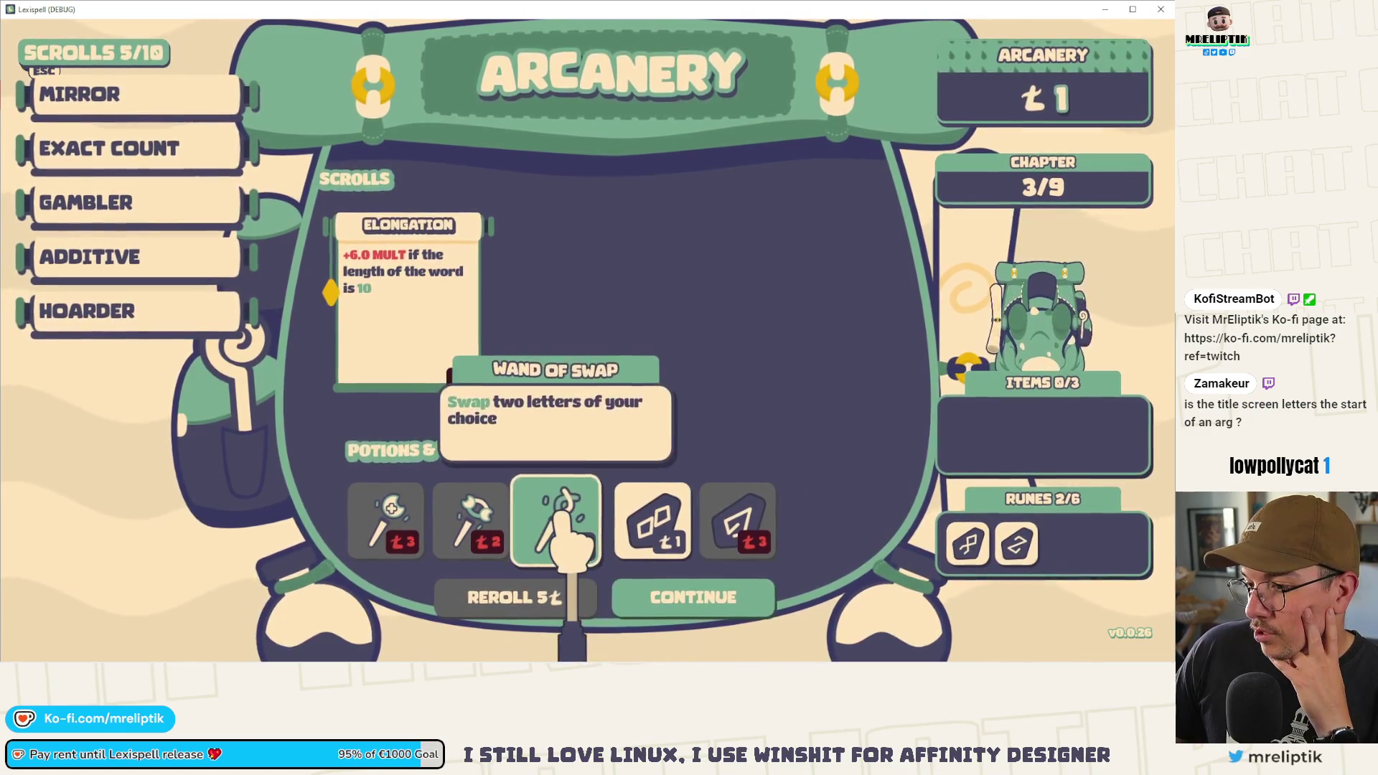
{"action": "left_click", "coordinate": [556, 513]}
{"action": "left_click", "coordinate": [674, 595]}
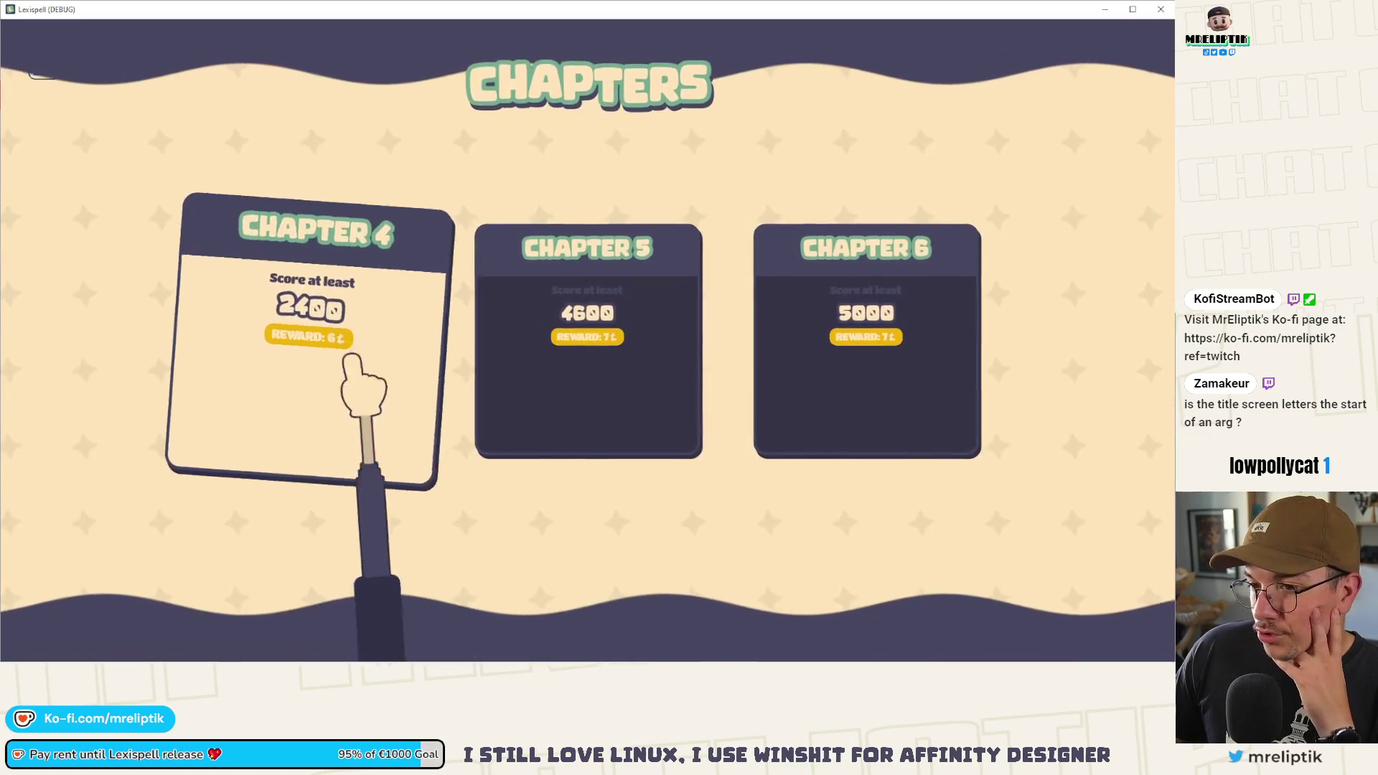
- Start Chapter 4 and begin the word with J, the wildcard O, U and R tiles
{"action": "left_click", "coordinate": [439, 363]}
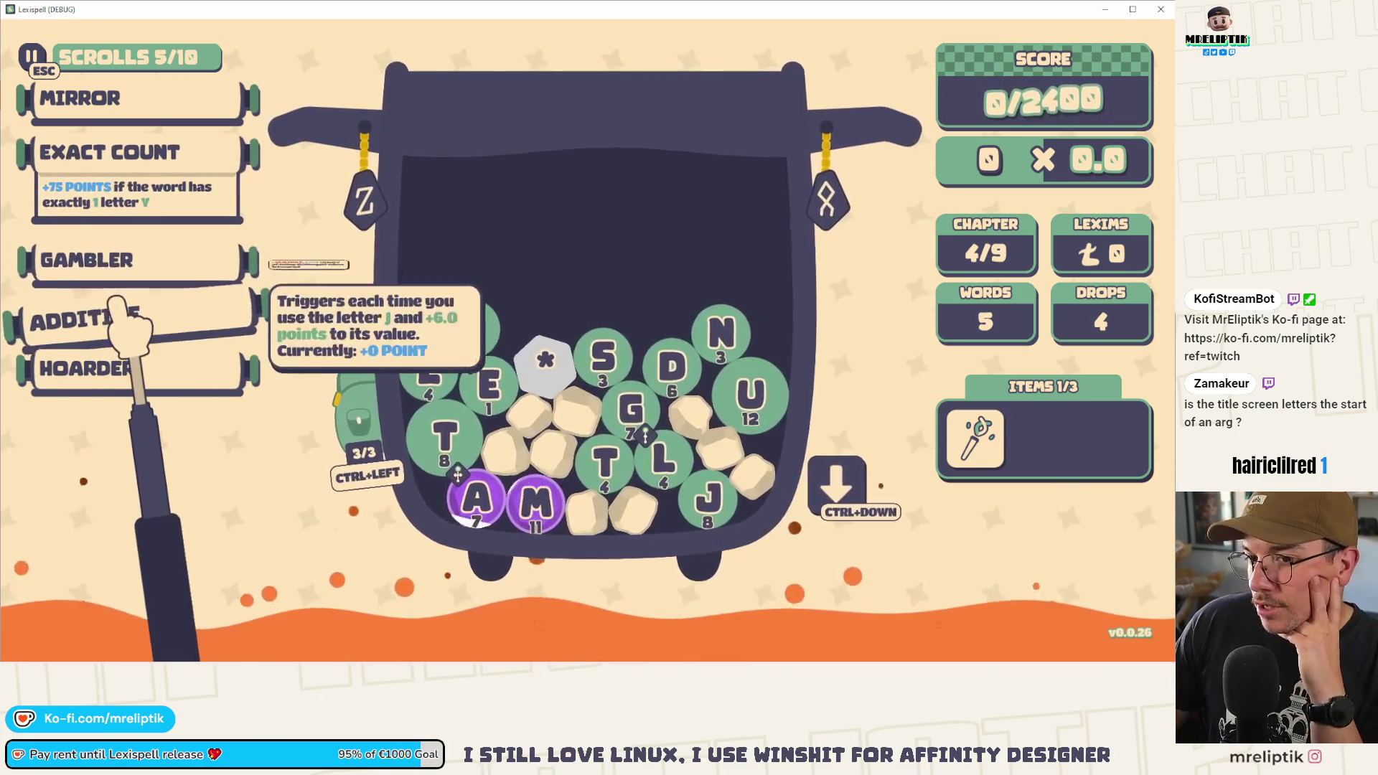
{"action": "left_click", "coordinate": [125, 316]}
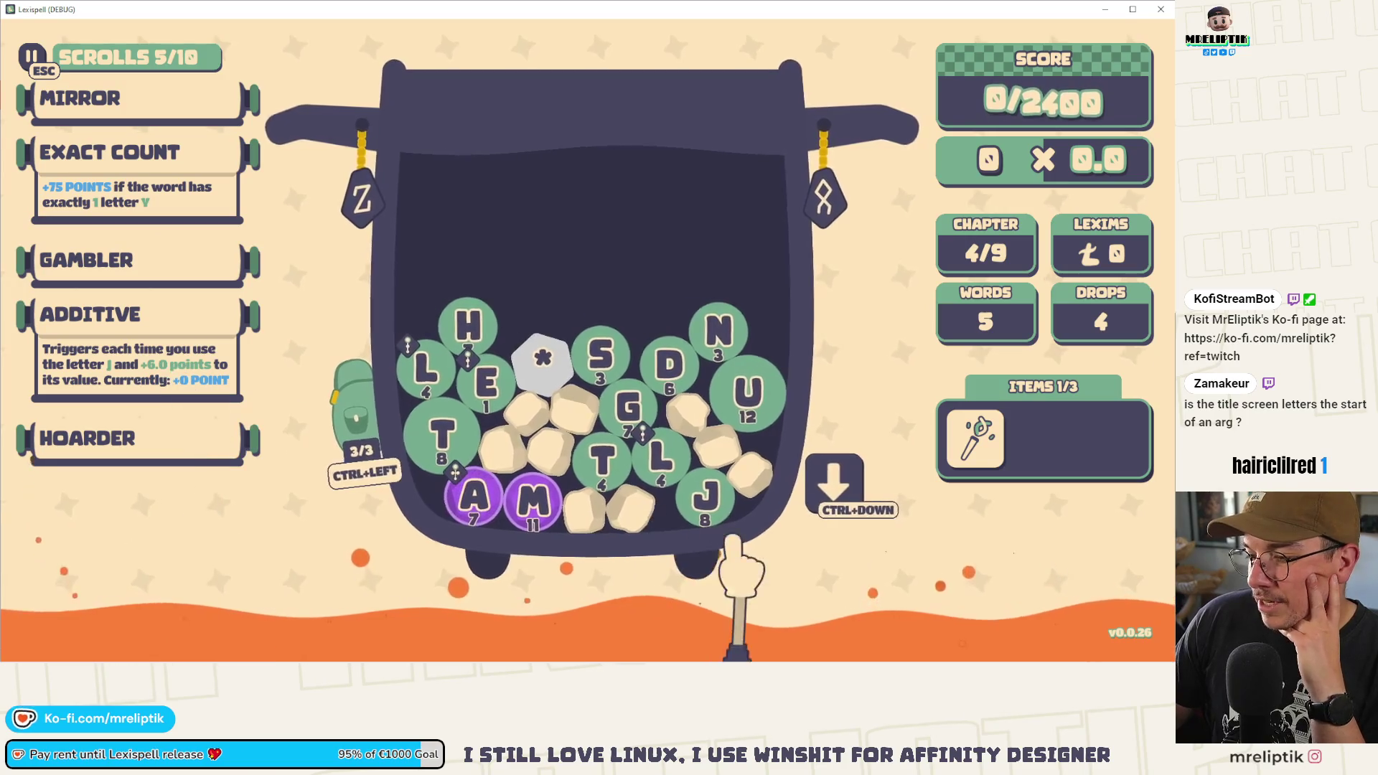
{"action": "left_click", "coordinate": [710, 504]}
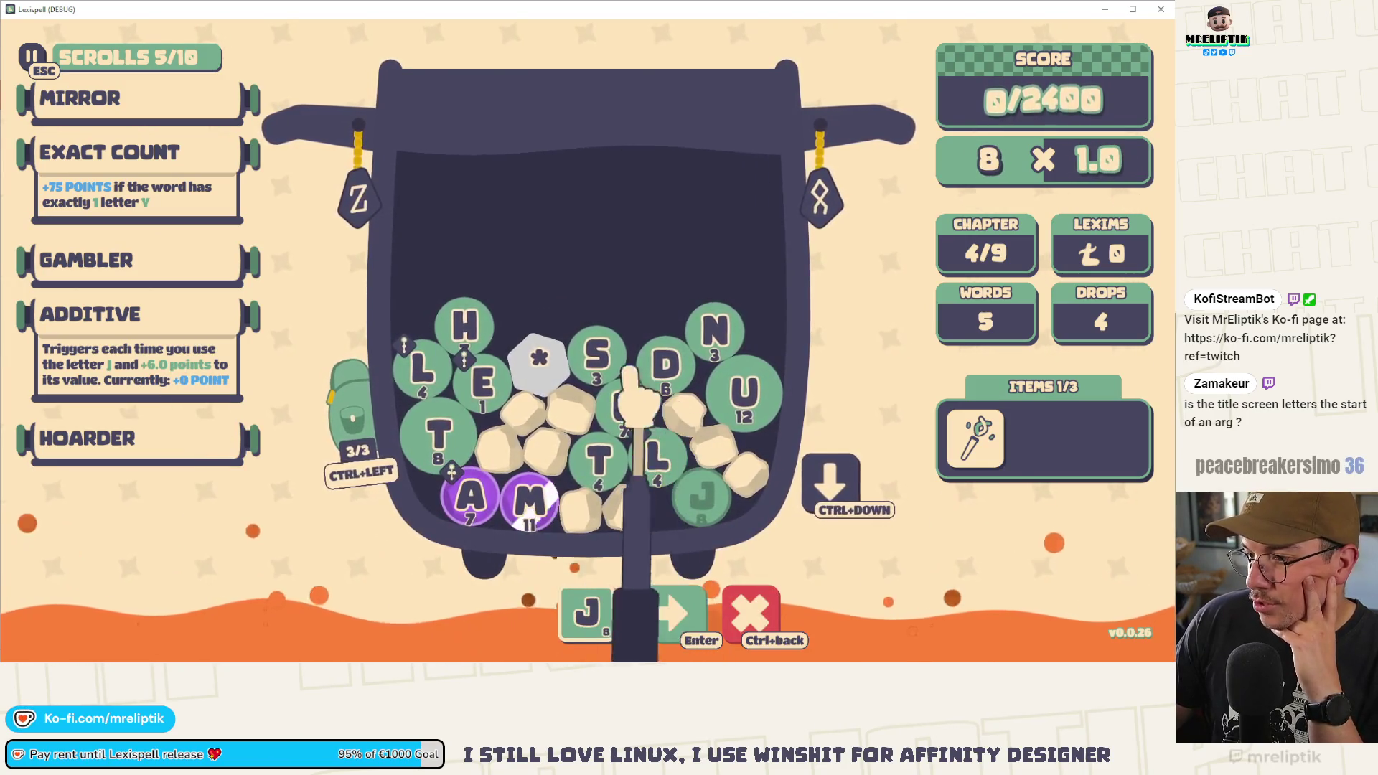
{"action": "type", "text": "ou"}
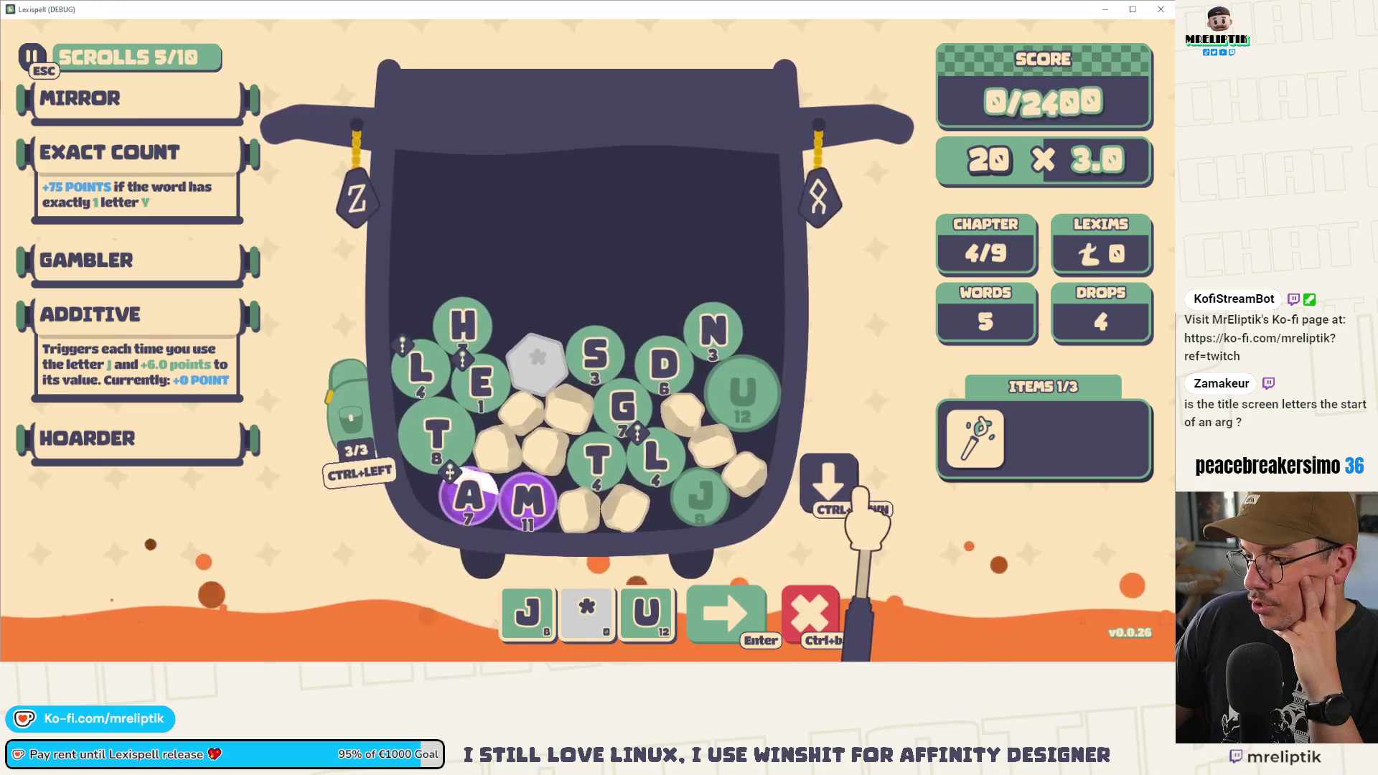
{"action": "left_click", "coordinate": [874, 485]}
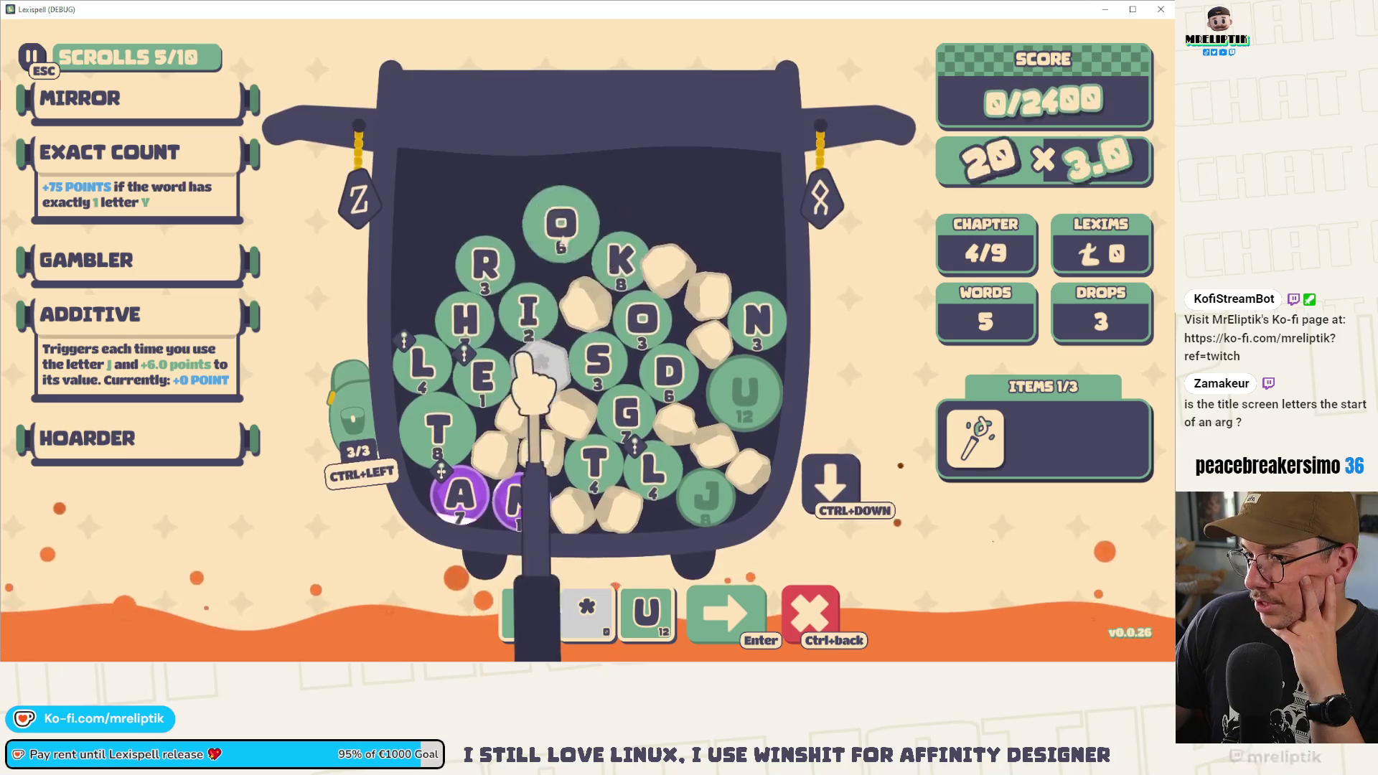
{"action": "mouse_move", "coordinate": [518, 377]}
{"action": "left_click", "coordinate": [445, 274]}
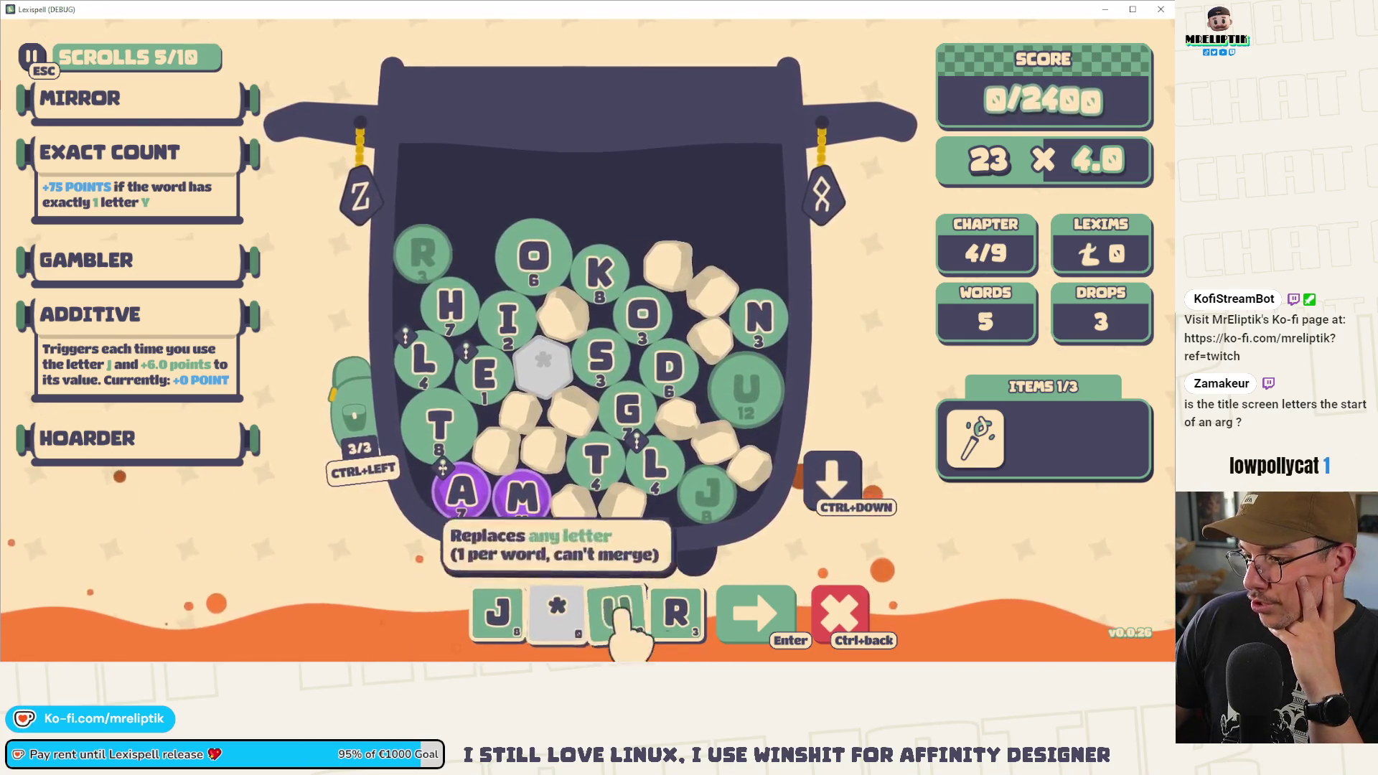
- Add the N, gem A and L tiles, append S to form JOURNALS, and submit it
{"action": "left_click_drag", "start_coordinate": [556, 613], "coordinate": [547, 319]}
{"action": "left_click", "coordinate": [756, 319]}
{"action": "left_click", "coordinate": [482, 373]}
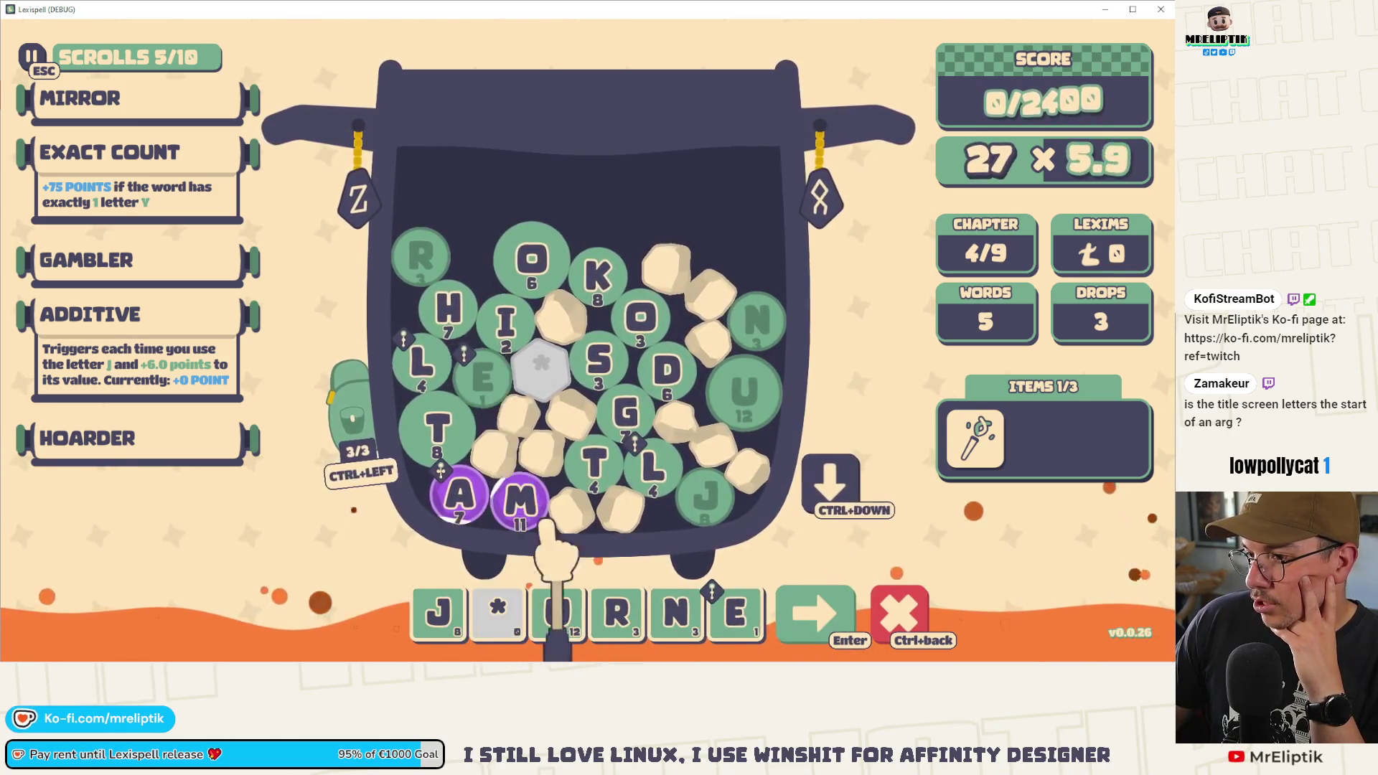
{"action": "left_click", "coordinate": [352, 430]}
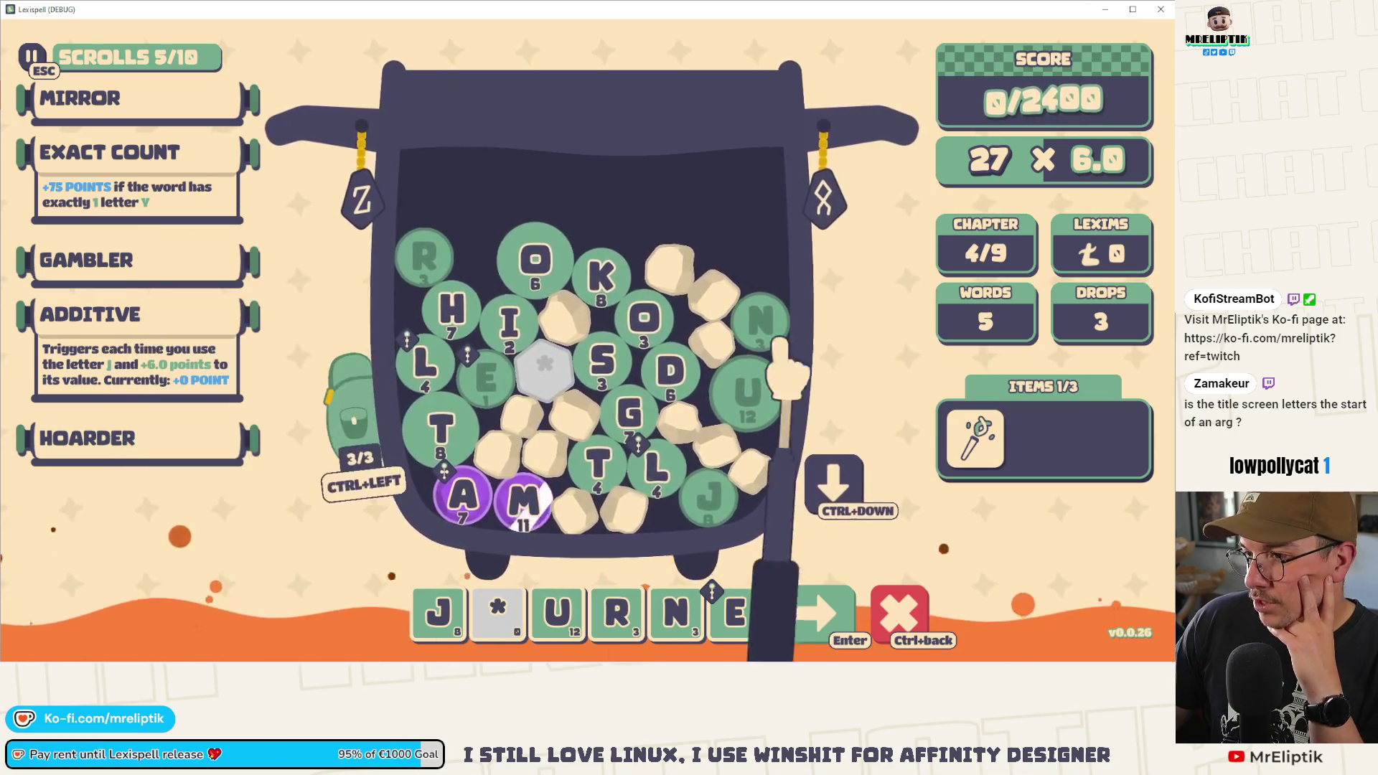
{"action": "left_click", "coordinate": [841, 491]}
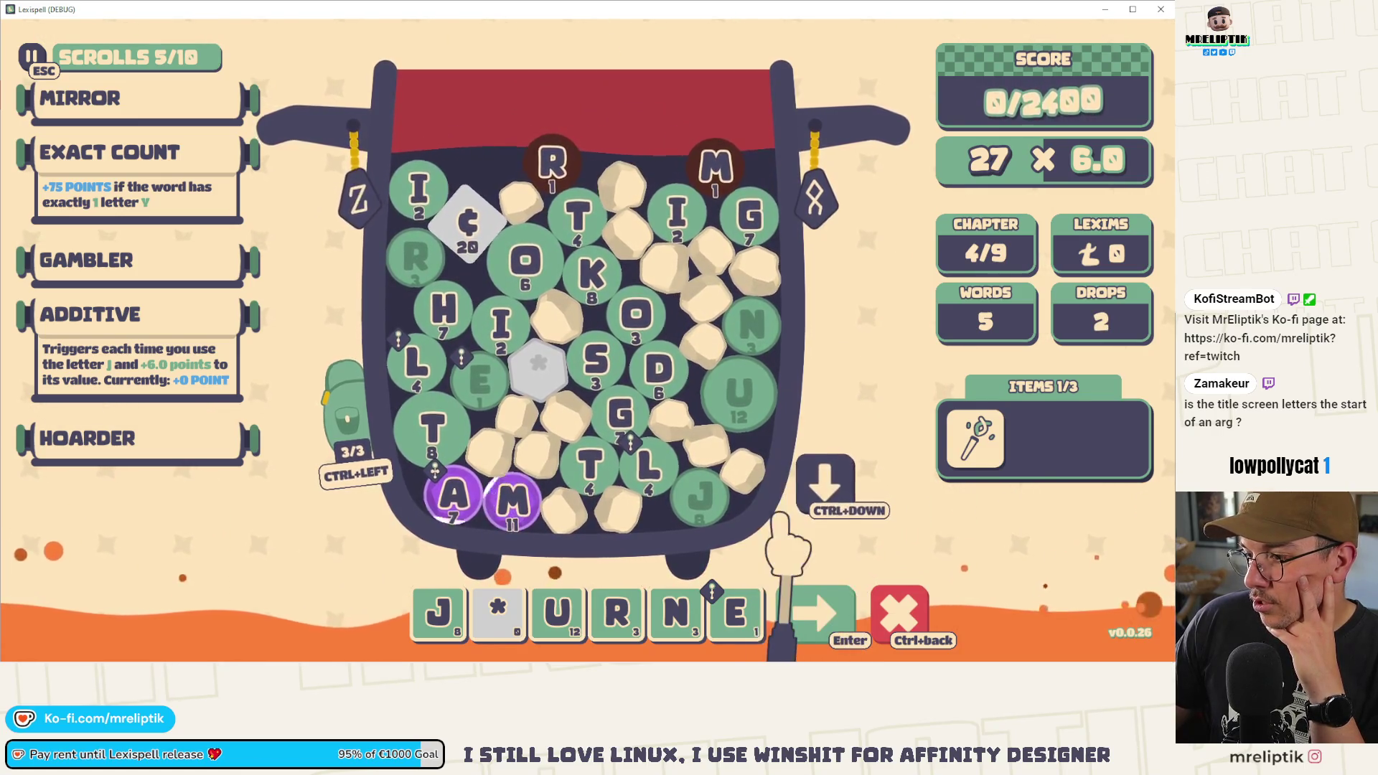
{"action": "left_click", "coordinate": [739, 617]}
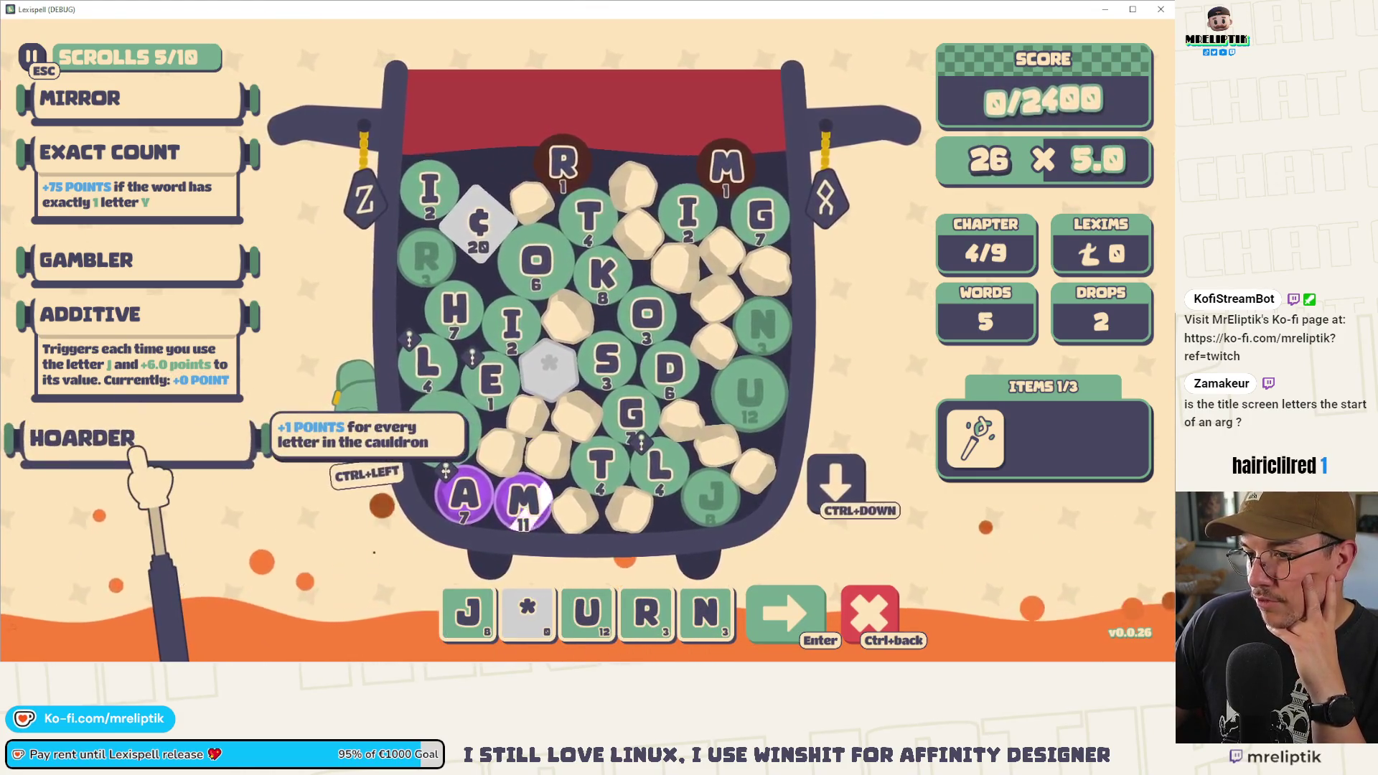
{"action": "left_click", "coordinate": [465, 480]}
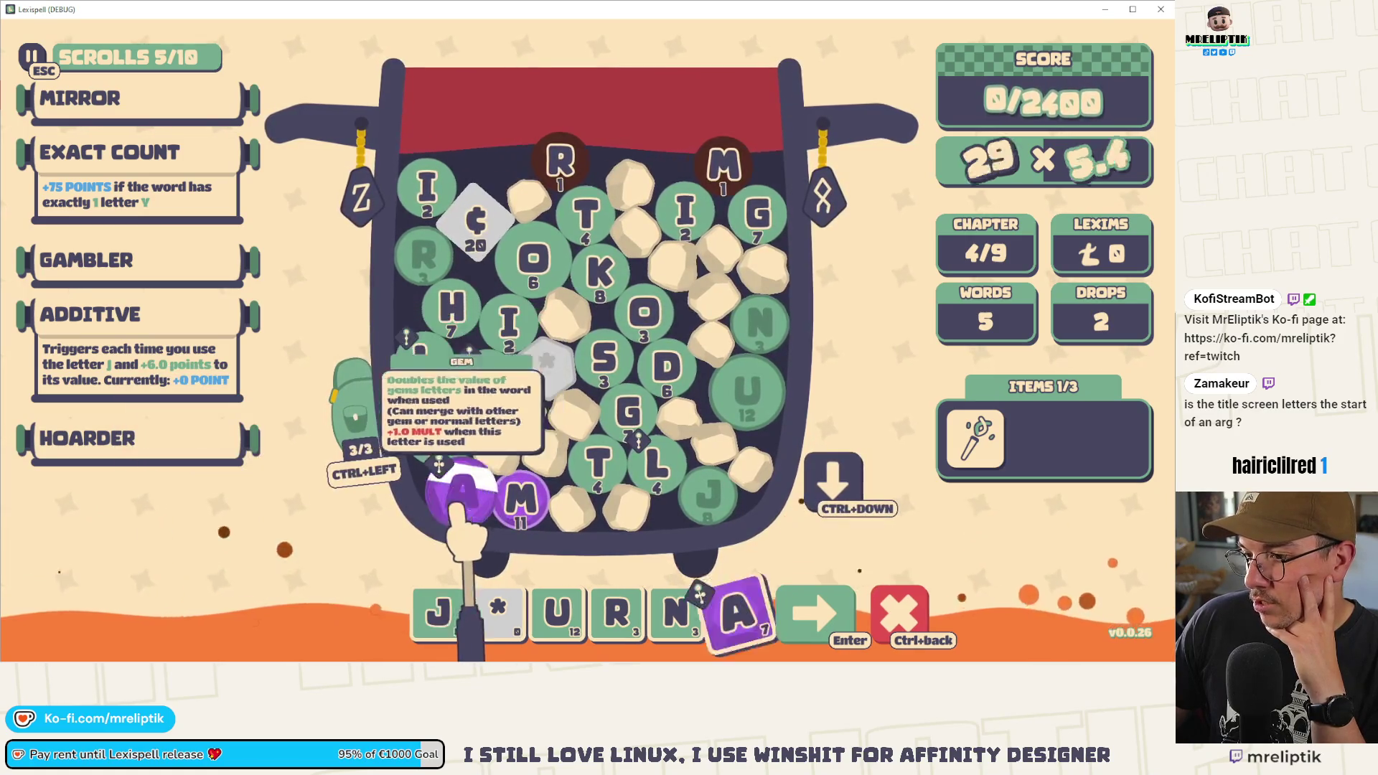
{"action": "left_click", "coordinate": [431, 359]}
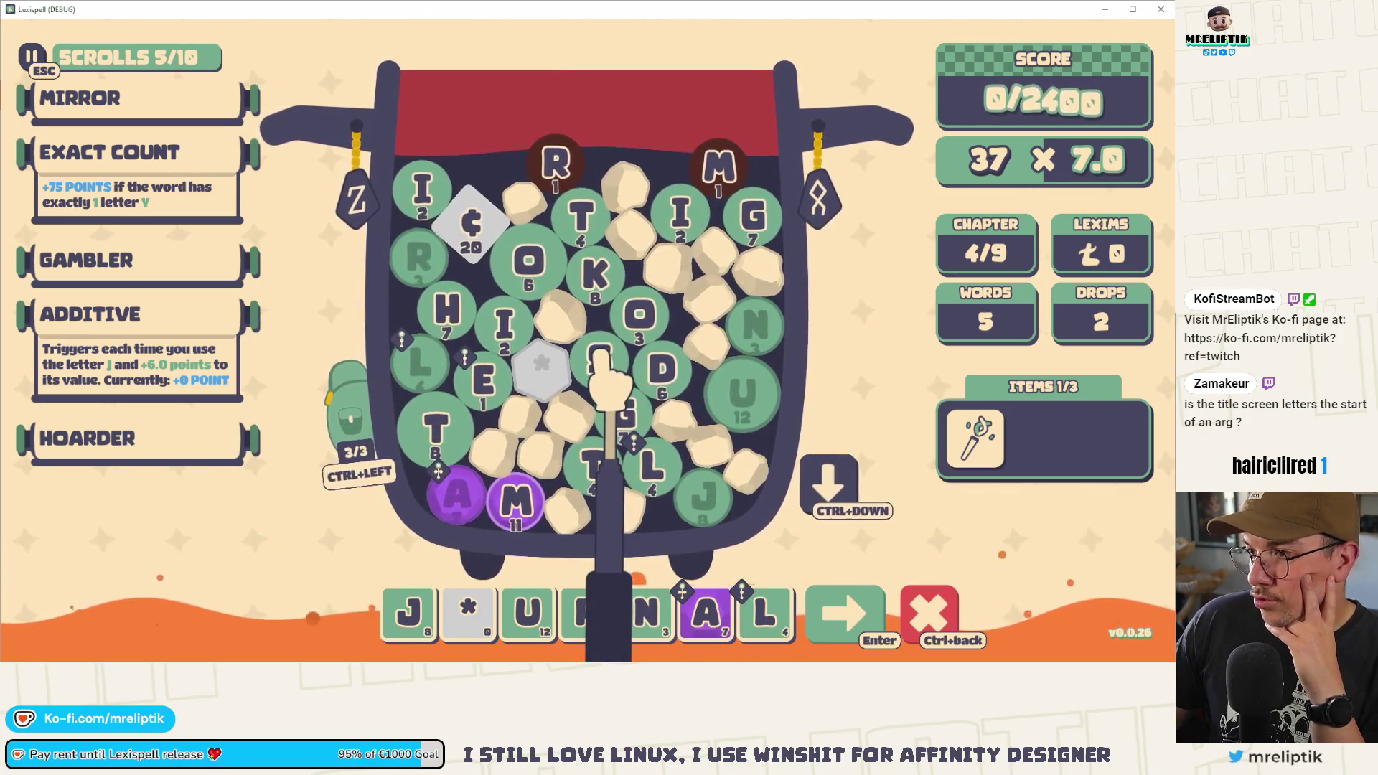
{"action": "key", "text": "s"}
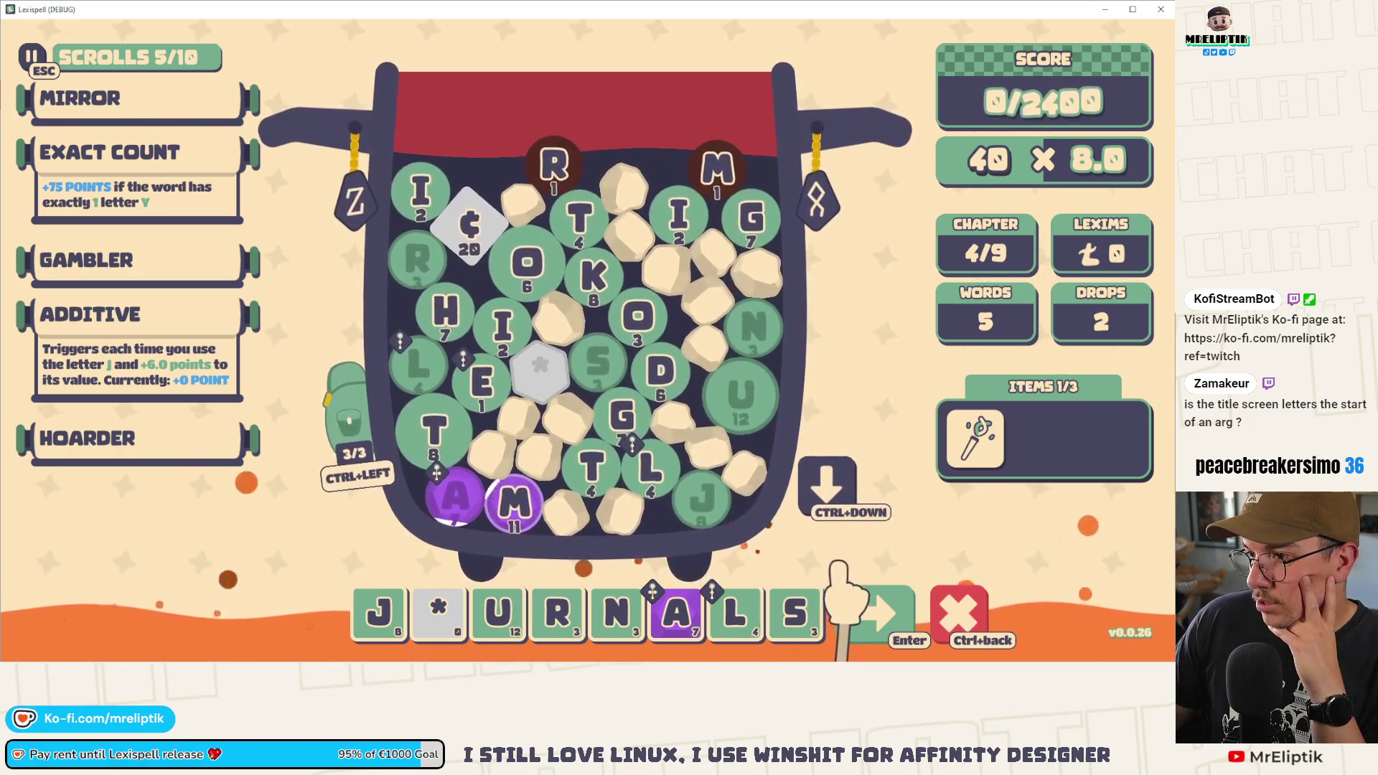
{"action": "left_click", "coordinate": [883, 610]}
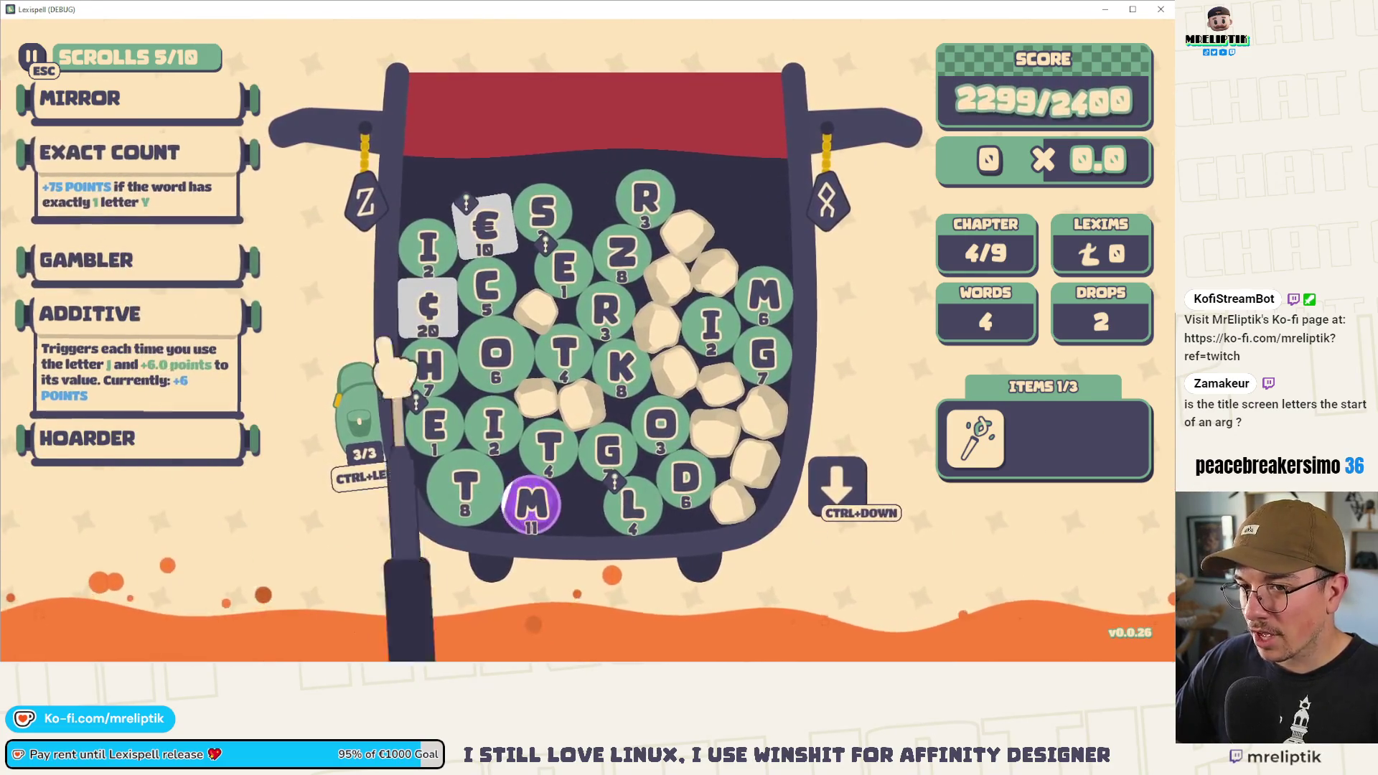
- Check the Gambler scroll's description and the letters saved in the backpack
{"action": "mouse_move", "coordinate": [235, 262]}
{"action": "left_click", "coordinate": [147, 262]}
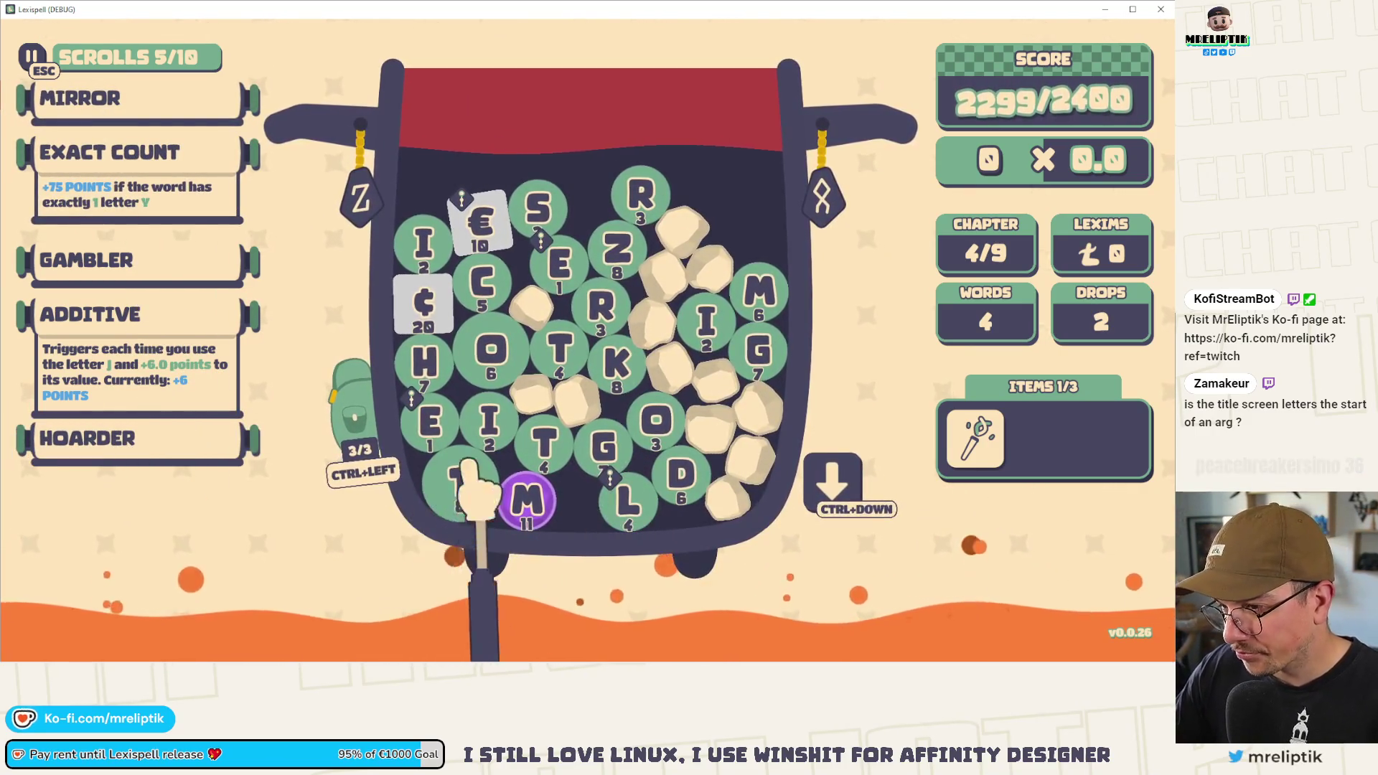
{"action": "left_click", "coordinate": [353, 406]}
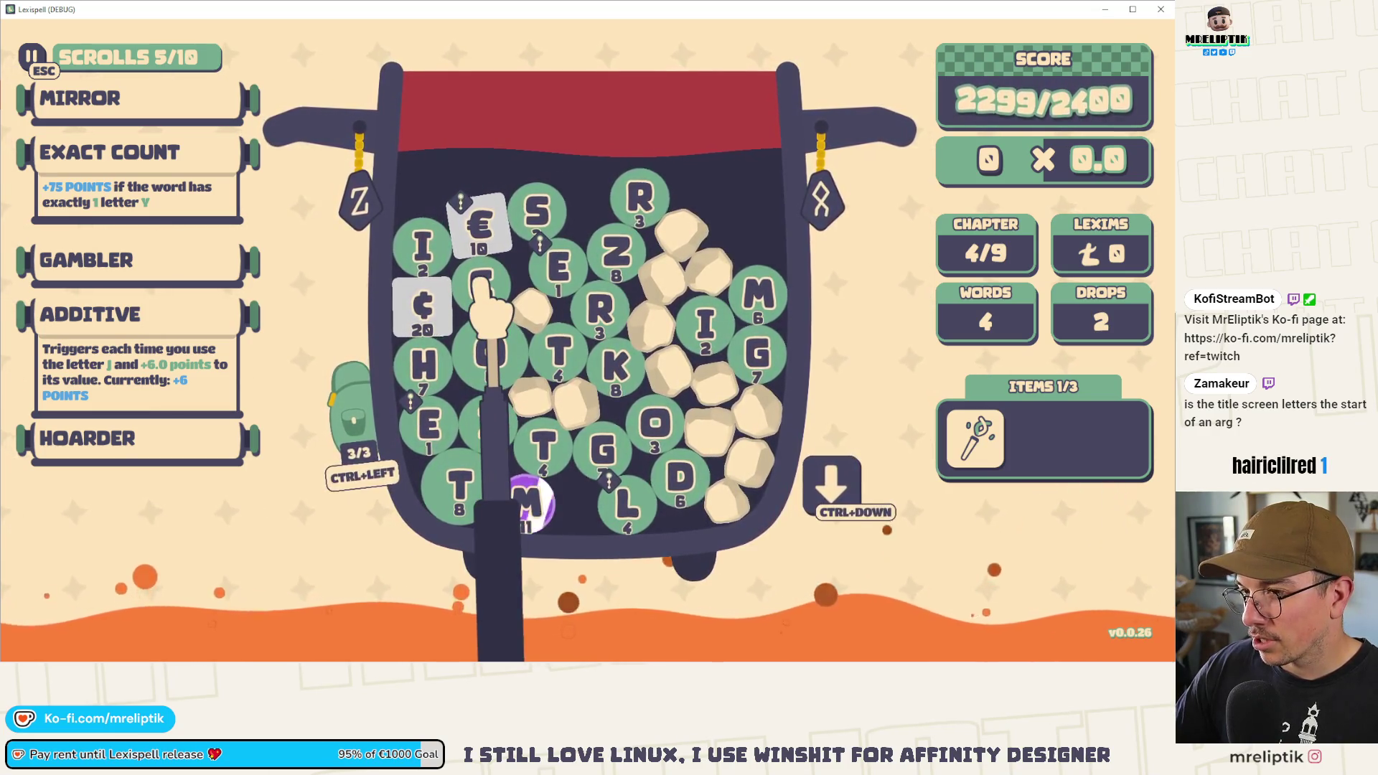
- Build C€LESTE from the C, € gem, L, E, S and T tiles plus a typed E, and submit it
{"action": "key", "text": "BackSpace"}
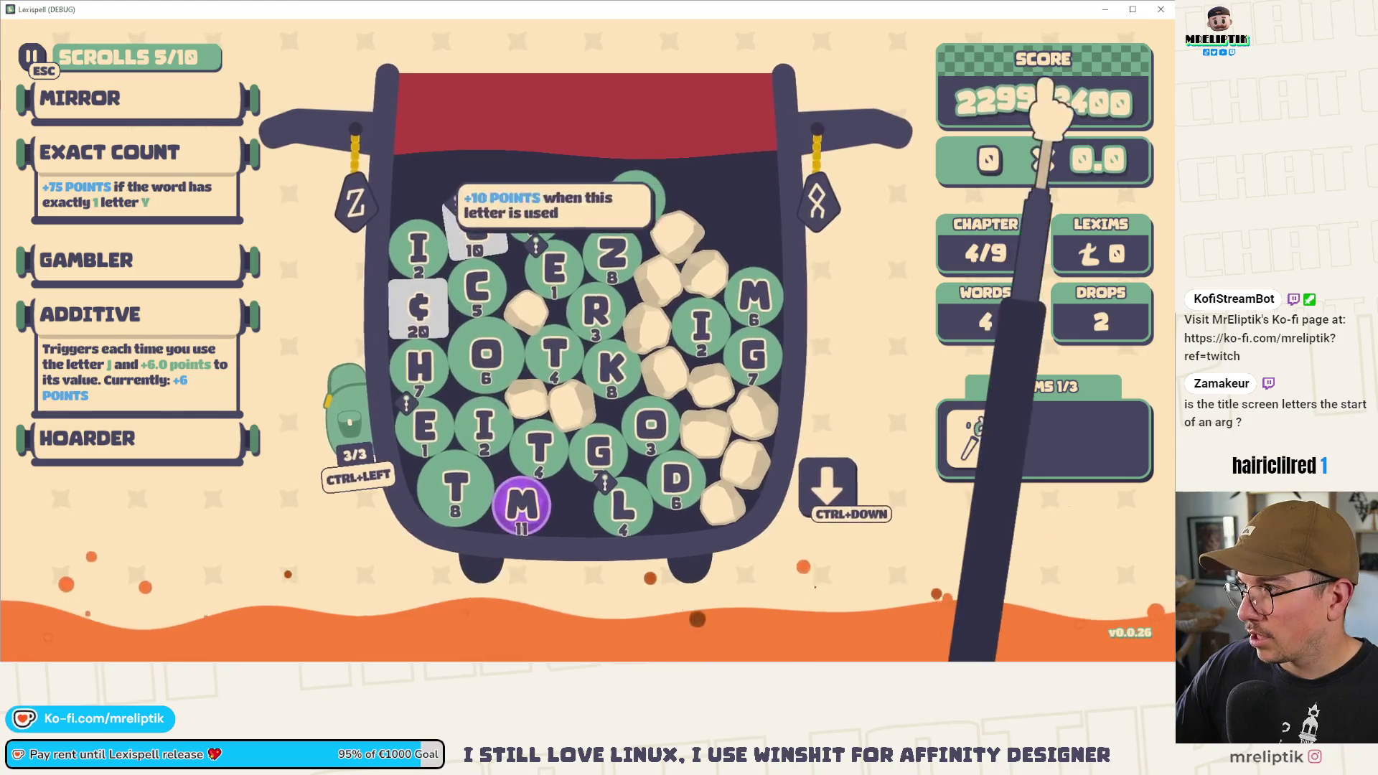
{"action": "left_click", "coordinate": [478, 226]}
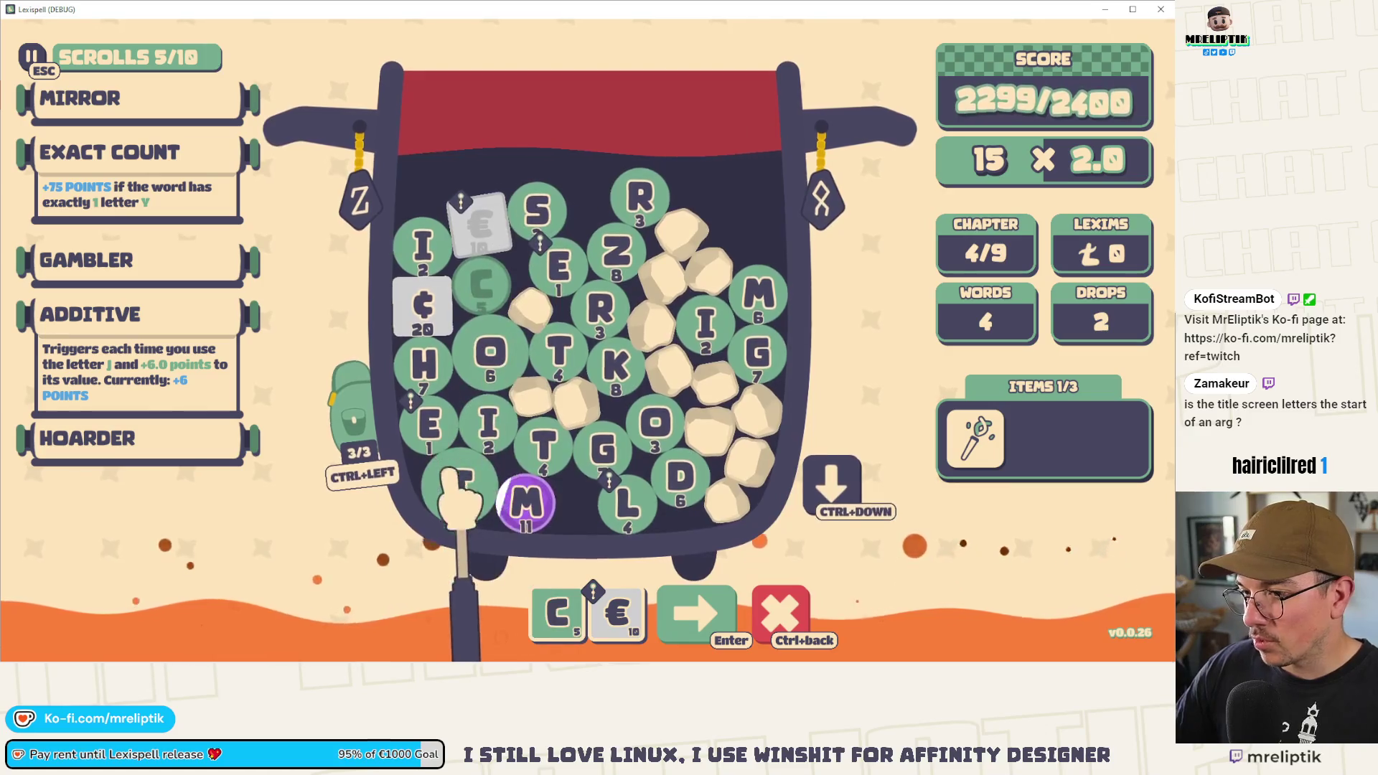
{"action": "left_click", "coordinate": [429, 424]}
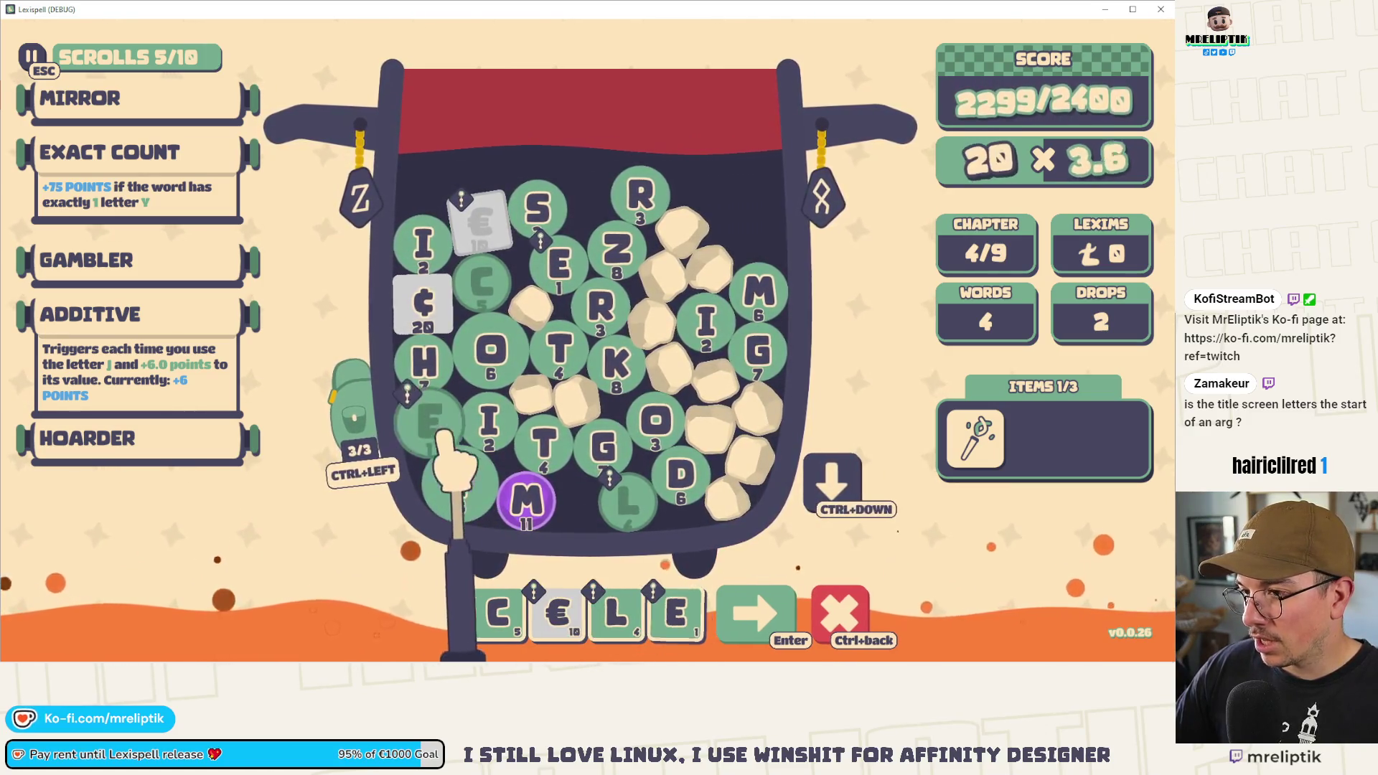
{"action": "left_click", "coordinate": [536, 212]}
{"action": "left_click", "coordinate": [544, 452]}
{"action": "left_click", "coordinate": [491, 439]}
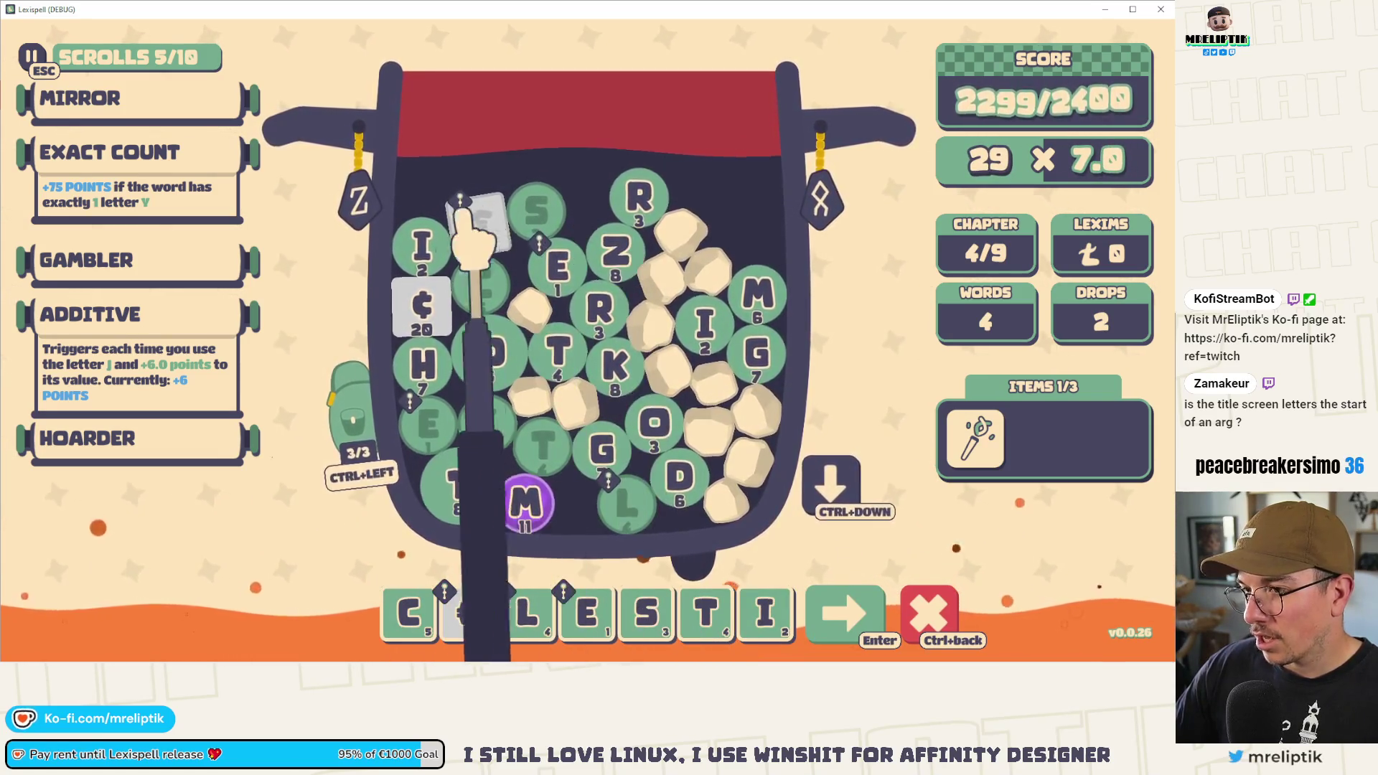
{"action": "left_click", "coordinate": [764, 613]}
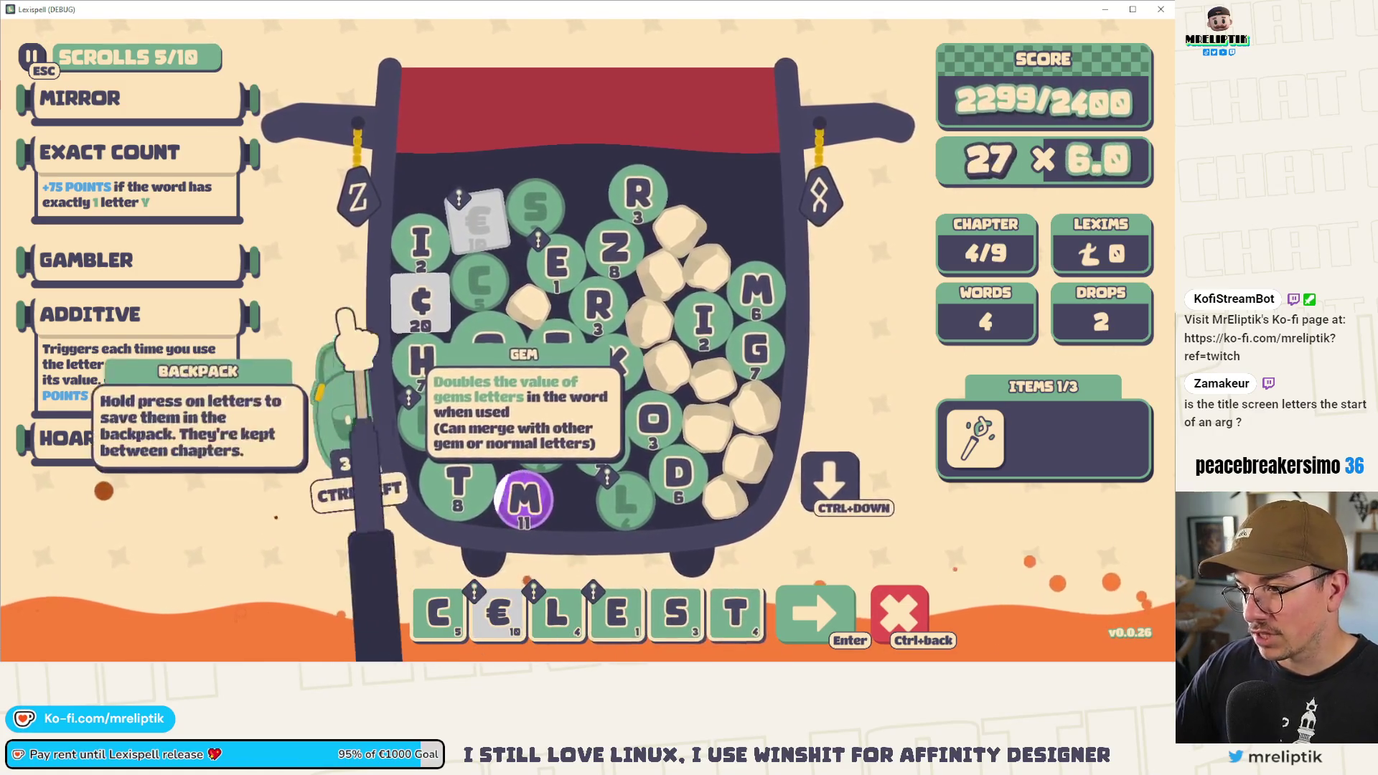
{"action": "key", "text": "Return"}
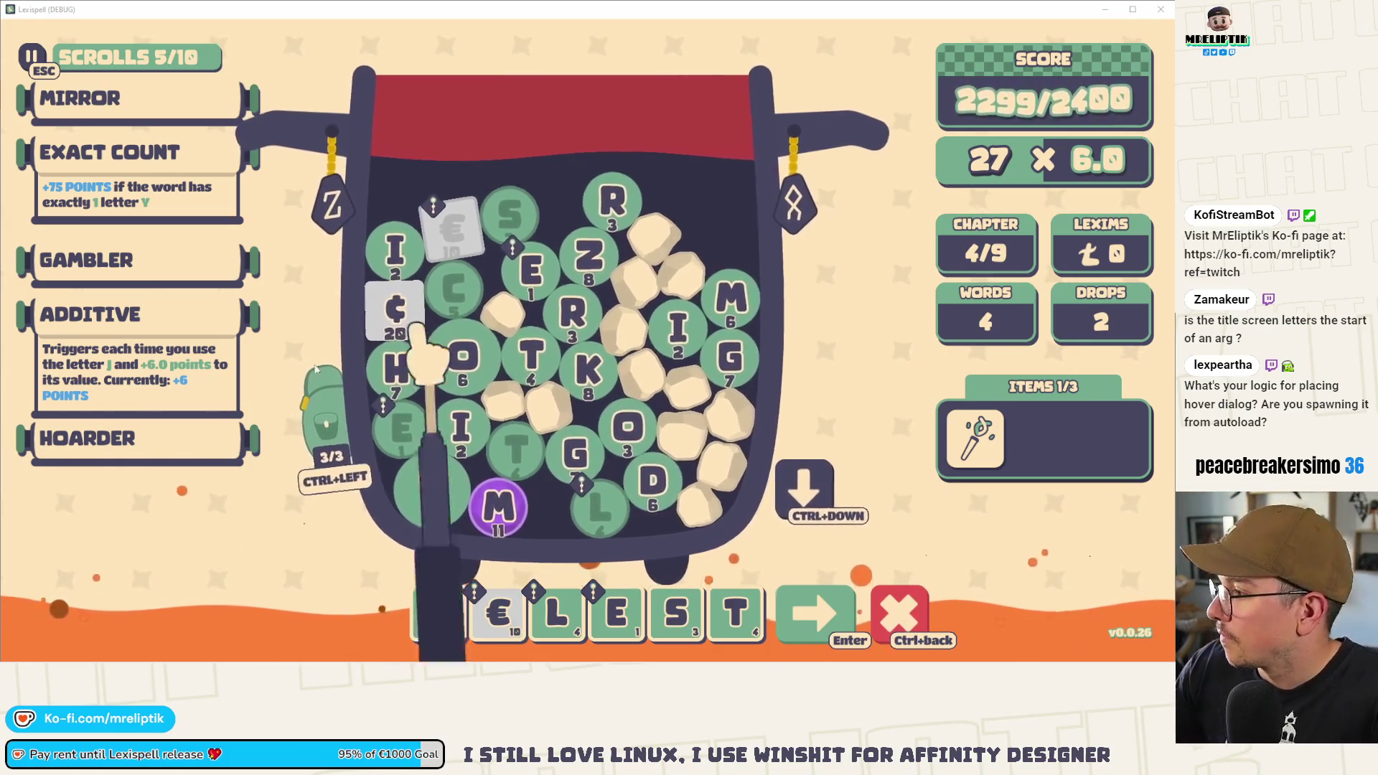
{"action": "type", "text": "e"}
{"action": "key", "text": "Return"}
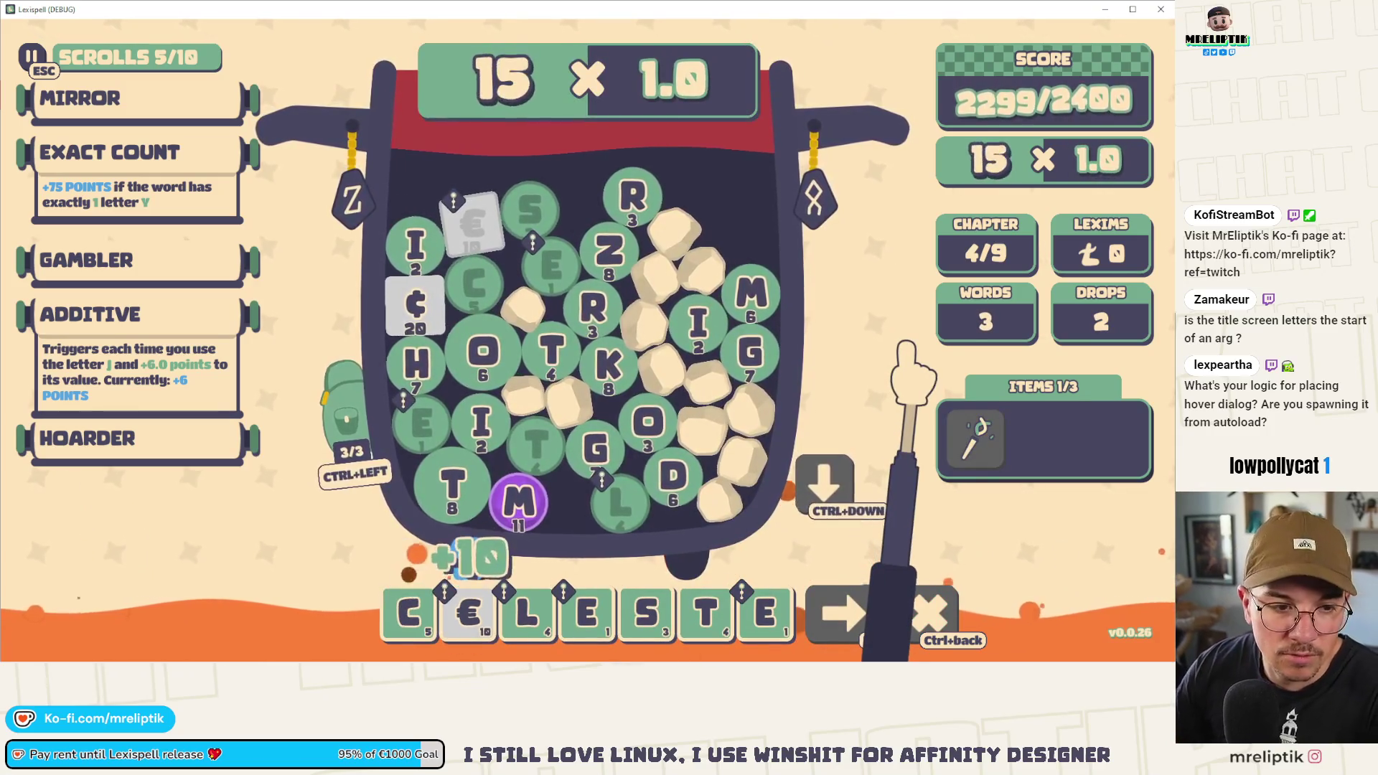
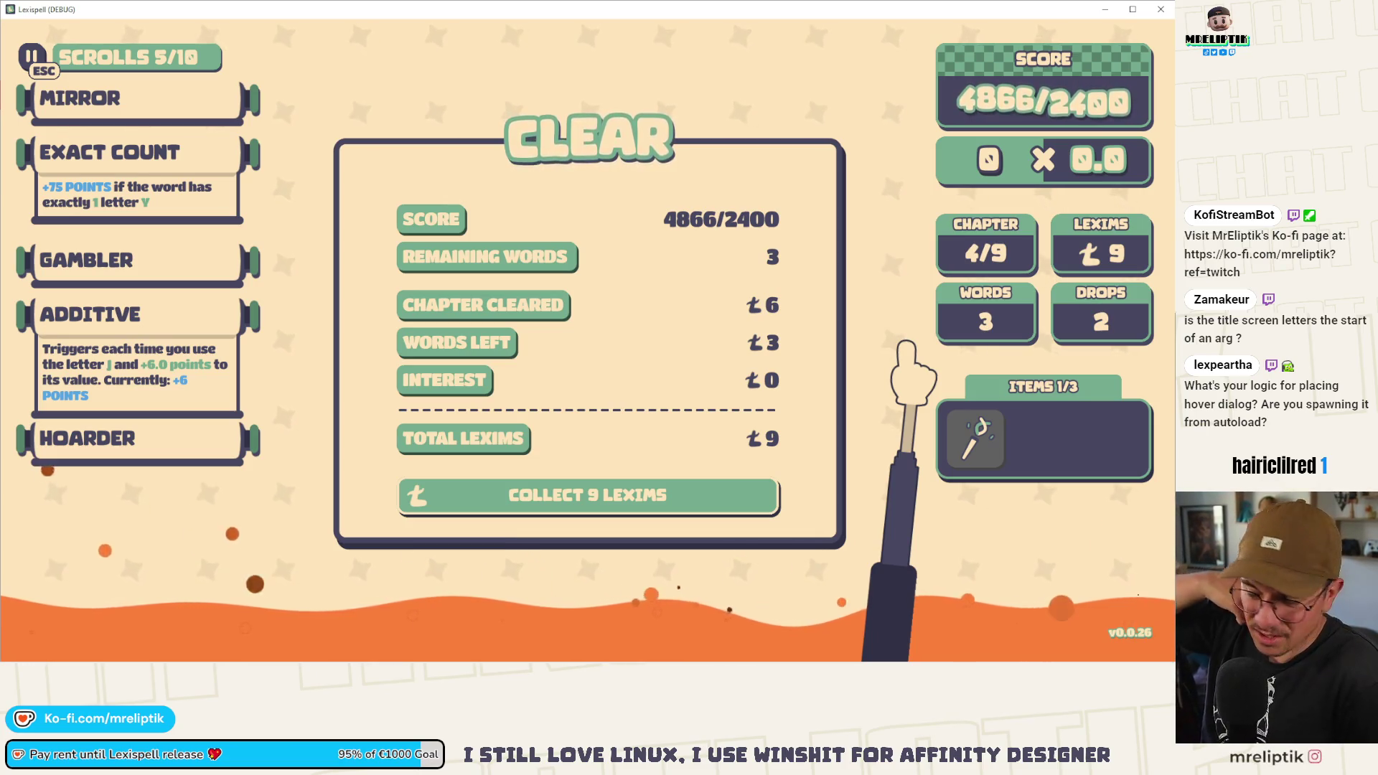
- Collect the 9 Lexims earned for clearing chapter 4 at 4866/2400 points
{"action": "left_click", "coordinate": [617, 495]}
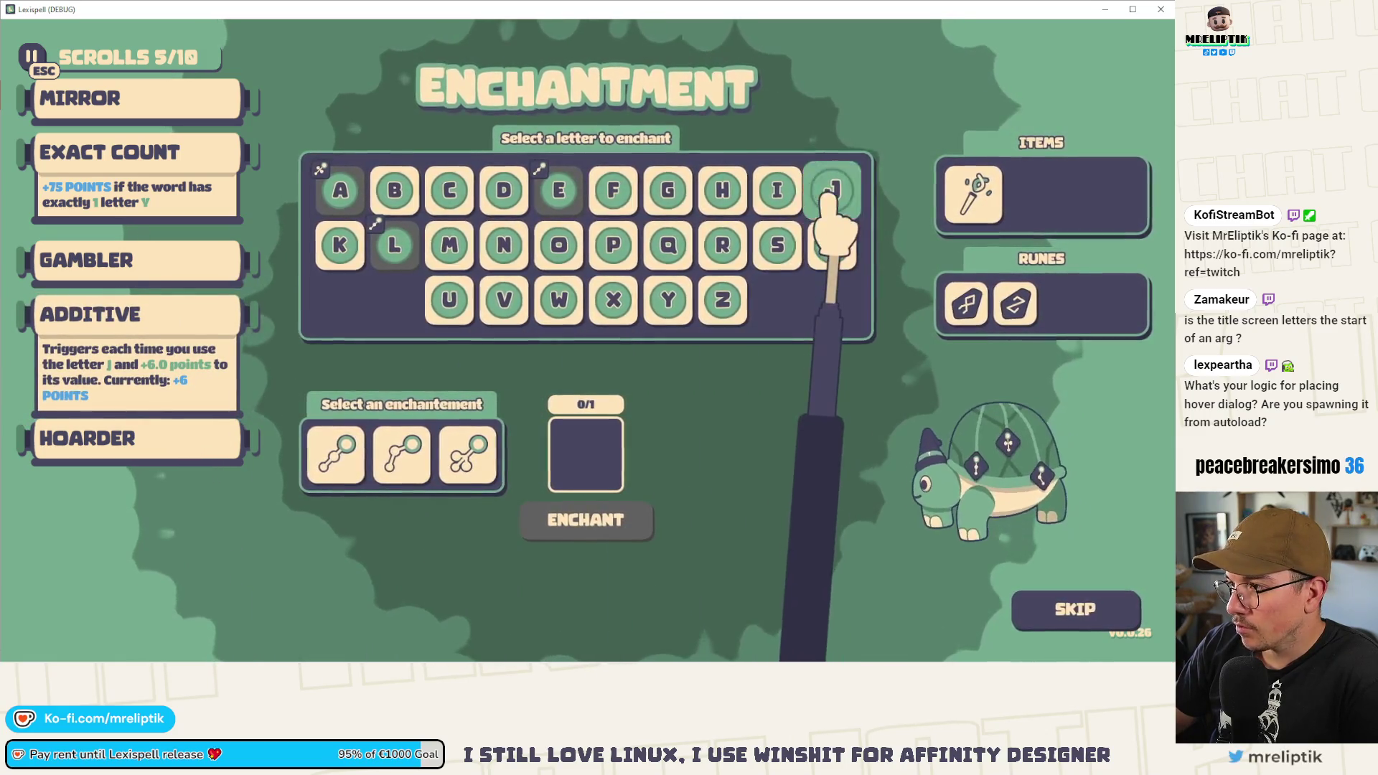
- Give the letter J the second enchantment and acknowledge the Enchanted! result
{"action": "left_click", "coordinate": [829, 193]}
{"action": "left_click", "coordinate": [402, 453]}
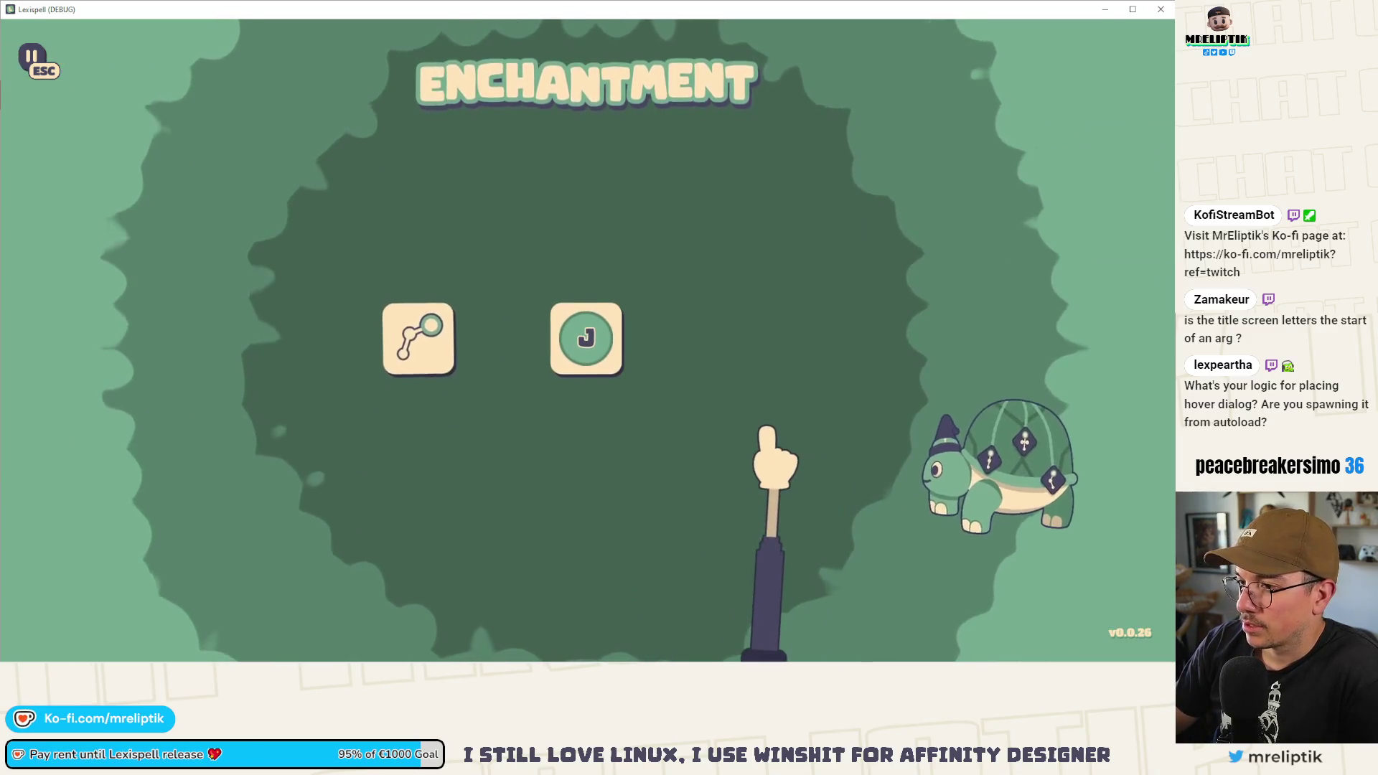
{"action": "left_click", "coordinate": [599, 465]}
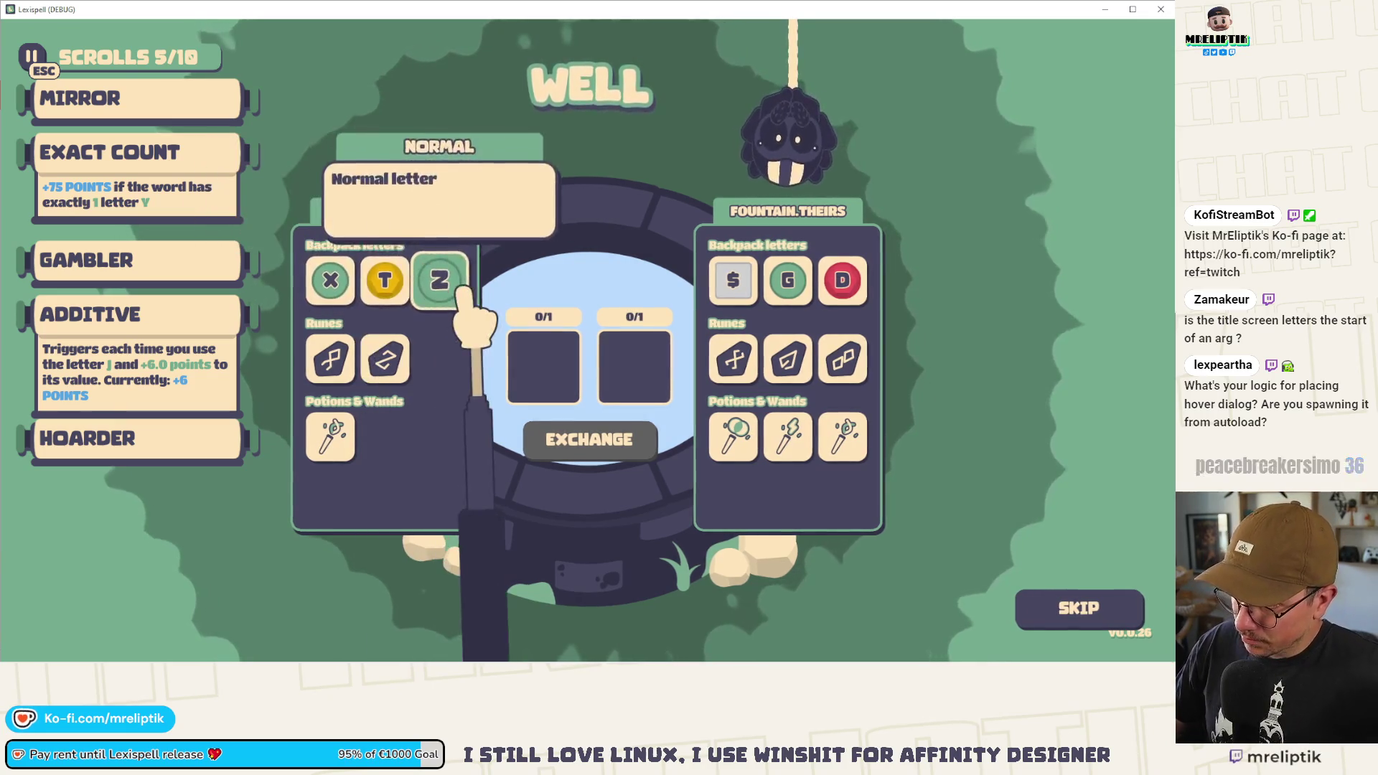
- Exchange the backpack letter Z for the fountain's Gemosis rune and confirm the trade
{"action": "left_click", "coordinate": [439, 280]}
{"action": "left_click", "coordinate": [773, 372]}
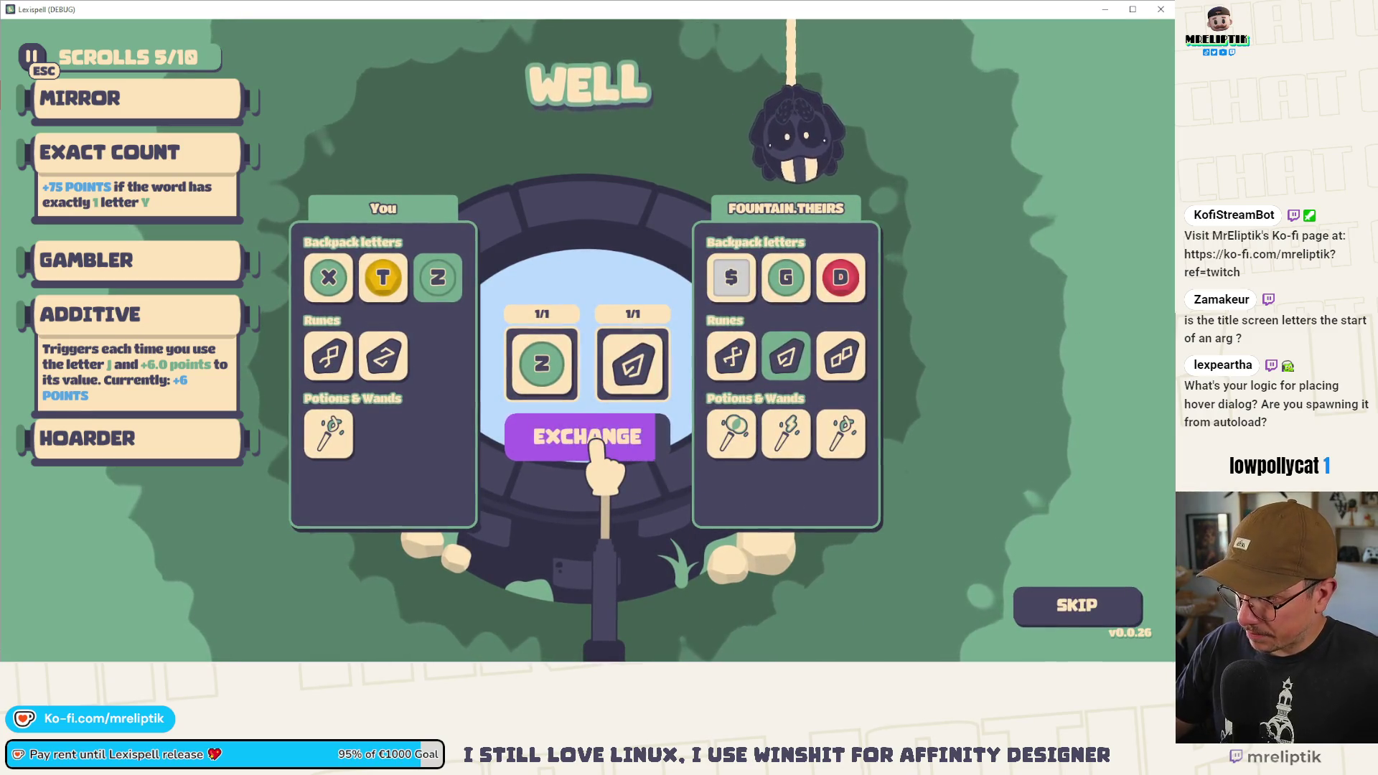
{"action": "left_click", "coordinate": [595, 441]}
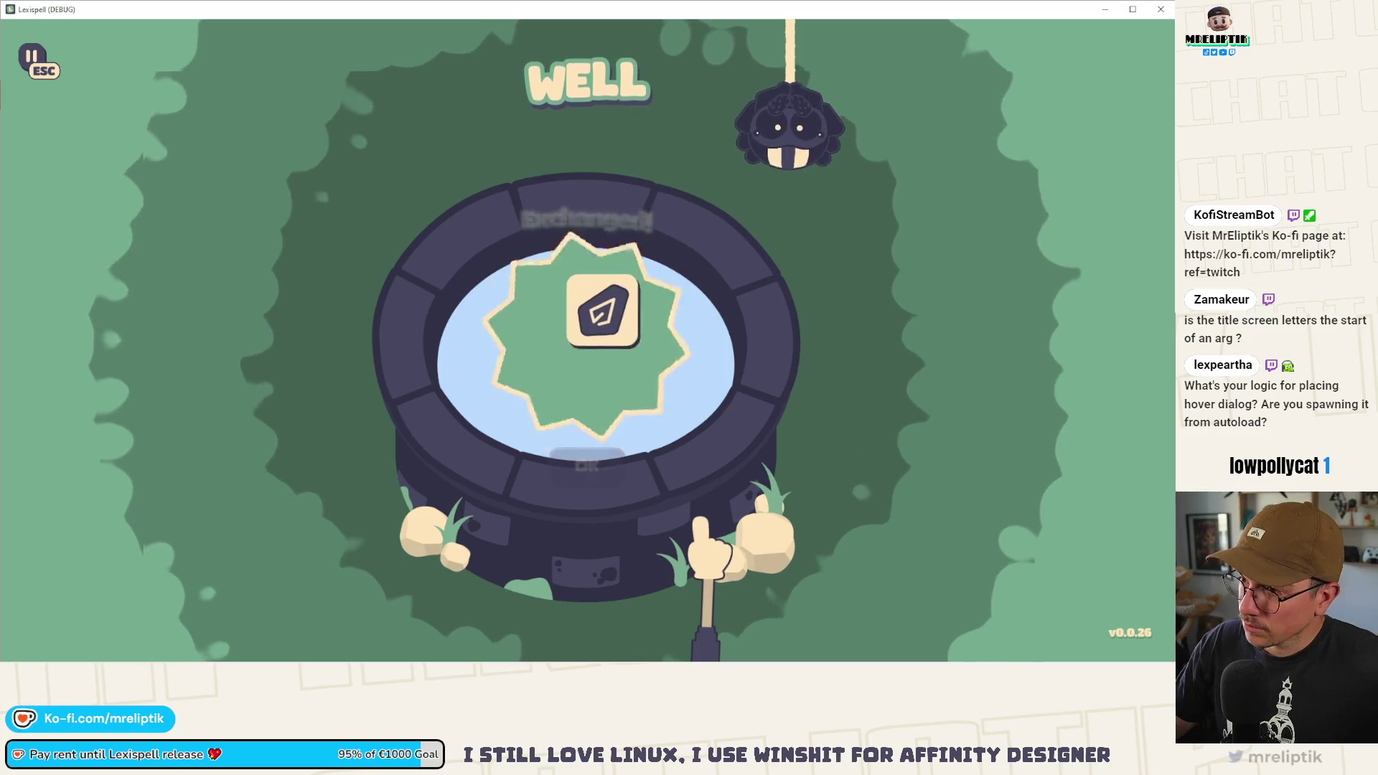
{"action": "left_click", "coordinate": [585, 465]}
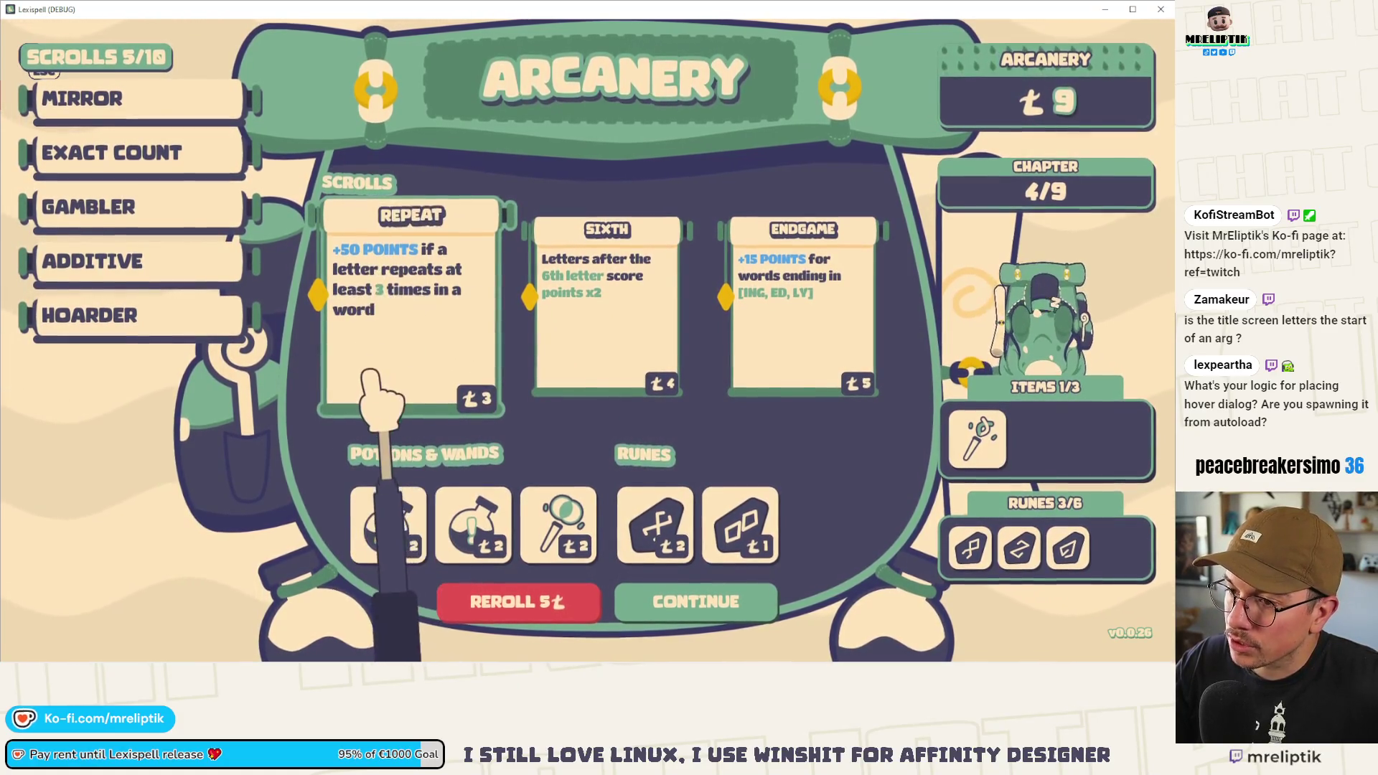
- Buy the Sixth scroll for 6/10 scrolls and 5 Lexims left, then switch to Godot
{"action": "left_click", "coordinate": [602, 300]}
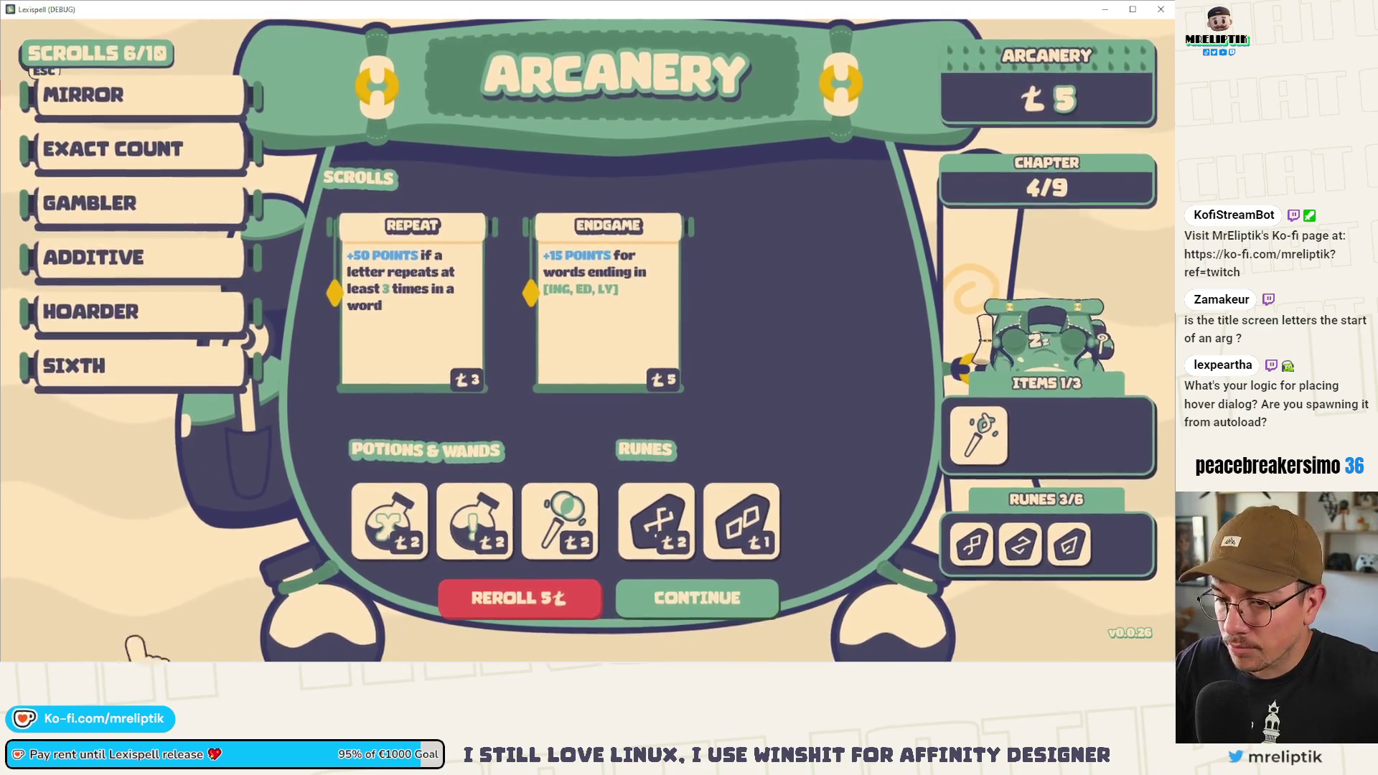
{"action": "mouse_move", "coordinate": [2, 657]}
{"action": "key", "text": "alt+Tab"}
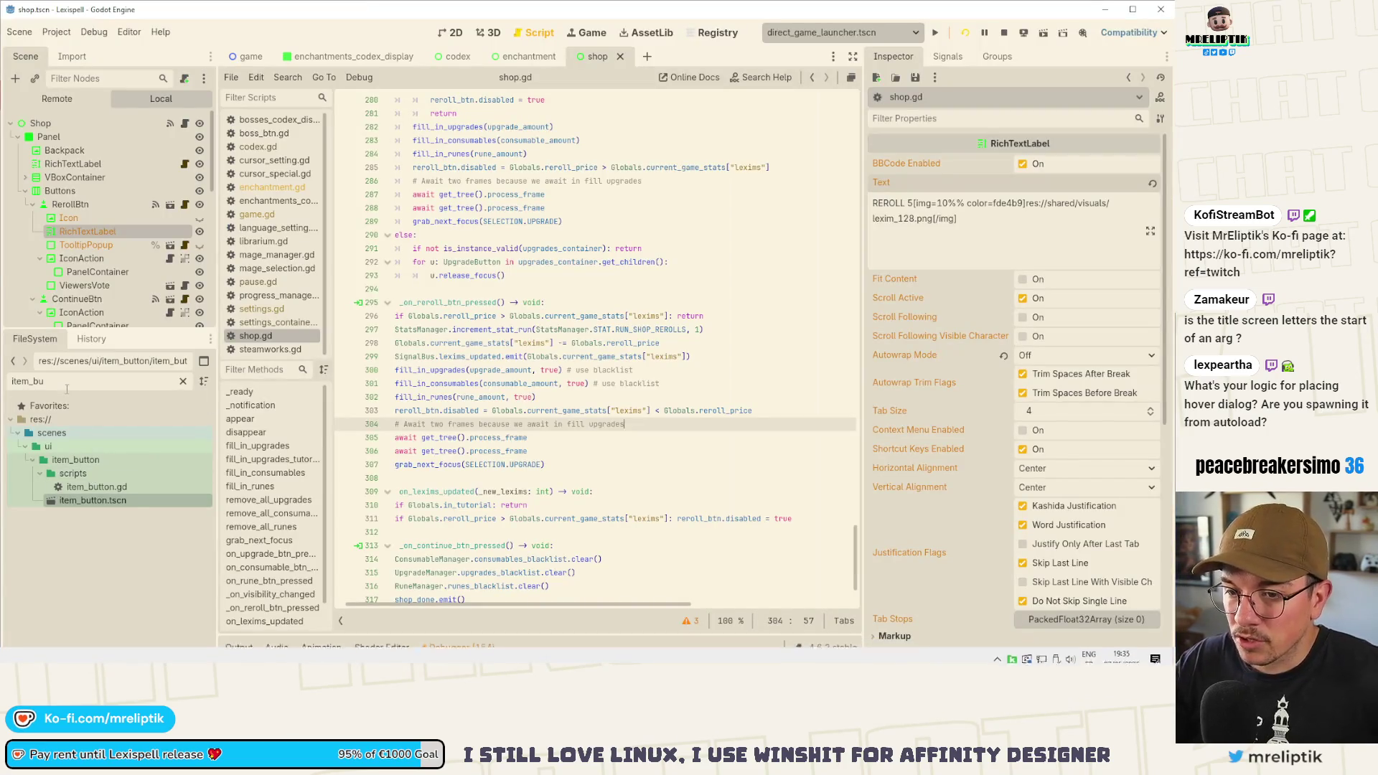
- Find upgrade_letter_repeat_3.tres by filtering for 'repeat', inspect its settings, and save the scene
{"action": "type", "text": "repeat"}
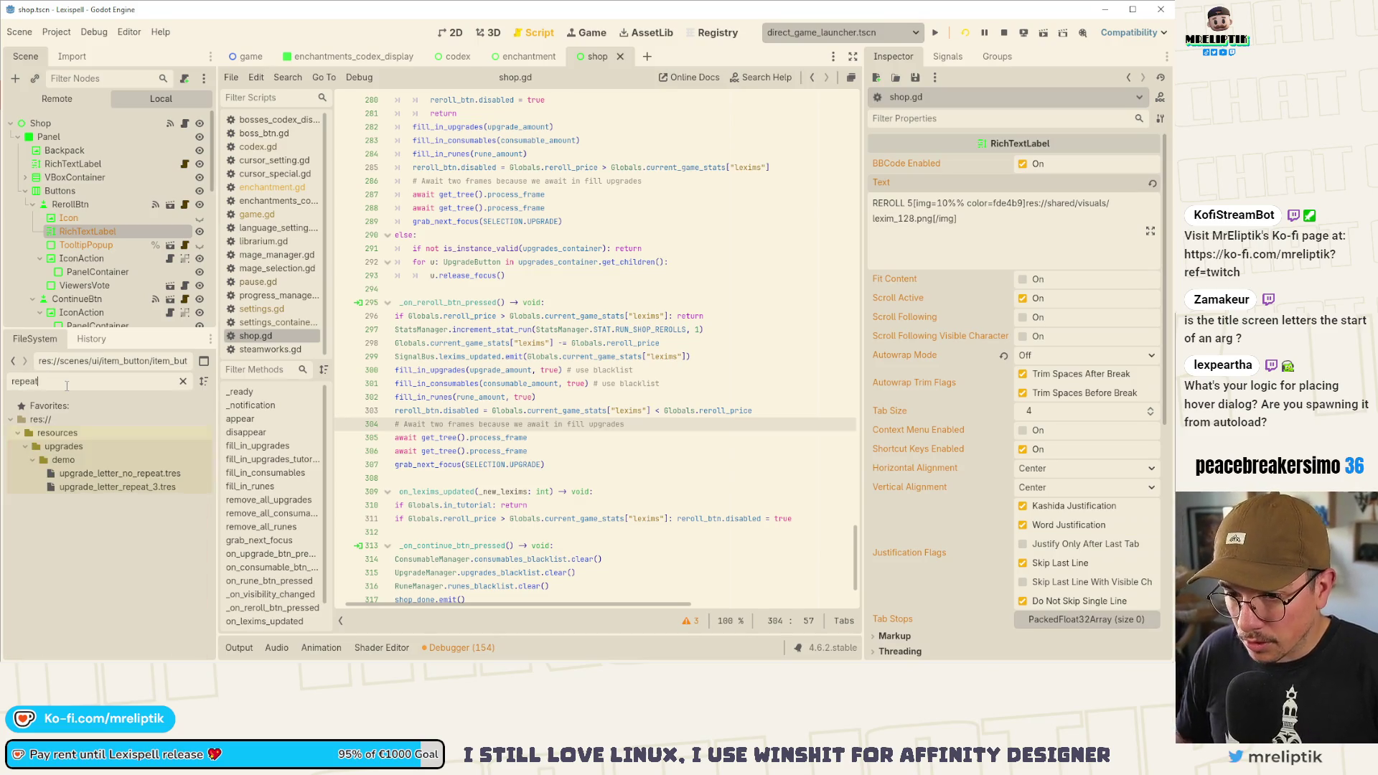
{"action": "left_click", "coordinate": [117, 486]}
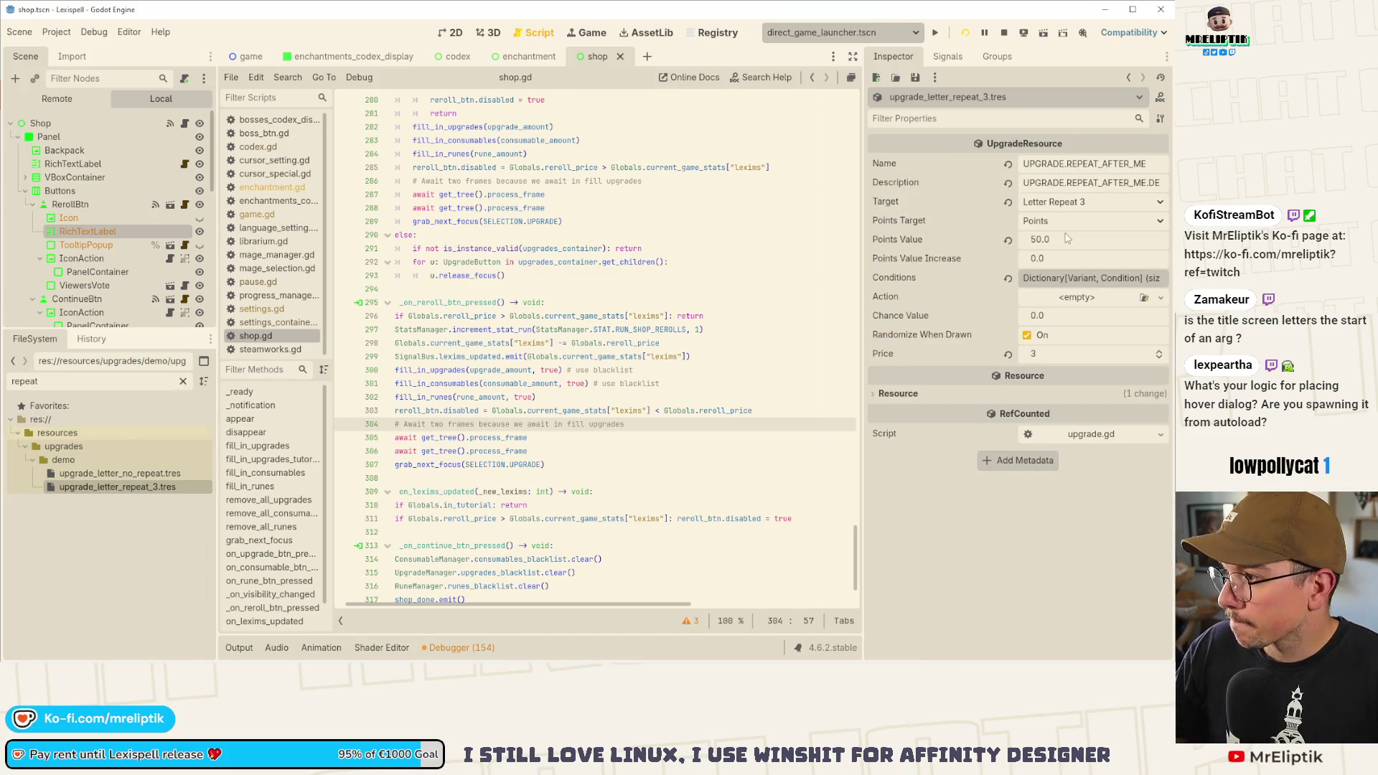
{"action": "key", "text": "ctrl+s"}
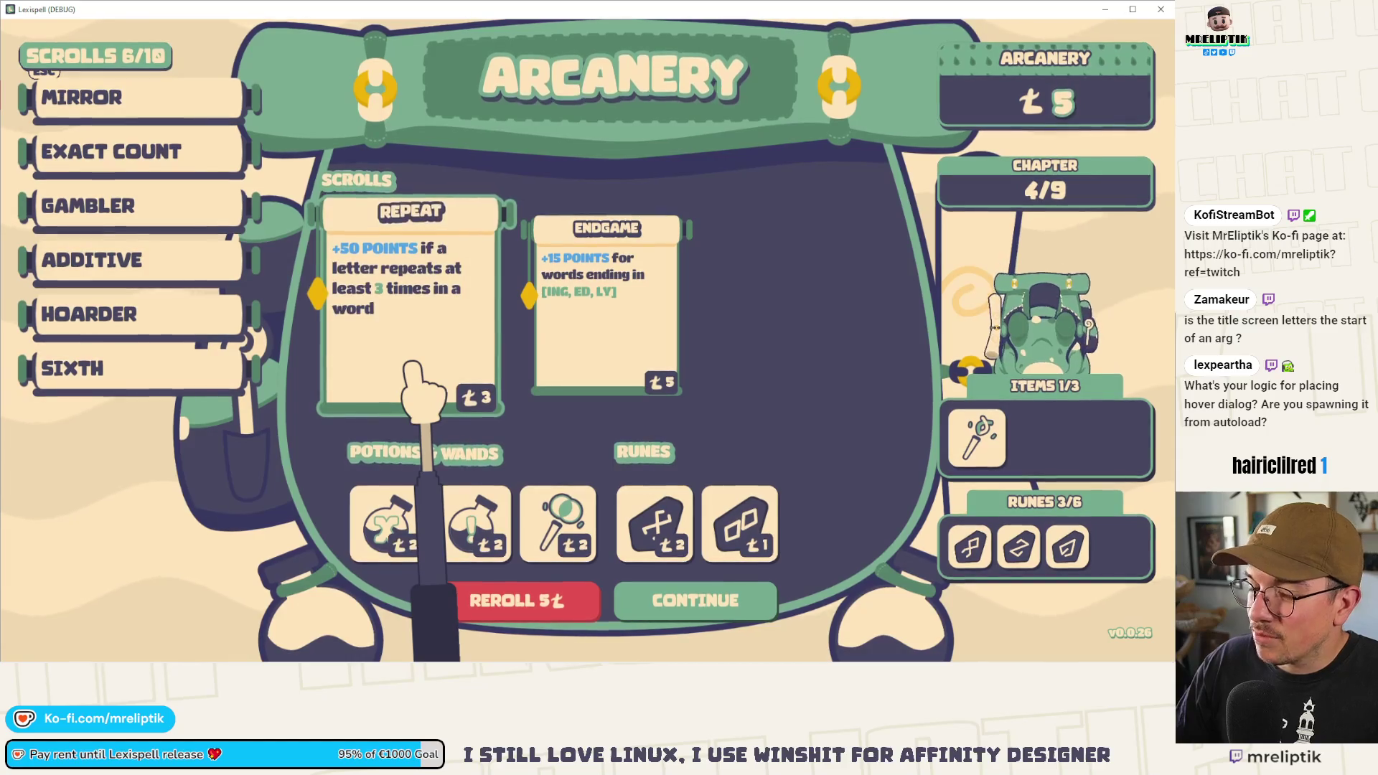
- Start chapter 5, drop two batches of letter tiles, and check the backpack contents
{"action": "left_click", "coordinate": [696, 589]}
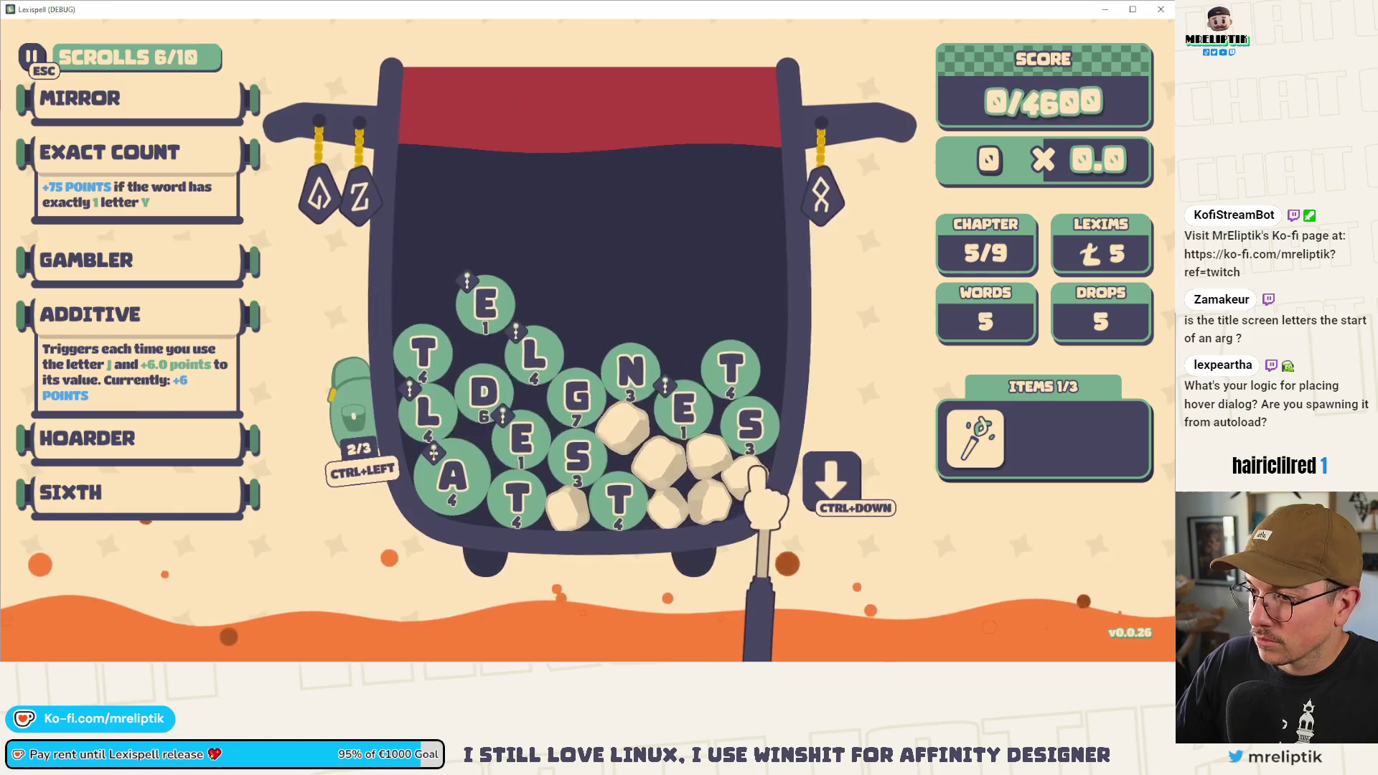
{"action": "key", "text": "ctrl+Down"}
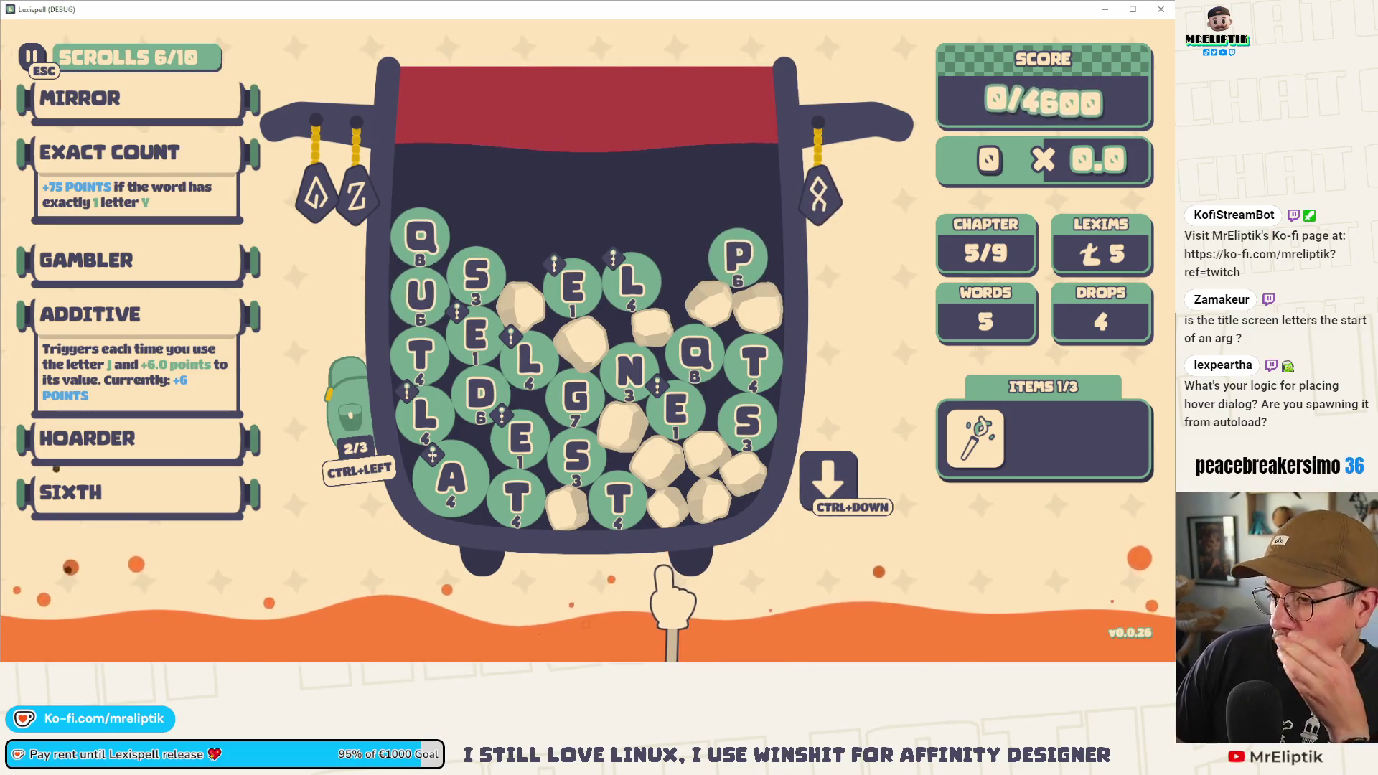
{"action": "mouse_move", "coordinate": [568, 290]}
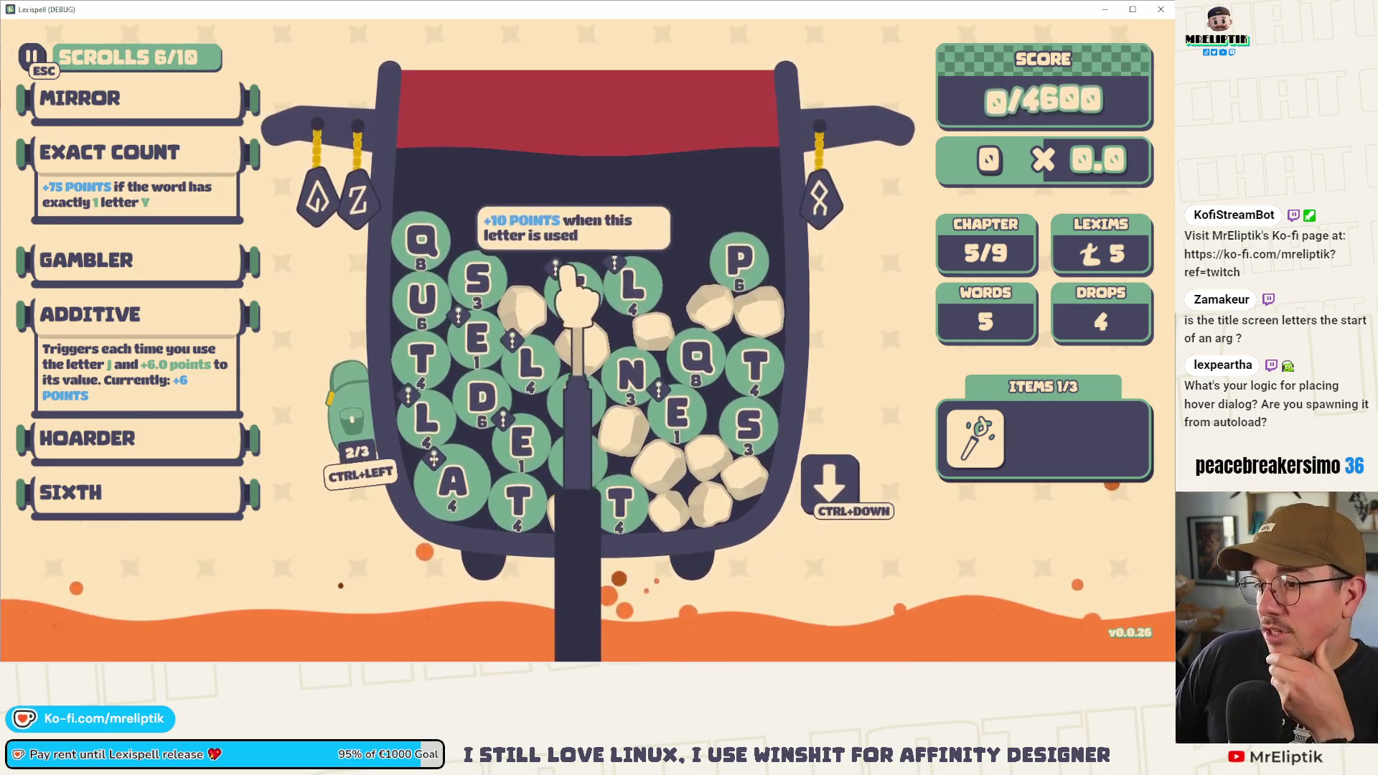
{"action": "mouse_move", "coordinate": [456, 521]}
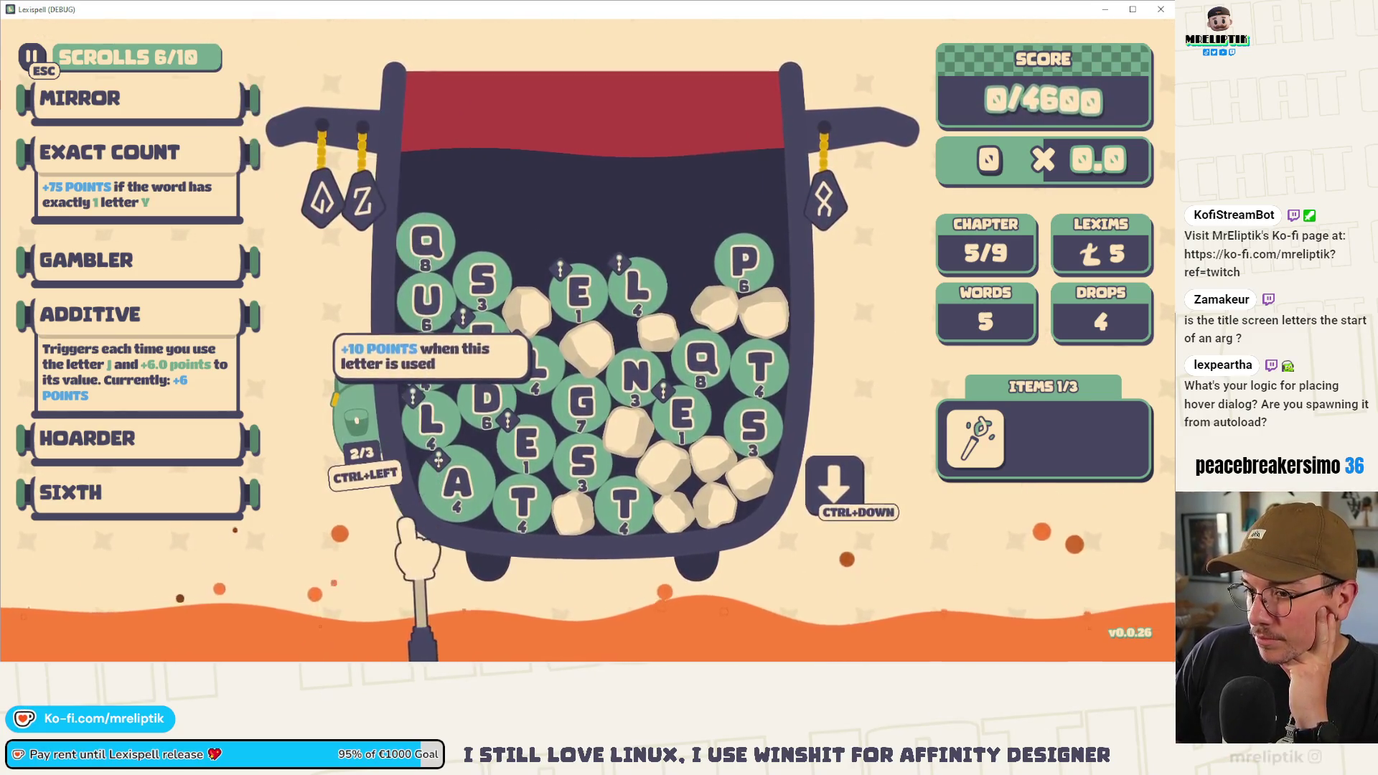
{"action": "left_click", "coordinate": [355, 419]}
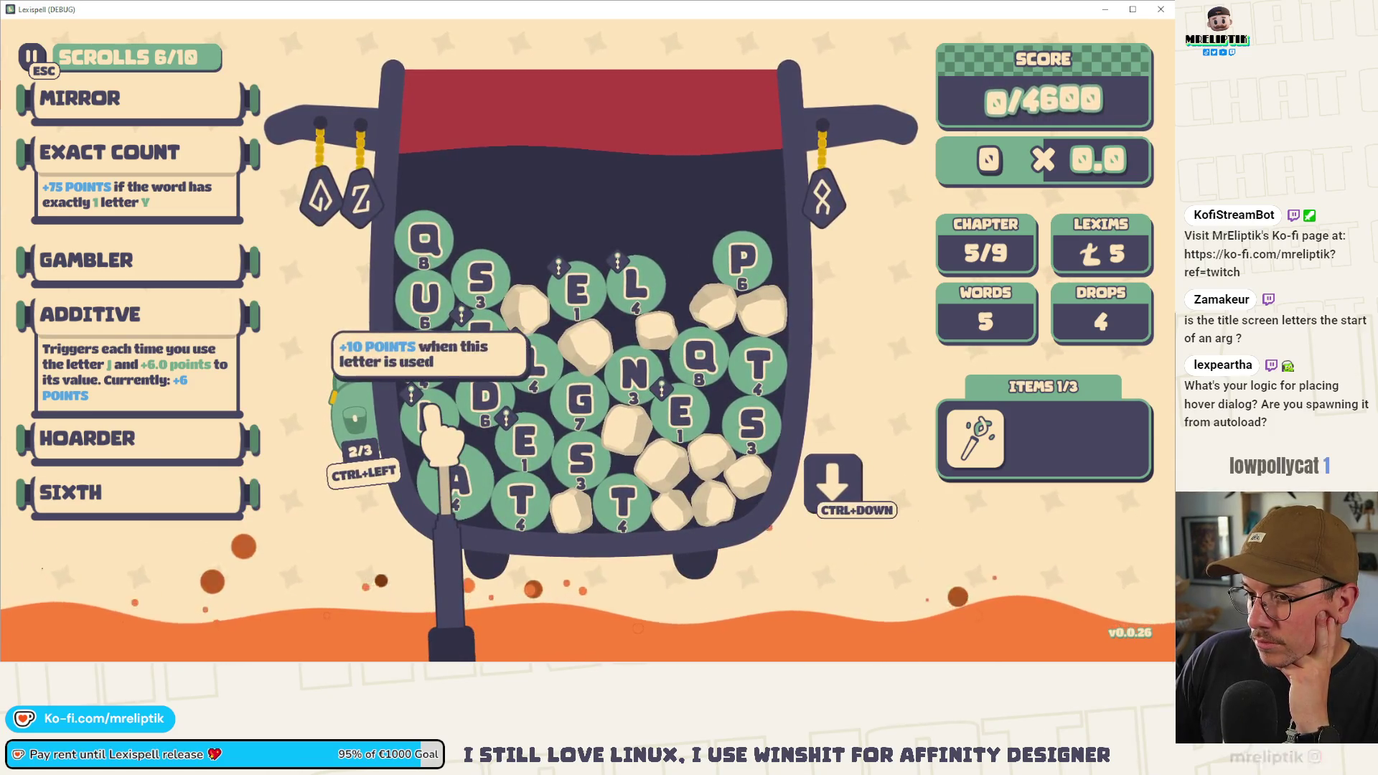
{"action": "mouse_move", "coordinate": [536, 442]}
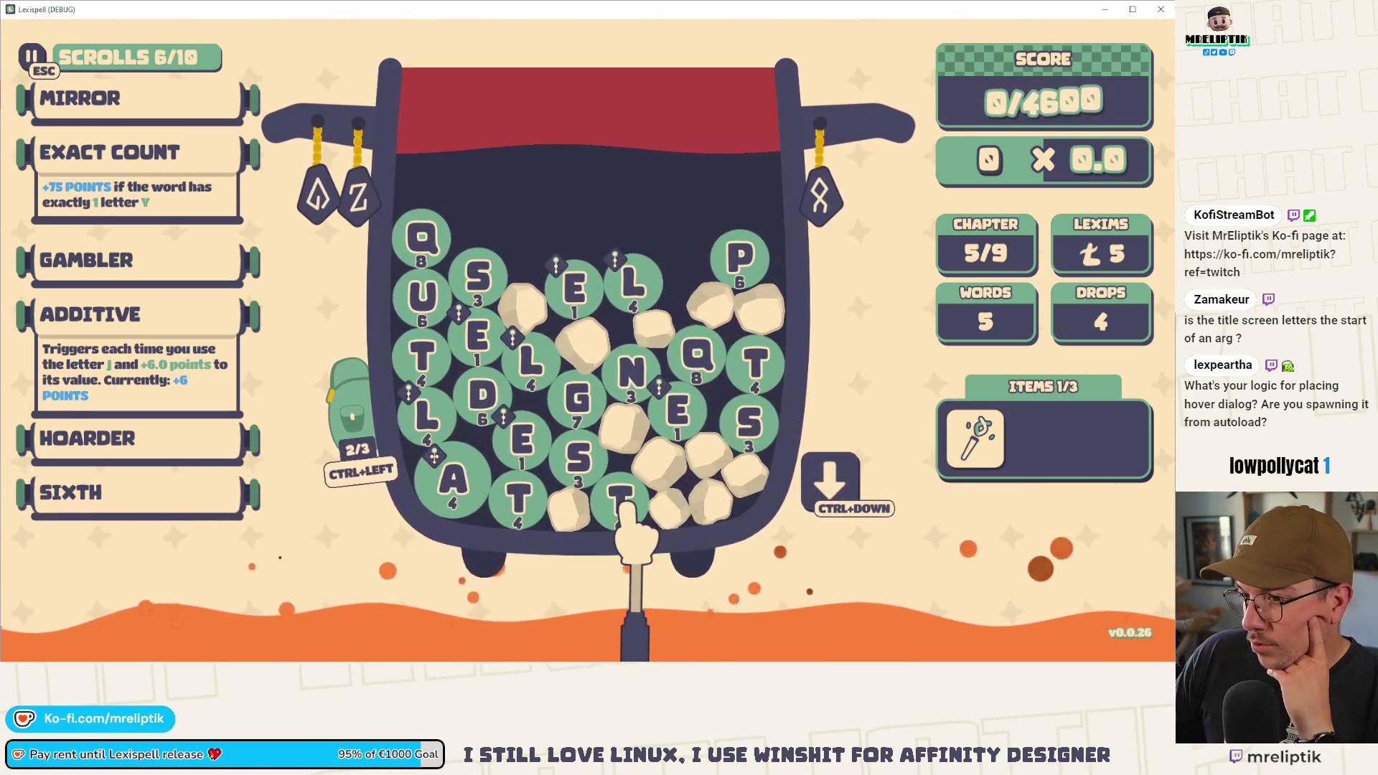
{"action": "key", "text": "ctrl+Down"}
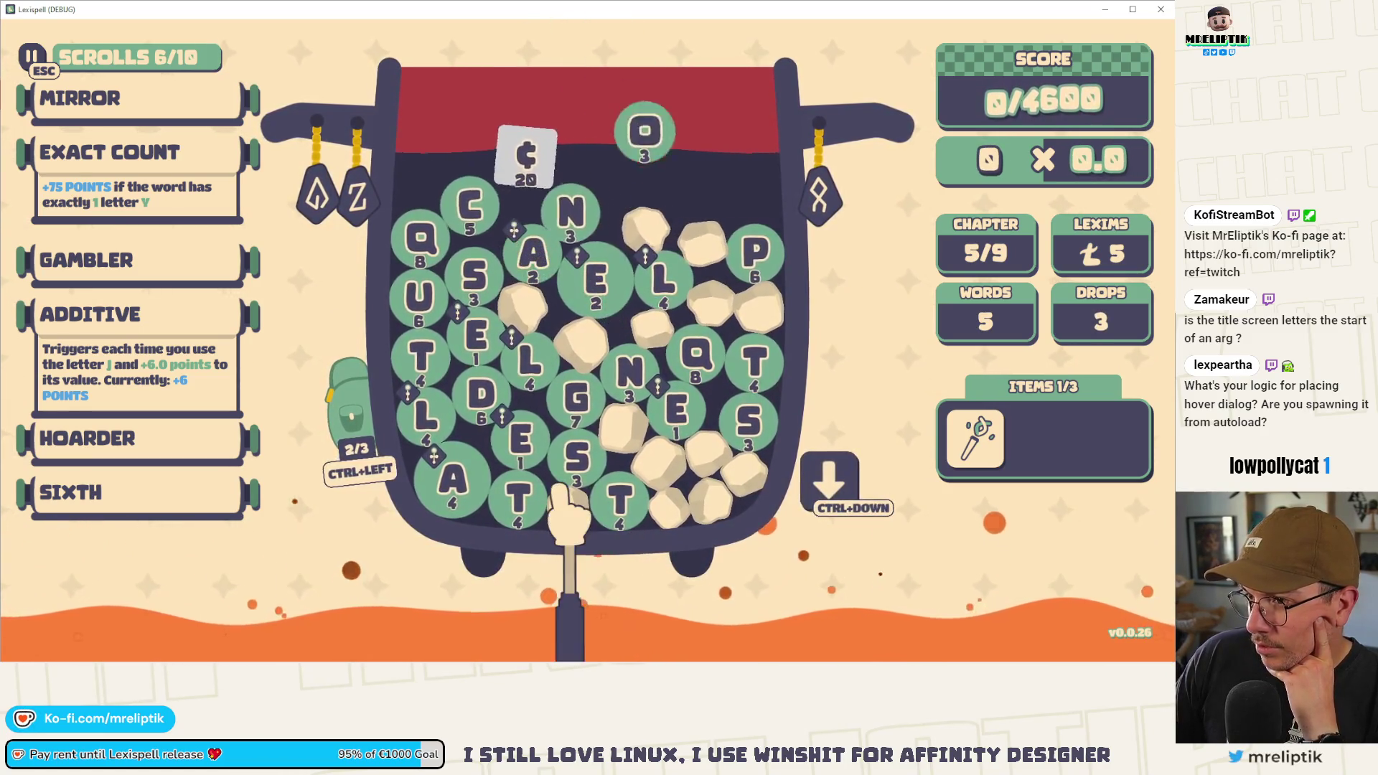
- Try spelling QUANT and QUAD from the tiles, then clear the word
{"action": "left_click", "coordinate": [425, 240]}
{"action": "left_click", "coordinate": [420, 296]}
{"action": "left_click", "coordinate": [527, 260]}
{"action": "left_click", "coordinate": [423, 359]}
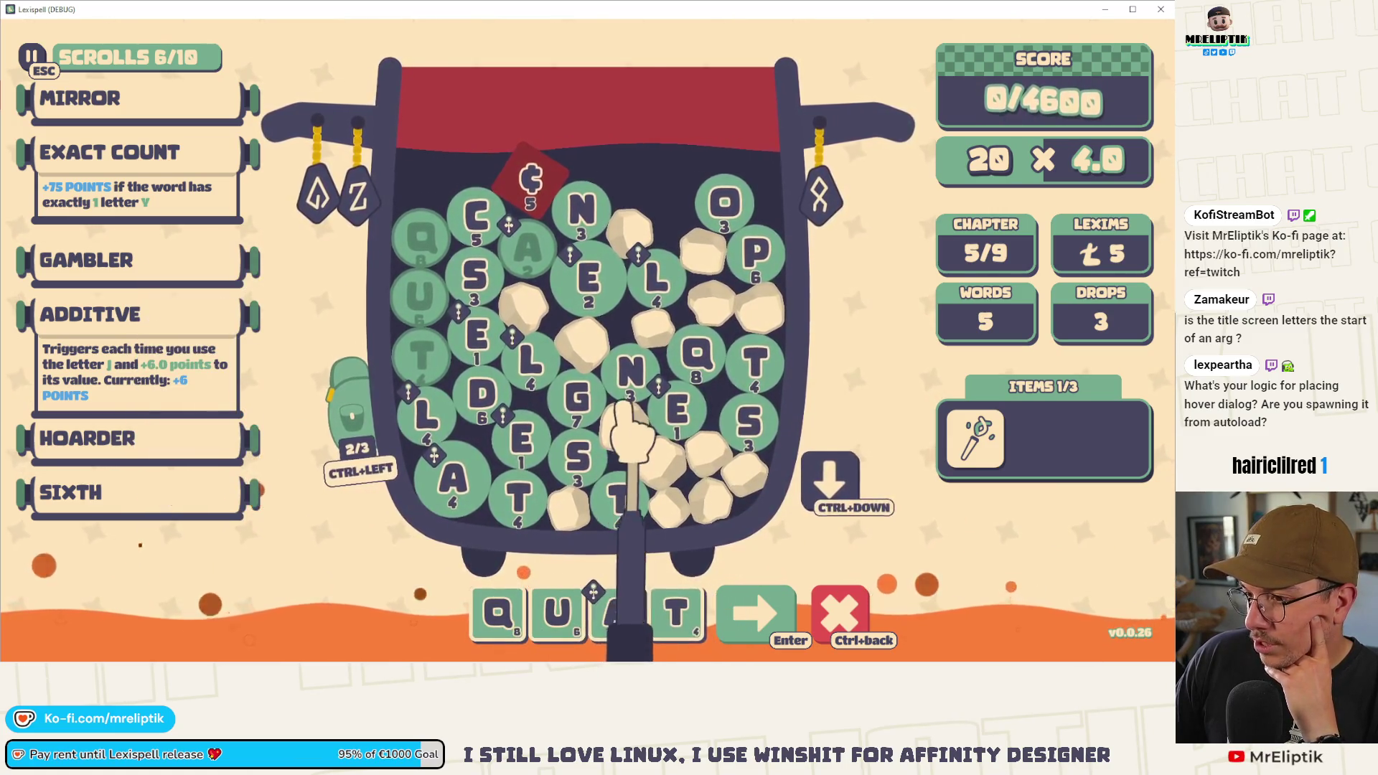
{"action": "left_click", "coordinate": [632, 369]}
{"action": "left_click_drag", "start_coordinate": [586, 610], "coordinate": [585, 459]}
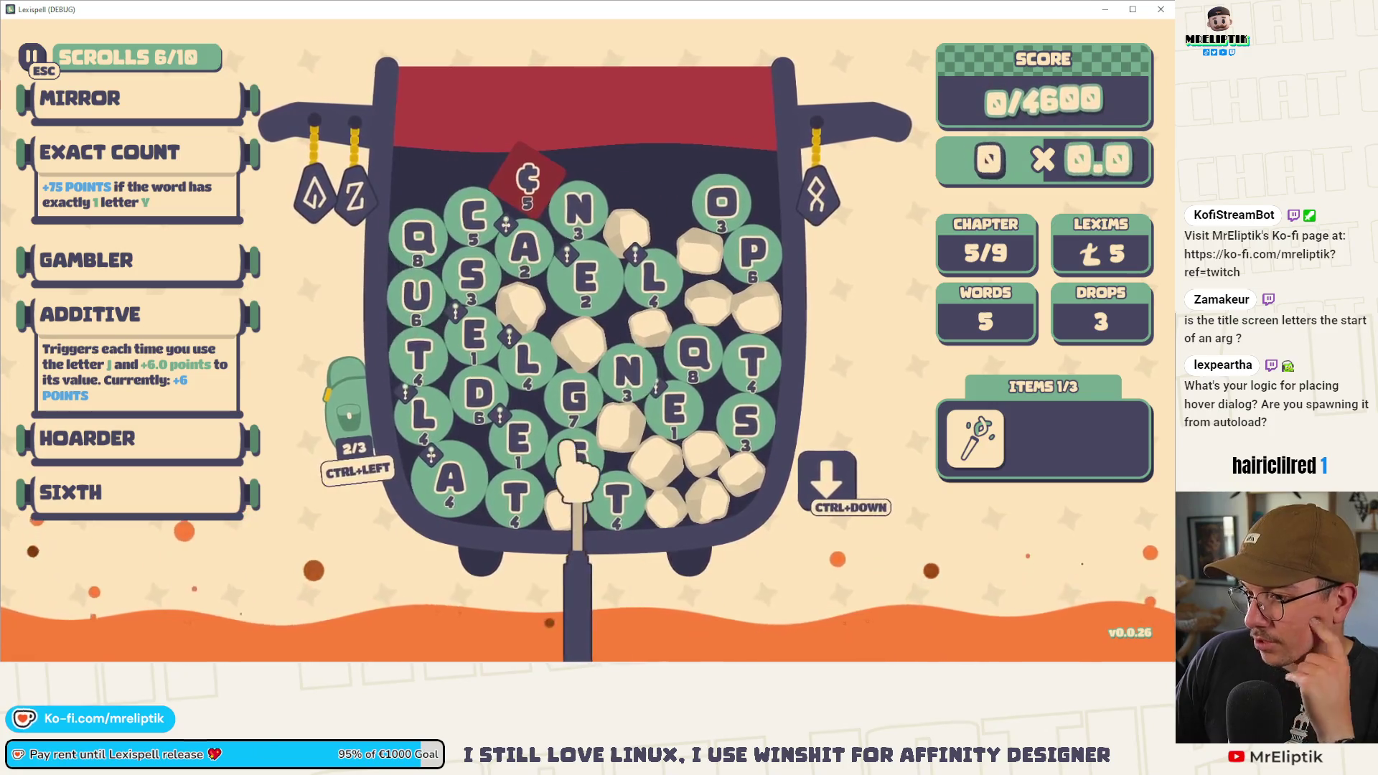
{"action": "left_click", "coordinate": [427, 296]}
{"action": "left_click", "coordinate": [423, 298]}
{"action": "left_click", "coordinate": [529, 253]}
{"action": "left_click", "coordinate": [484, 397]}
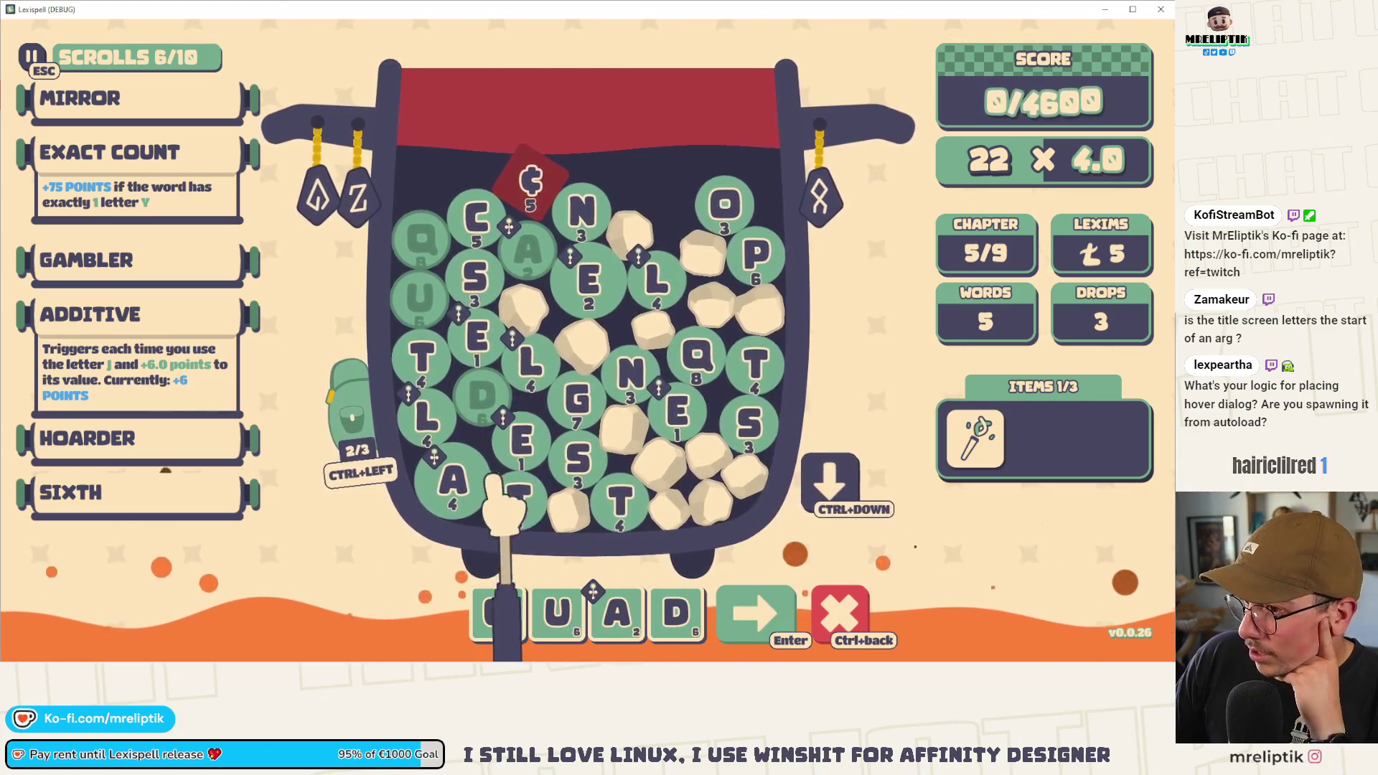
{"action": "key", "text": "ctrl+BackSpace"}
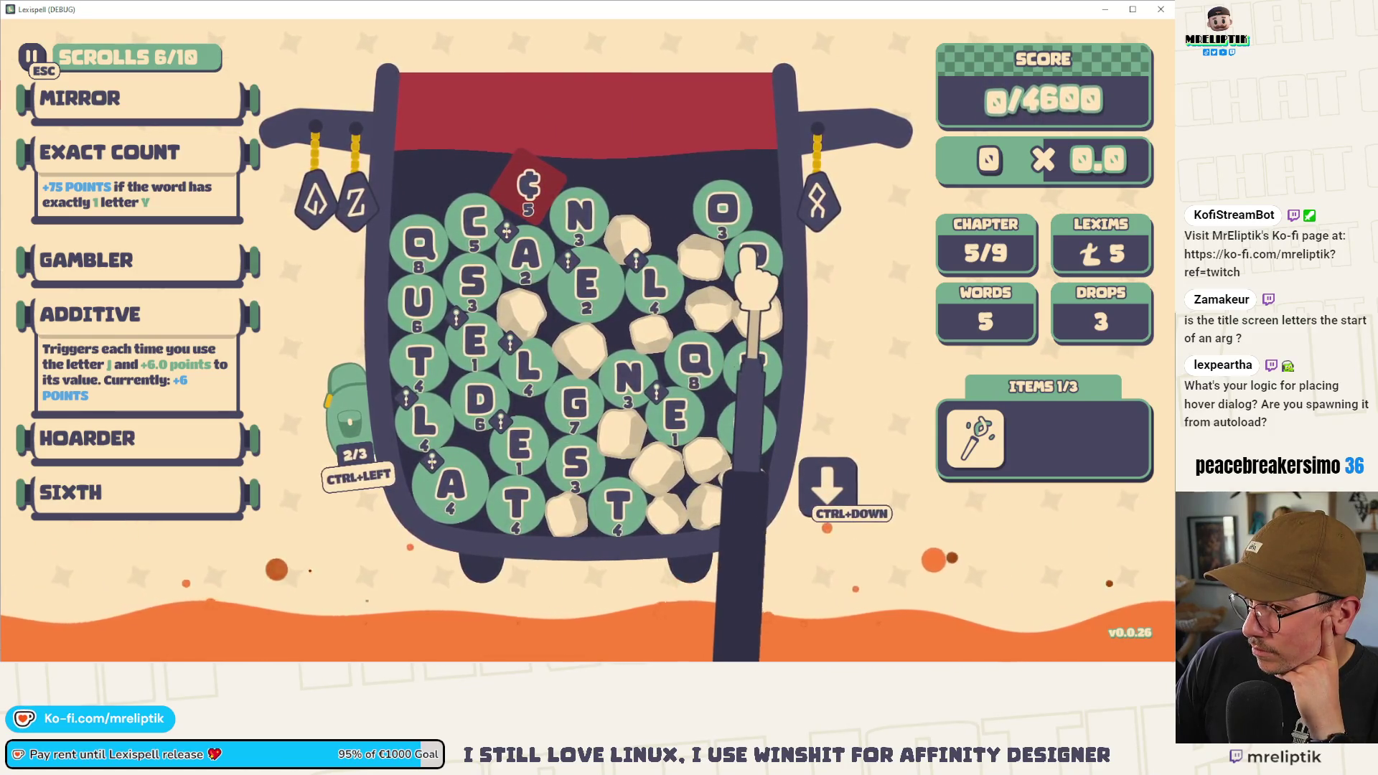
{"action": "type", "text": "q"}
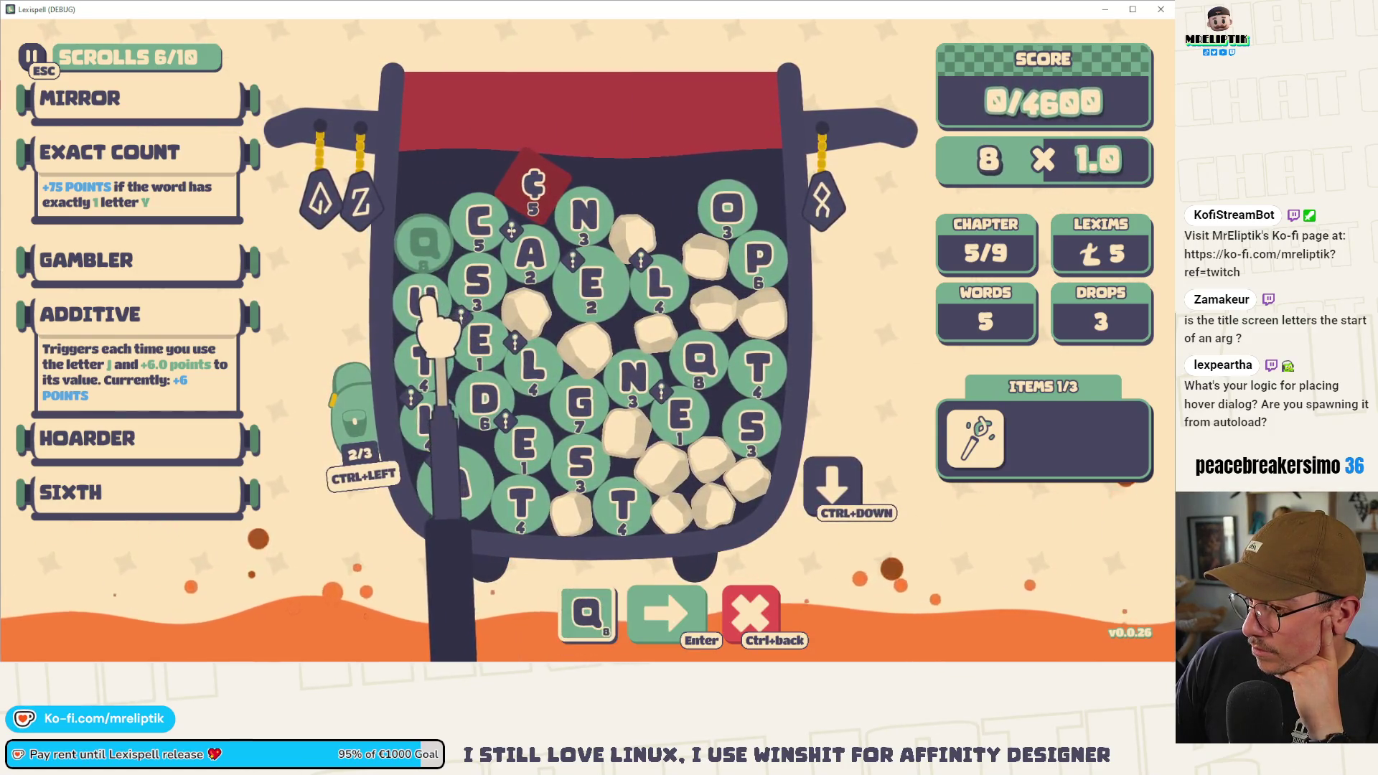
{"action": "key", "text": "BackSpace"}
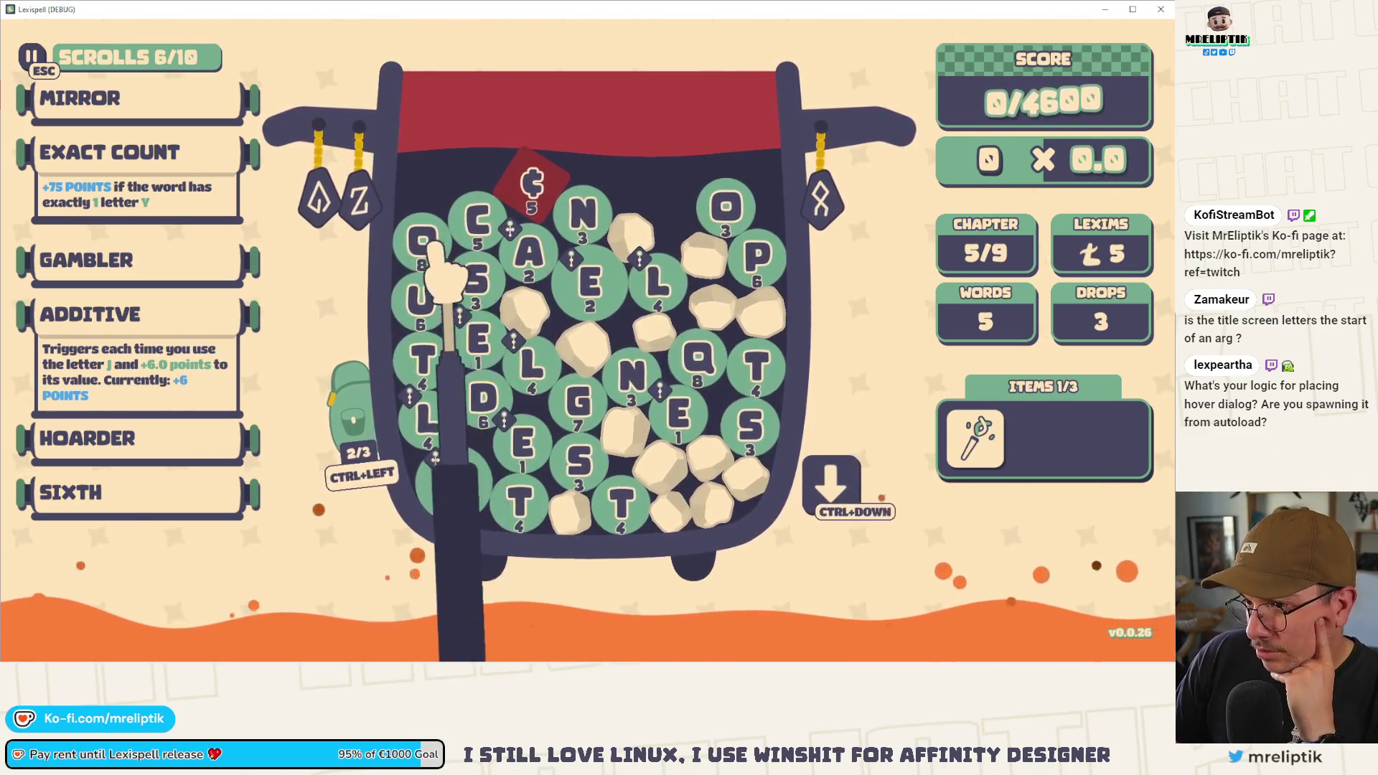
- Build #QUANTA using a fresh tile drop and submit it for scoring
{"action": "left_click", "coordinate": [424, 271]}
{"action": "left_click", "coordinate": [531, 253]}
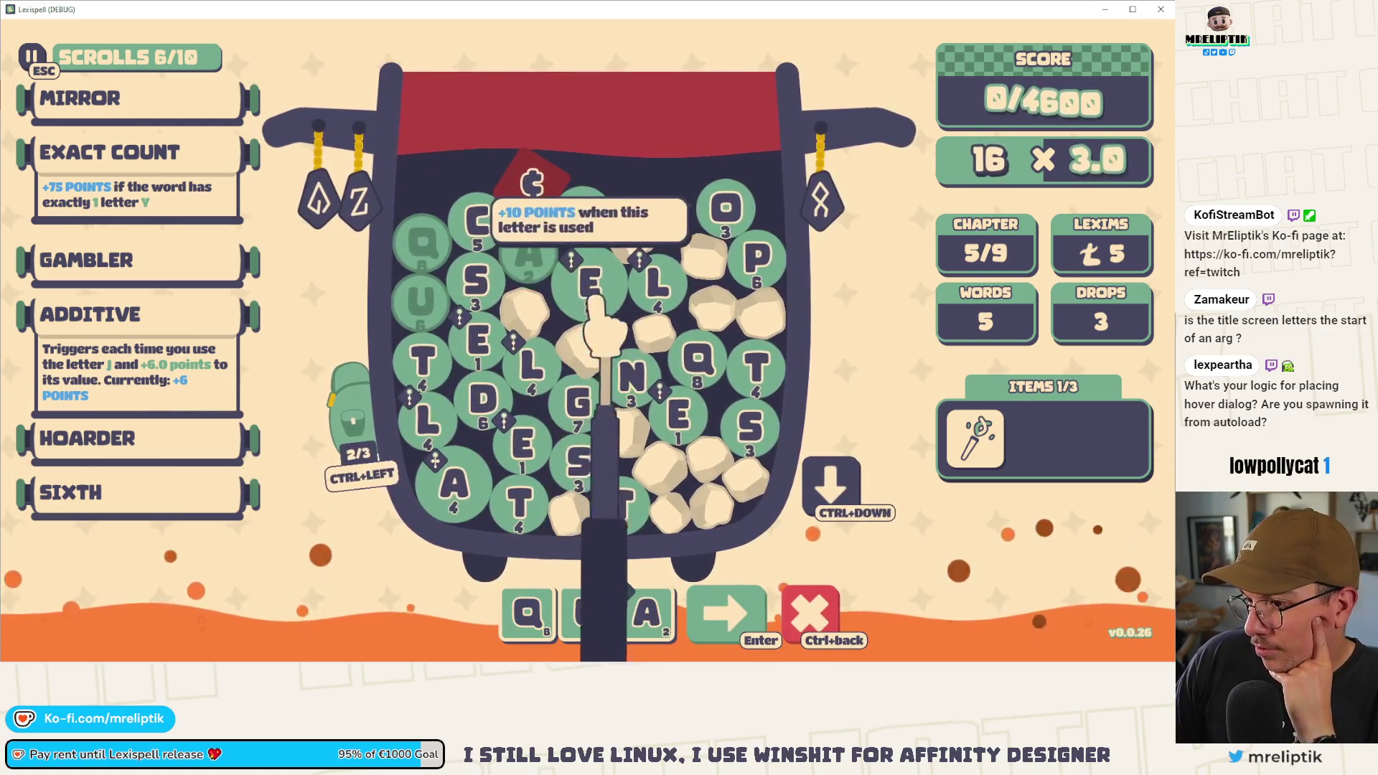
{"action": "left_click", "coordinate": [583, 214]}
{"action": "left_click", "coordinate": [429, 364]}
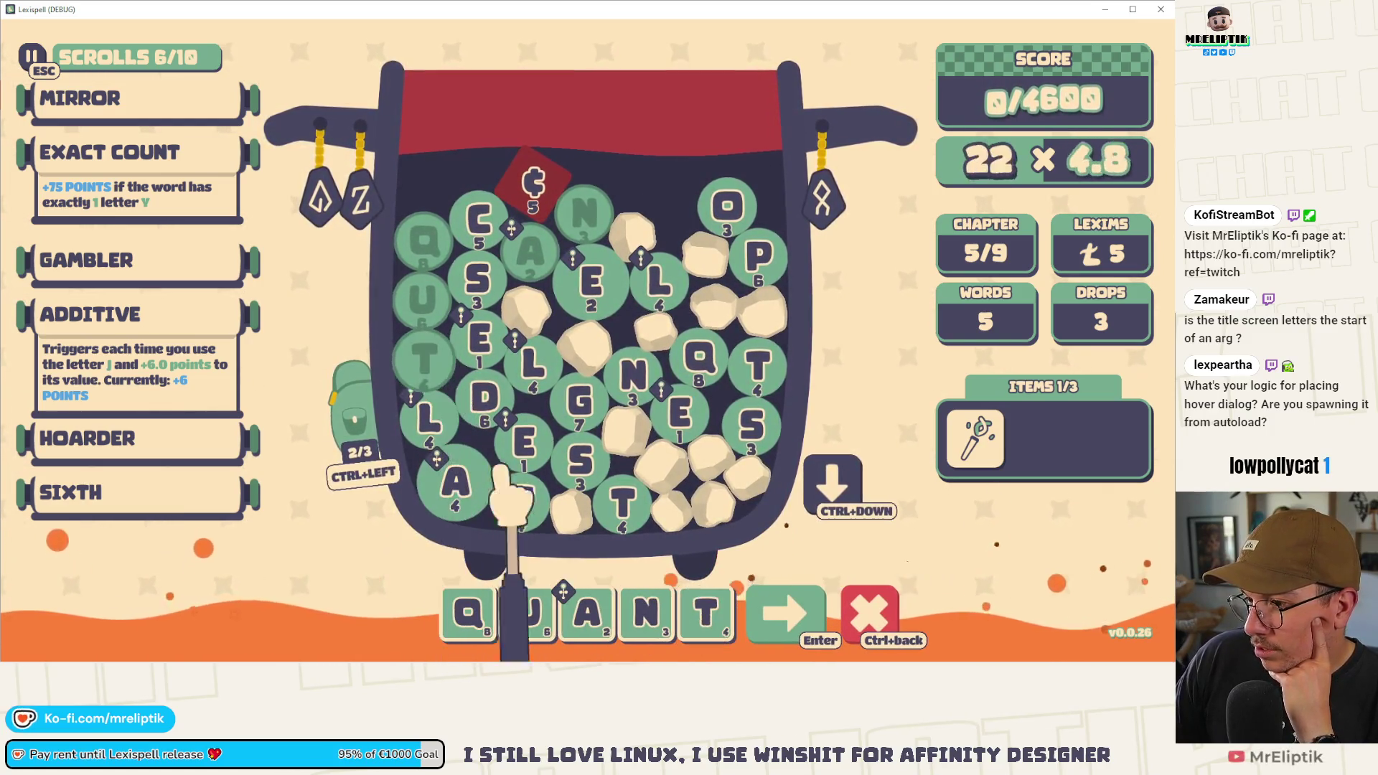
{"action": "key", "text": "ctrl+Down"}
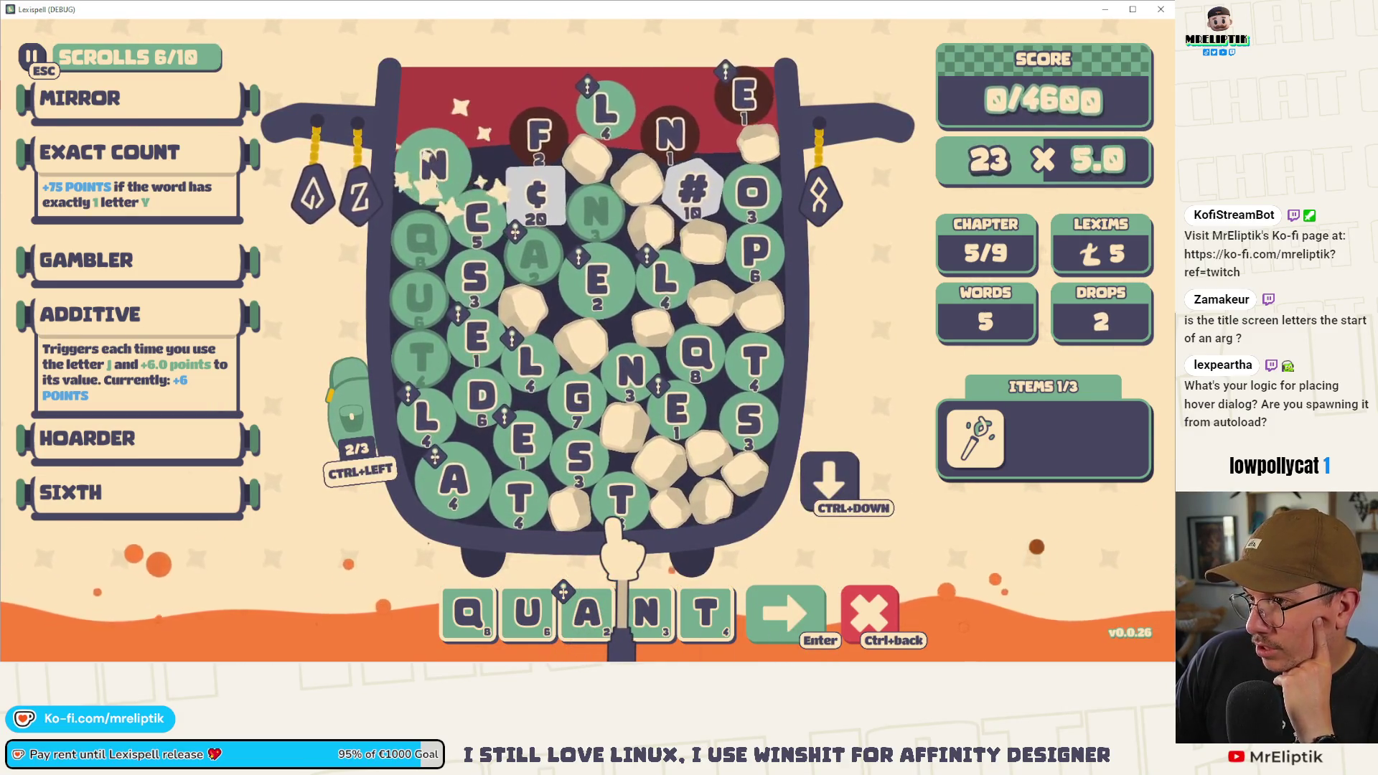
{"action": "left_click", "coordinate": [693, 204]}
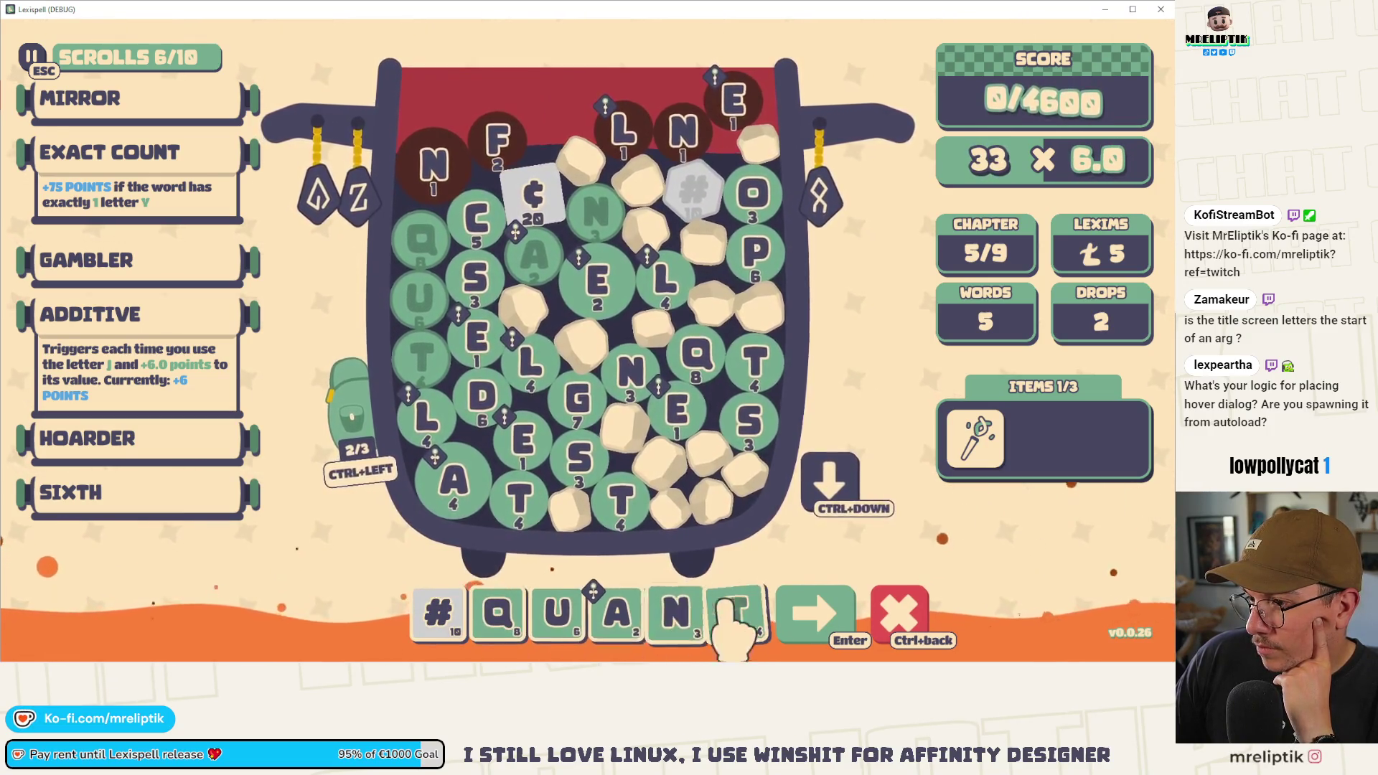
{"action": "left_click", "coordinate": [465, 504]}
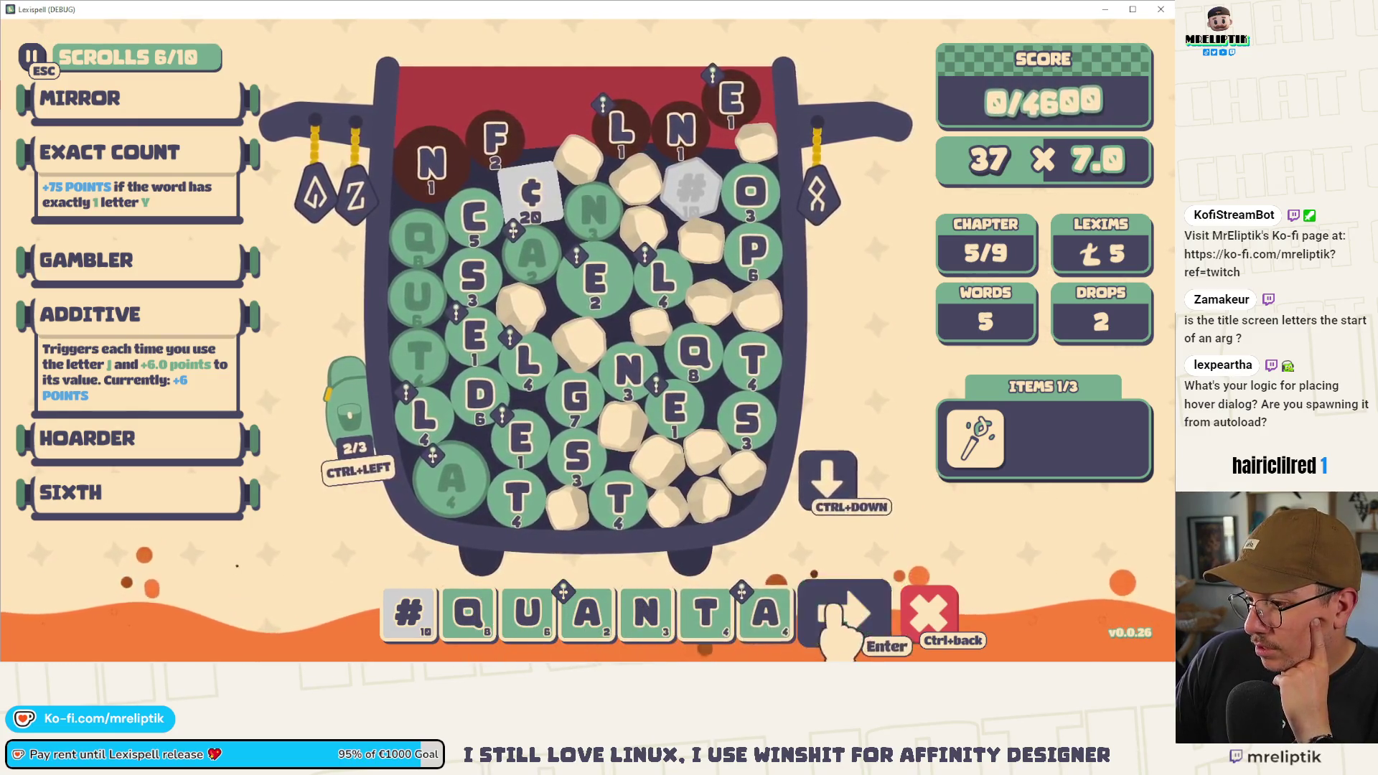
{"action": "left_click", "coordinate": [834, 616]}
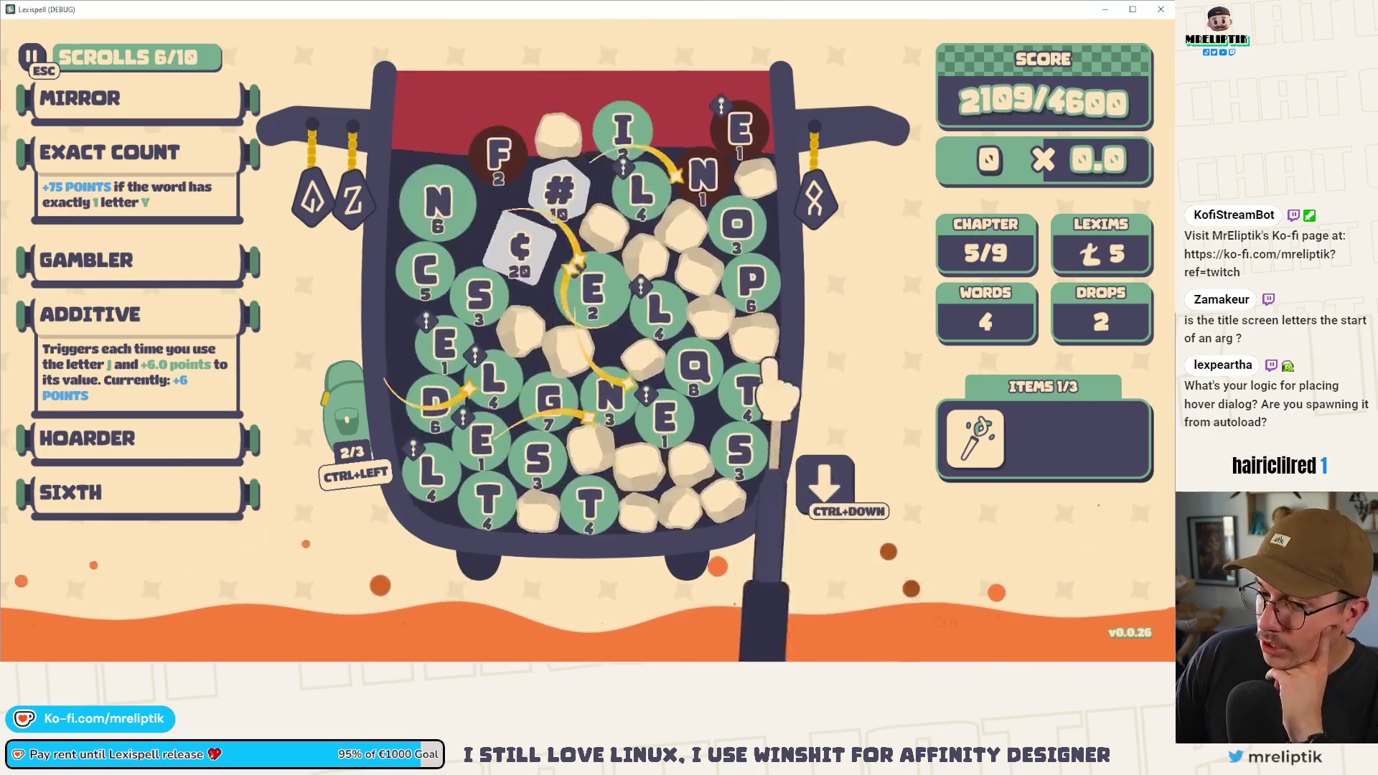
- Spell #SEALENTS, starting with the # special tile
{"action": "mouse_move", "coordinate": [144, 495]}
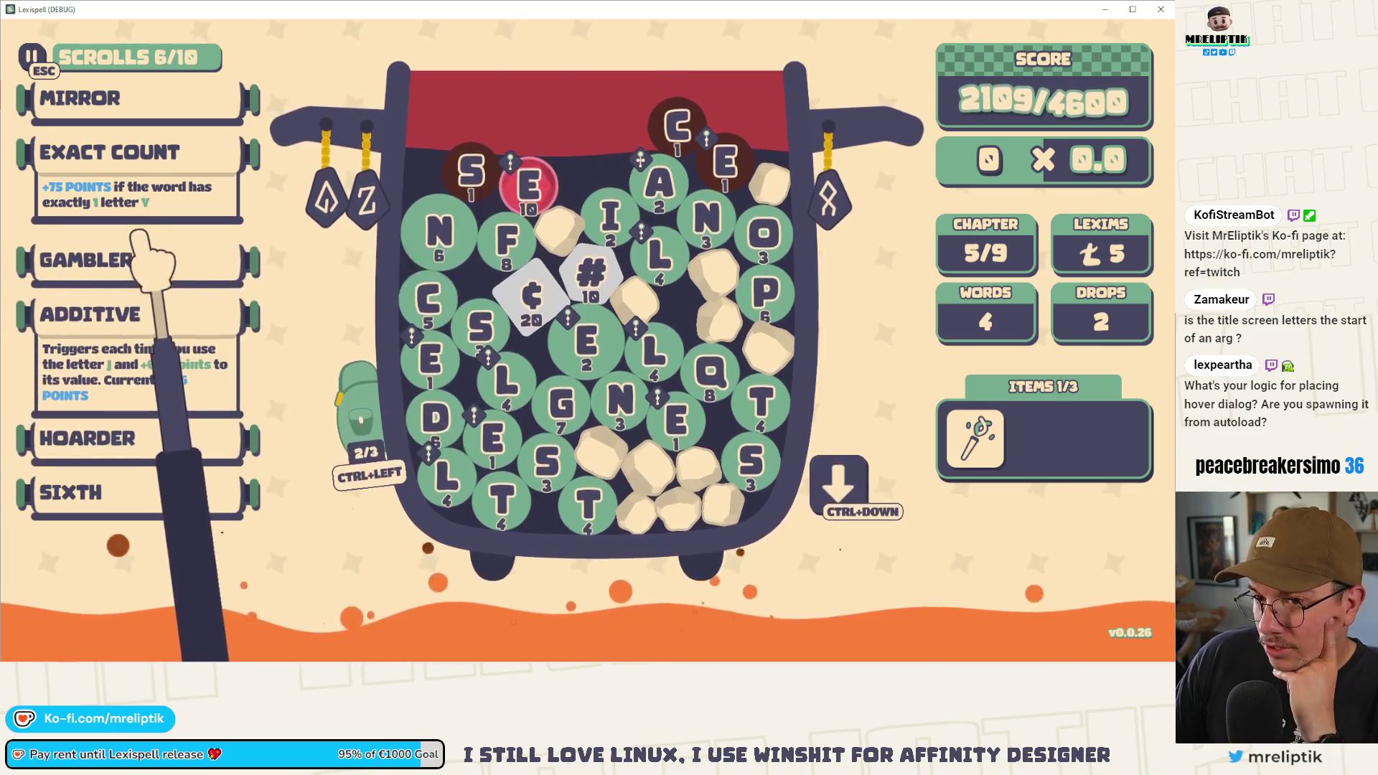
{"action": "mouse_move", "coordinate": [144, 258]}
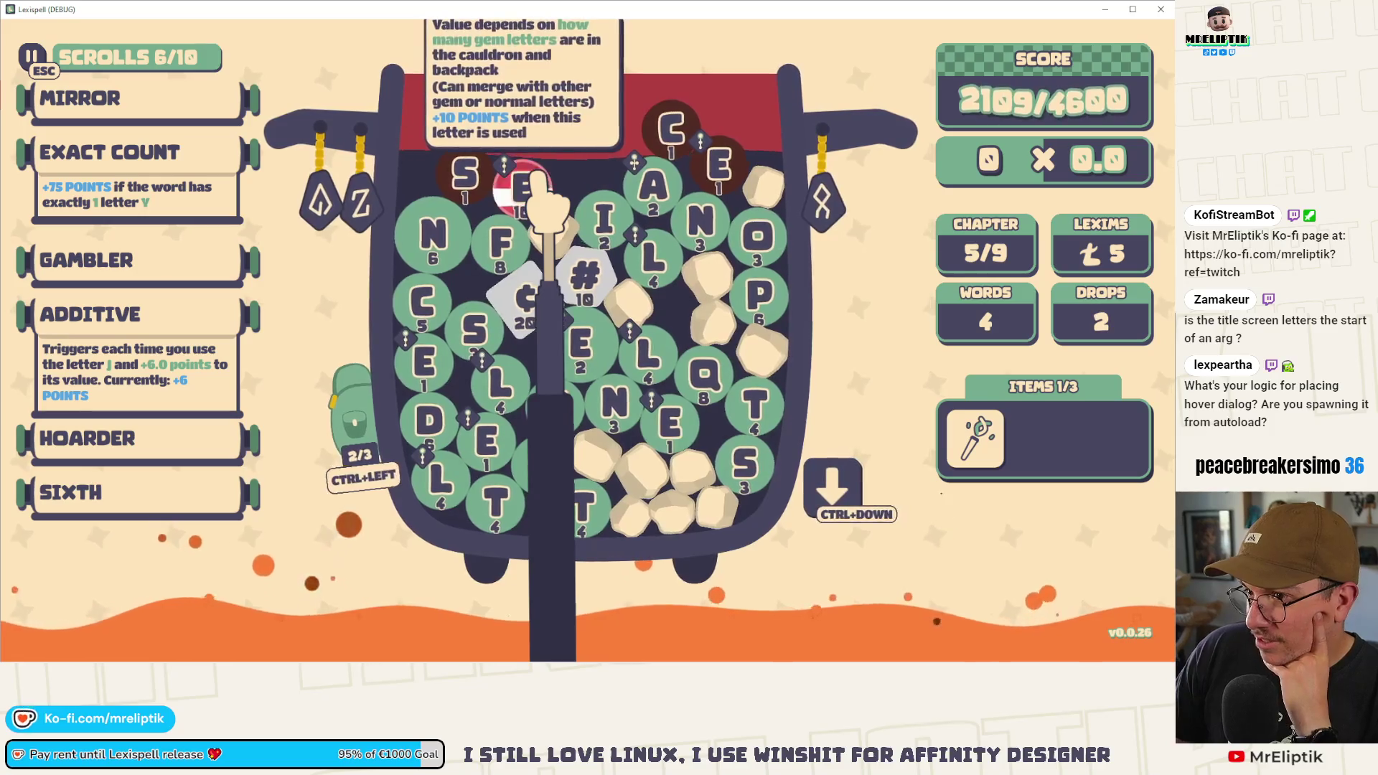
{"action": "mouse_move", "coordinate": [553, 277]}
{"action": "mouse_move", "coordinate": [513, 188]}
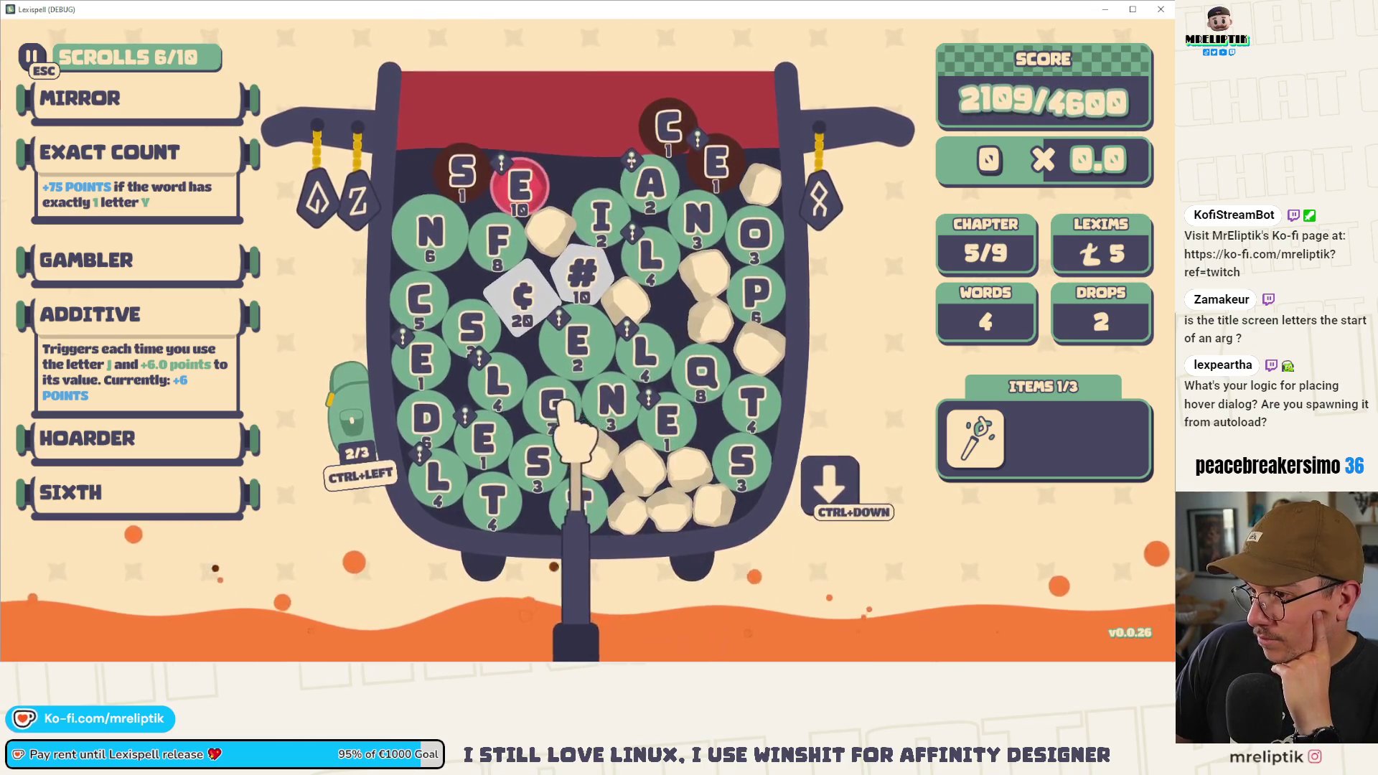
{"action": "left_click", "coordinate": [581, 273]}
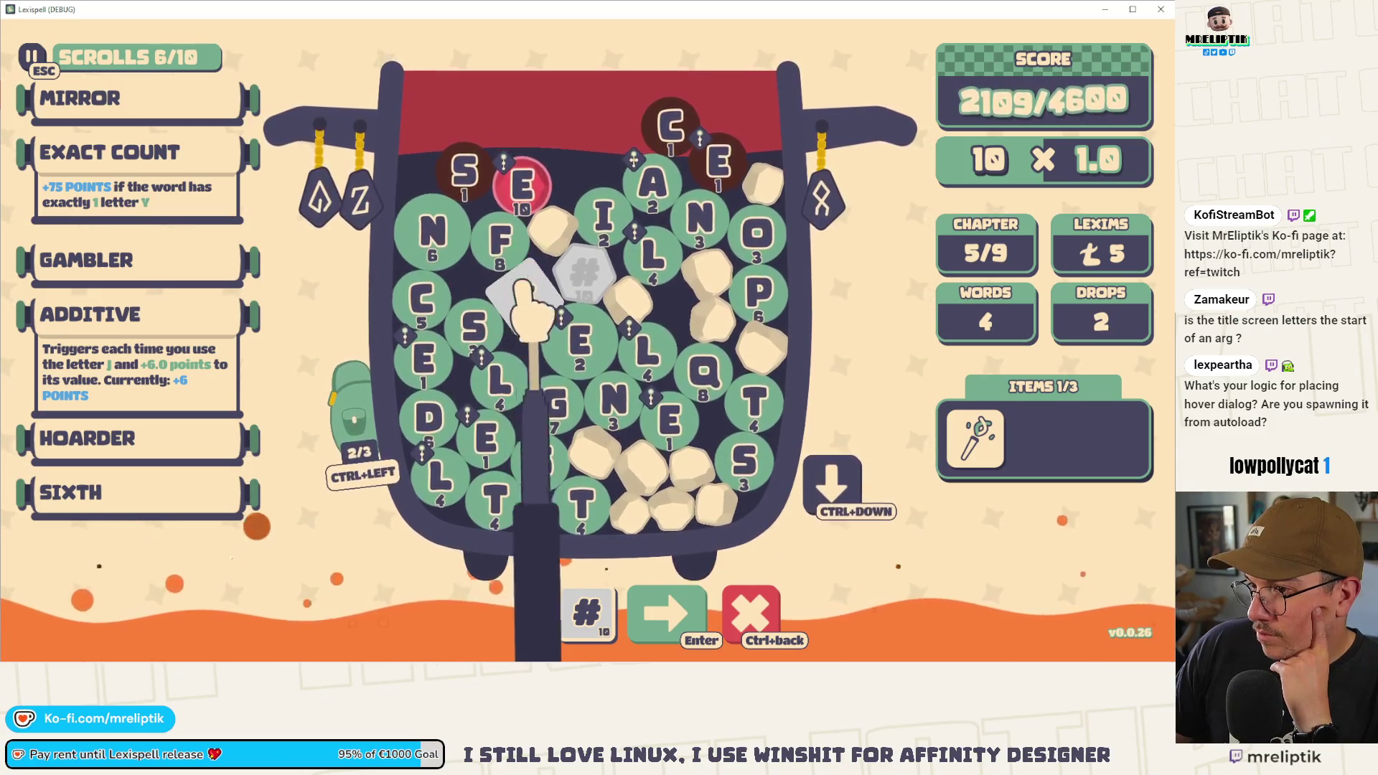
{"action": "type", "text": "s"}
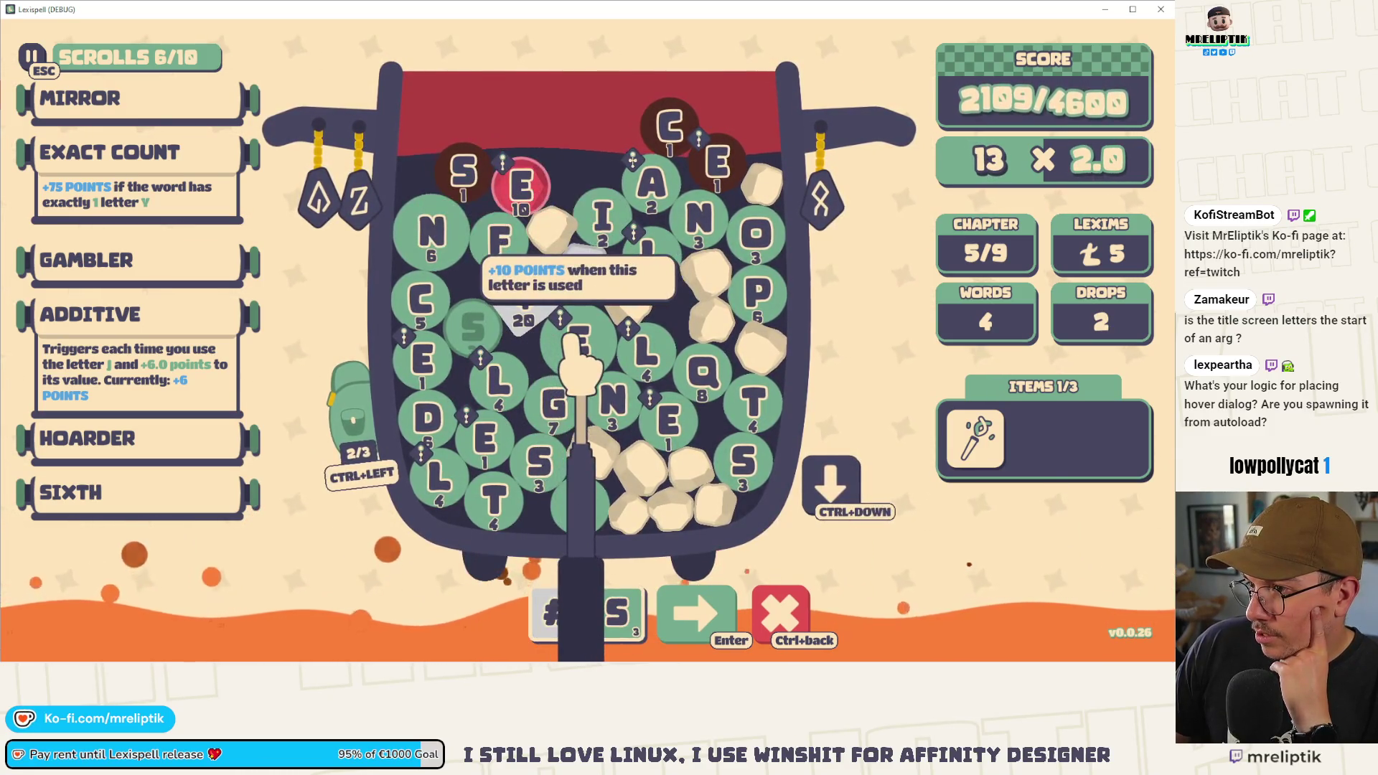
{"action": "type", "text": "eal"}
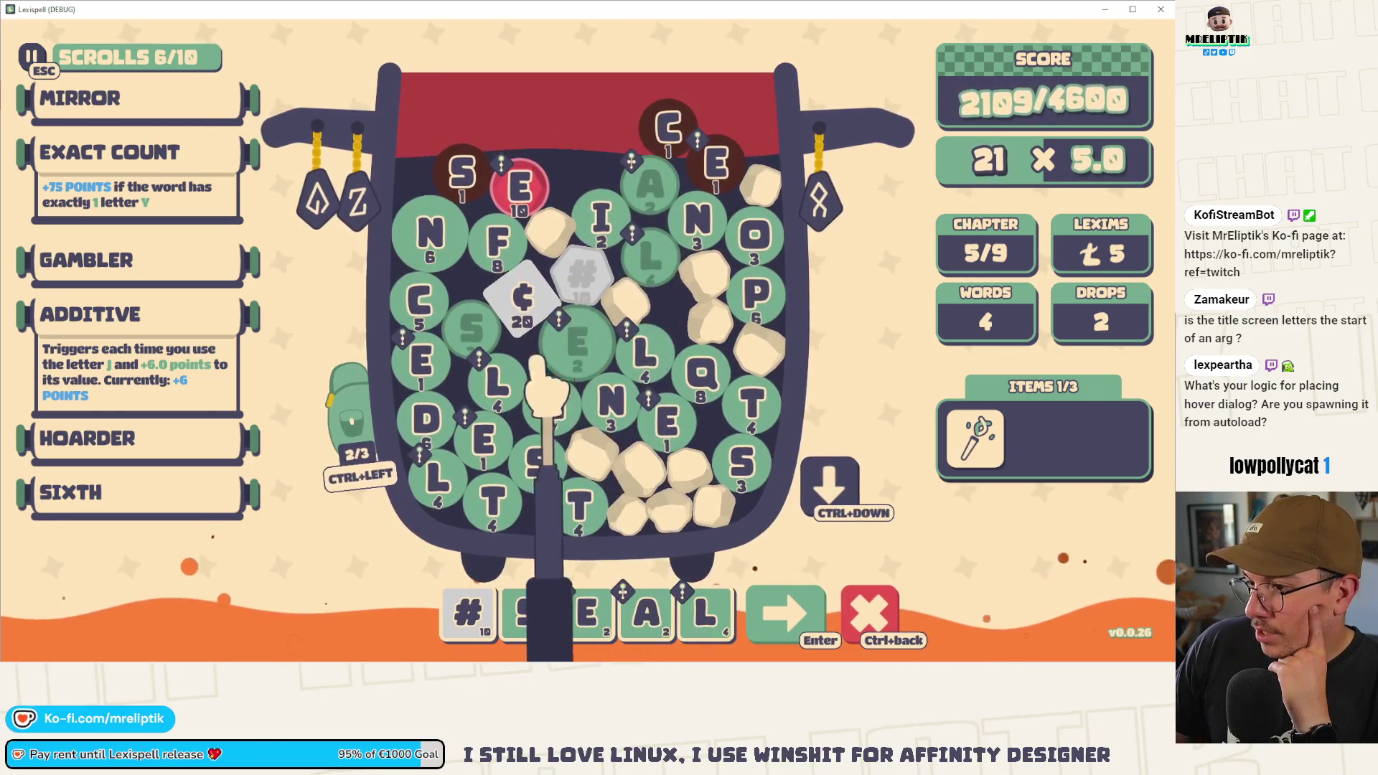
{"action": "type", "text": "en"}
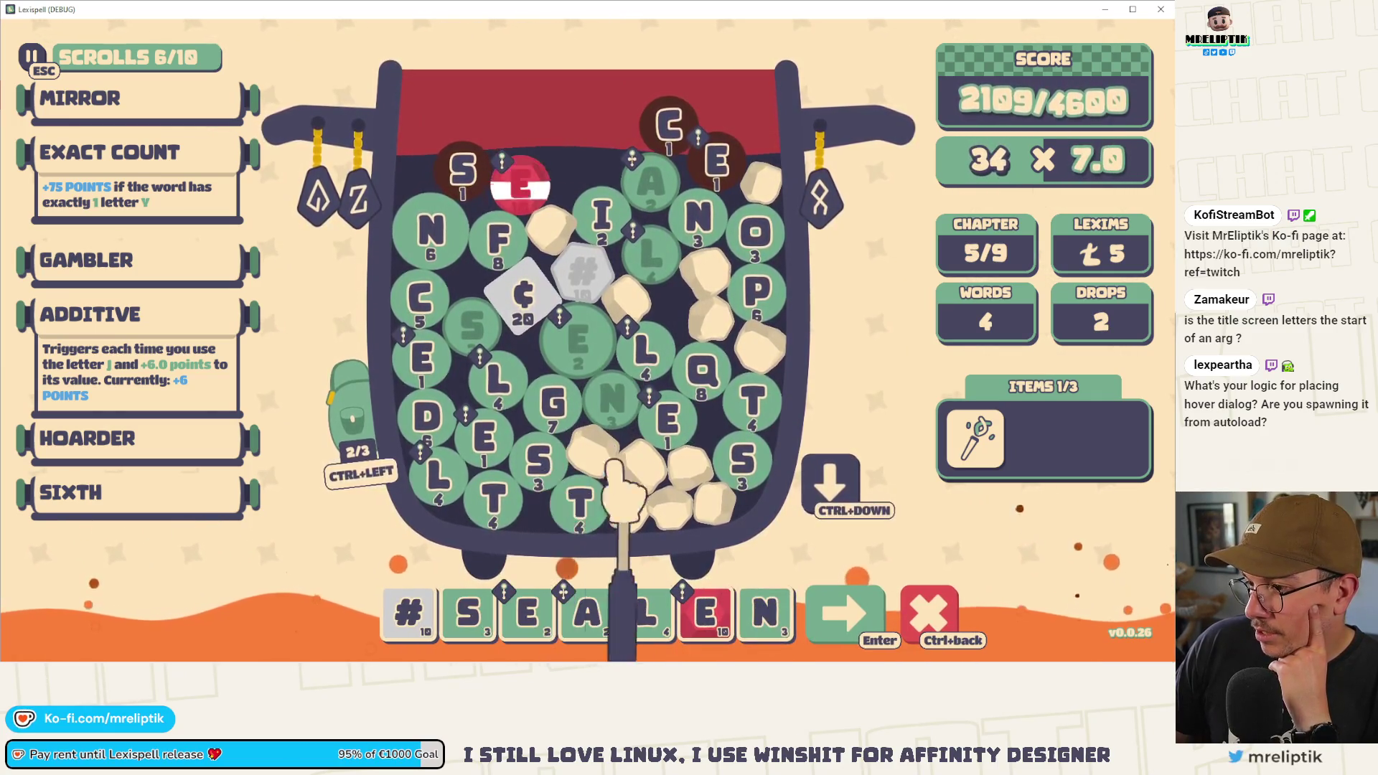
{"action": "left_click", "coordinate": [750, 402]}
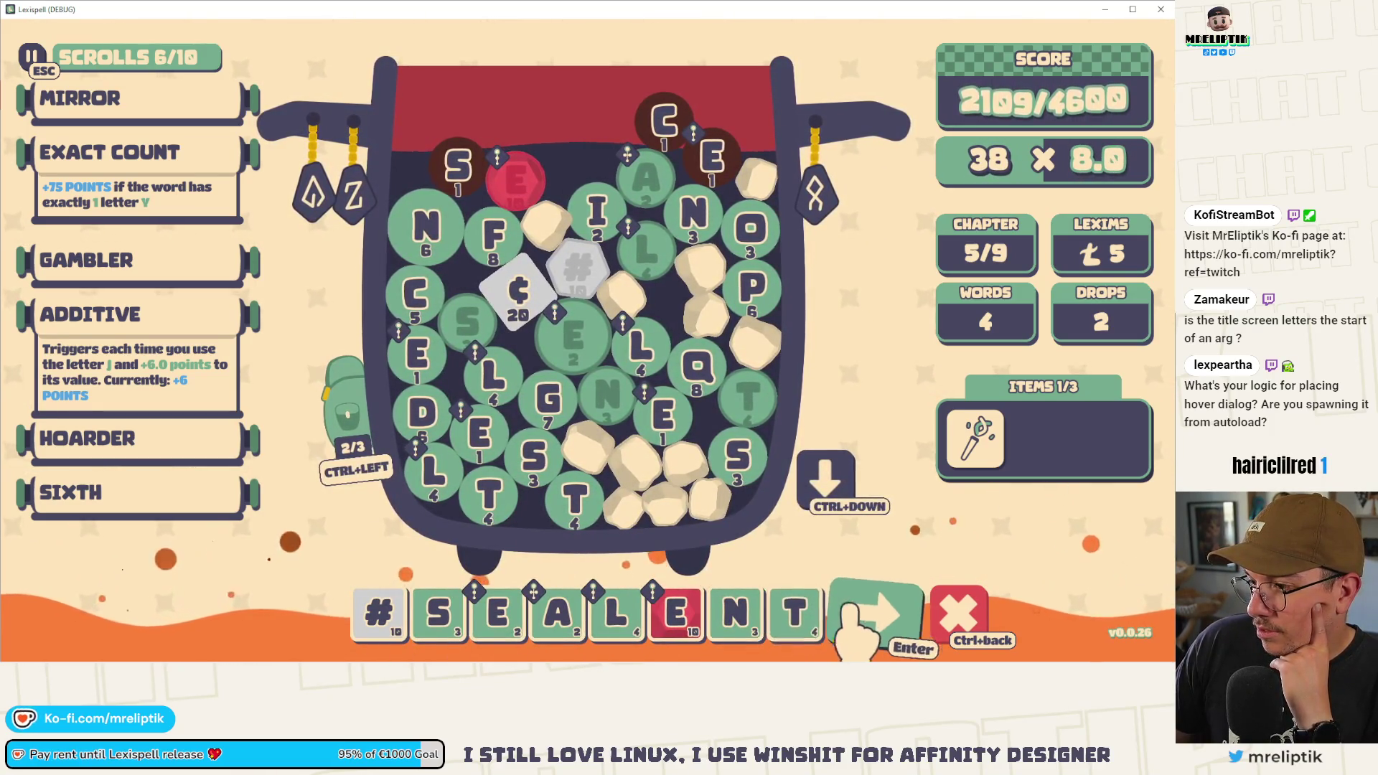
{"action": "type", "text": "s"}
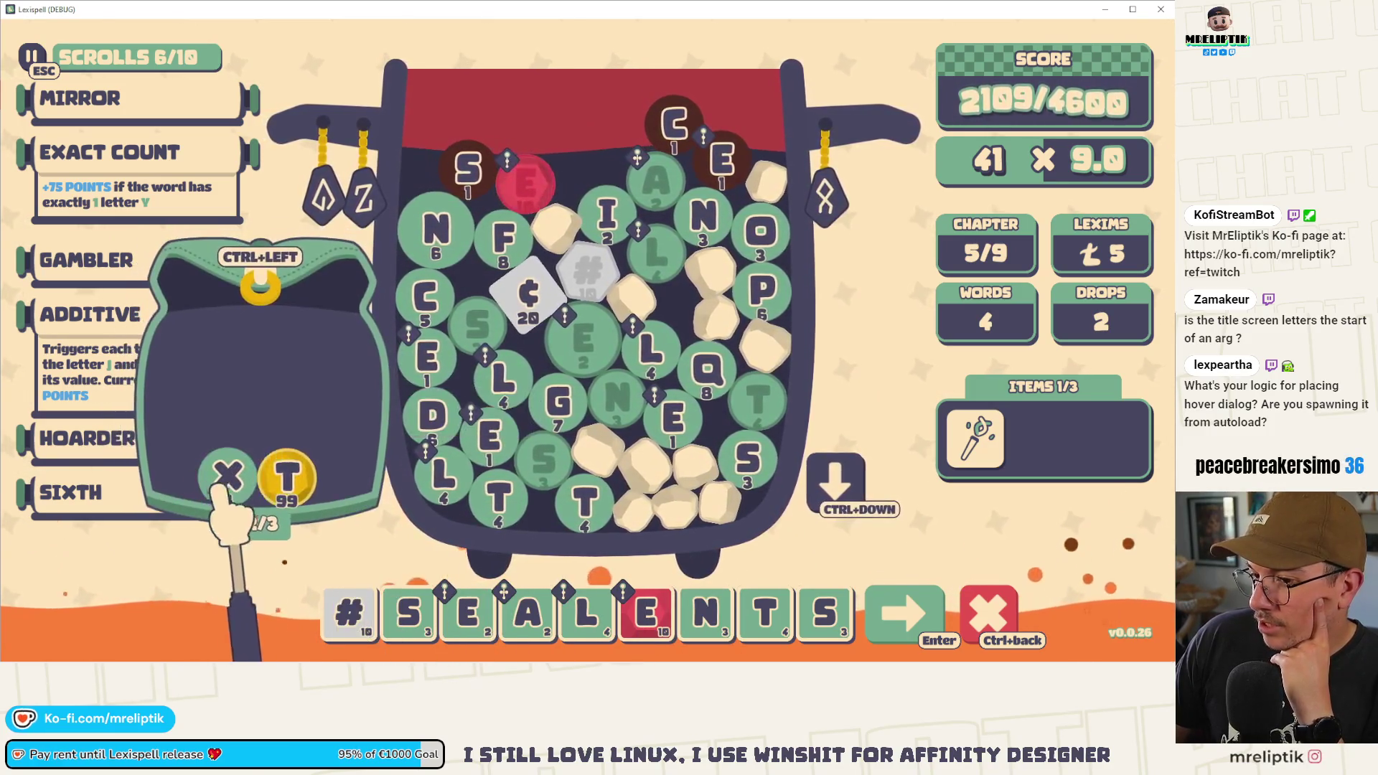
- Trim the word to #SEALS for a 24 × 6.0 preview
{"action": "left_click", "coordinate": [825, 614]}
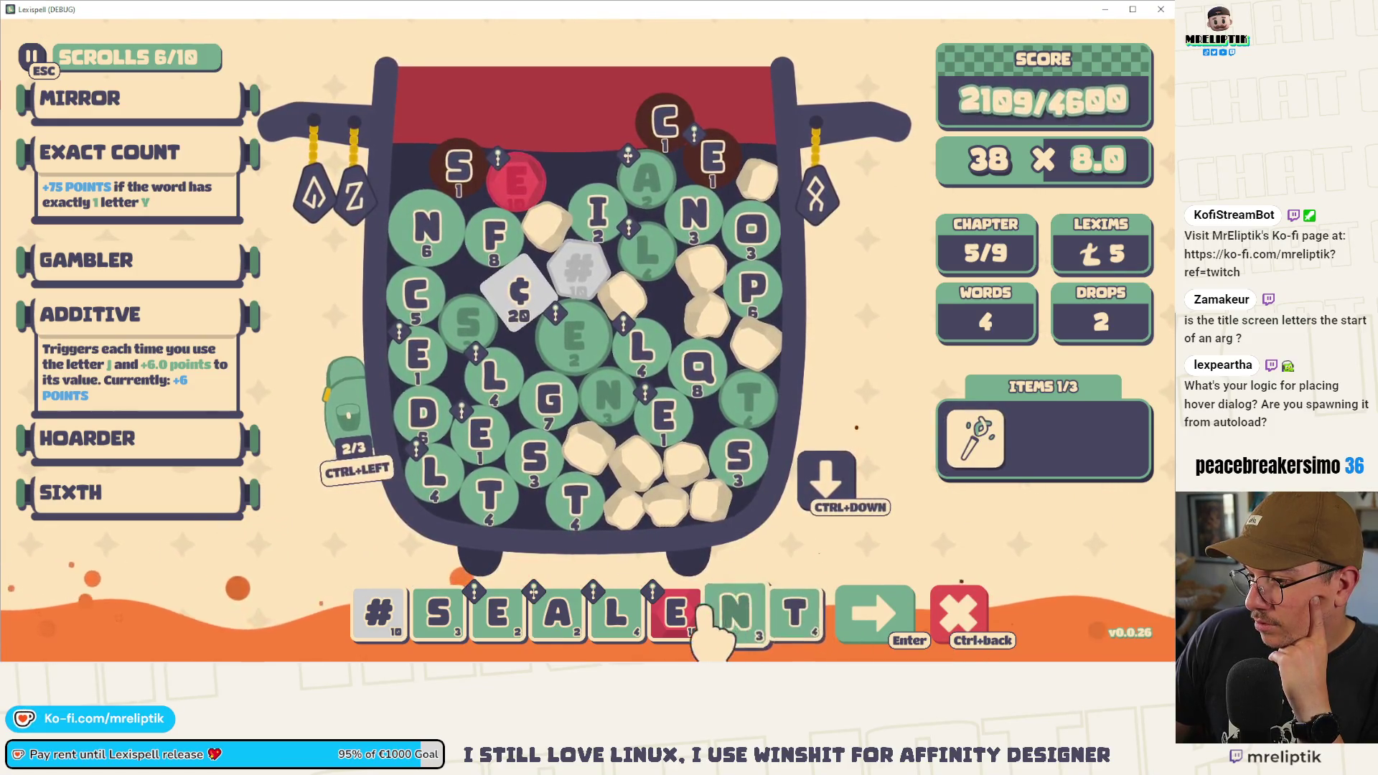
{"action": "left_click", "coordinate": [693, 613]}
{"action": "left_click", "coordinate": [714, 616]}
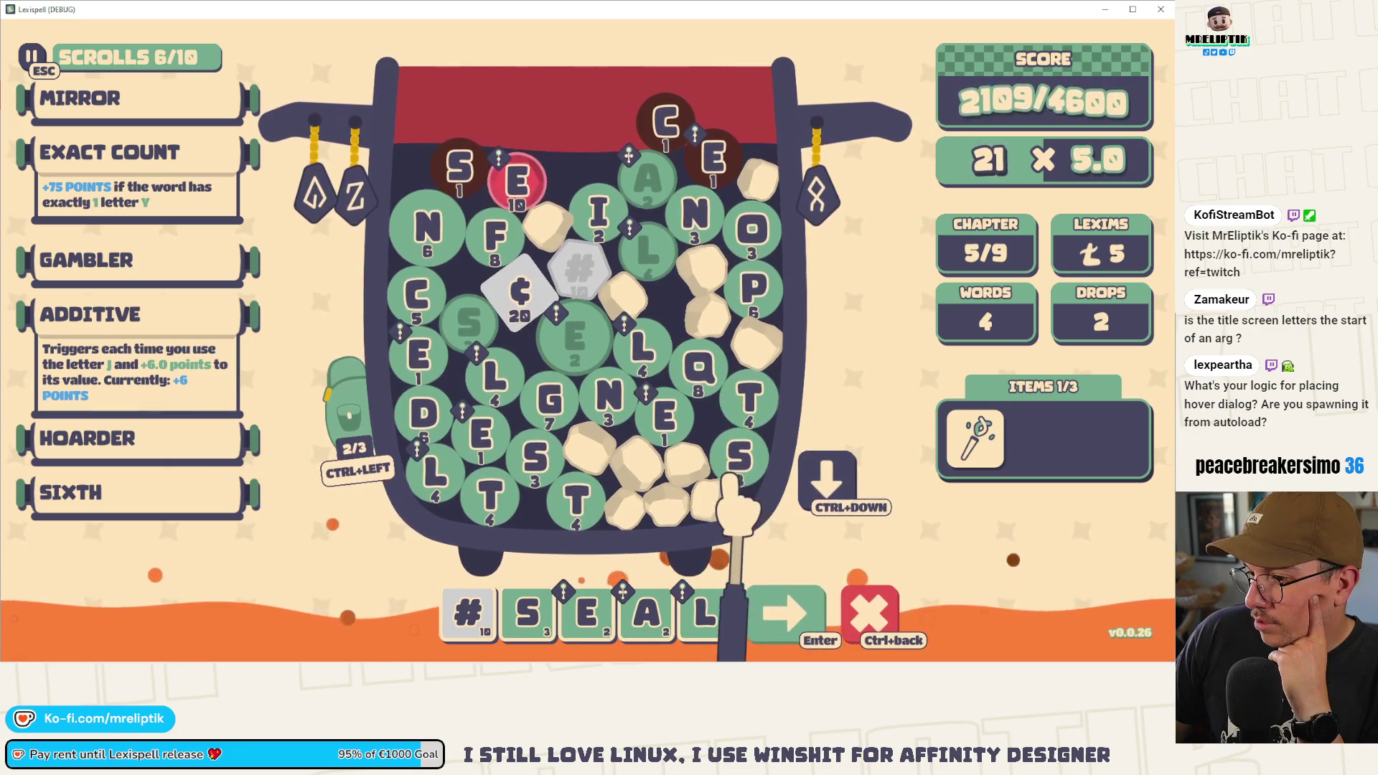
{"action": "type", "text": "s"}
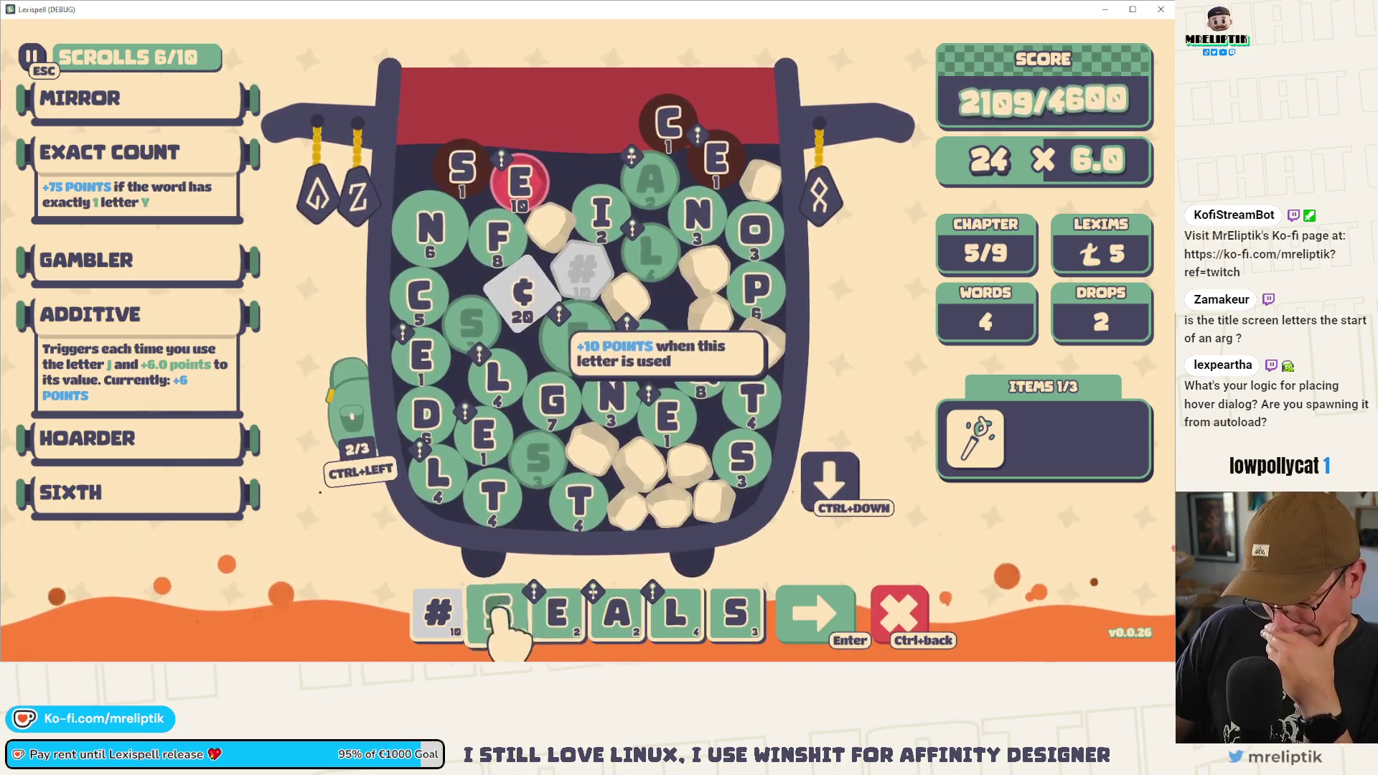
{"action": "mouse_move", "coordinate": [683, 419]}
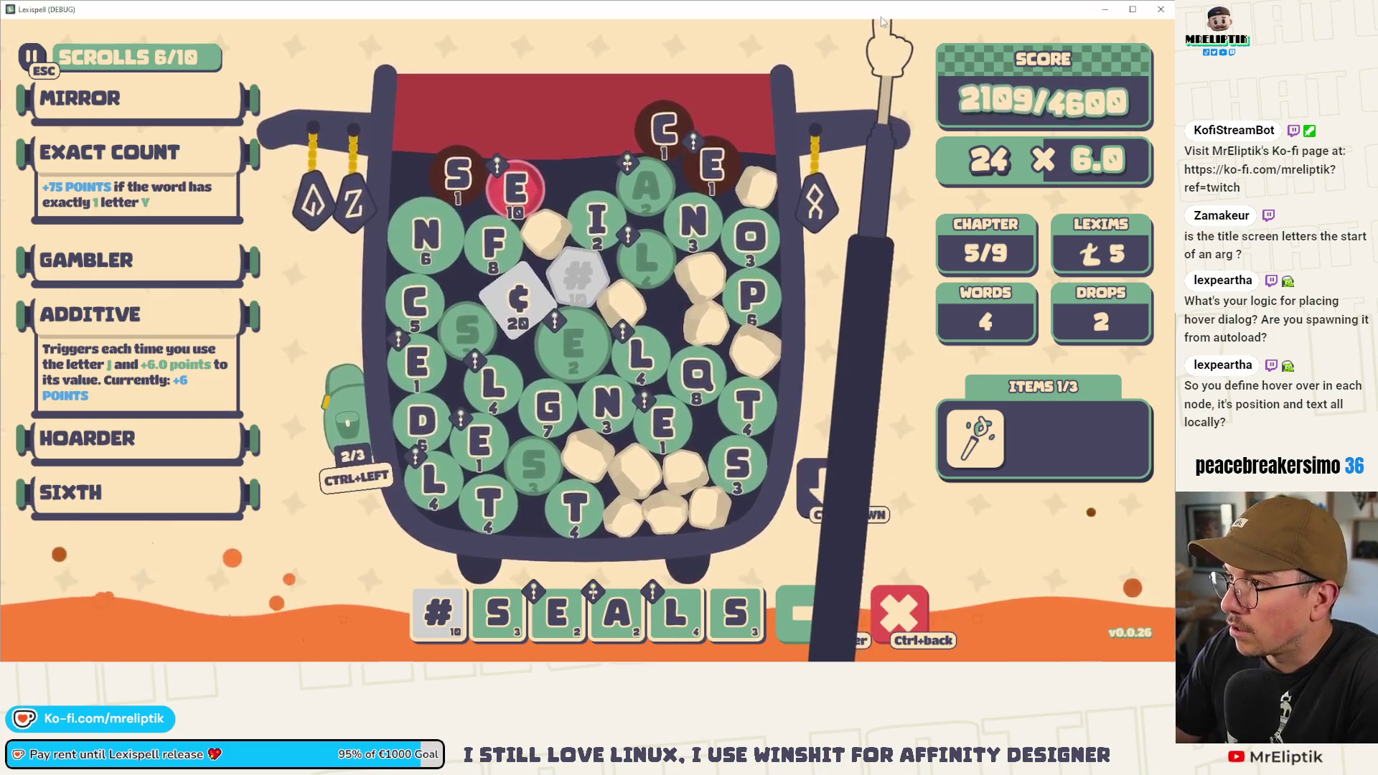
- Close the running game and open letter.tscn in the 2D view
{"action": "key", "text": "F8"}
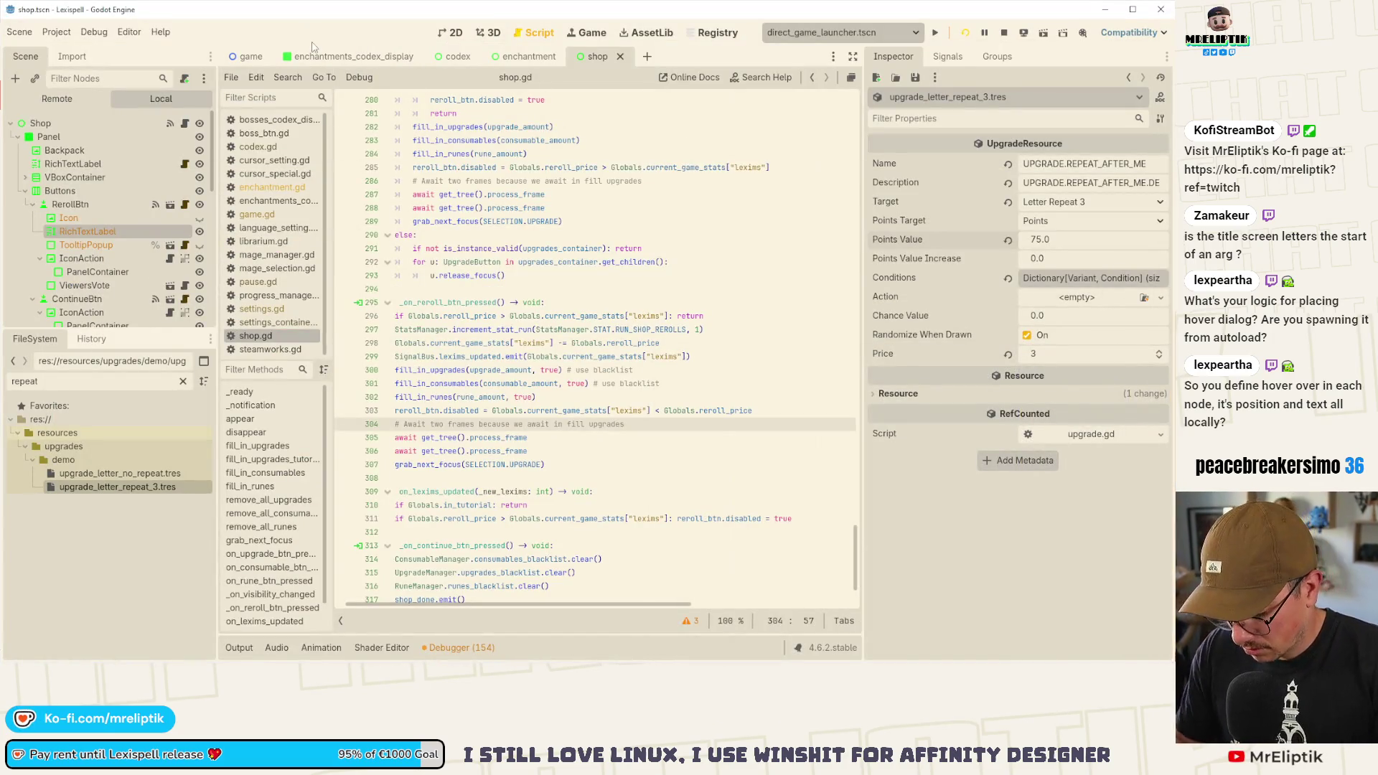
{"action": "key", "text": "ctrl+shift+o"}
{"action": "type", "text": "letter"}
{"action": "key", "text": "Return"}
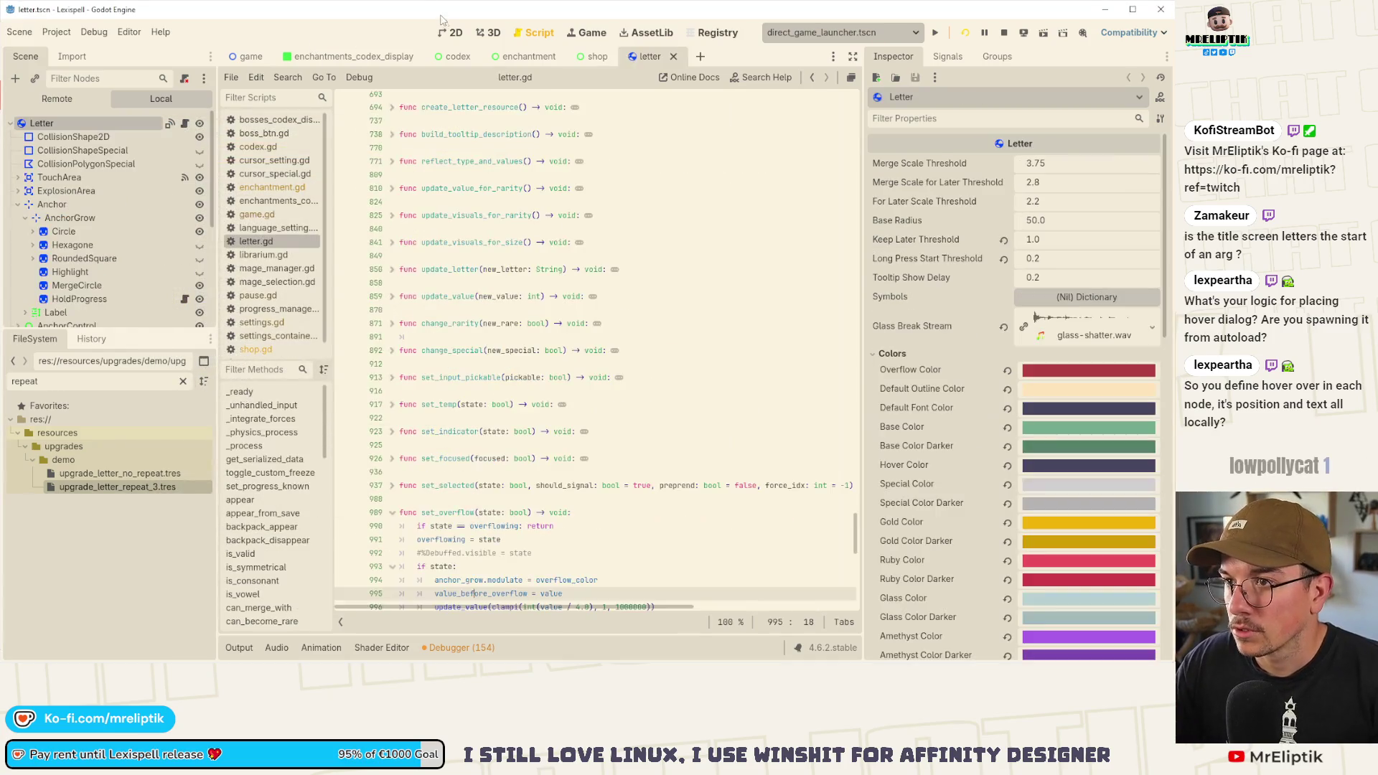
{"action": "left_click", "coordinate": [451, 33]}
{"action": "scroll", "coordinate": [514, 315], "scroll_direction": "down", "scroll_amount": 3}
{"action": "scroll", "coordinate": [515, 311], "scroll_direction": "up", "scroll_amount": 4}
{"action": "scroll", "coordinate": [515, 311], "scroll_direction": "down", "scroll_amount": 2}
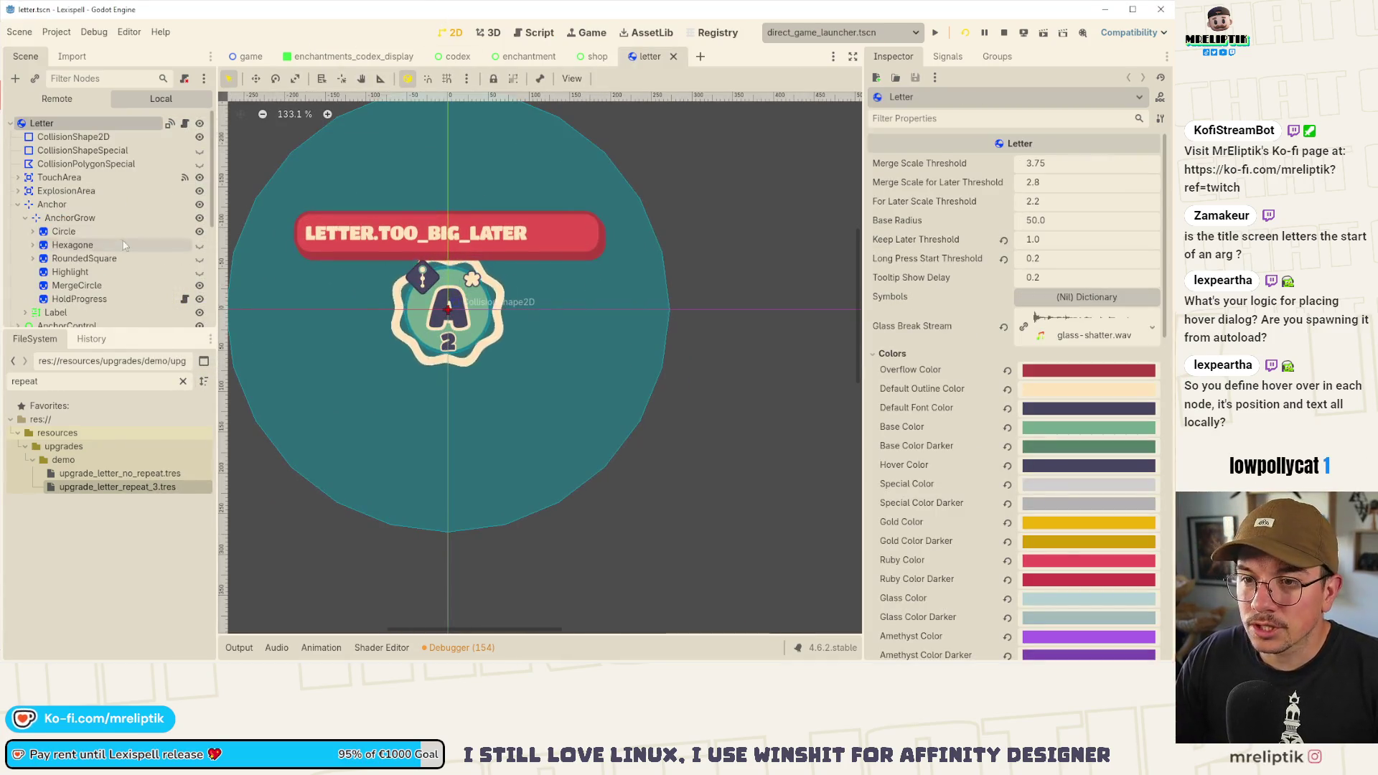
{"action": "scroll", "coordinate": [149, 249], "scroll_direction": "down", "scroll_amount": 4}
{"action": "scroll", "coordinate": [138, 291], "scroll_direction": "up", "scroll_amount": 5}
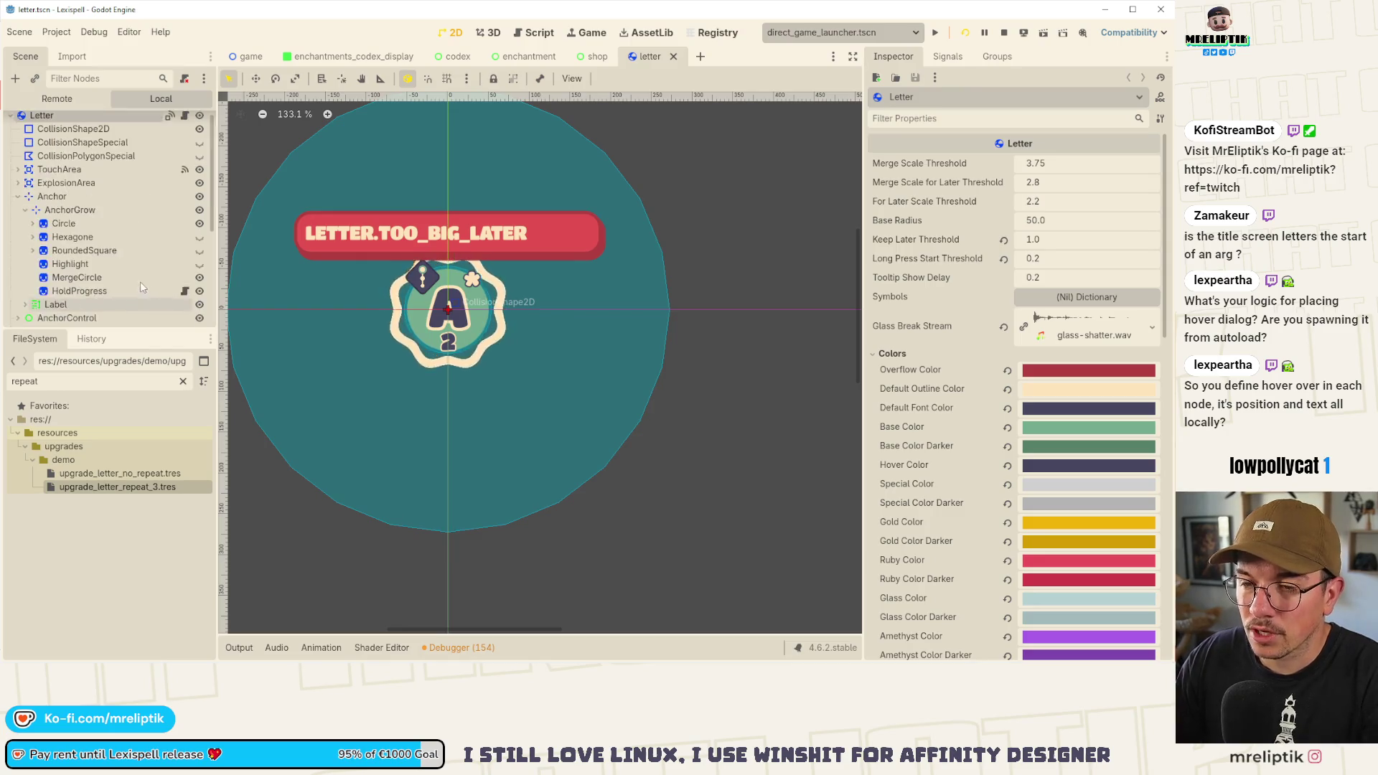
{"action": "scroll", "coordinate": [55, 200], "scroll_direction": "down", "scroll_amount": 3}
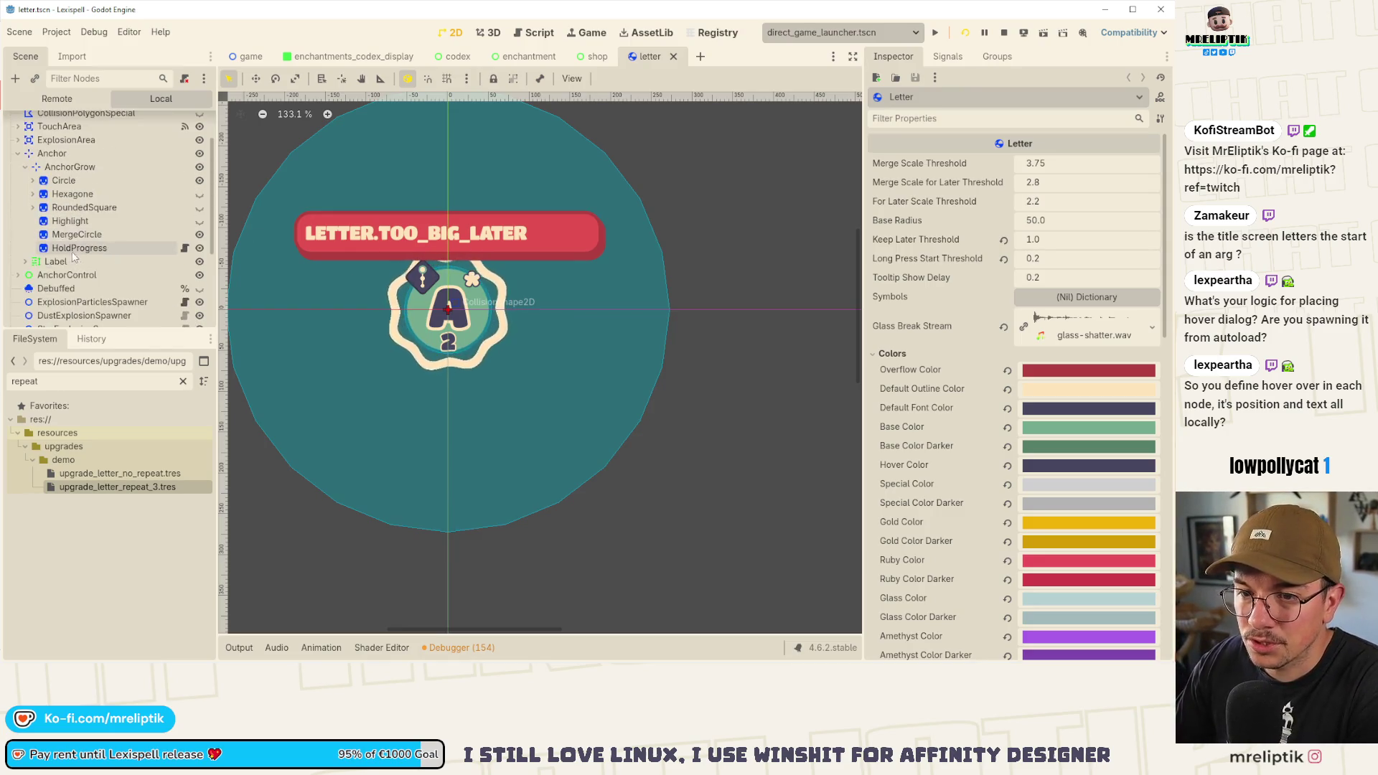
- Inspect AnchorControl's tooltip nodes, toggle MessageTooltip hidden and visible again, and relaunch the game
{"action": "left_click", "coordinate": [19, 275]}
{"action": "left_click", "coordinate": [82, 288]}
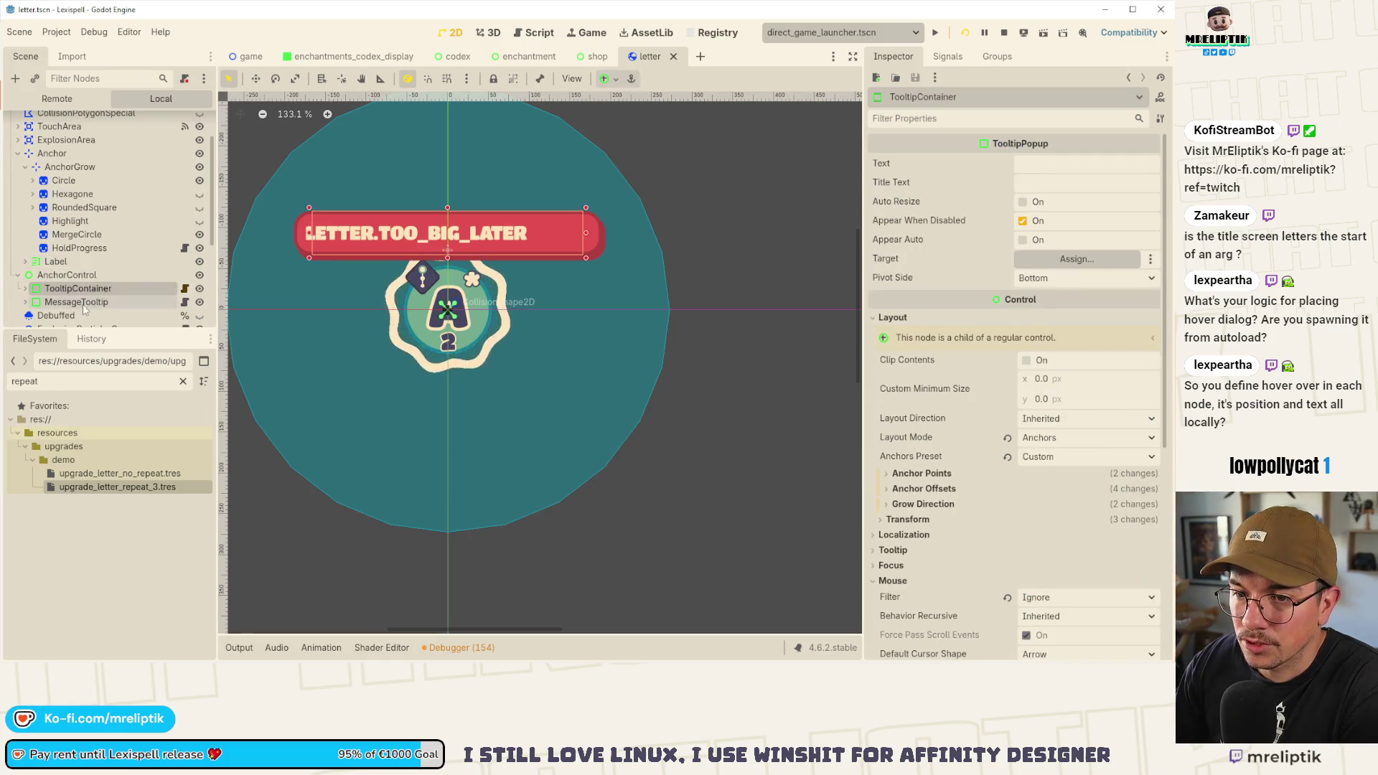
{"action": "left_click", "coordinate": [79, 302]}
{"action": "left_click", "coordinate": [45, 289]}
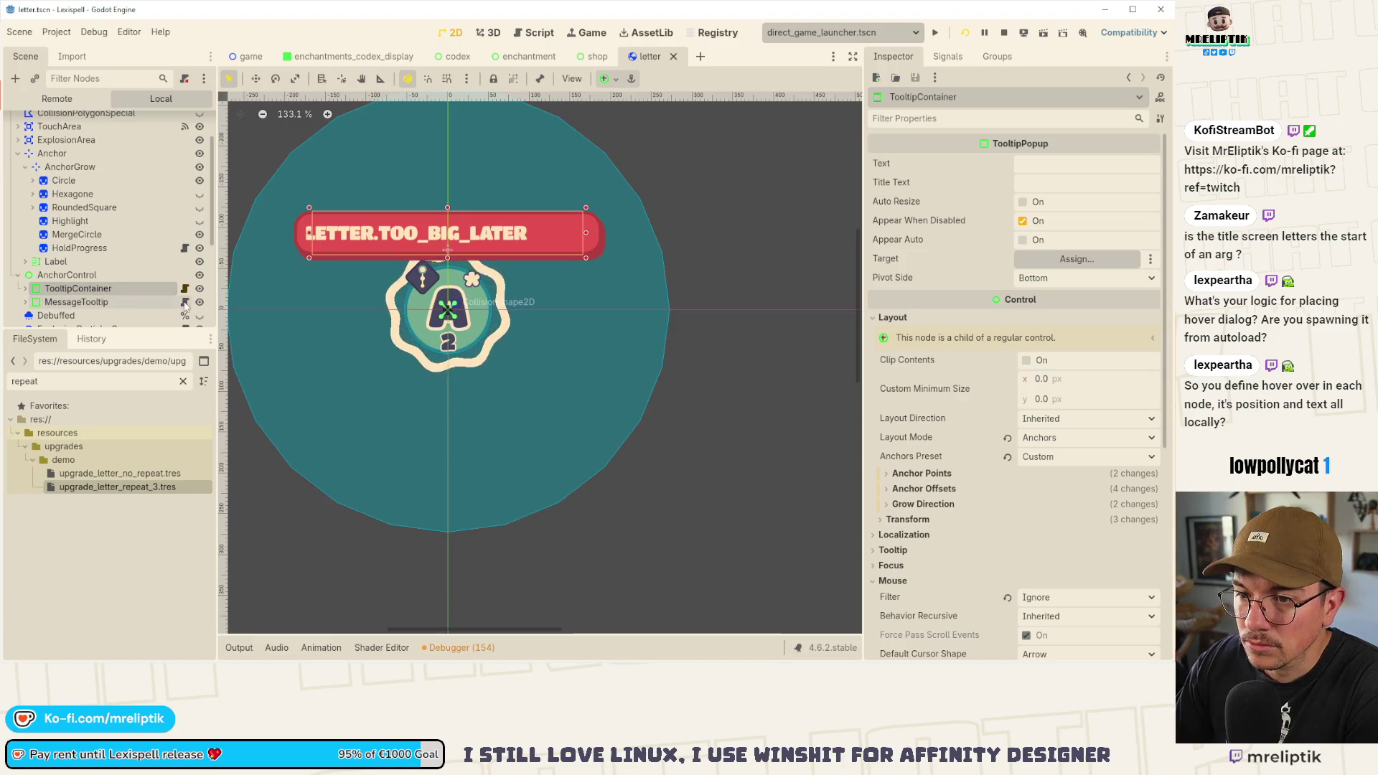
{"action": "left_click", "coordinate": [402, 249]}
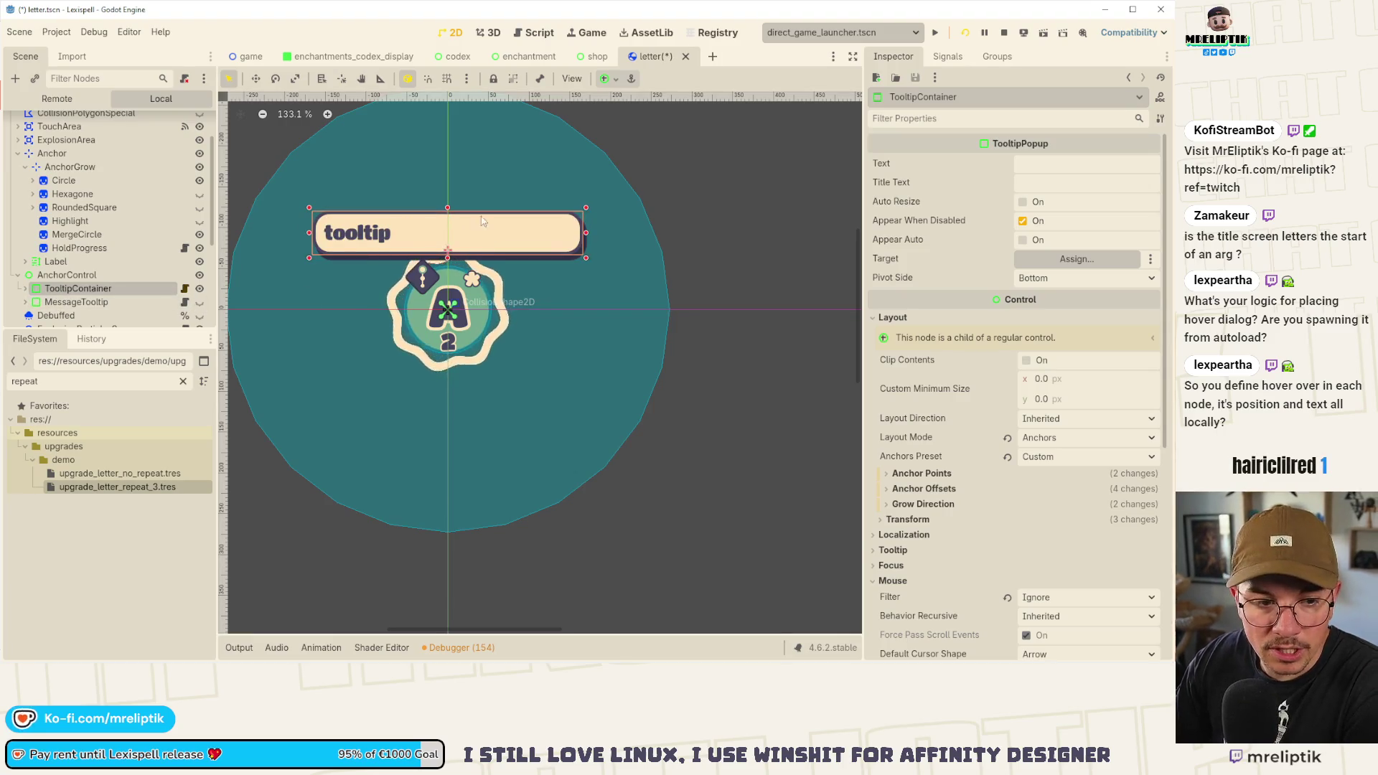
{"action": "left_click", "coordinate": [200, 303]}
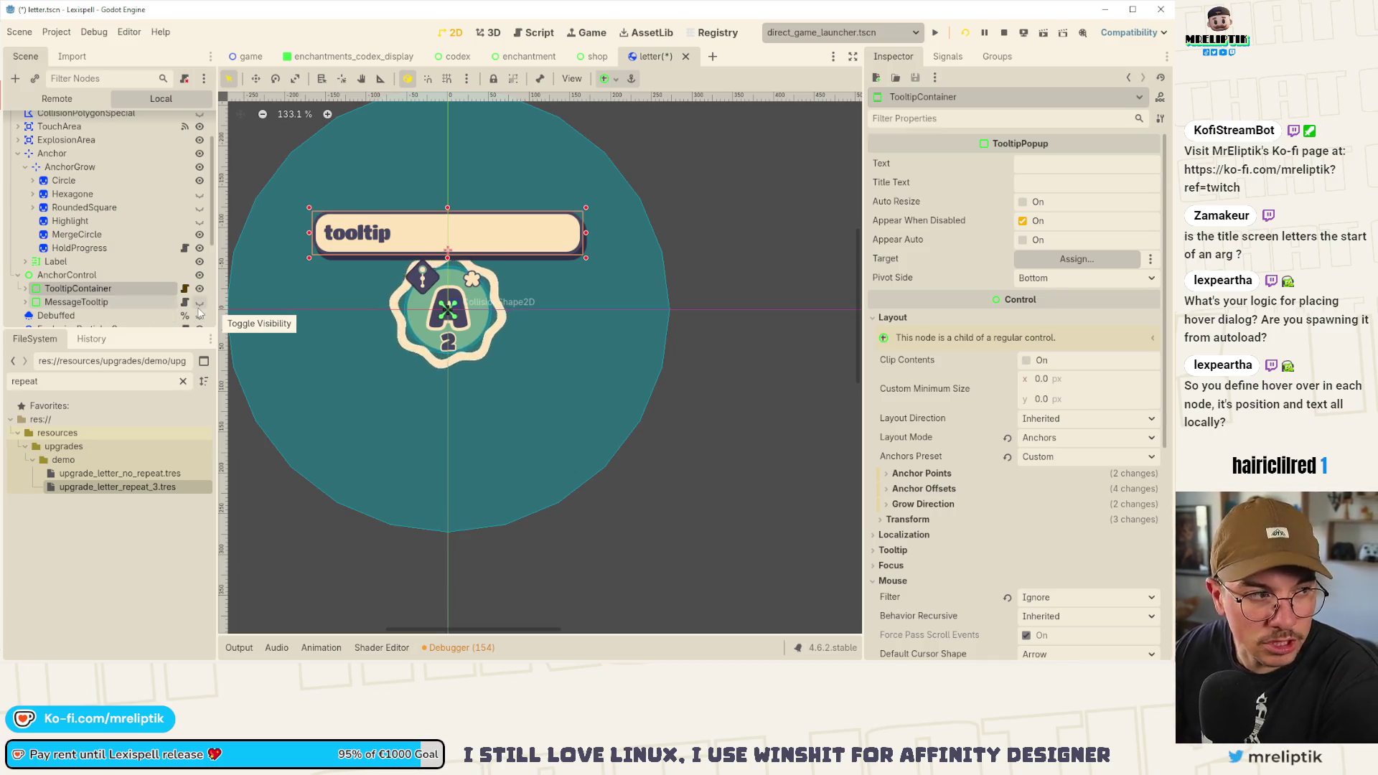
{"action": "left_click", "coordinate": [199, 305]}
{"action": "key", "text": "F5"}
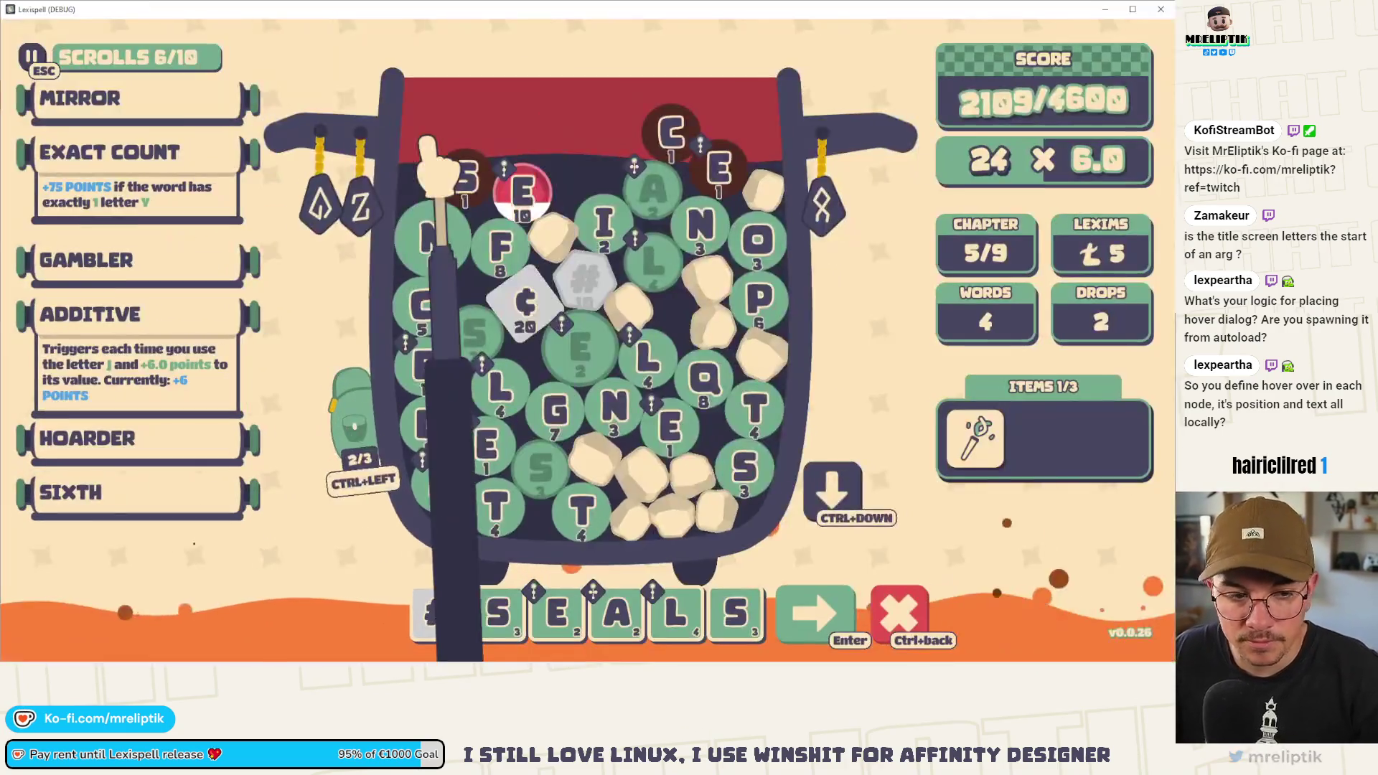
- Submit #SEALS, then spell and submit SINUSOIDAL to reach 6991/4600 in chapter 5
{"action": "mouse_move", "coordinate": [472, 626]}
{"action": "key", "text": "Return"}
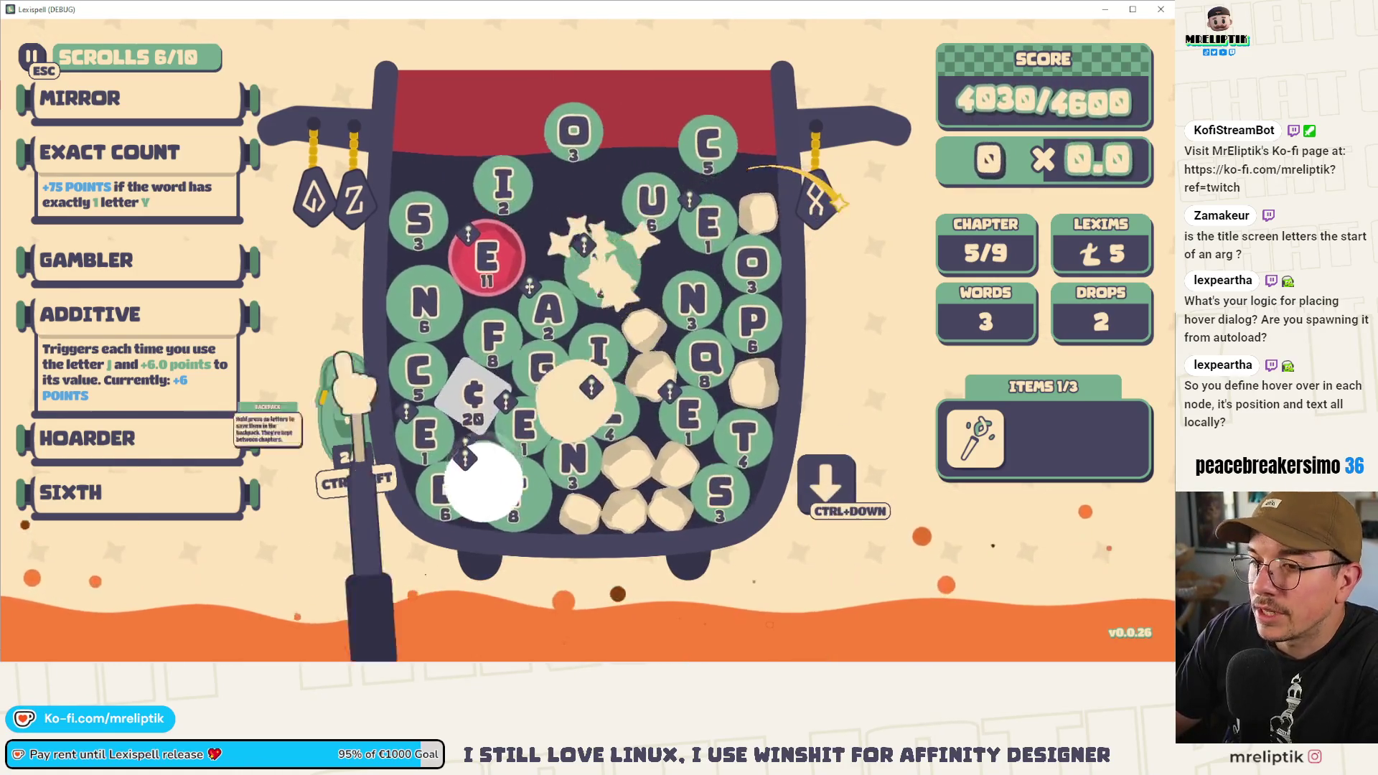
{"action": "mouse_move", "coordinate": [118, 260]}
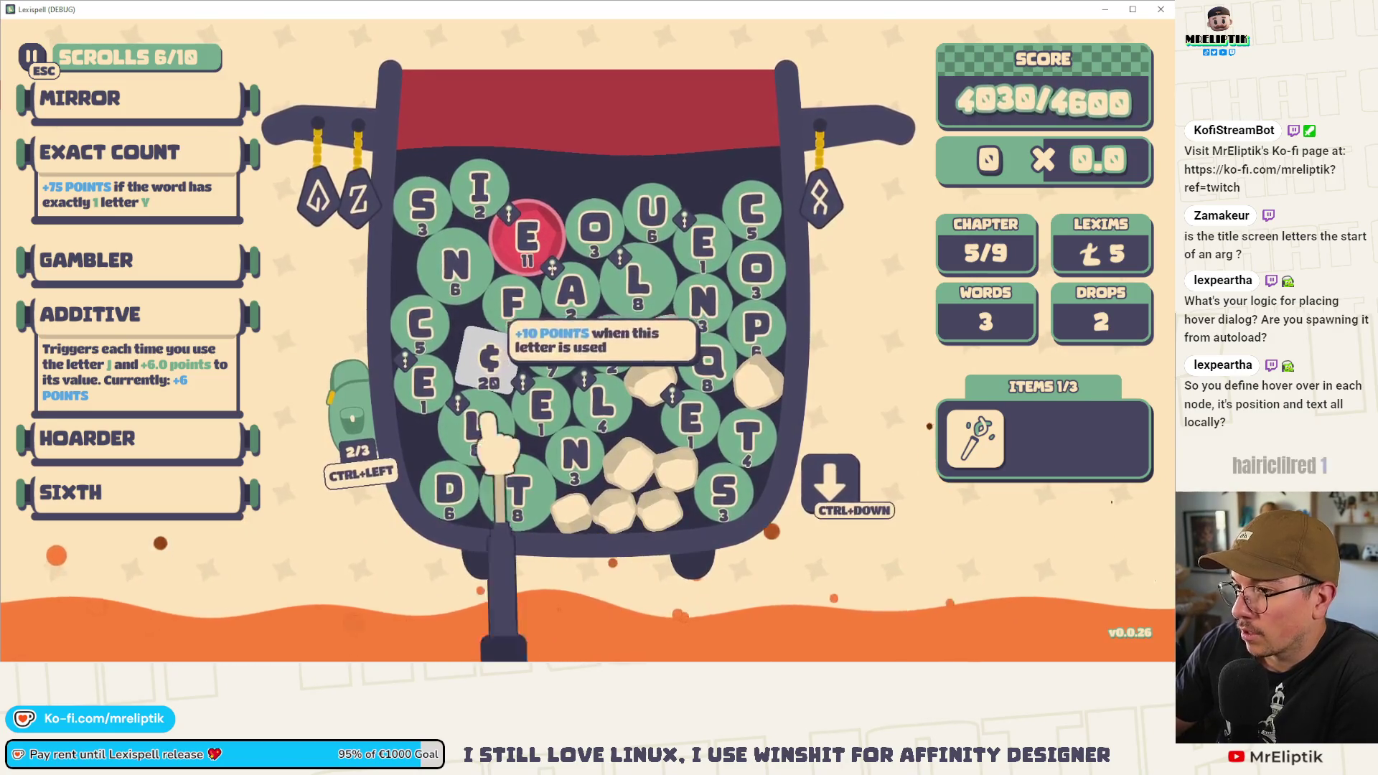
{"action": "left_click", "coordinate": [466, 262]}
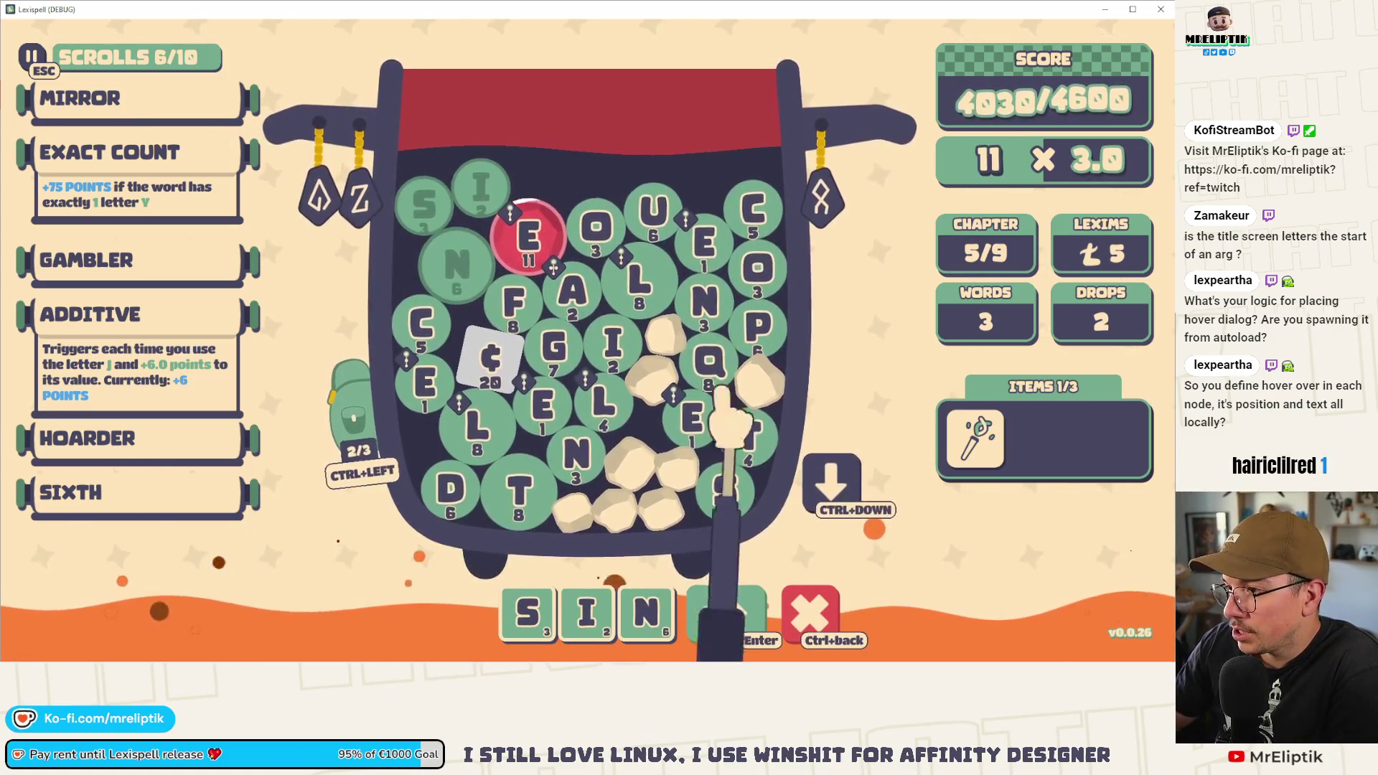
{"action": "left_click", "coordinate": [651, 215]}
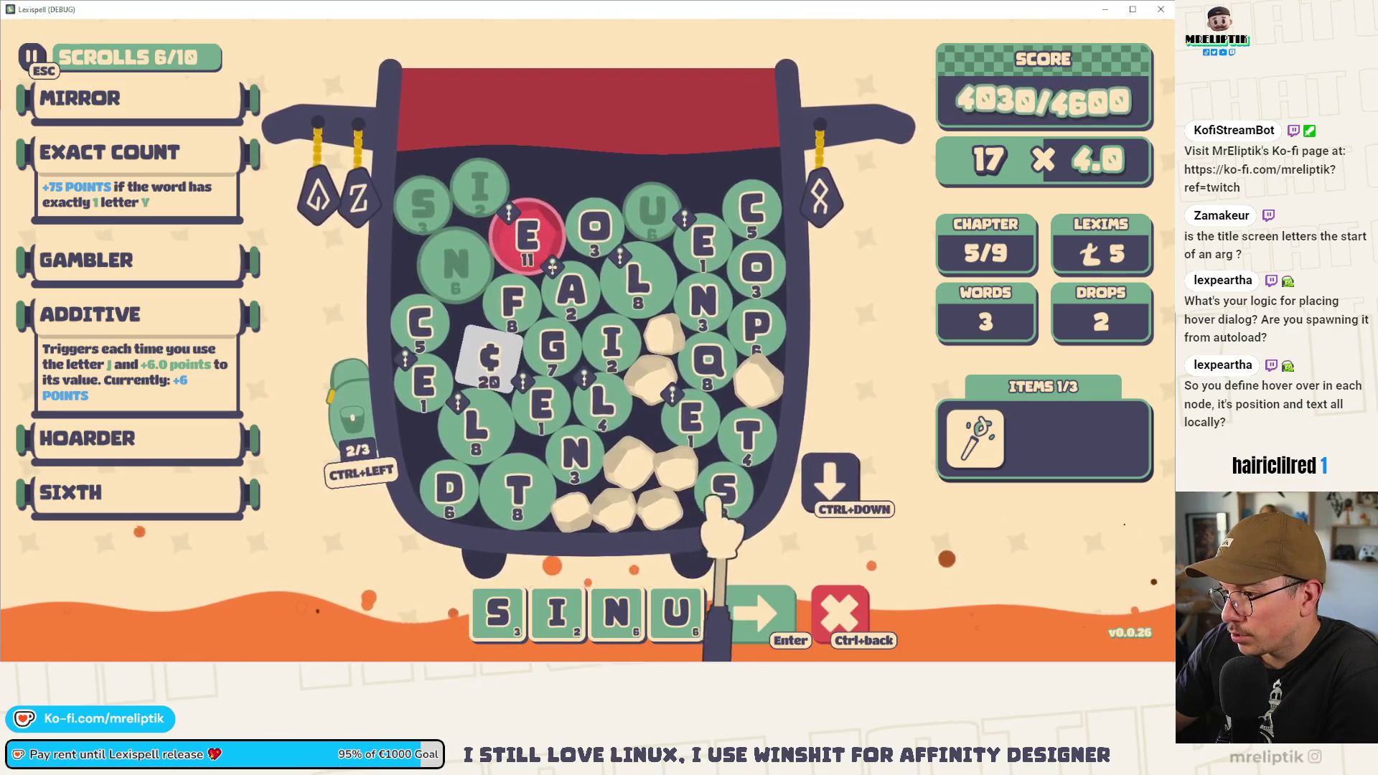
{"action": "left_click", "coordinate": [707, 502]}
{"action": "left_click", "coordinate": [594, 228]}
{"action": "left_click", "coordinate": [611, 343]}
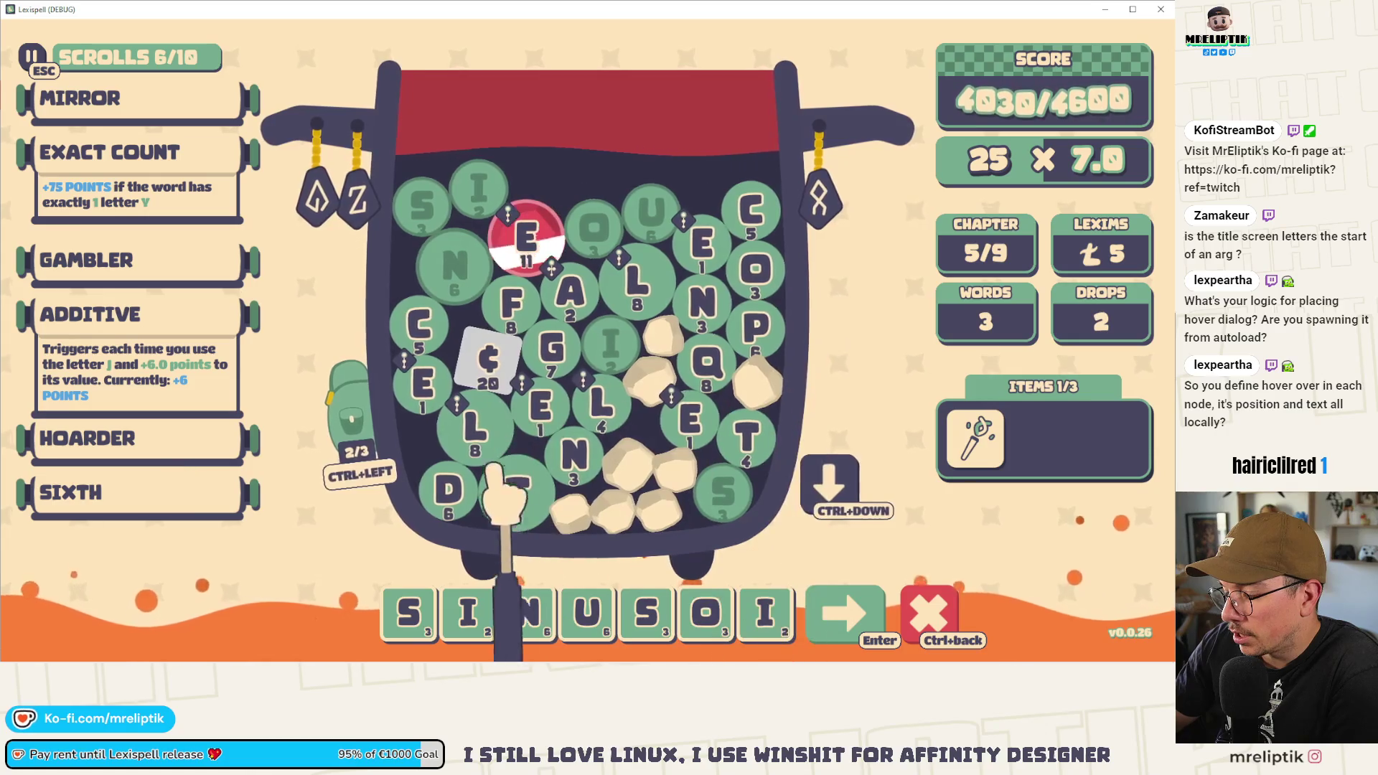
{"action": "left_click", "coordinate": [448, 487]}
{"action": "left_click", "coordinate": [570, 290]}
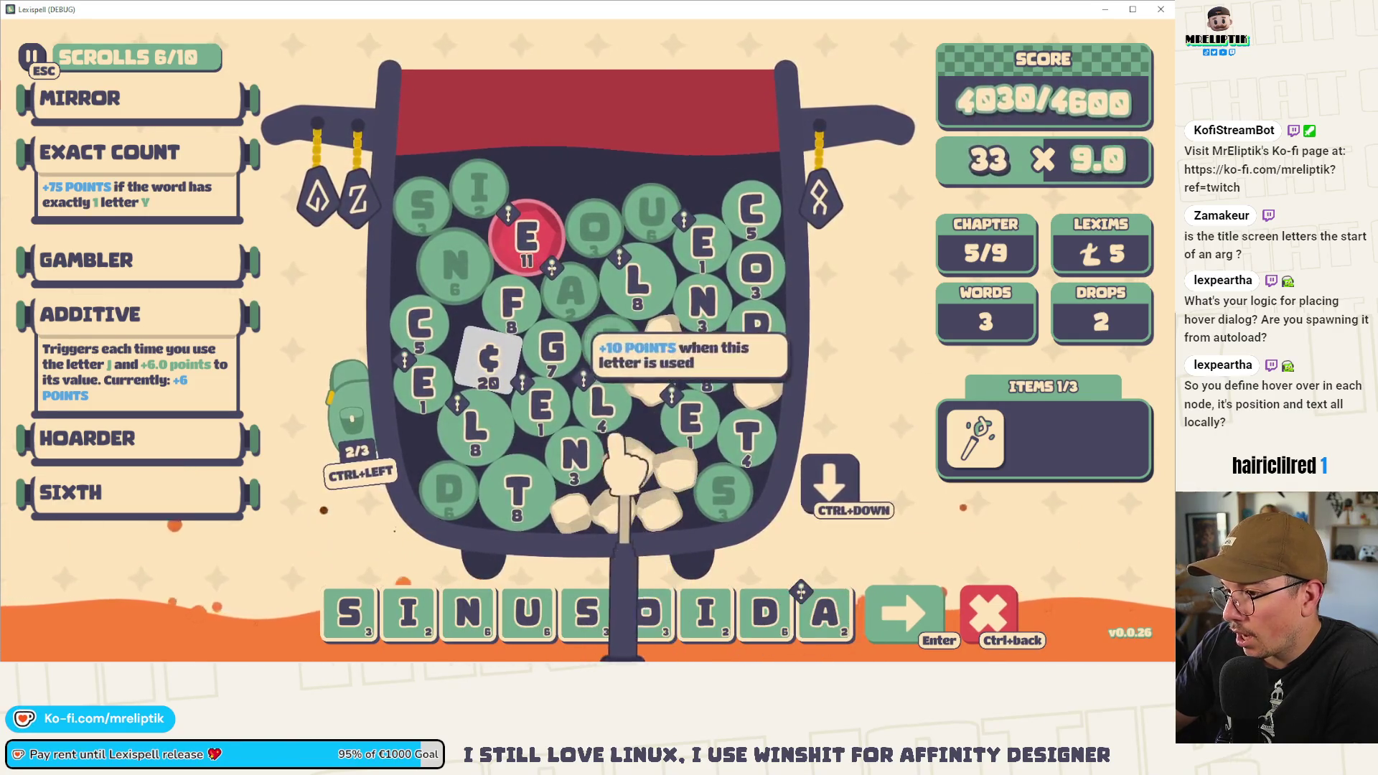
{"action": "key", "text": "l"}
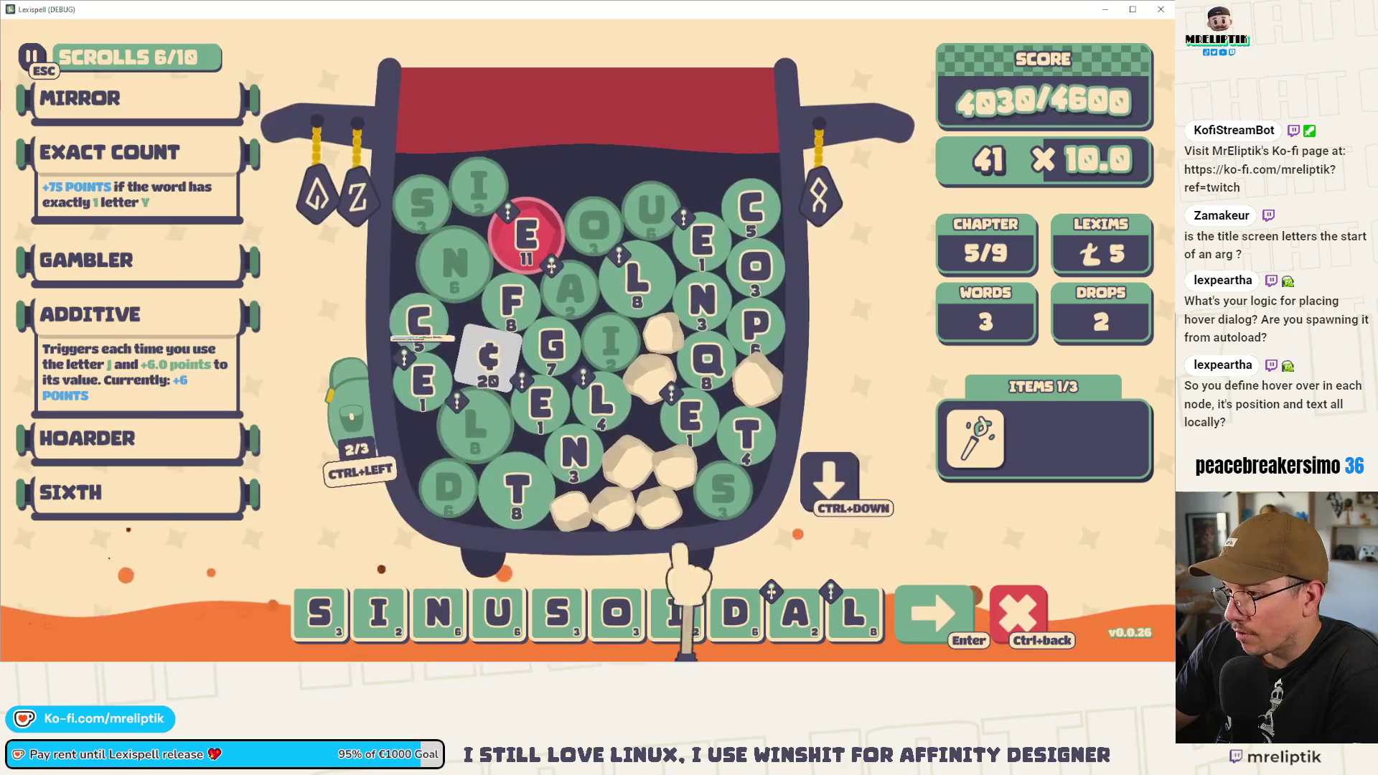
{"action": "left_click", "coordinate": [922, 606]}
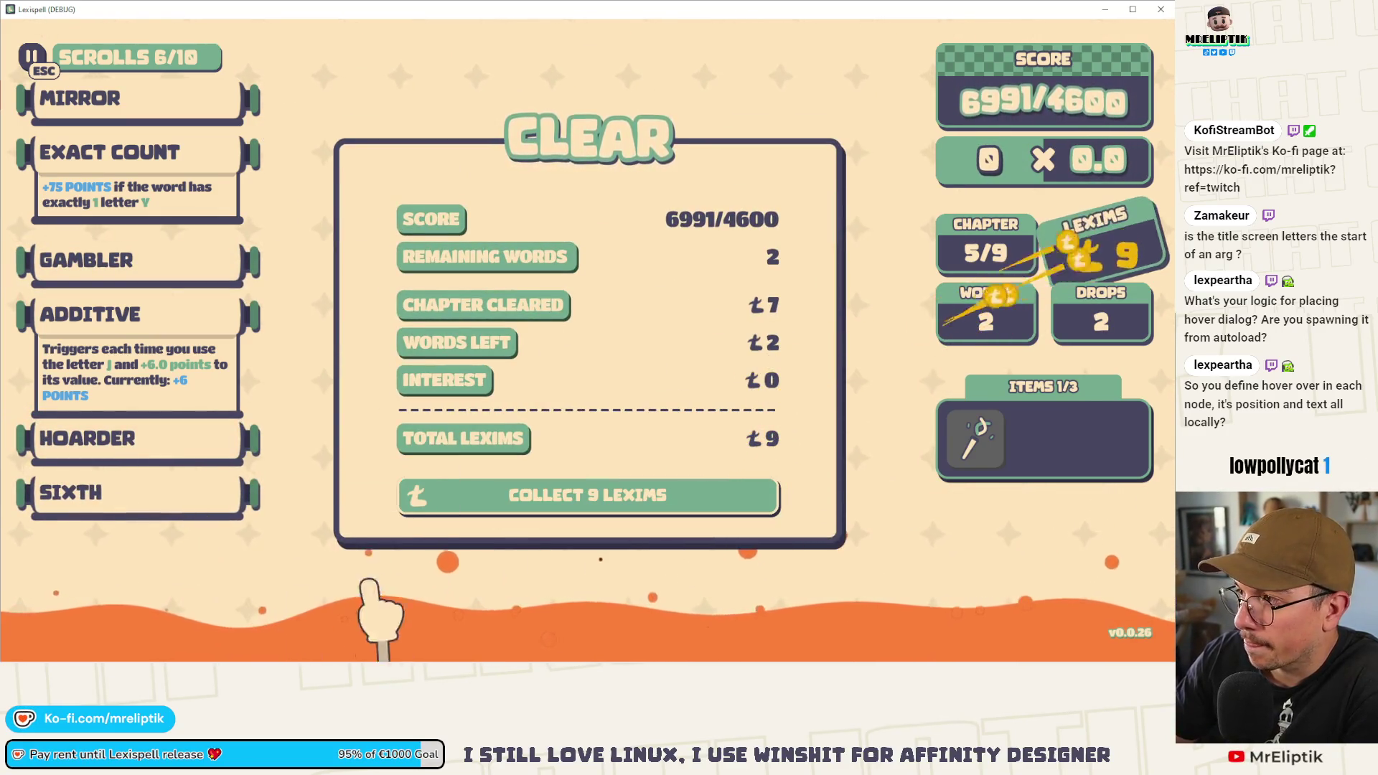
- Collect the lexims and give letter P the second enchantment, reaching the Arcanery shop
{"action": "left_click", "coordinate": [692, 500]}
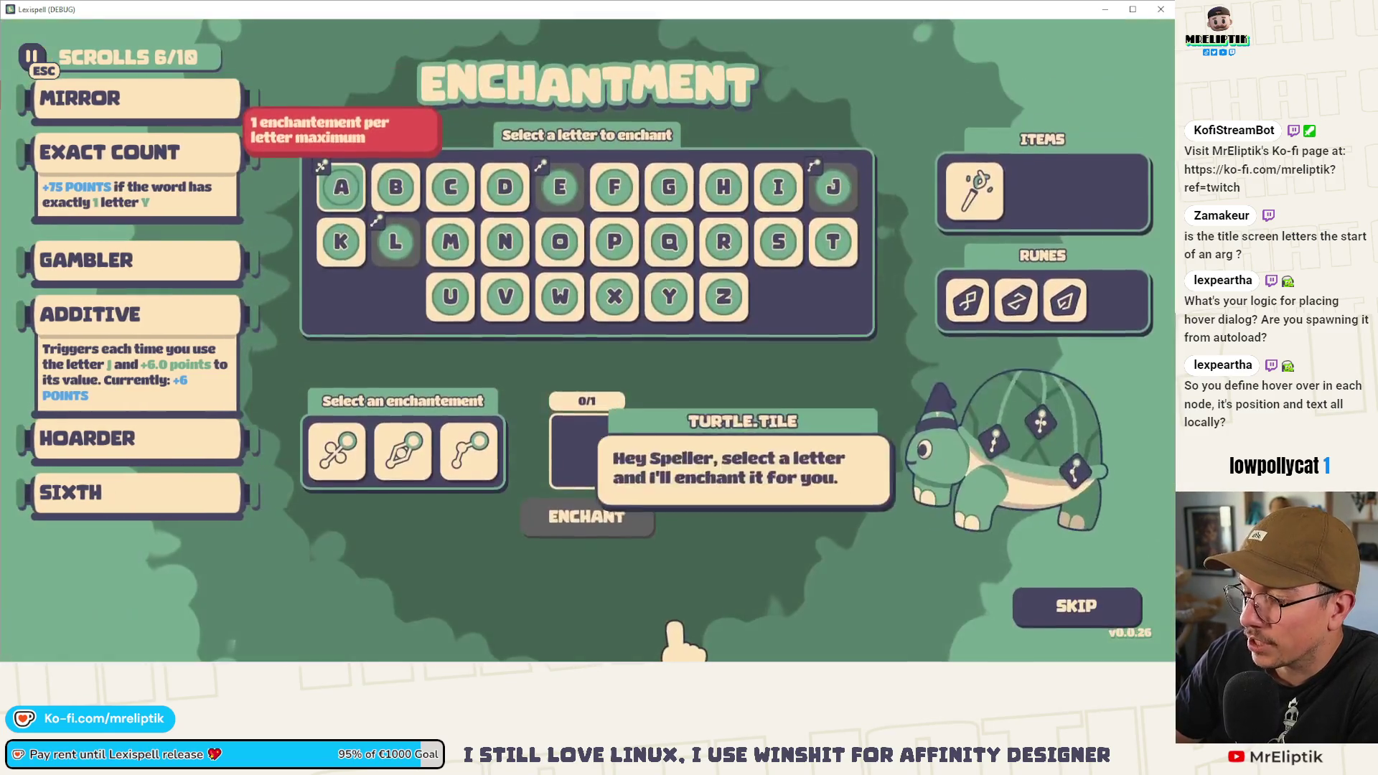
{"action": "mouse_move", "coordinate": [334, 463]}
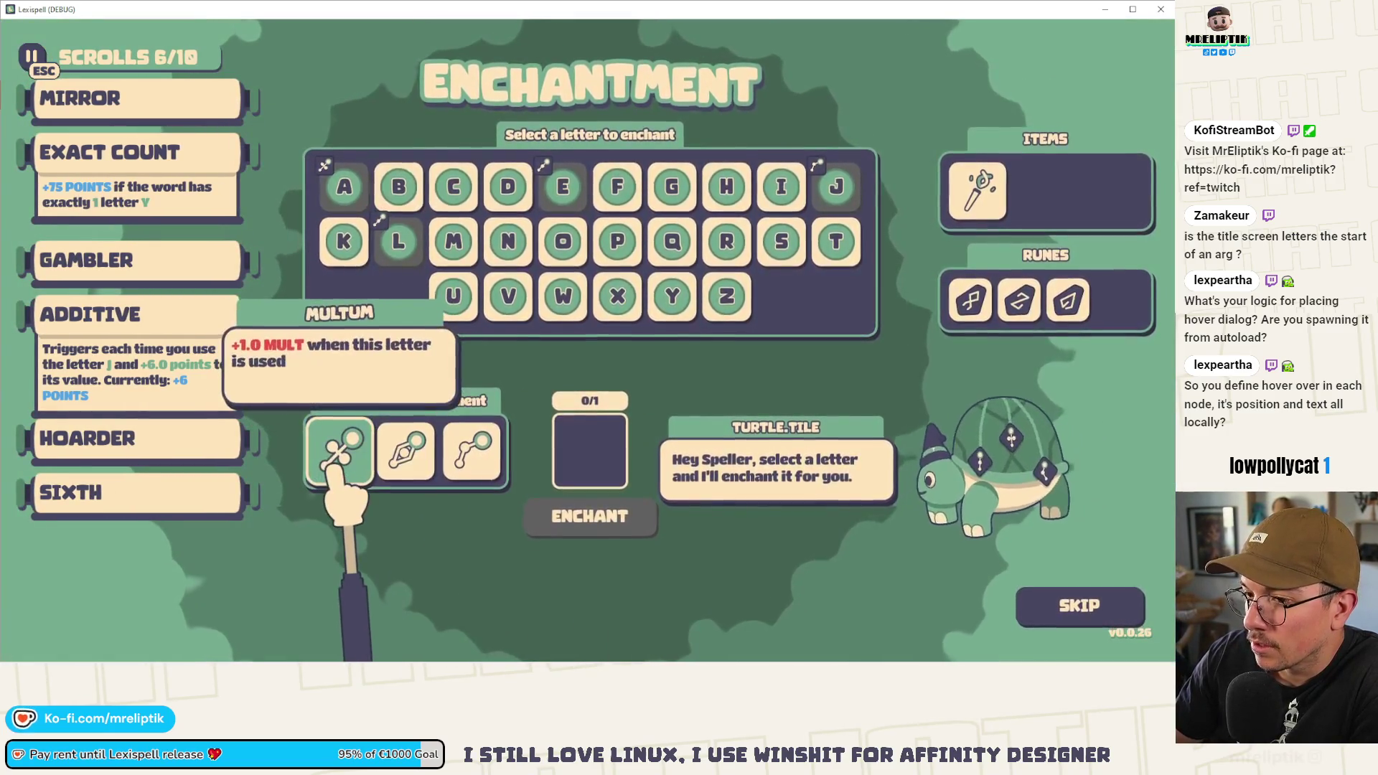
{"action": "mouse_move", "coordinate": [398, 462]}
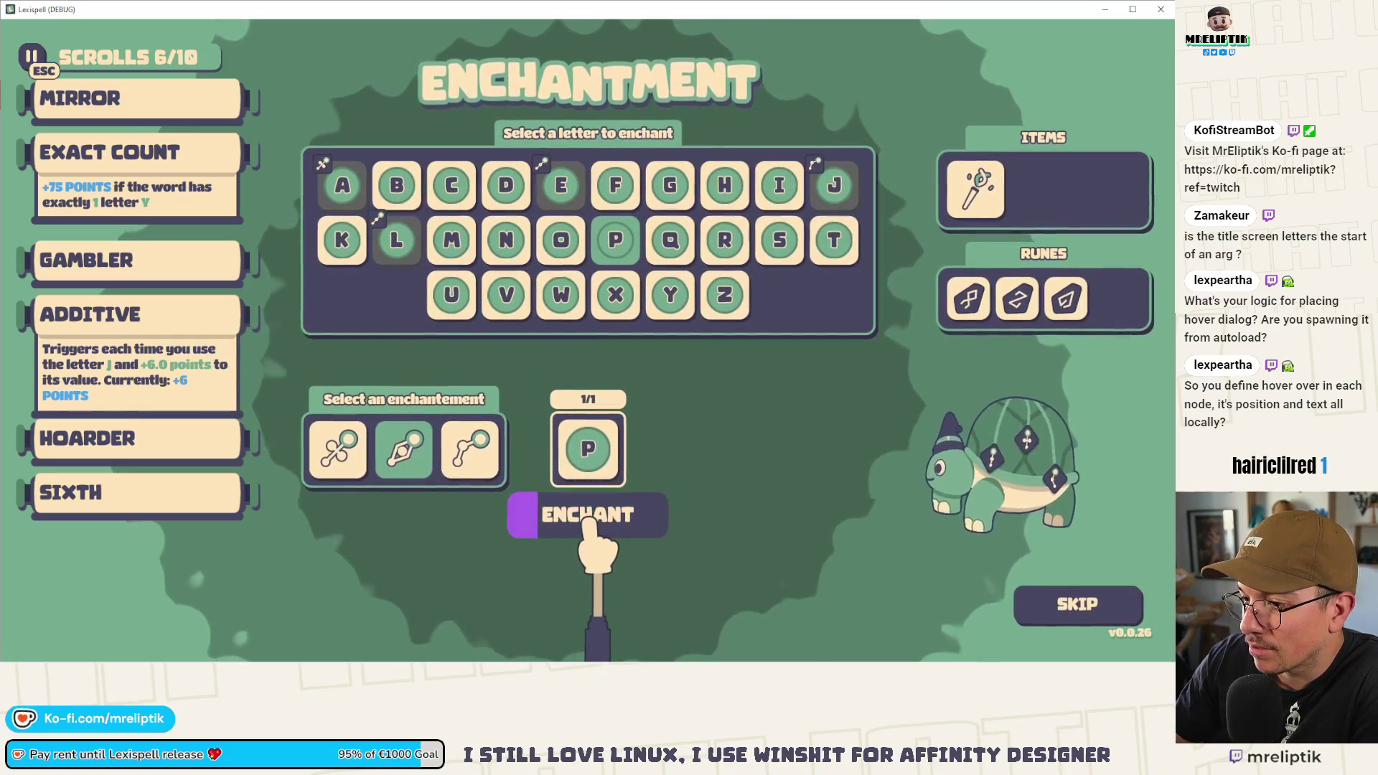
{"action": "left_click", "coordinate": [589, 518]}
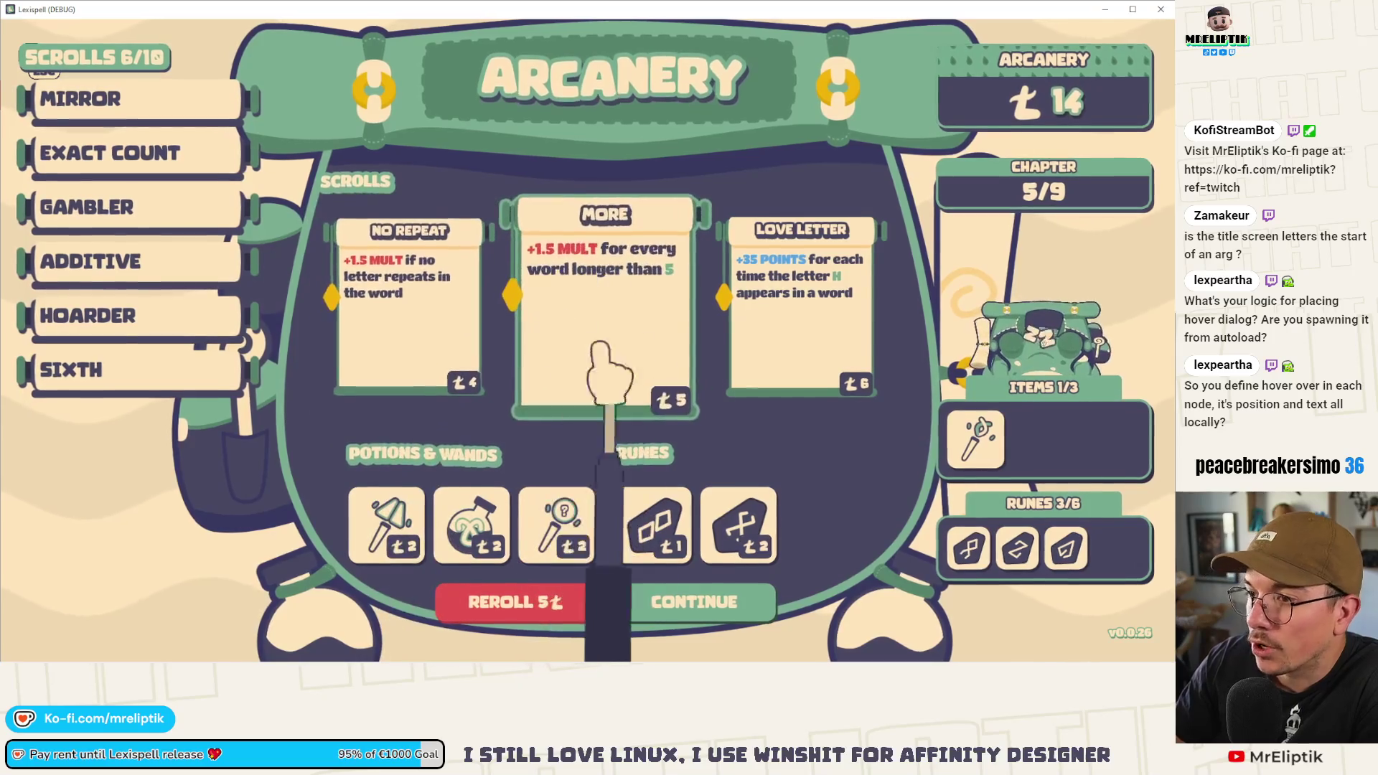
- Buy the More scroll and Potion of Vowels, then start chapter 6 against 5000 points
{"action": "left_click", "coordinate": [574, 344]}
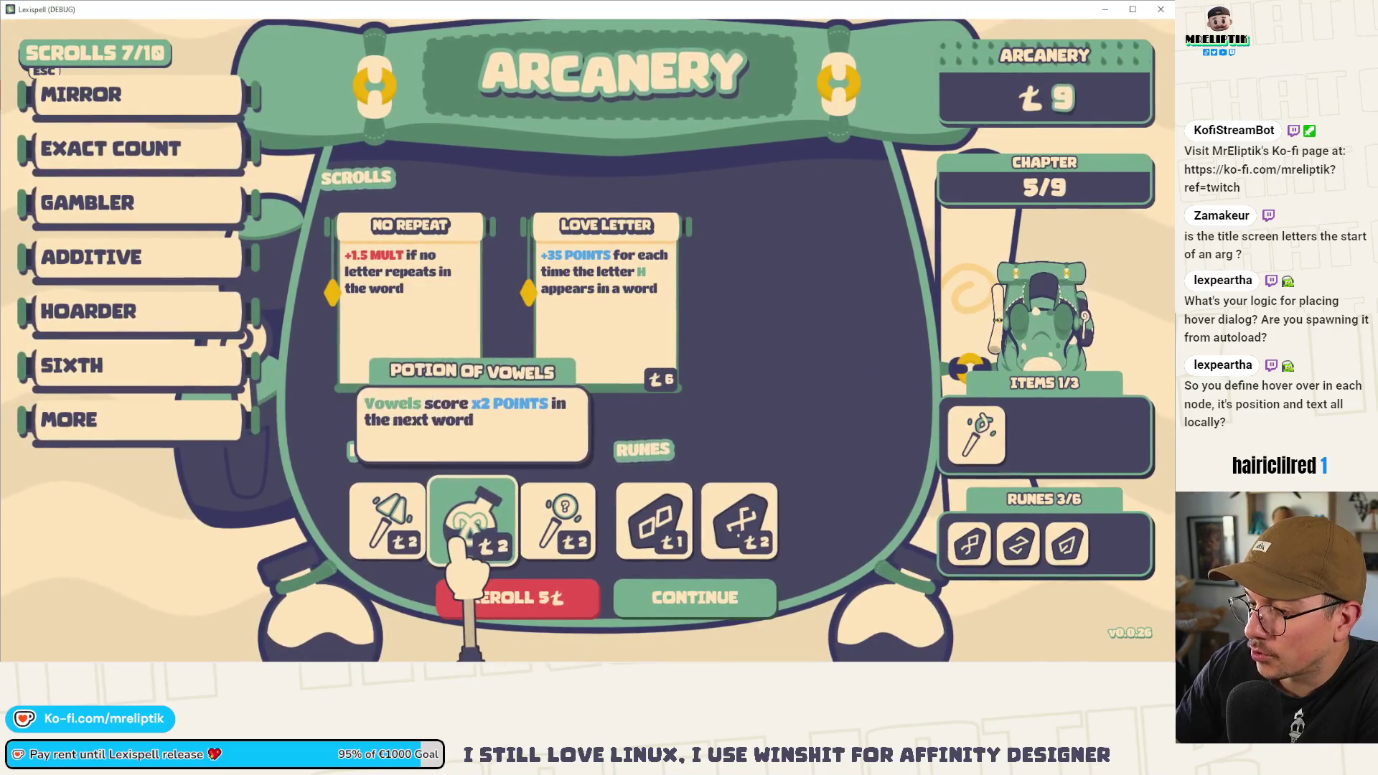
{"action": "left_click", "coordinate": [494, 527]}
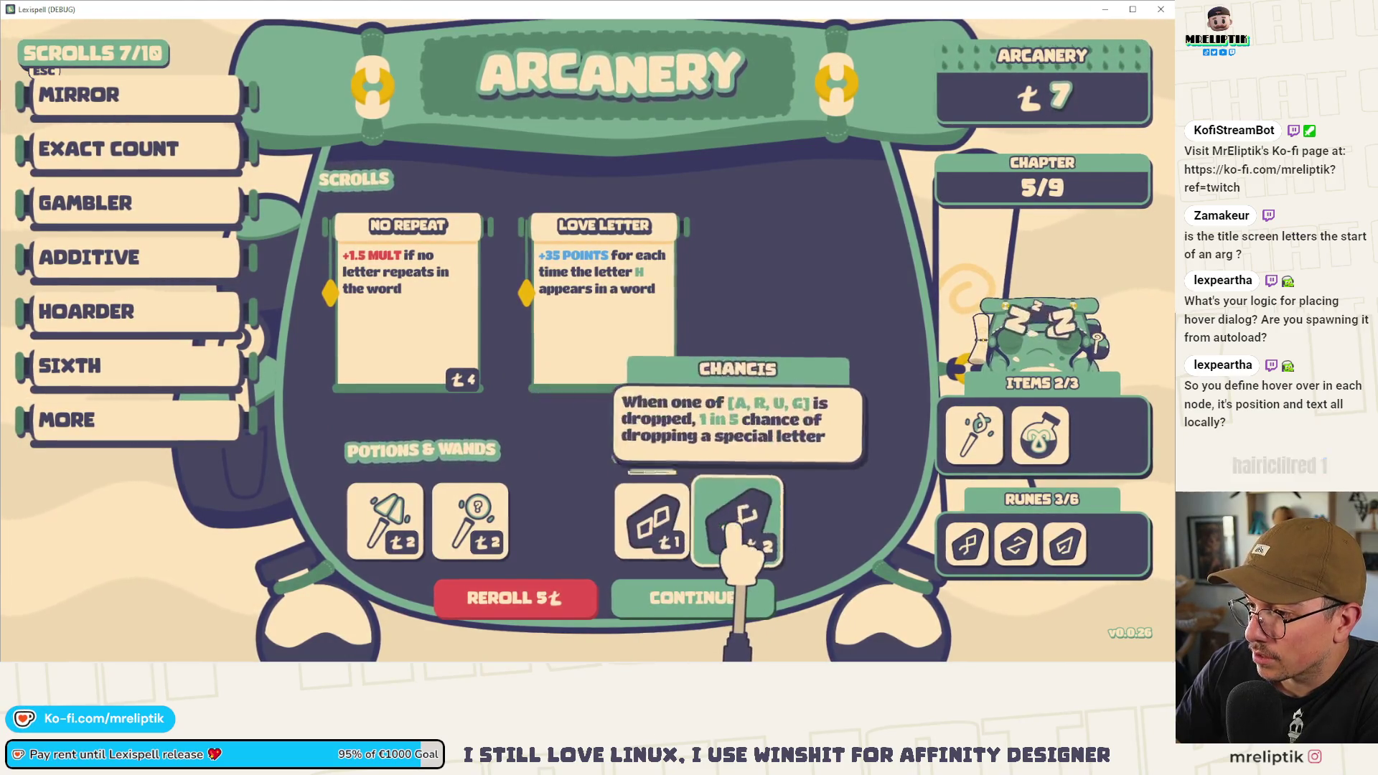
{"action": "left_click", "coordinate": [700, 597]}
{"action": "left_click", "coordinate": [911, 477]}
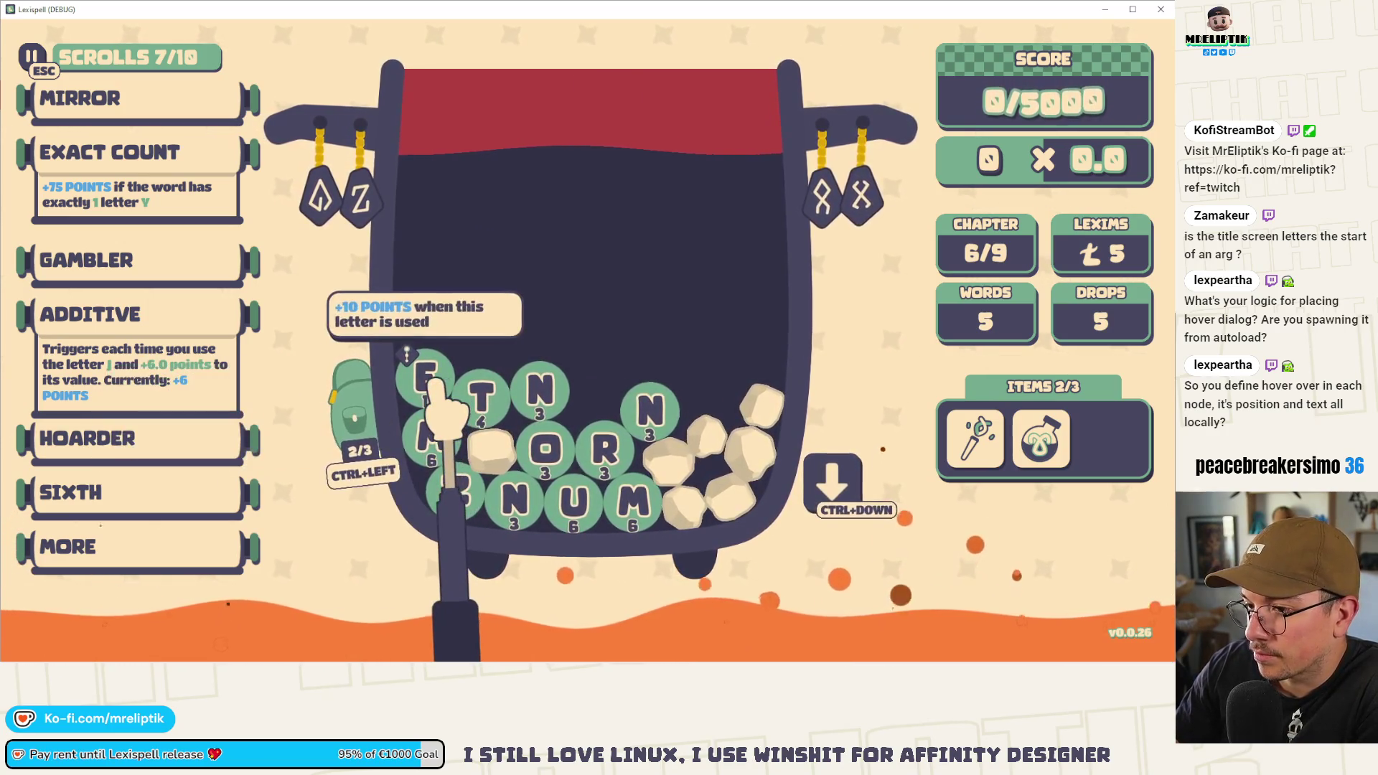
- Drop two batches of letters, then spell and submit SPENT for 38 × 3.6
{"action": "mouse_move", "coordinate": [352, 425]}
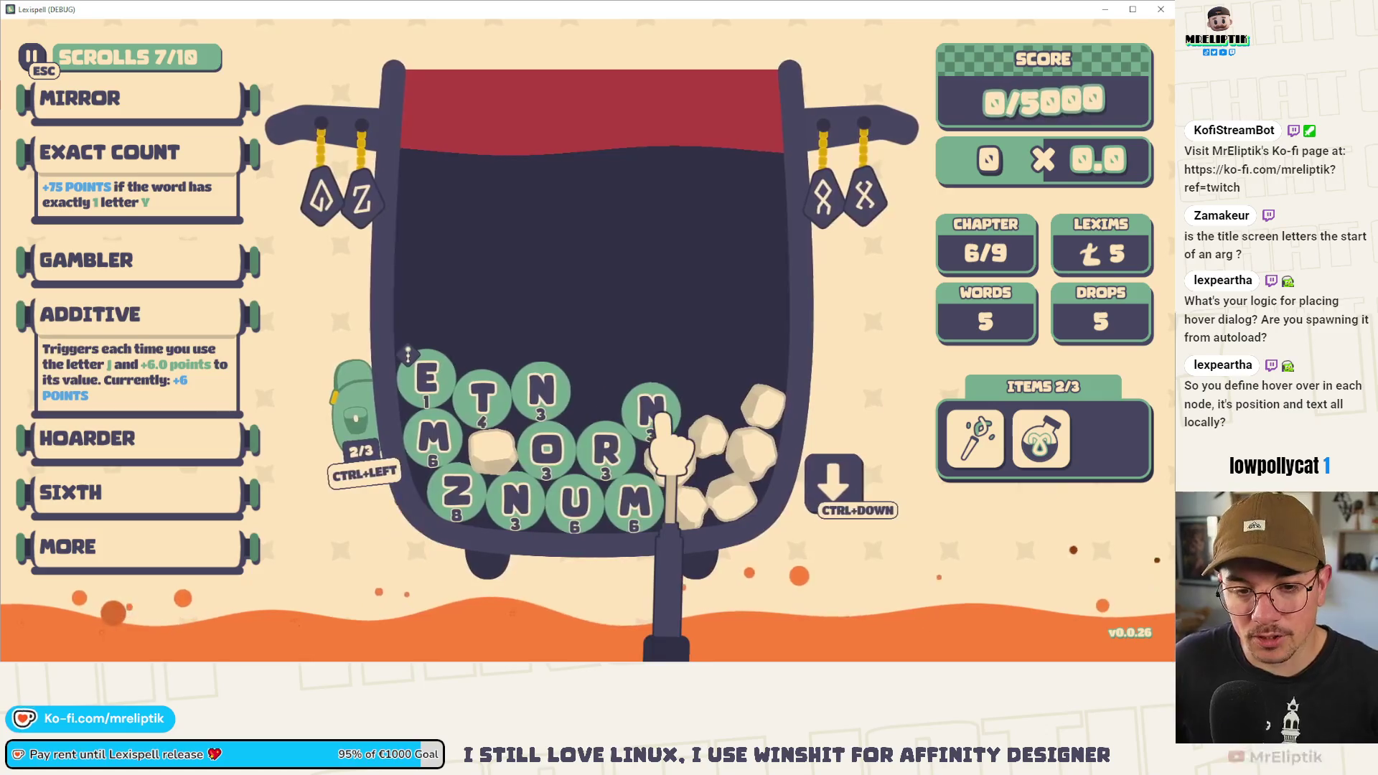
{"action": "left_click", "coordinate": [827, 467]}
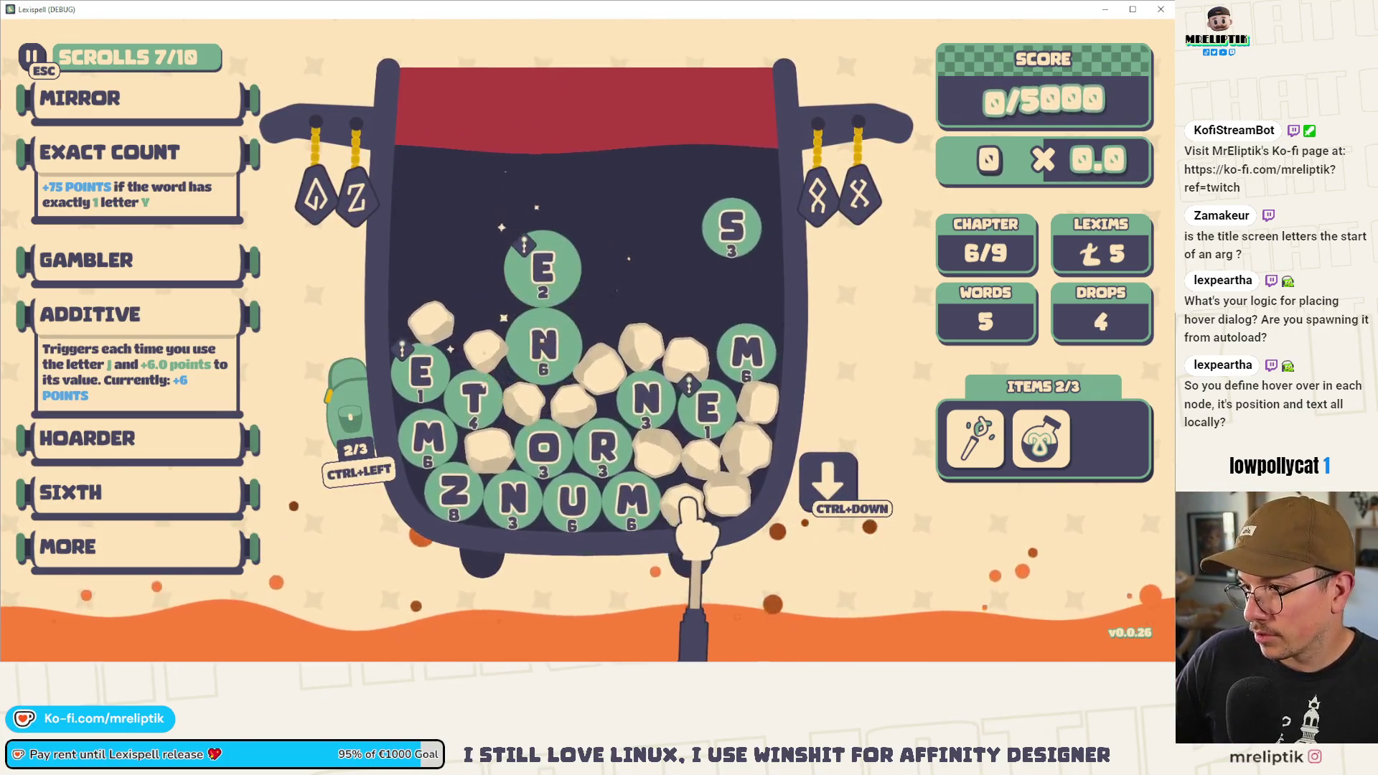
{"action": "left_click", "coordinate": [832, 472]}
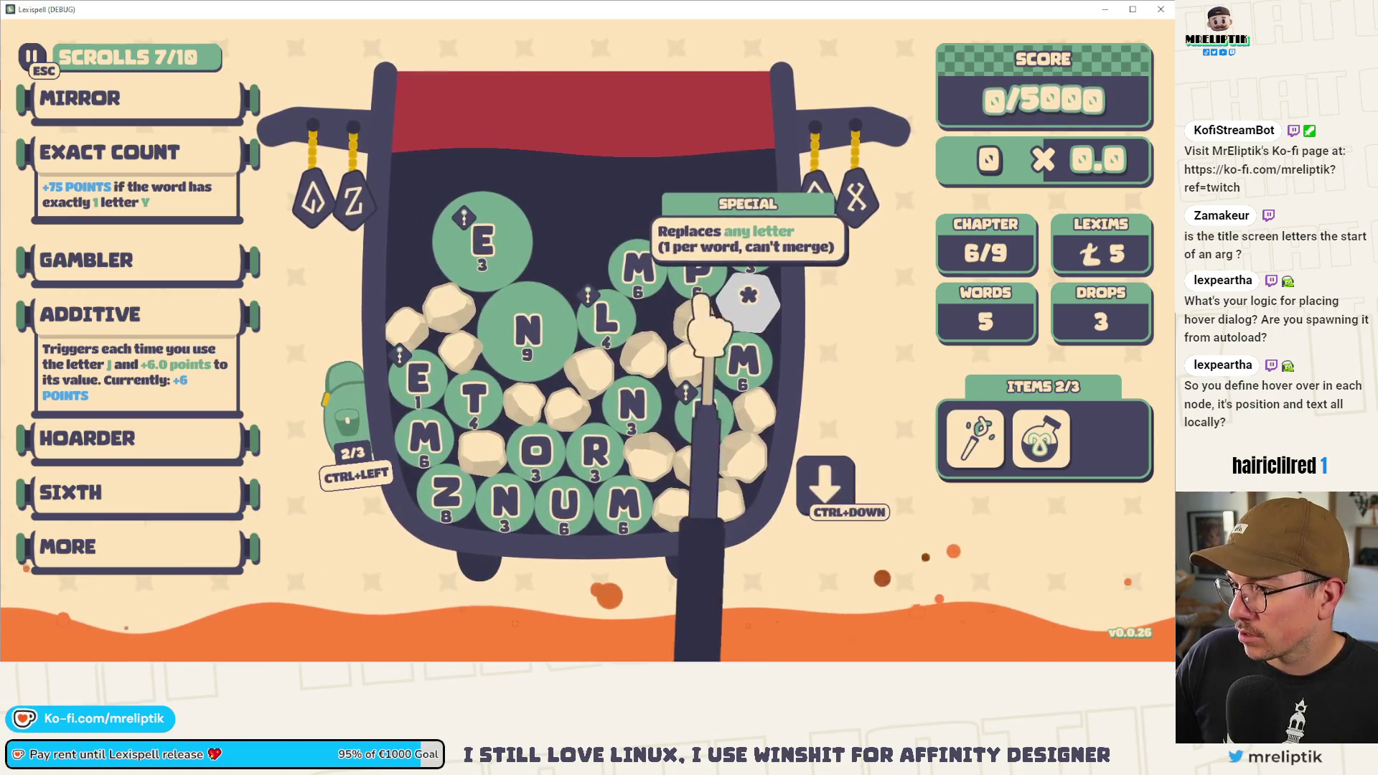
{"action": "left_click", "coordinate": [770, 252]}
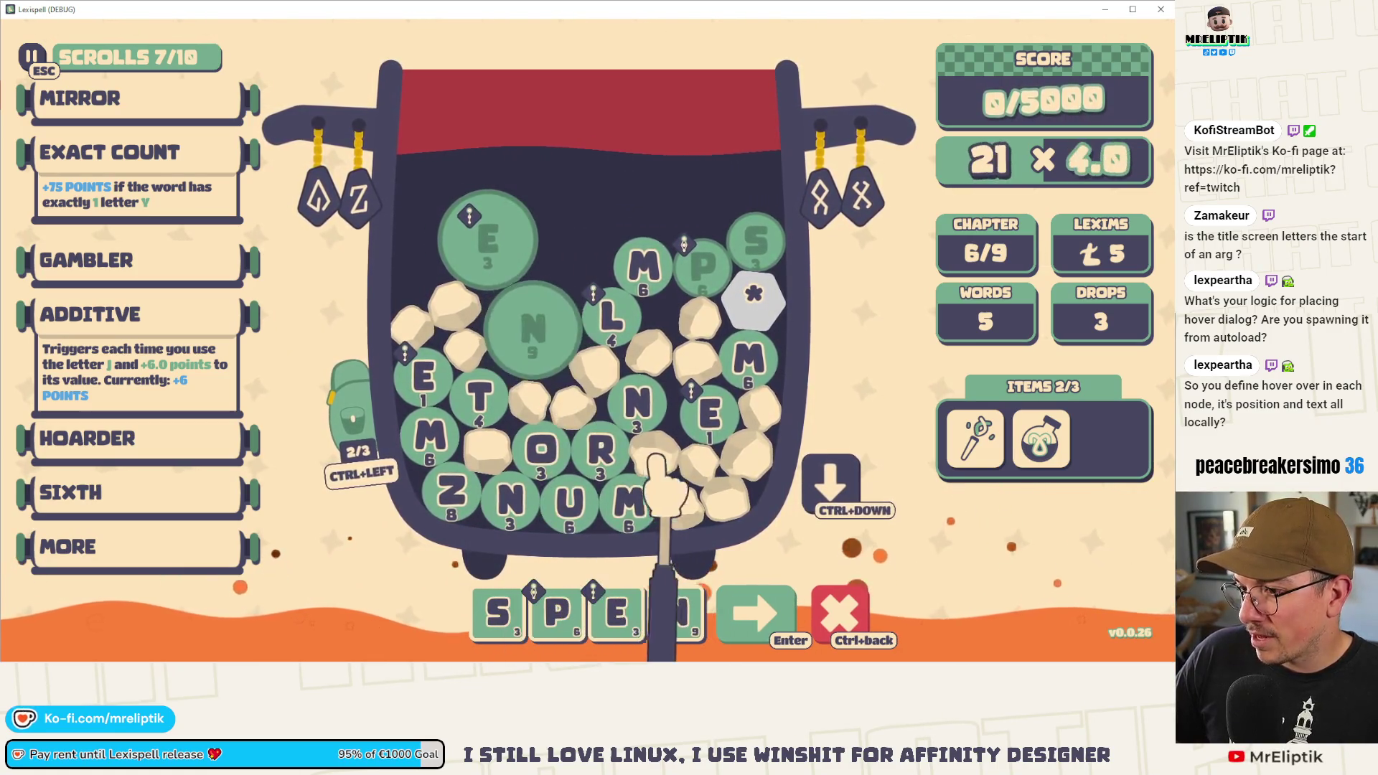
{"action": "left_click", "coordinate": [477, 404]}
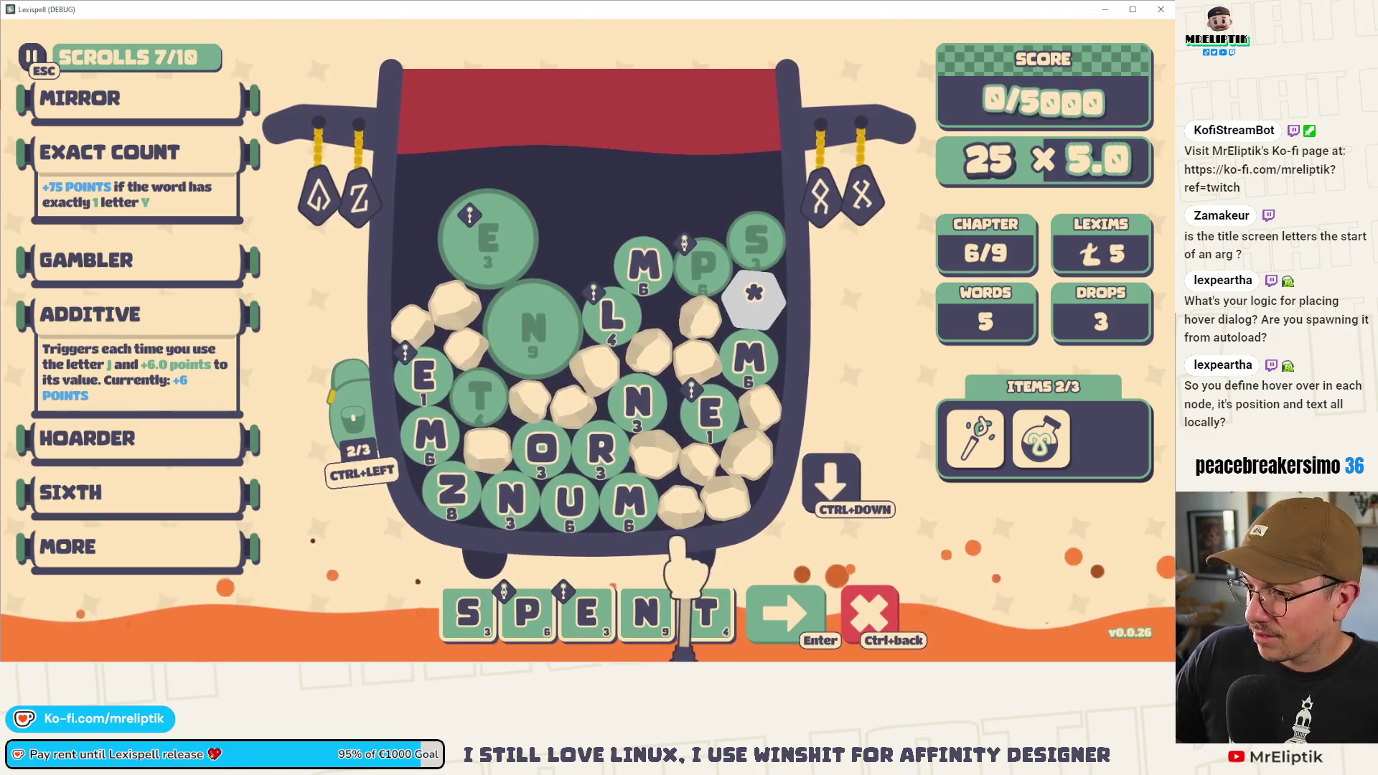
{"action": "left_click", "coordinate": [789, 614]}
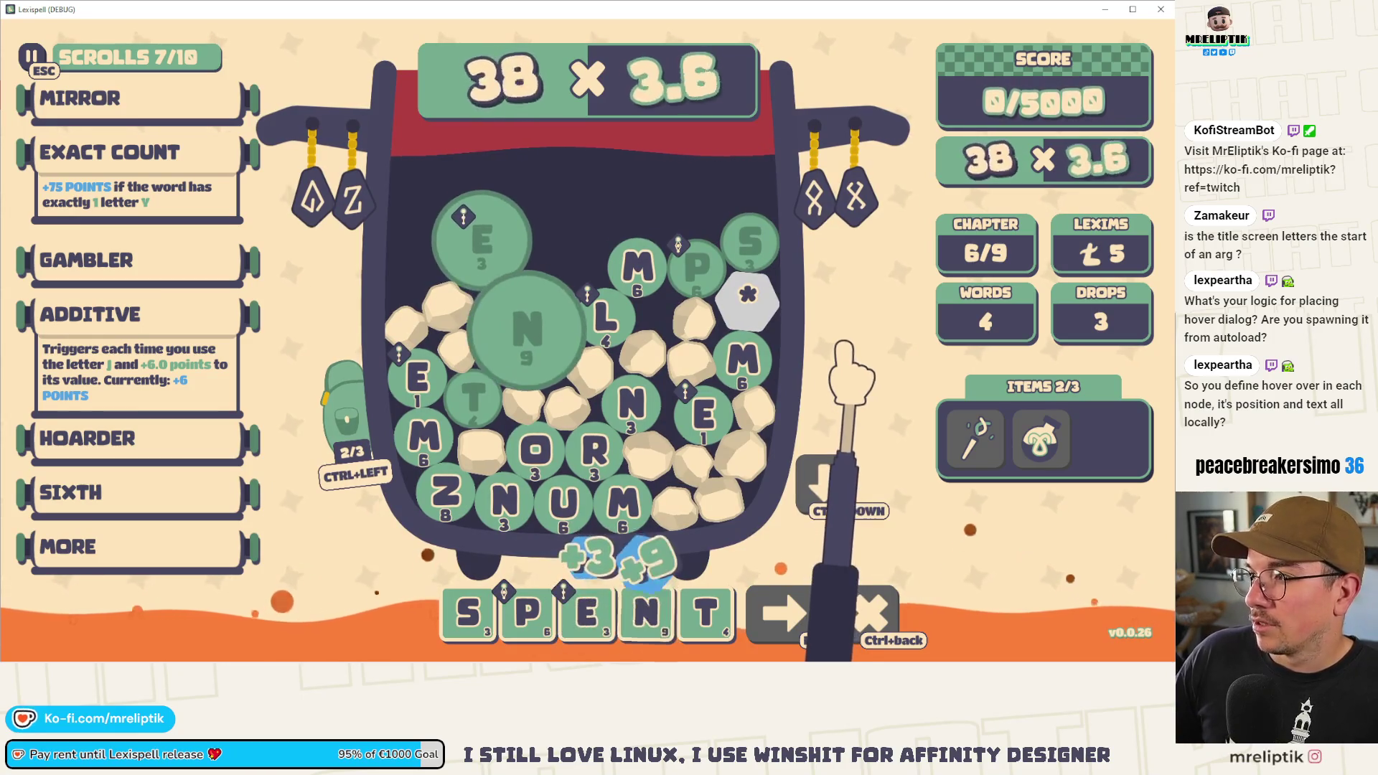
{"action": "mouse_move", "coordinate": [978, 316]}
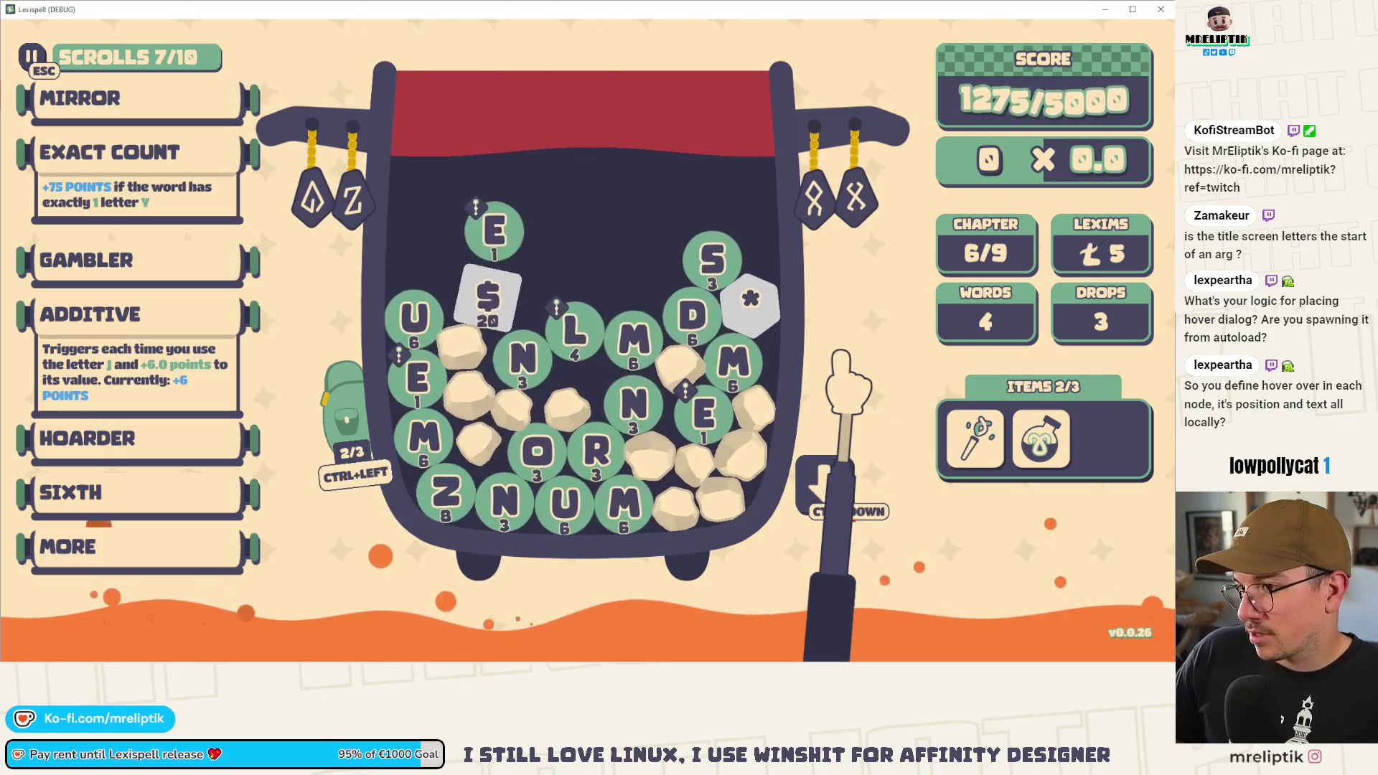
- Store the asterisk tile in the item bag and check the backpack
{"action": "key", "text": "ctrl+Left"}
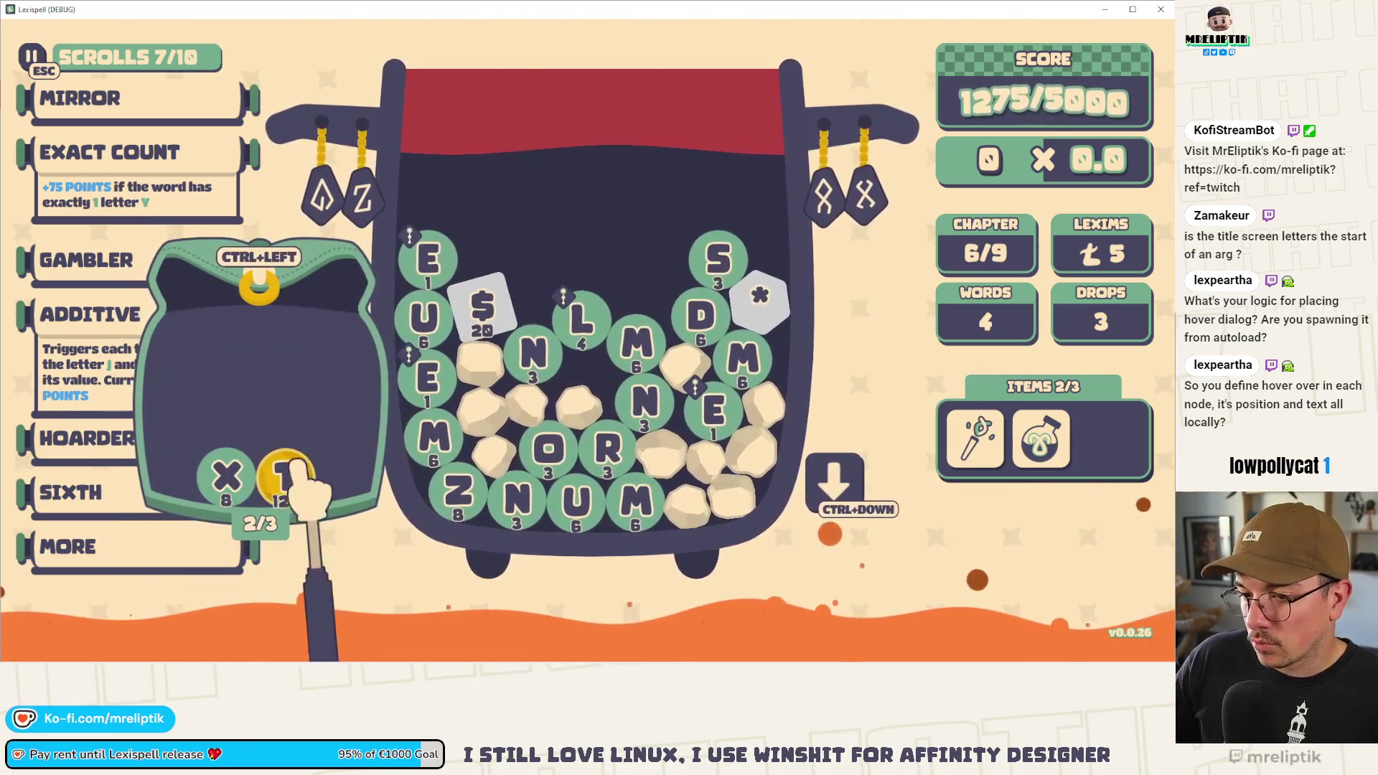
{"action": "left_click_drag", "start_coordinate": [764, 316], "coordinate": [172, 316]}
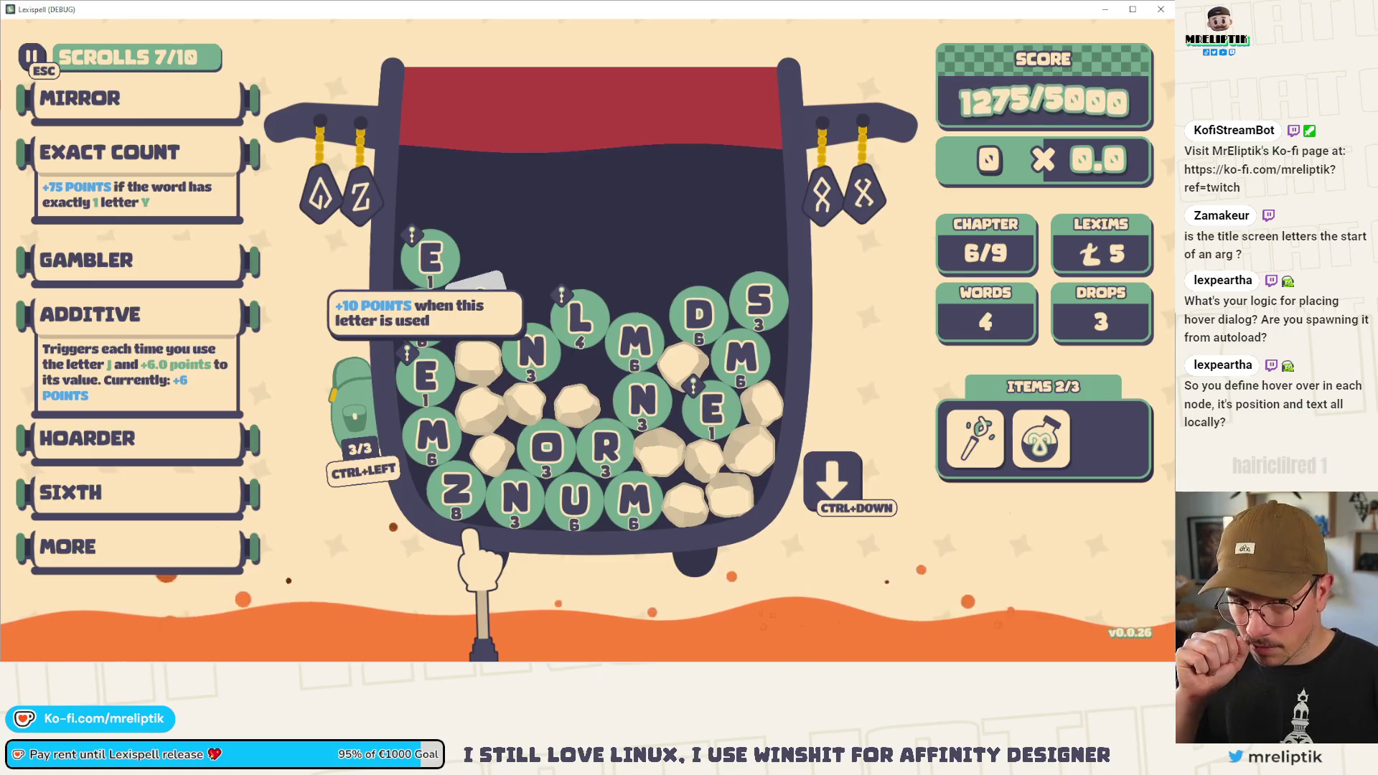
{"action": "left_click", "coordinate": [366, 431]}
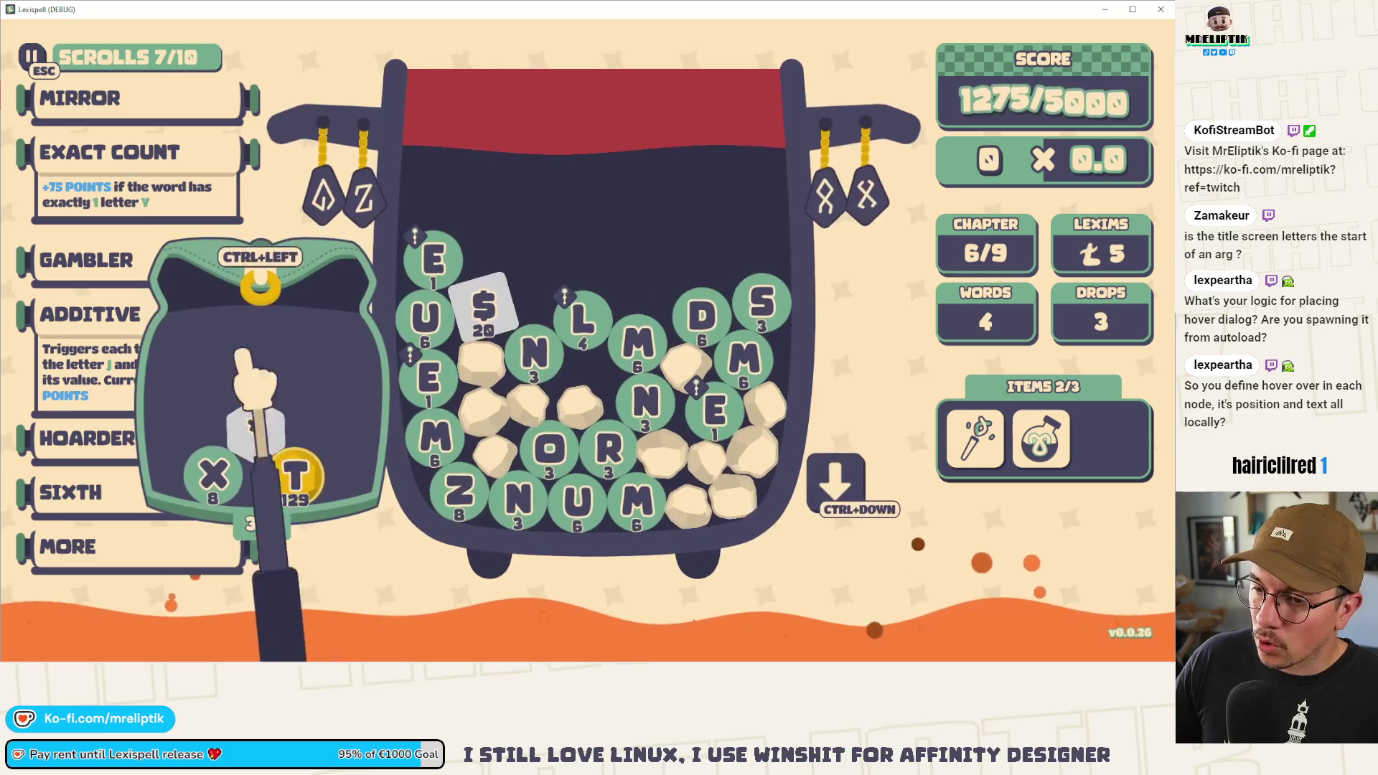
{"action": "left_click", "coordinate": [308, 437]}
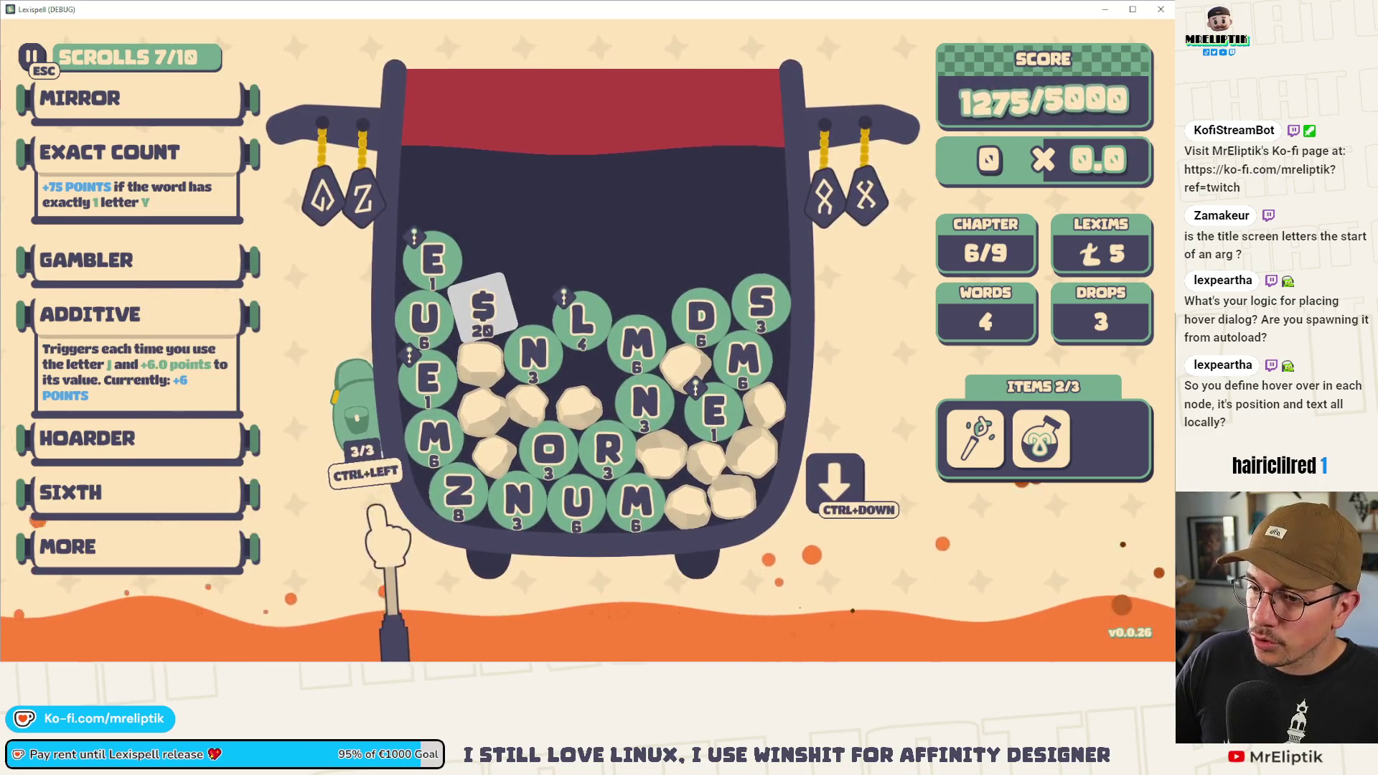
- Try spelling $US, drop a new letter batch, then clear the word back into the jar
{"action": "mouse_move", "coordinate": [355, 391]}
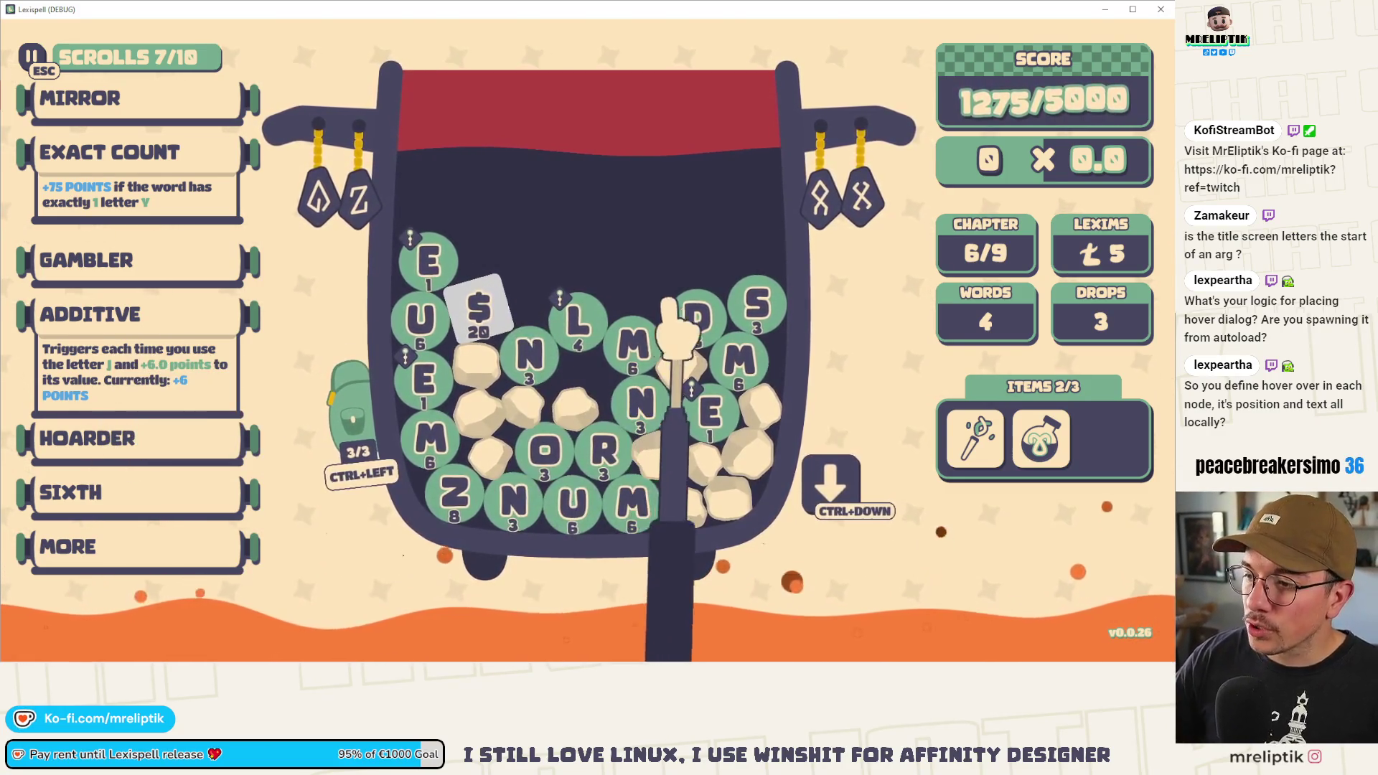
{"action": "mouse_move", "coordinate": [343, 416]}
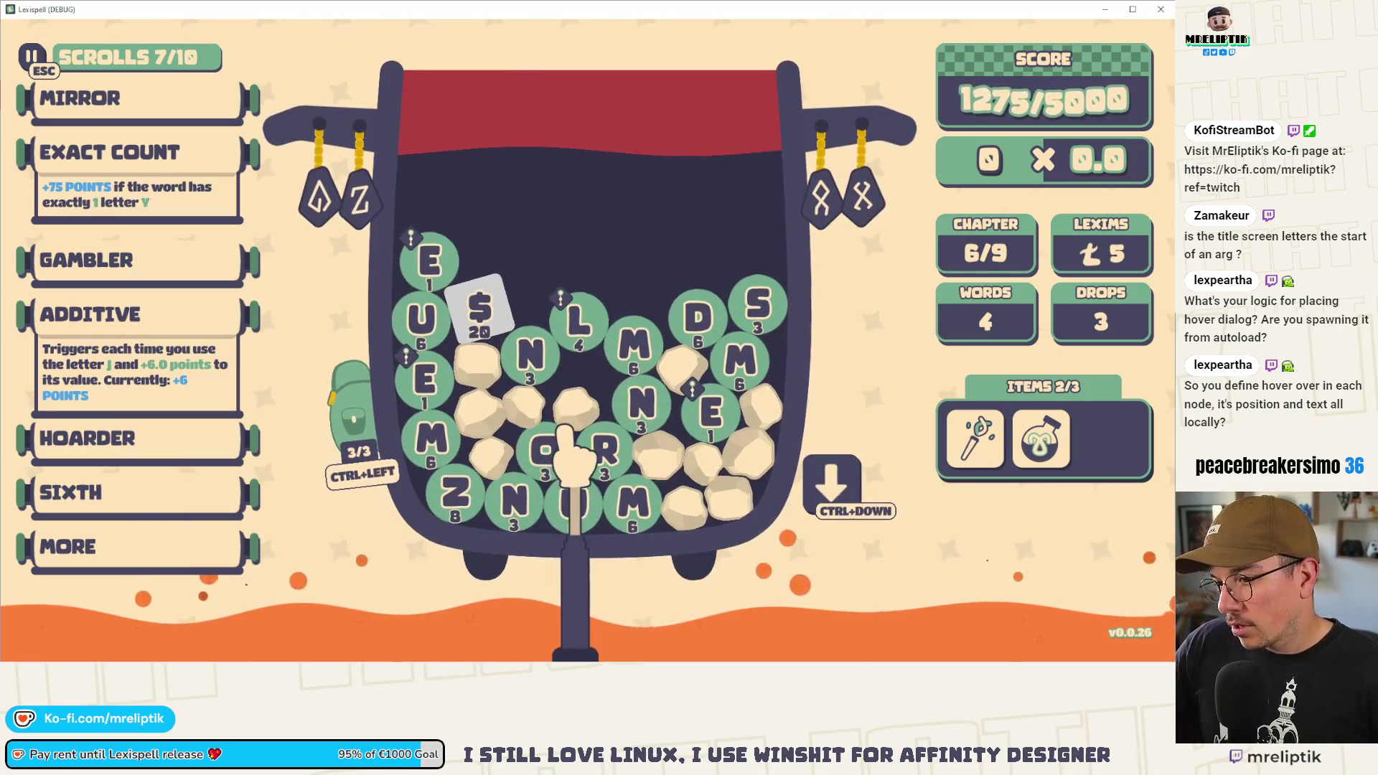
{"action": "left_click", "coordinate": [479, 331]}
{"action": "key", "text": "u"}
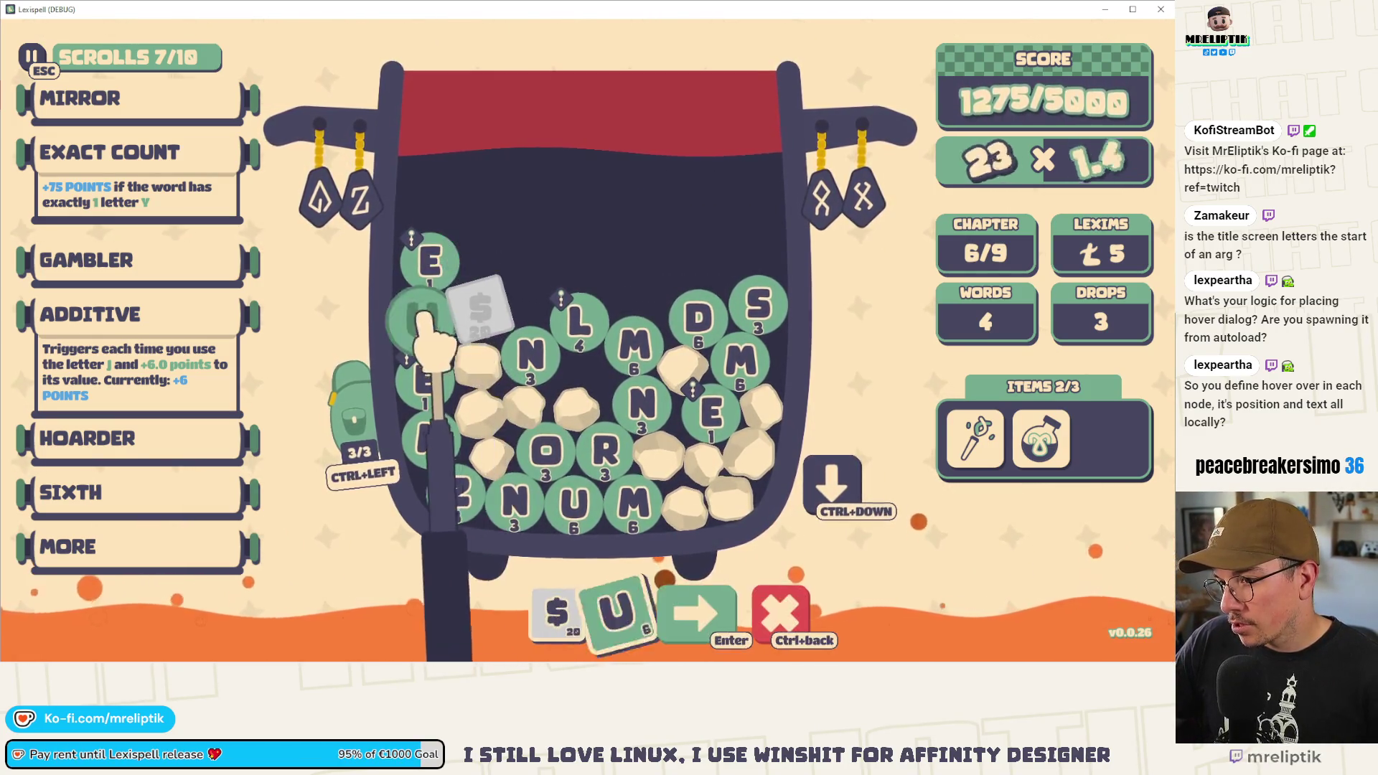
{"action": "key", "text": "s"}
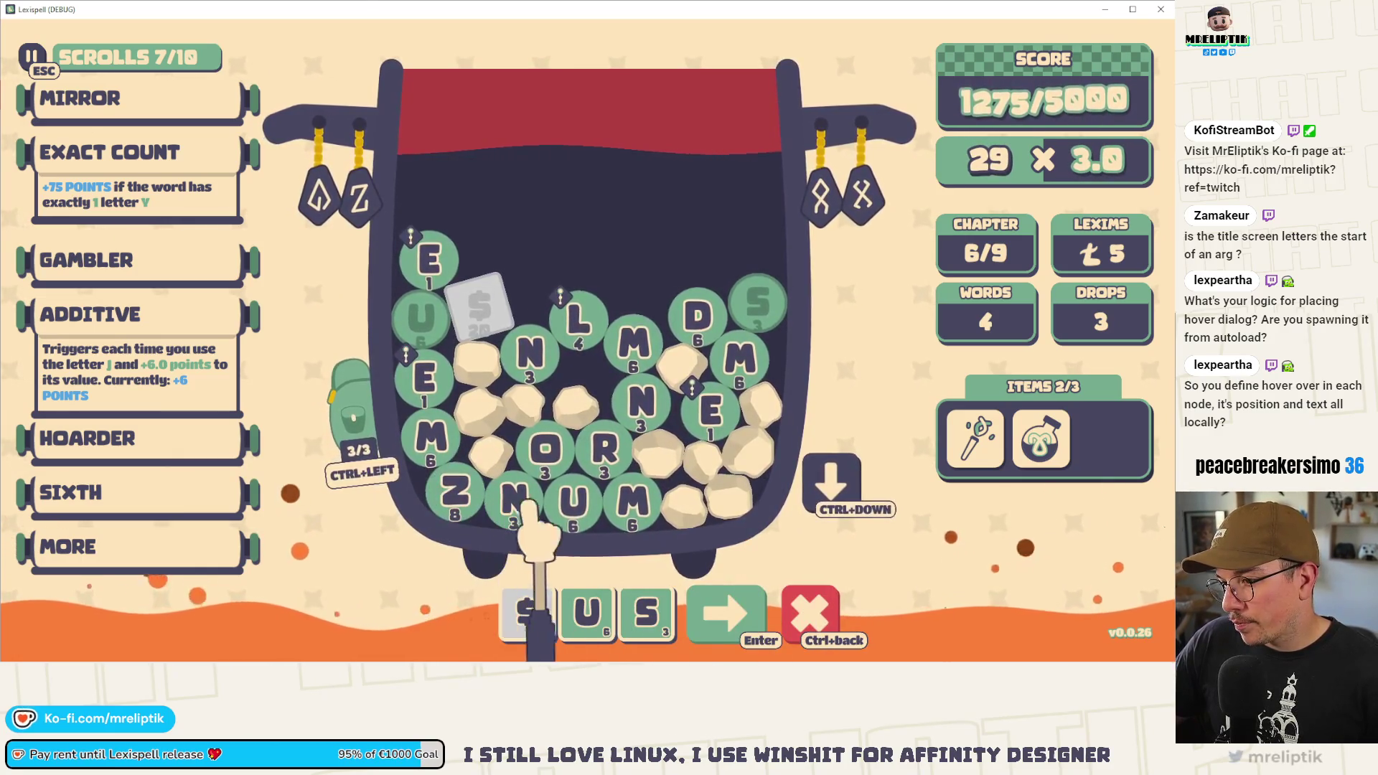
{"action": "left_click", "coordinate": [831, 477]}
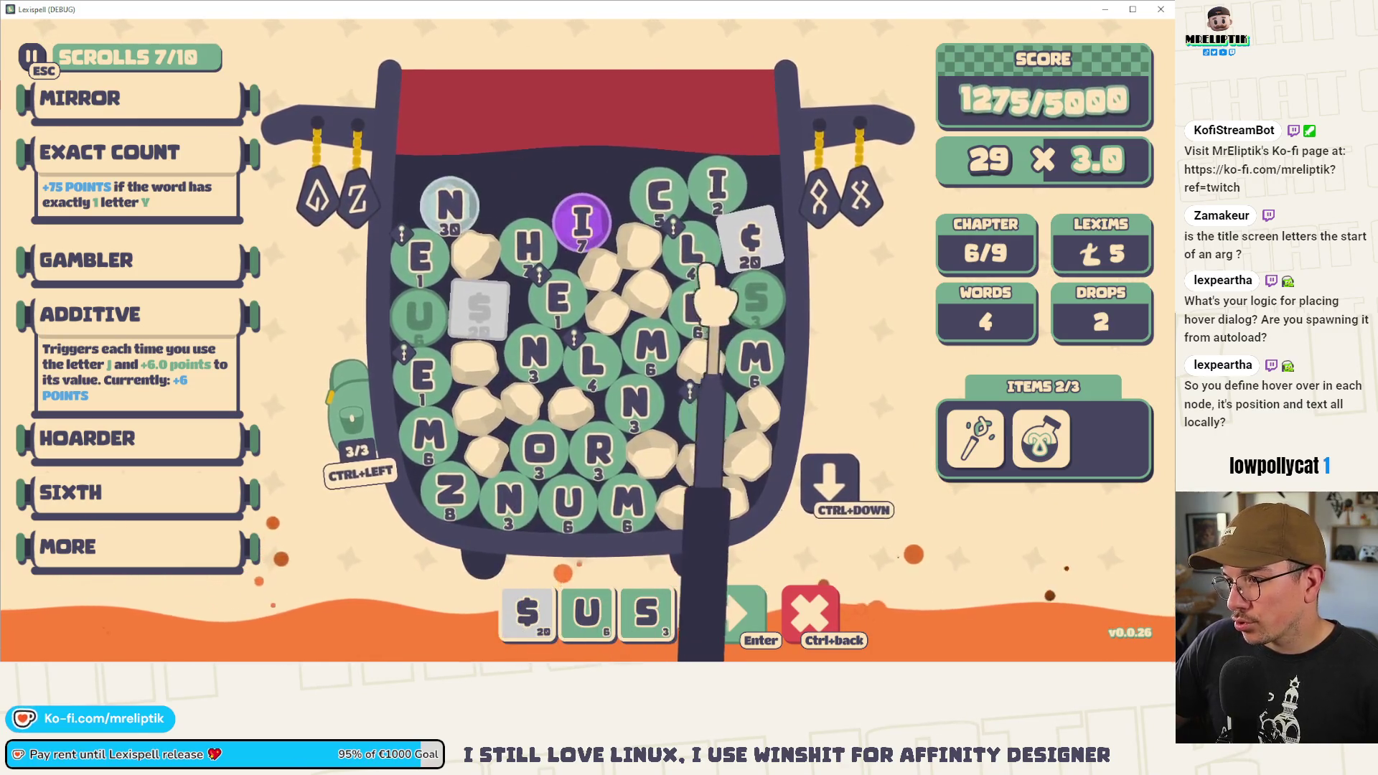
{"action": "left_click", "coordinate": [650, 609]}
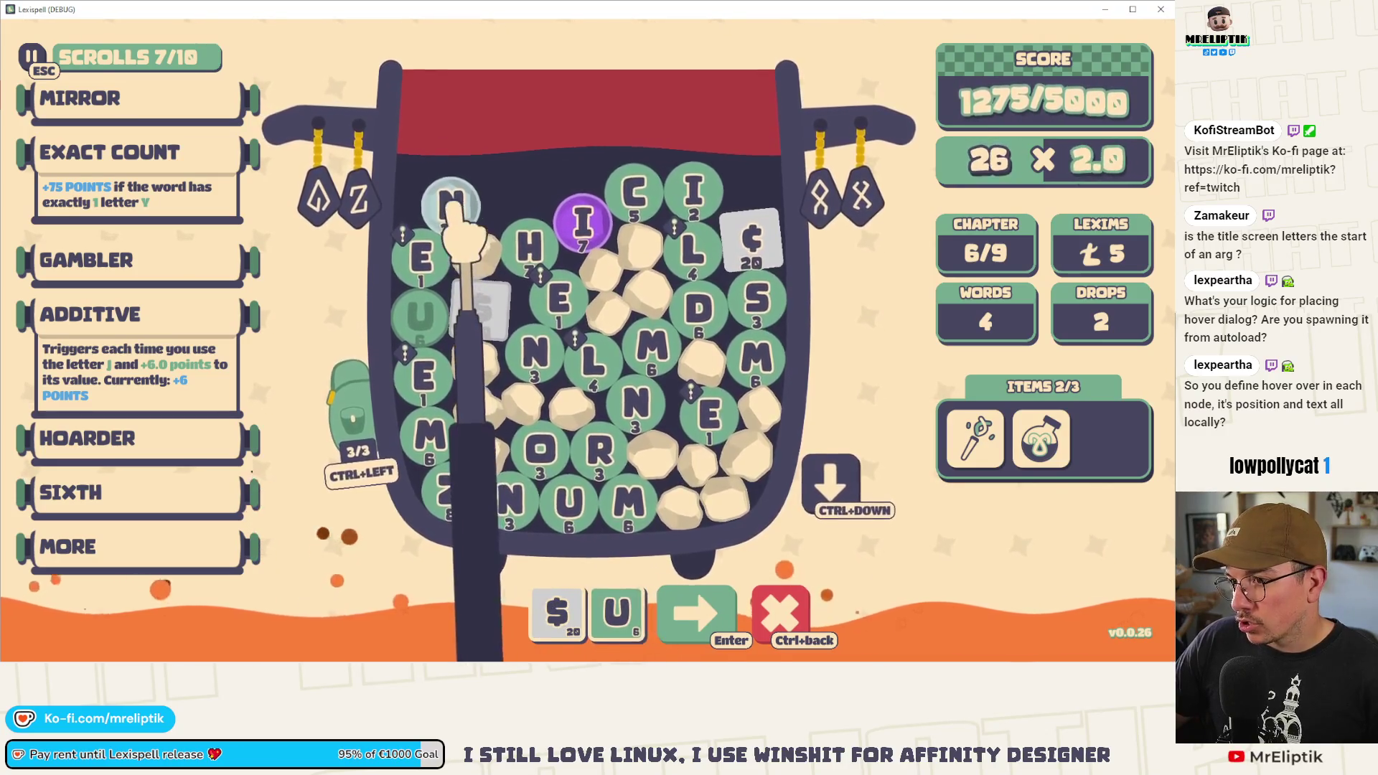
{"action": "left_click", "coordinate": [449, 205]}
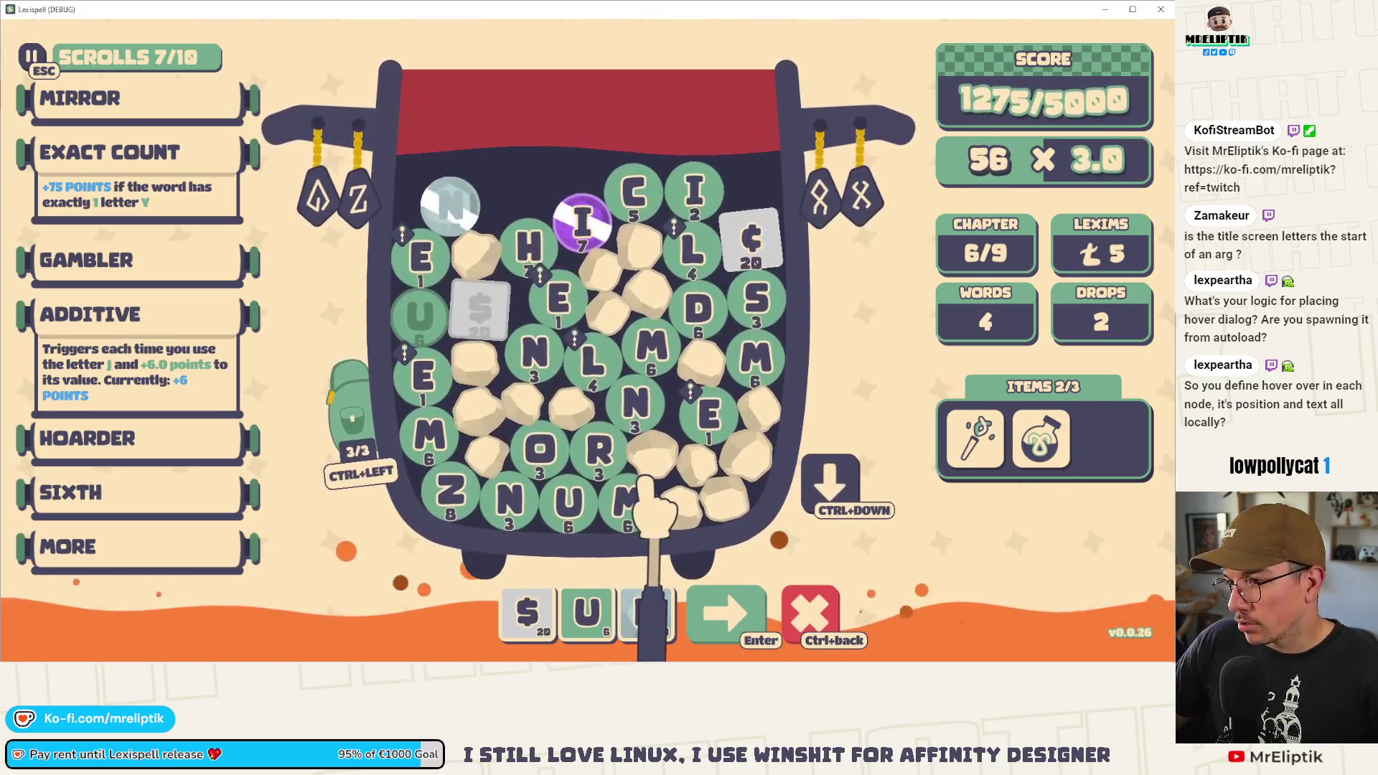
{"action": "left_click", "coordinate": [645, 610]}
{"action": "left_click", "coordinate": [557, 610]}
{"action": "left_click", "coordinate": [578, 610]}
- Spell NUR$ES starting with the gem N and submit it, reaching 3585/5000
{"action": "left_click", "coordinate": [449, 204]}
{"action": "left_click", "coordinate": [420, 312]}
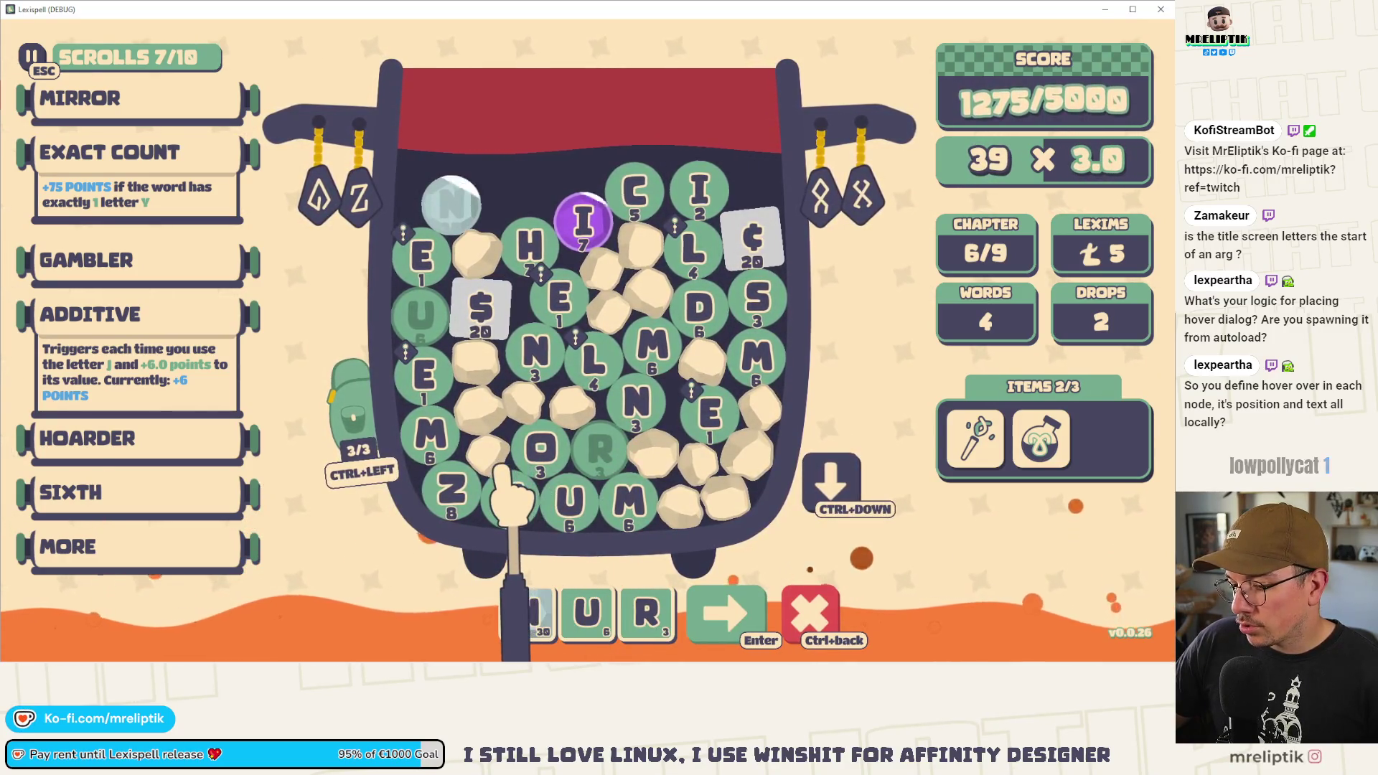
{"action": "left_click", "coordinate": [481, 309]}
{"action": "left_click", "coordinate": [424, 373]}
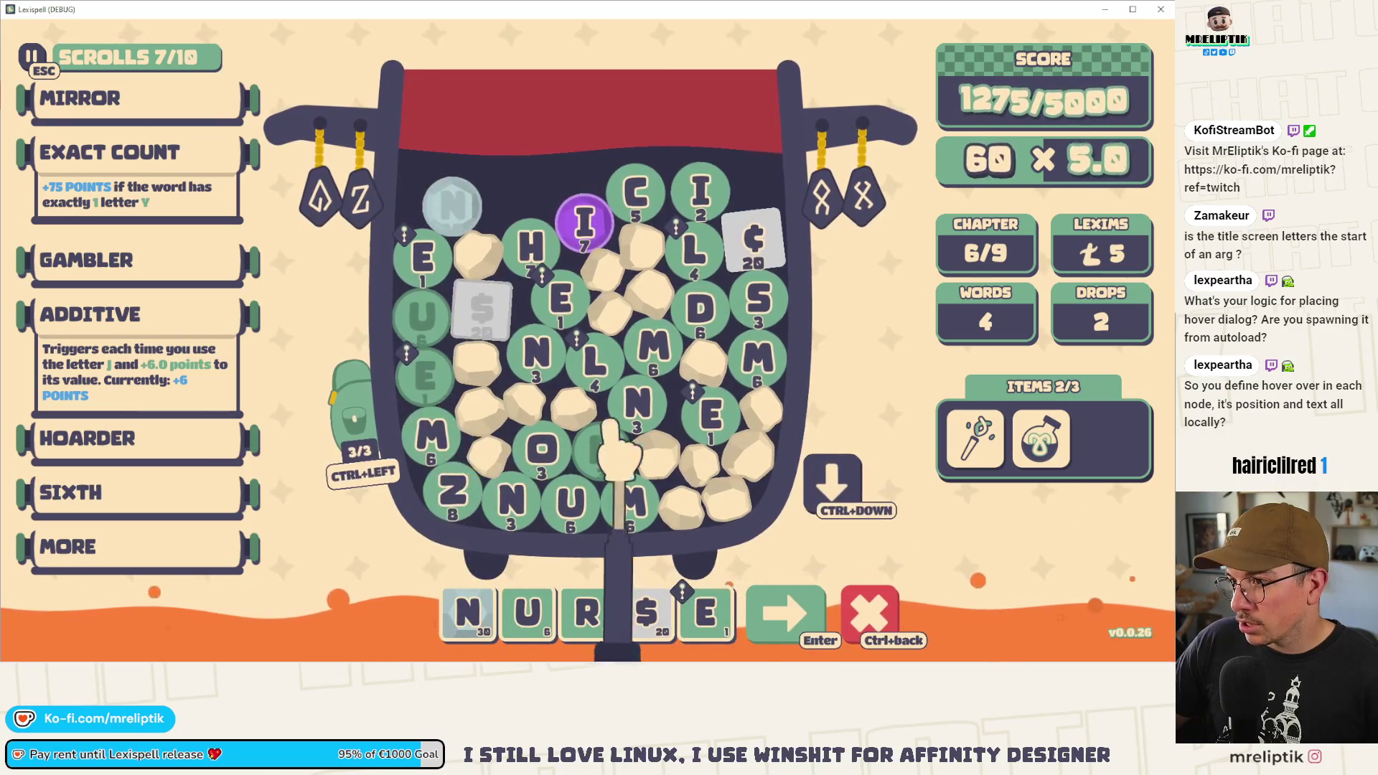
{"action": "key", "text": "s"}
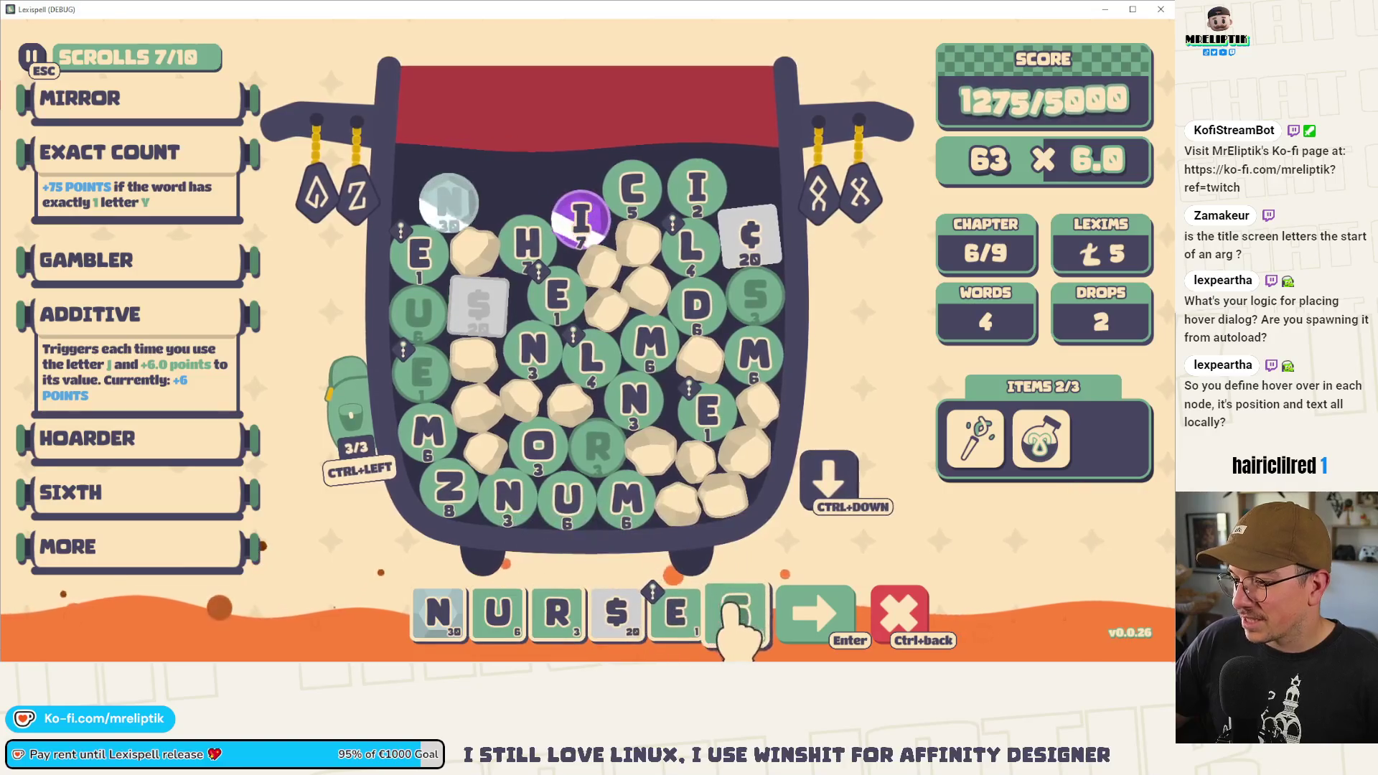
{"action": "left_click", "coordinate": [822, 610]}
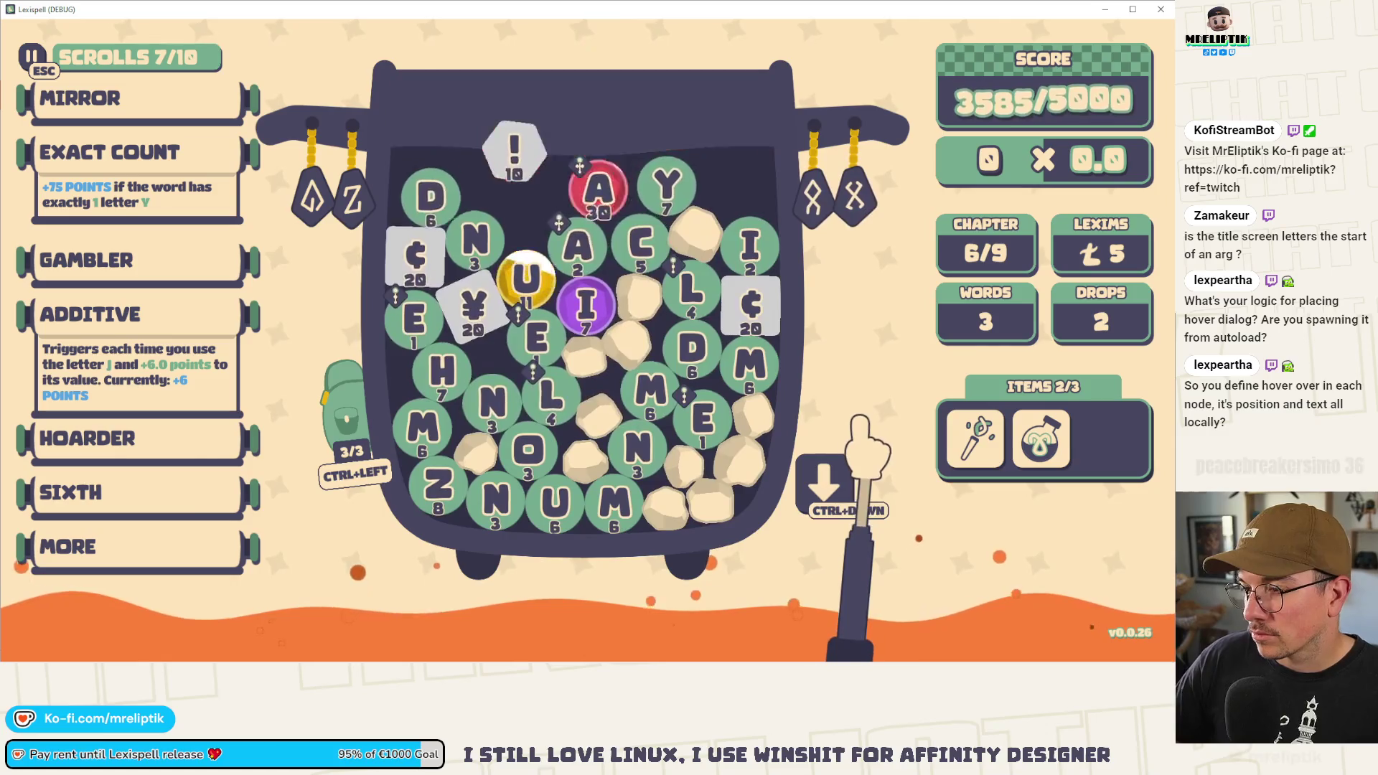
{"action": "mouse_move", "coordinate": [578, 236]}
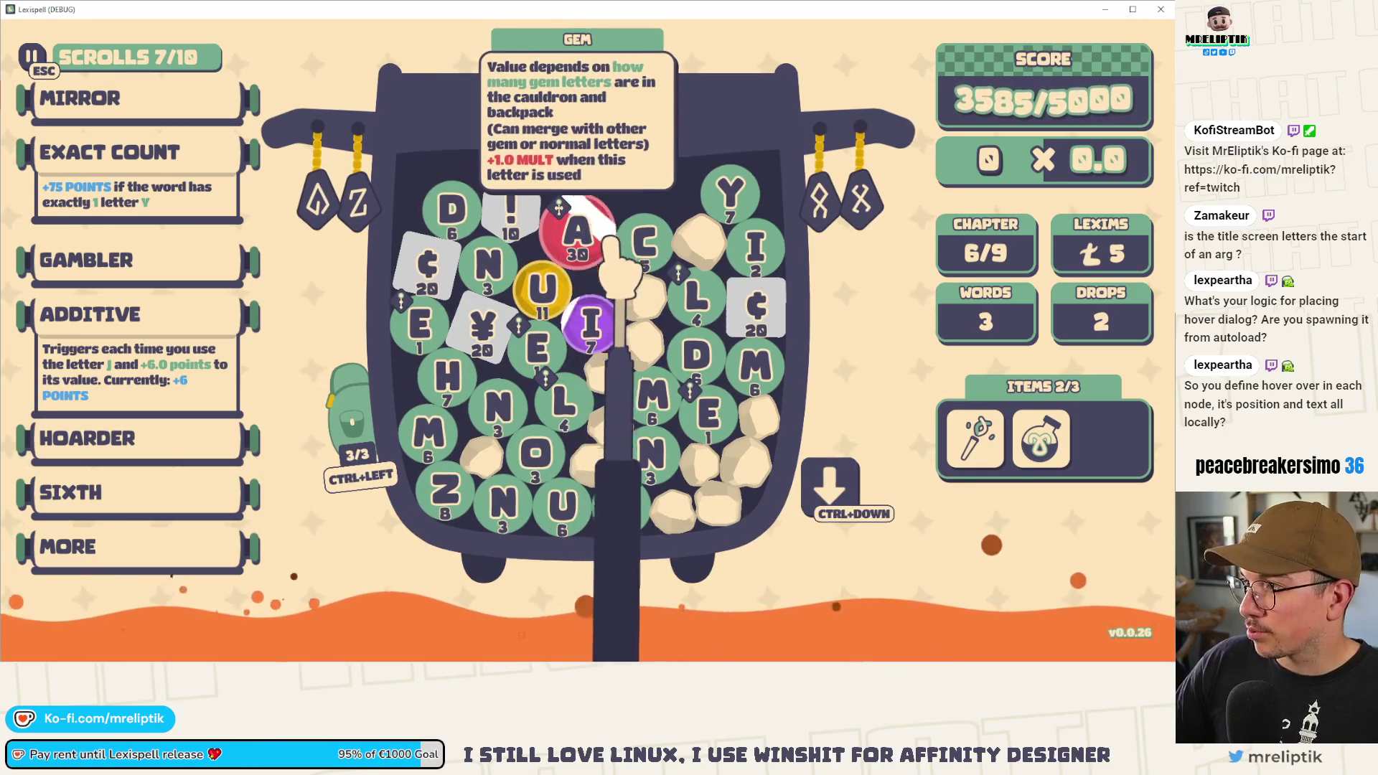
{"action": "mouse_move", "coordinate": [675, 430]}
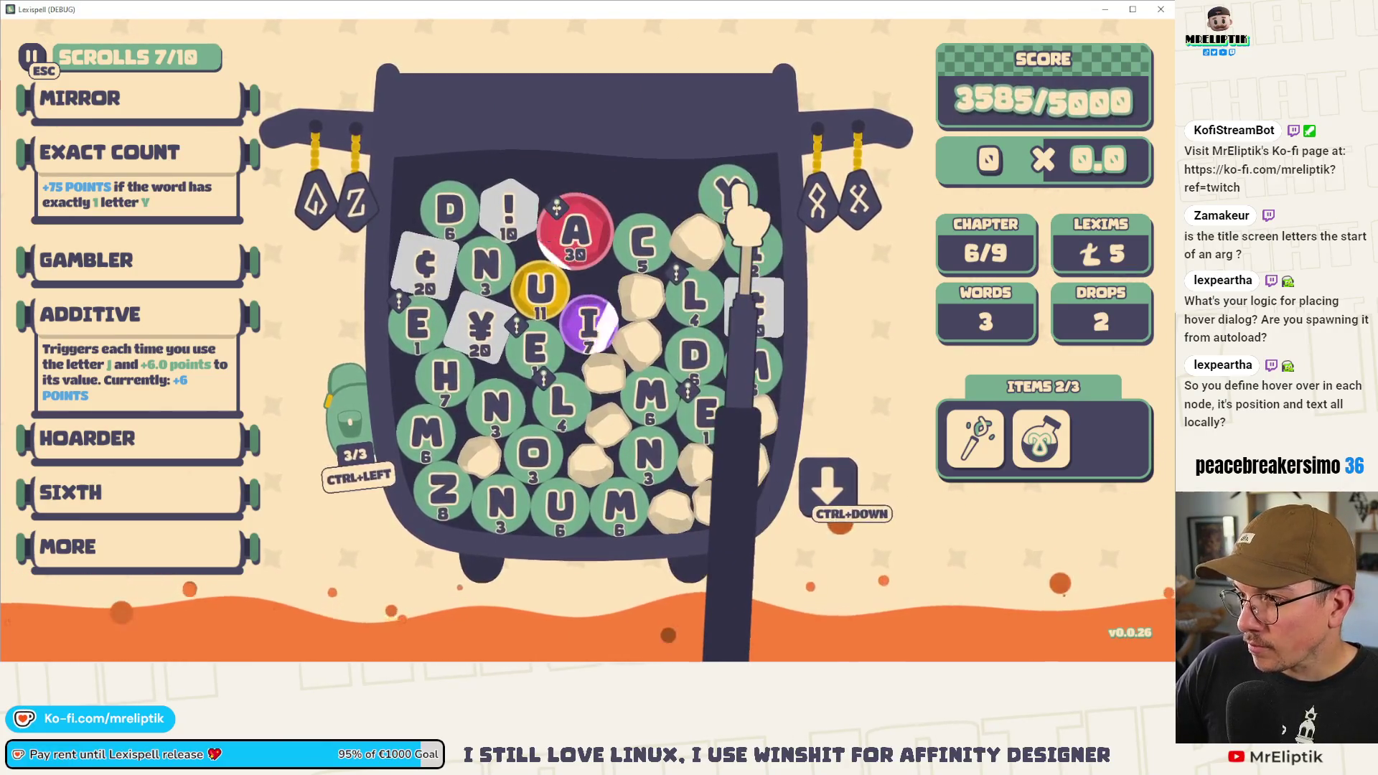
{"action": "mouse_move", "coordinate": [527, 266]}
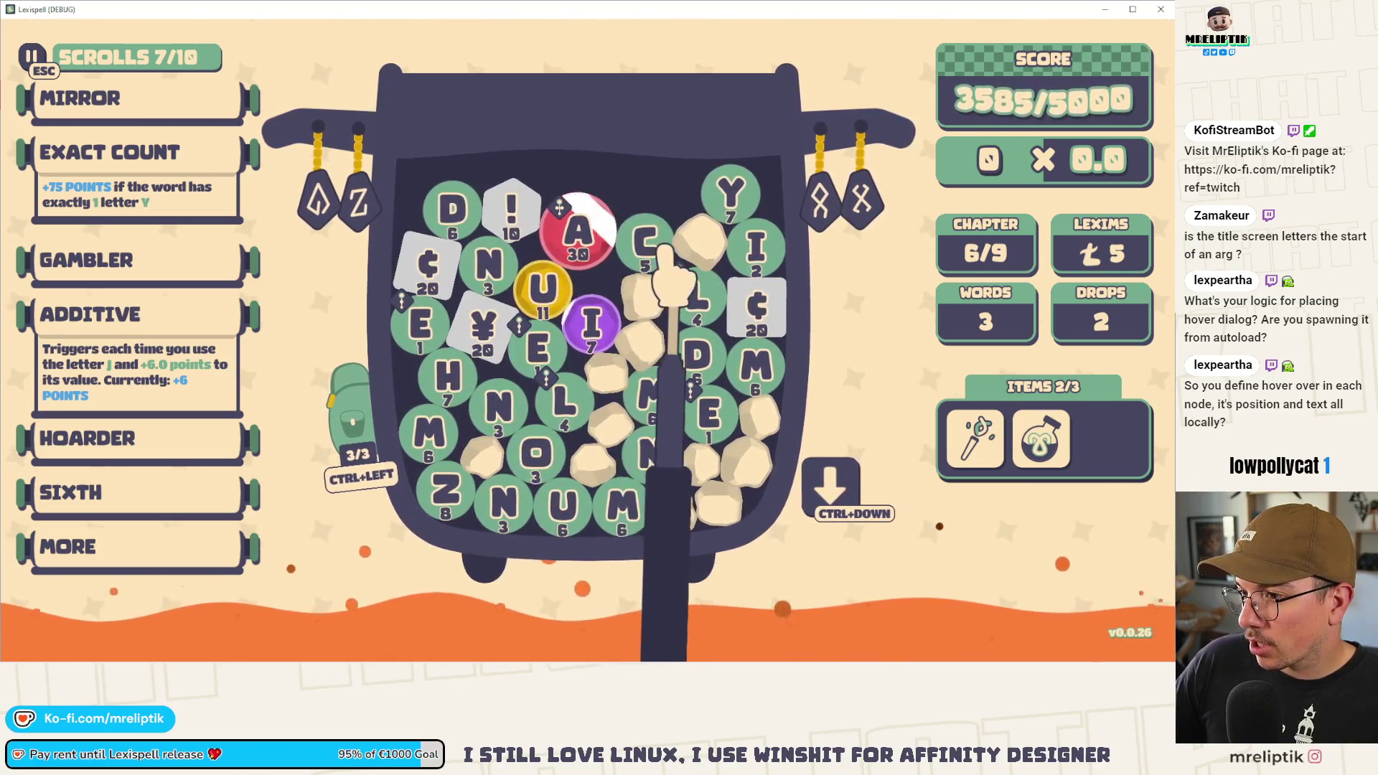
{"action": "left_click", "coordinate": [657, 248]}
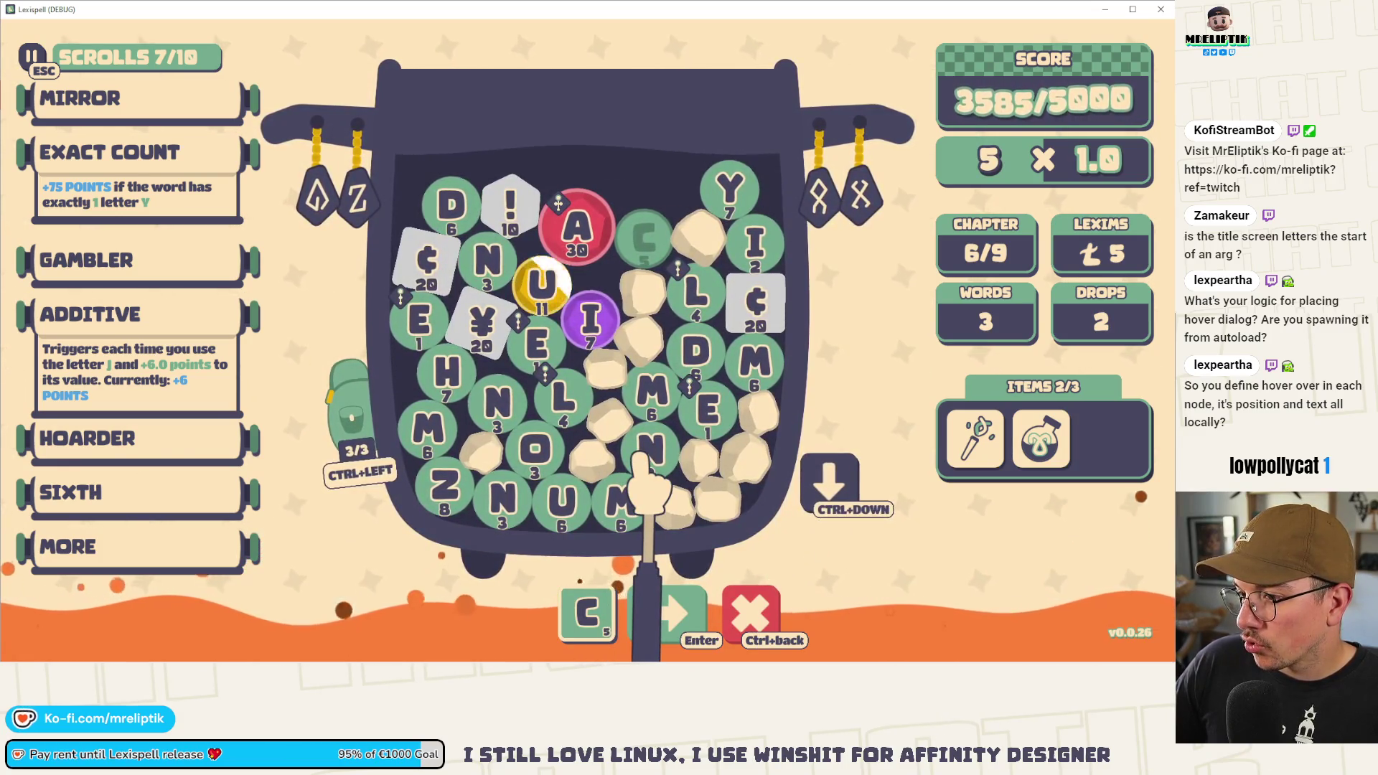
{"action": "left_click", "coordinate": [599, 208]}
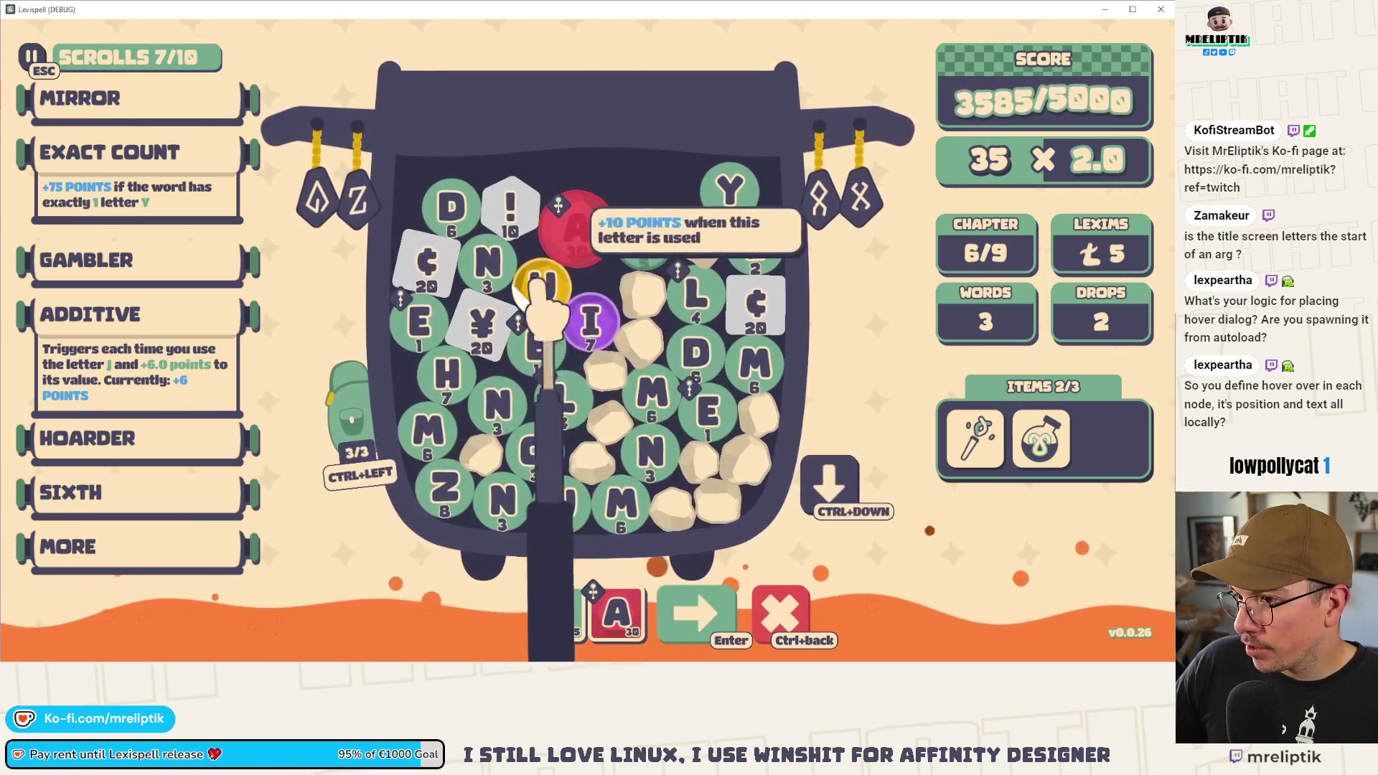
{"action": "left_click", "coordinate": [351, 424]}
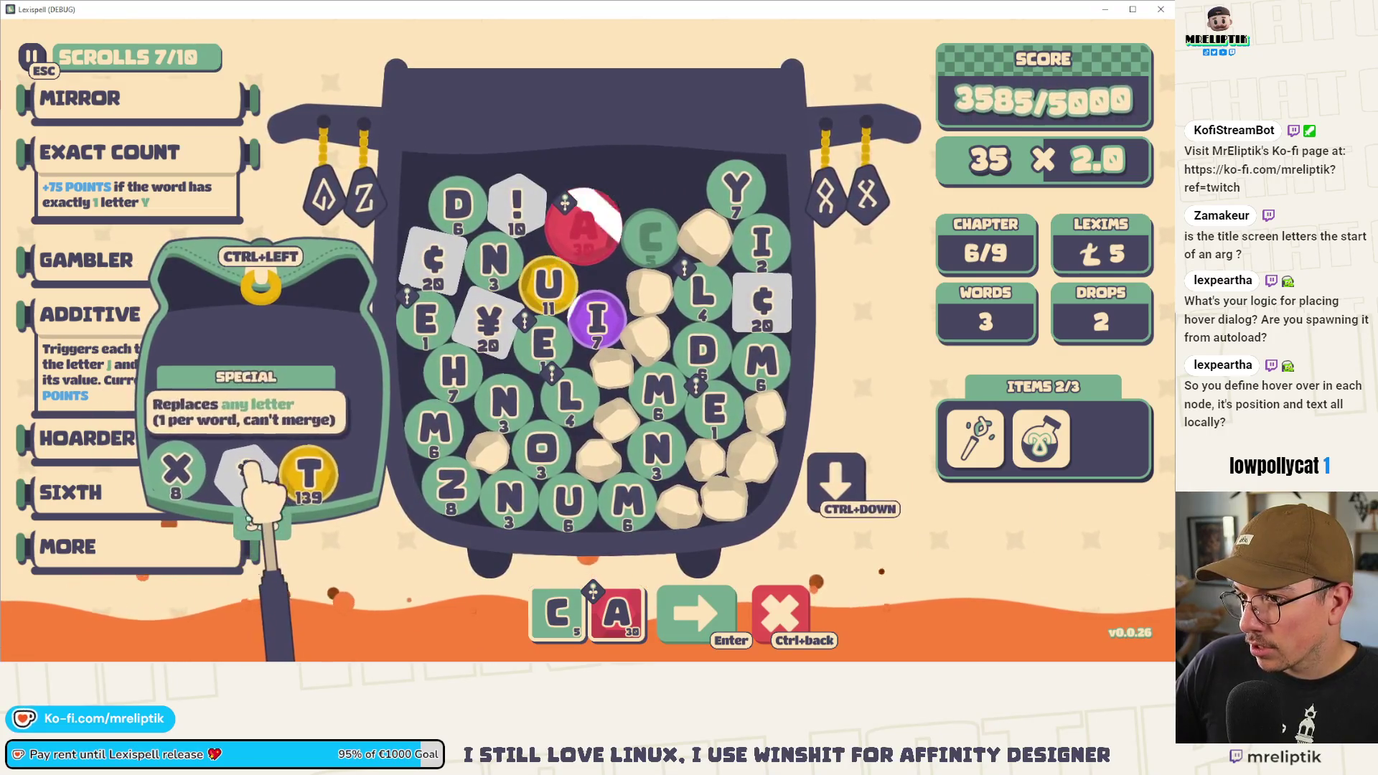
{"action": "left_click", "coordinate": [308, 474]}
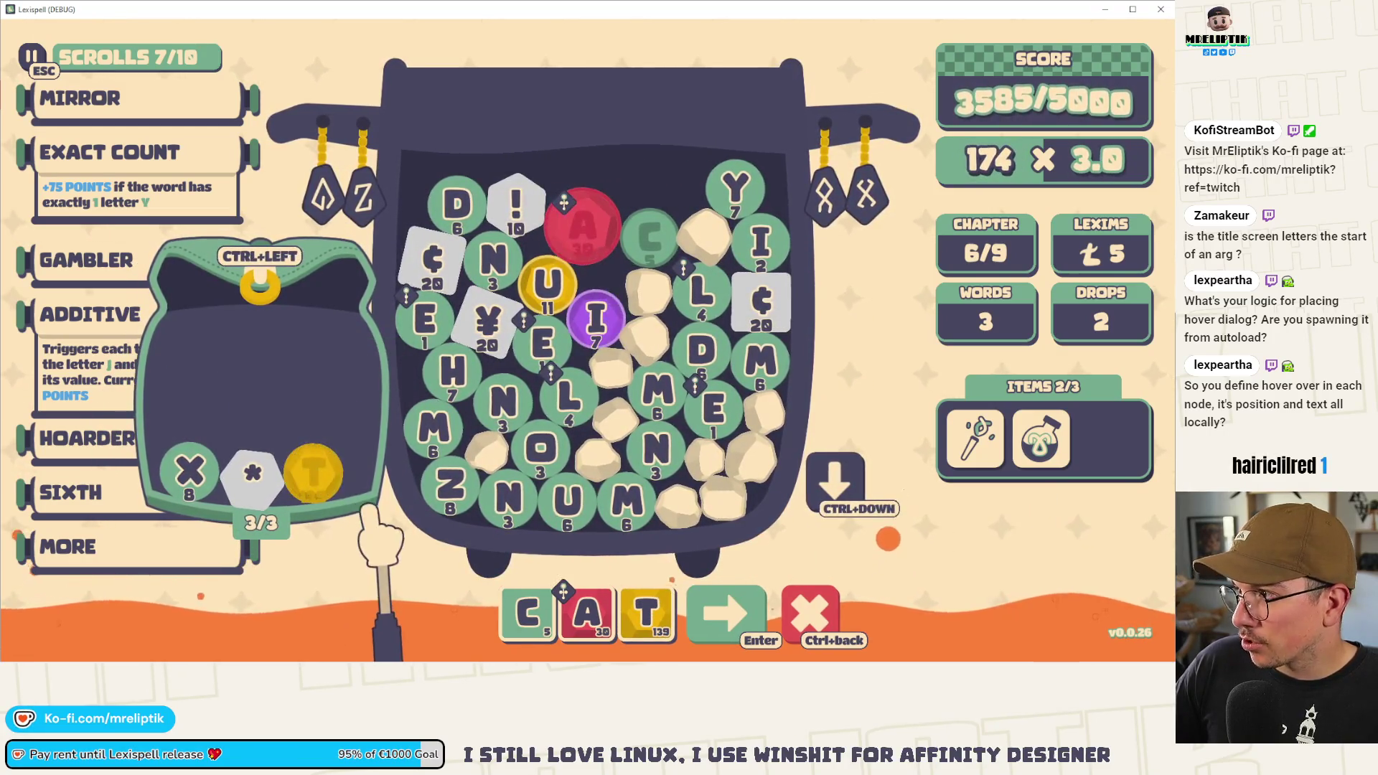
{"action": "left_click", "coordinate": [310, 474]}
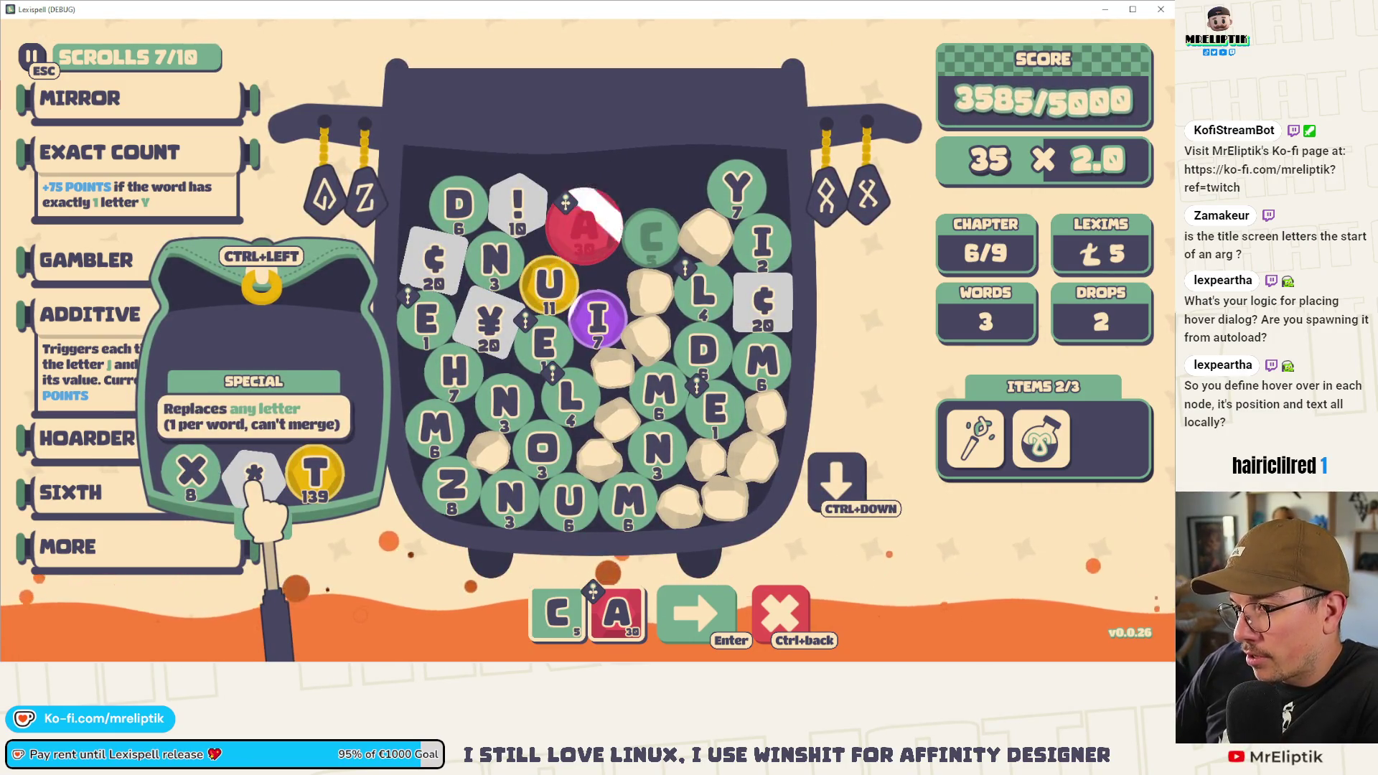
{"action": "left_click", "coordinate": [497, 269]}
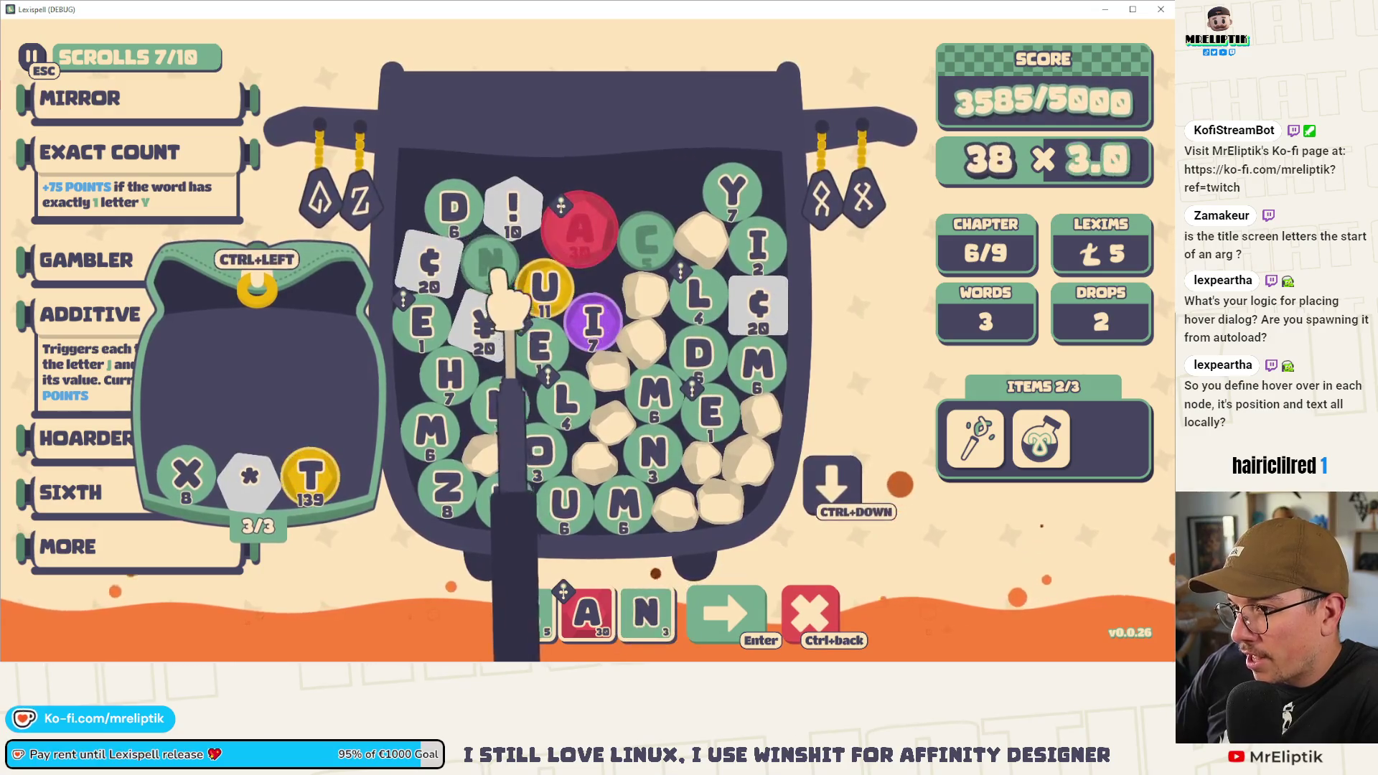
{"action": "key", "text": "d"}
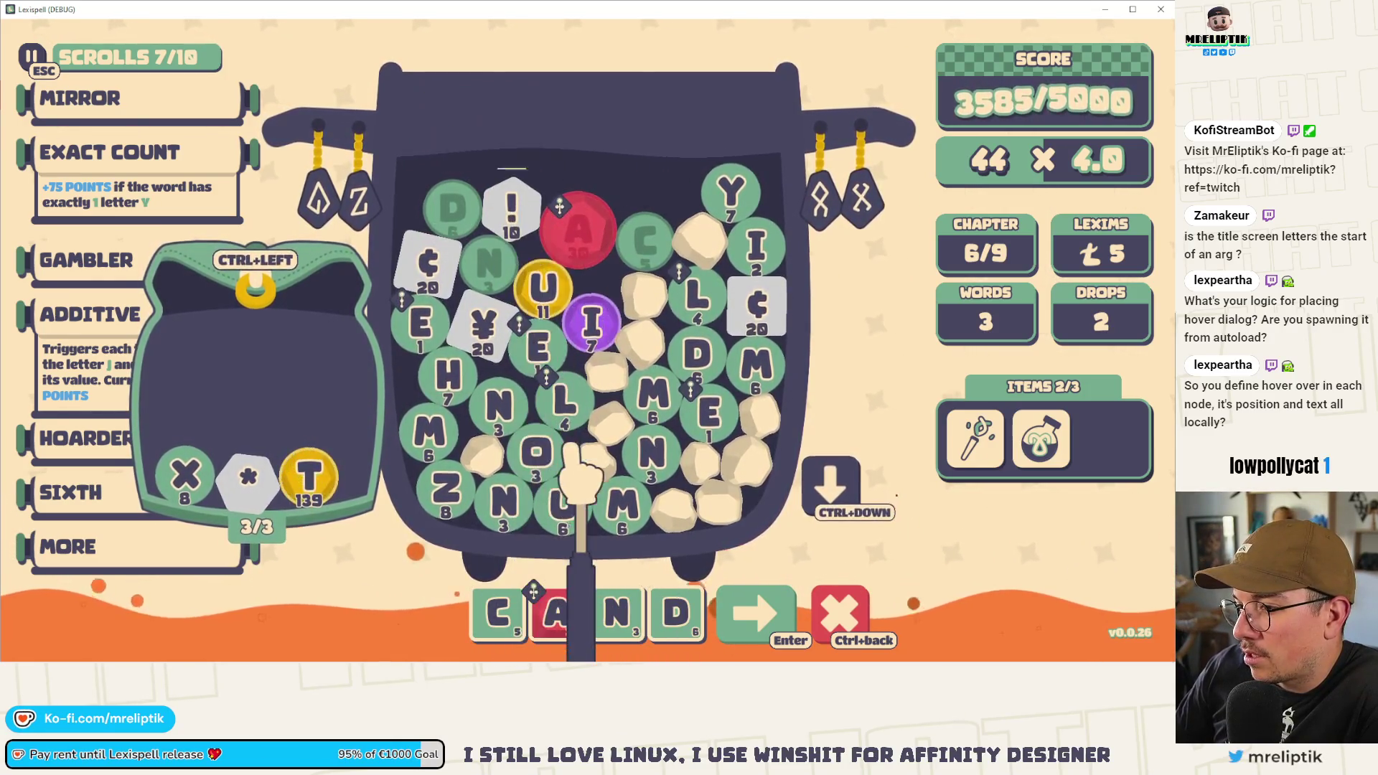
{"action": "left_click", "coordinate": [548, 456]}
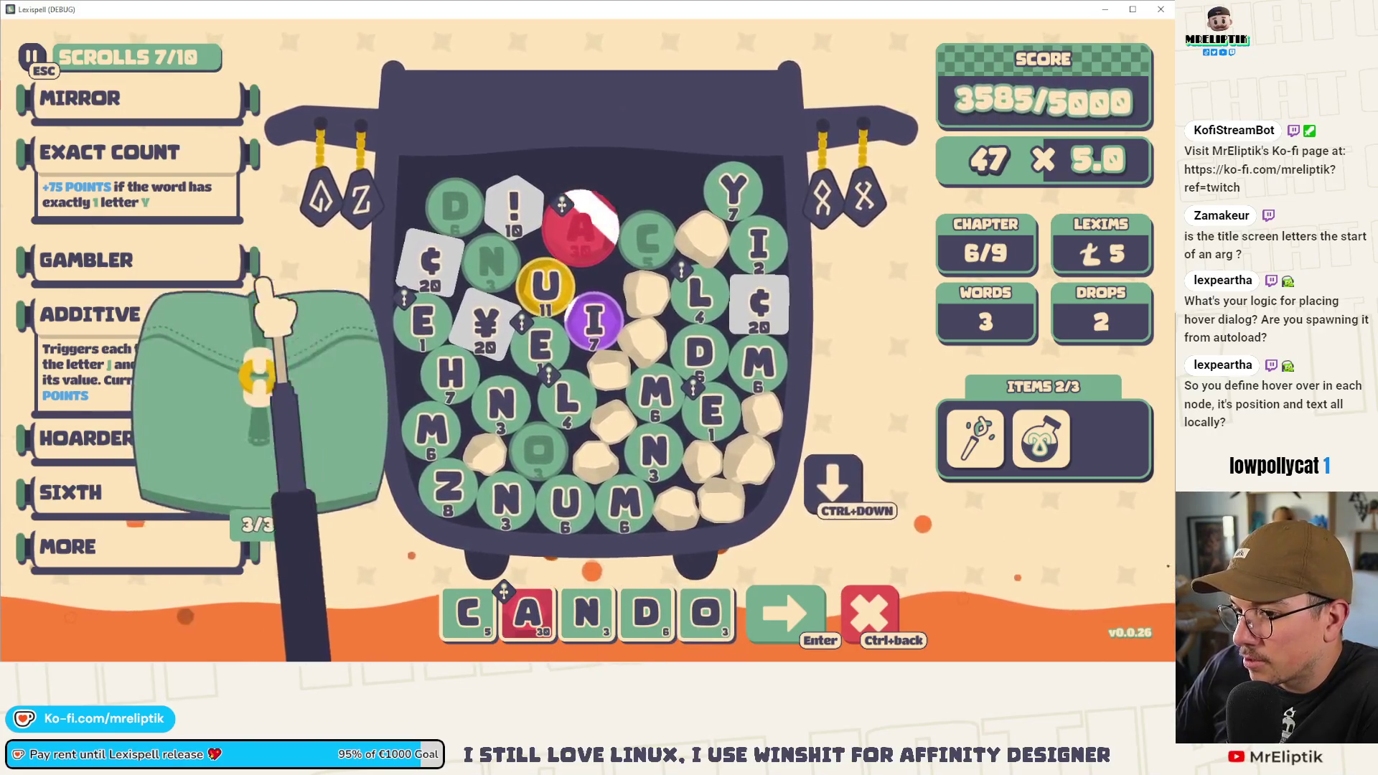
{"action": "key", "text": "ctrl+BackSpace"}
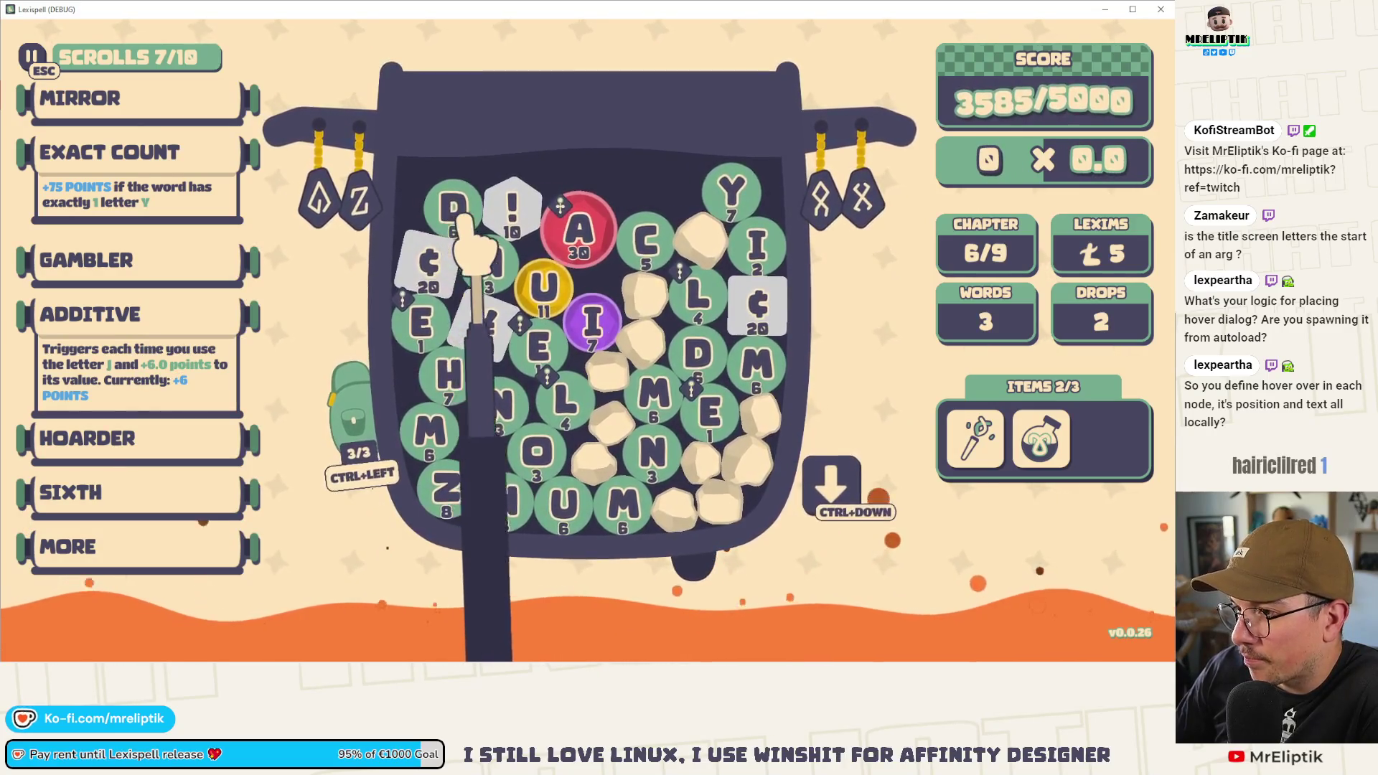
- Start the word and remove the stray D, E and L tiles
{"action": "mouse_move", "coordinate": [650, 252]}
{"action": "type", "text": "CAL"}
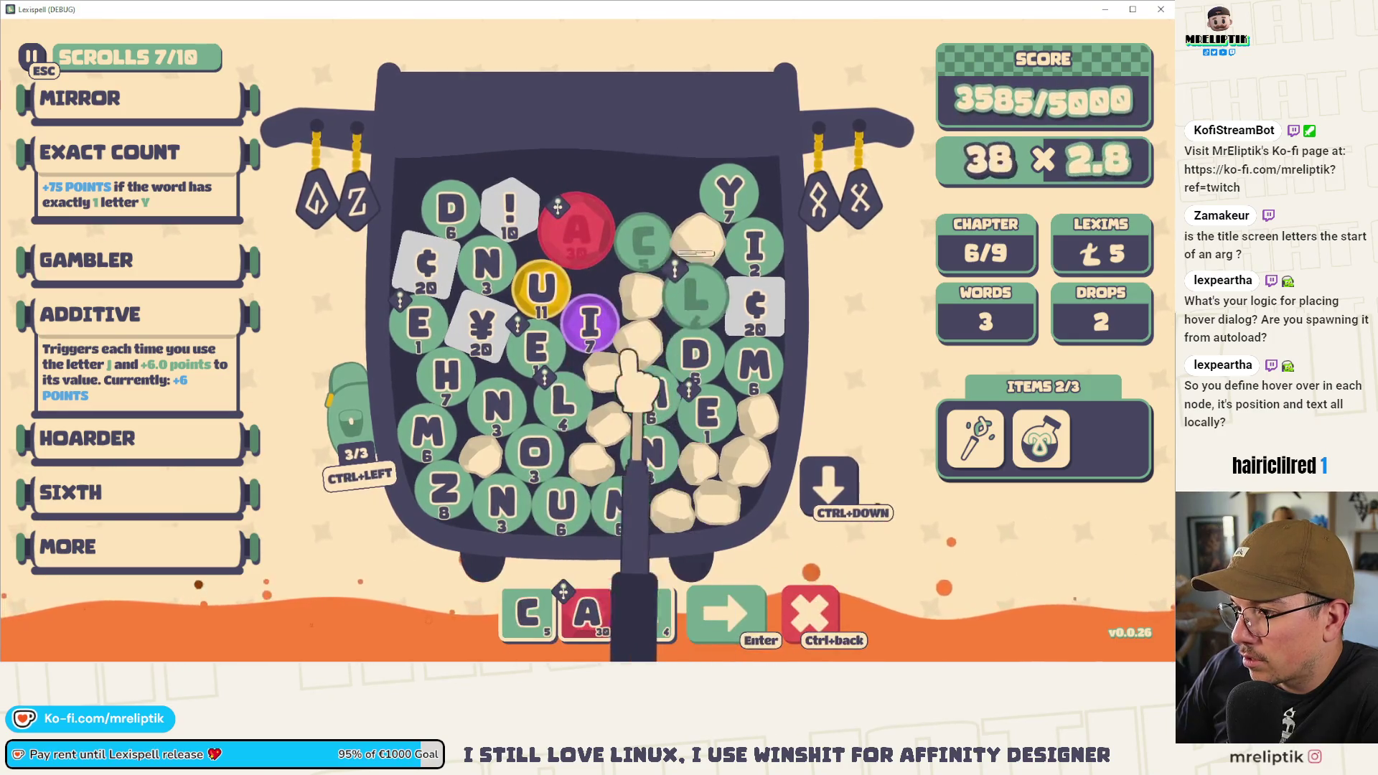
{"action": "type", "text": "le"}
{"action": "left_click", "coordinate": [660, 445]}
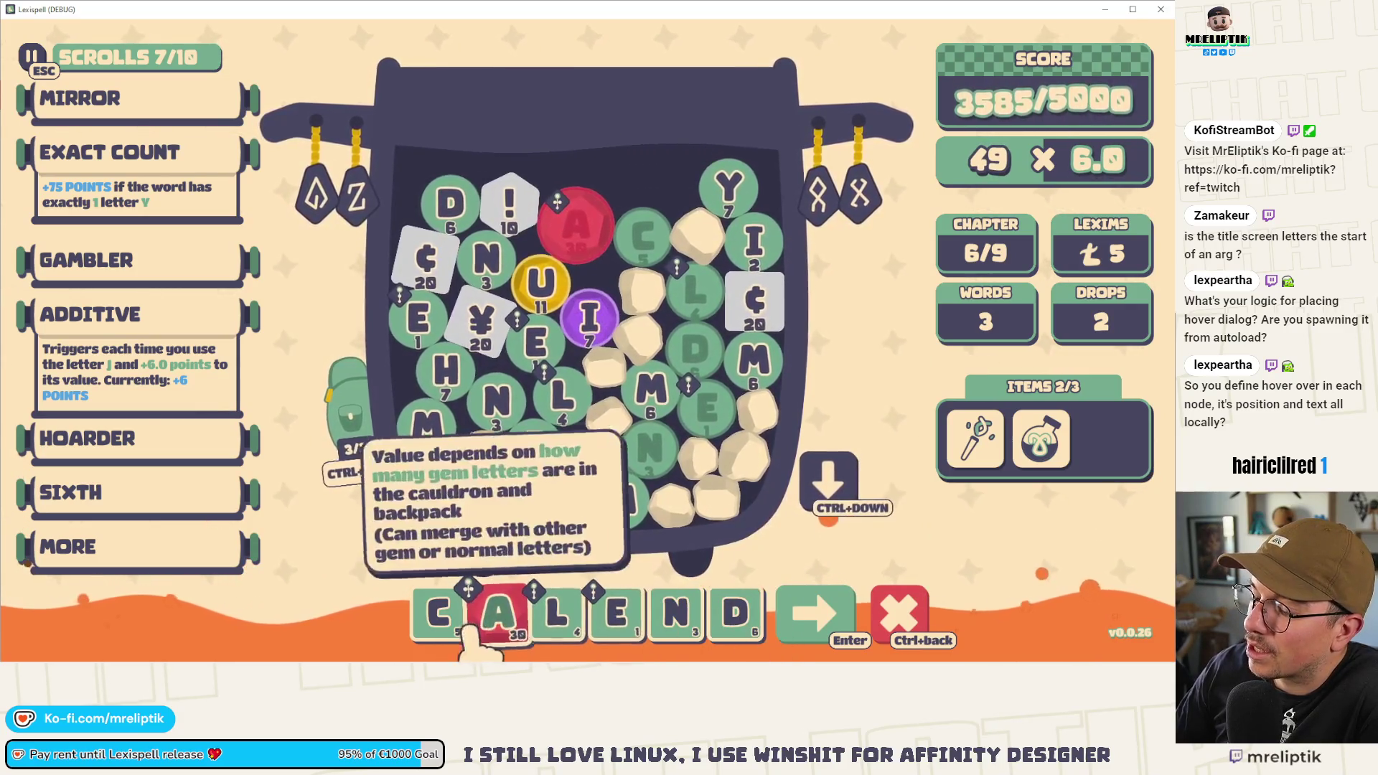
{"action": "mouse_move", "coordinate": [691, 425]}
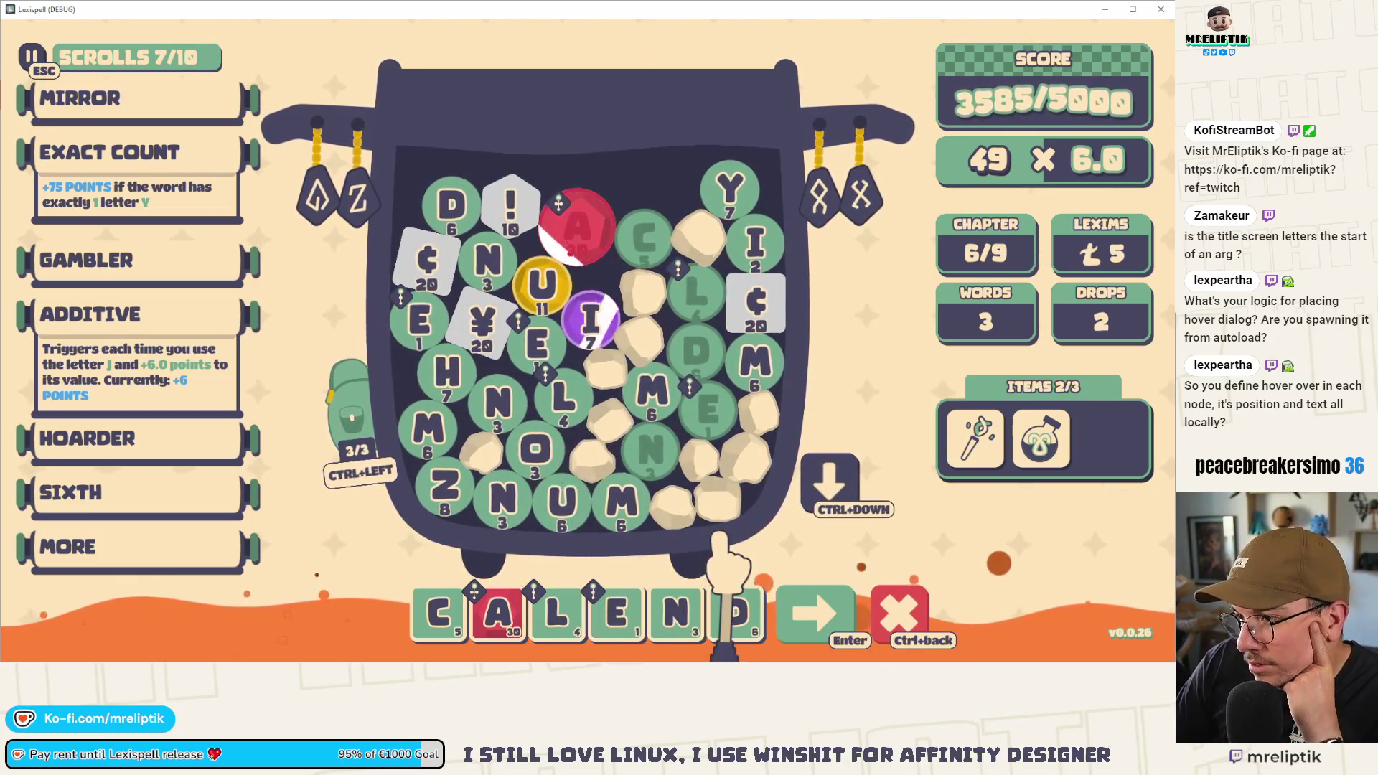
{"action": "left_click", "coordinate": [737, 606]}
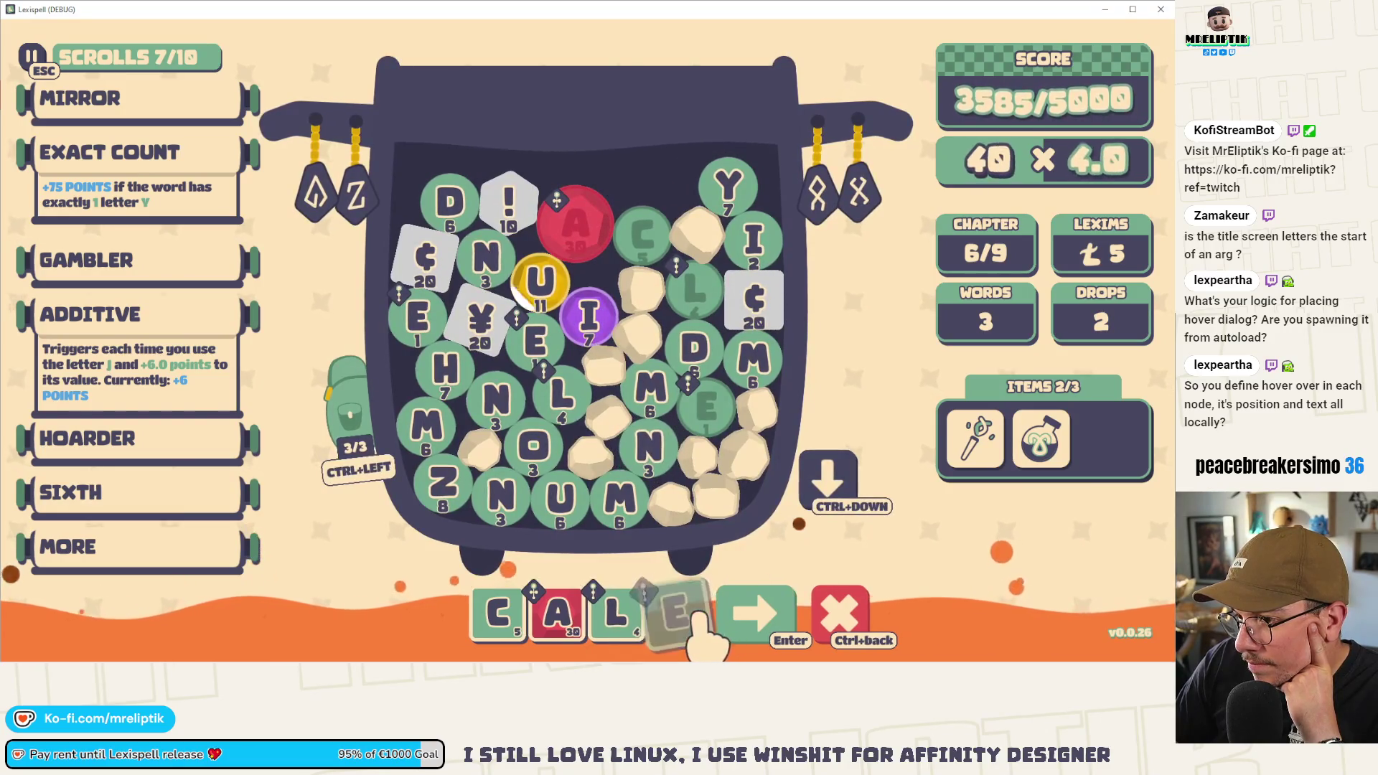
{"action": "left_click", "coordinate": [696, 614]}
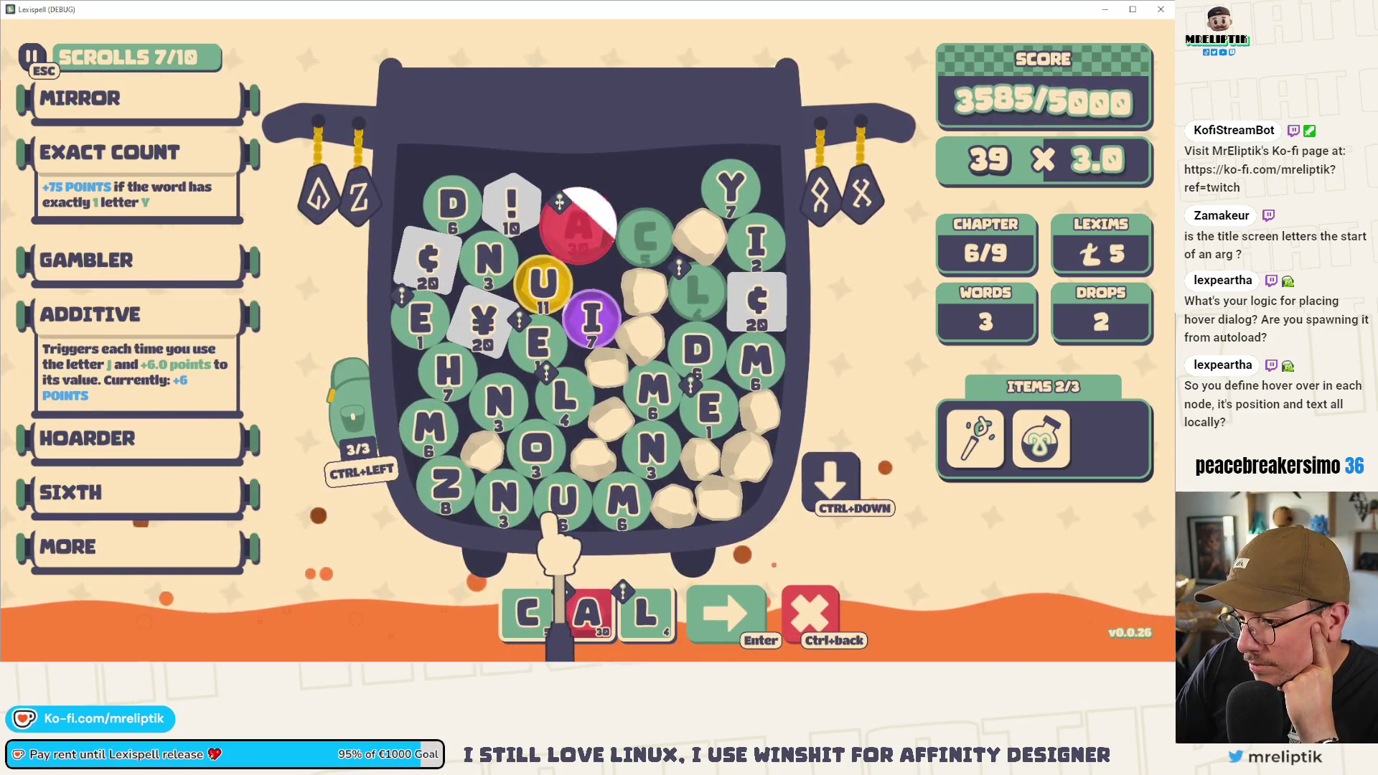
{"action": "left_click", "coordinate": [650, 617]}
- Complete CADMIUM! using the yellow U and purple I gems, and submit it
{"action": "type", "text": "d"}
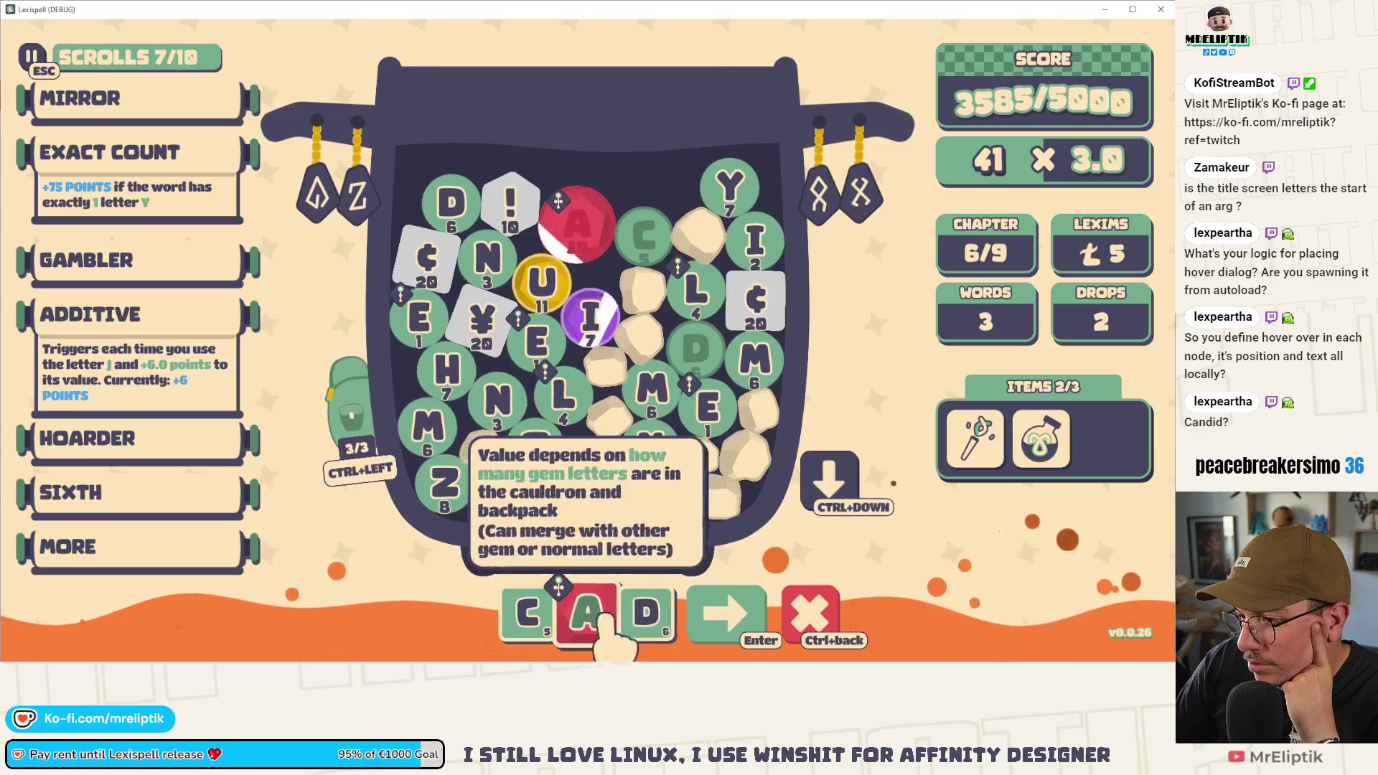
{"action": "type", "text": "m"}
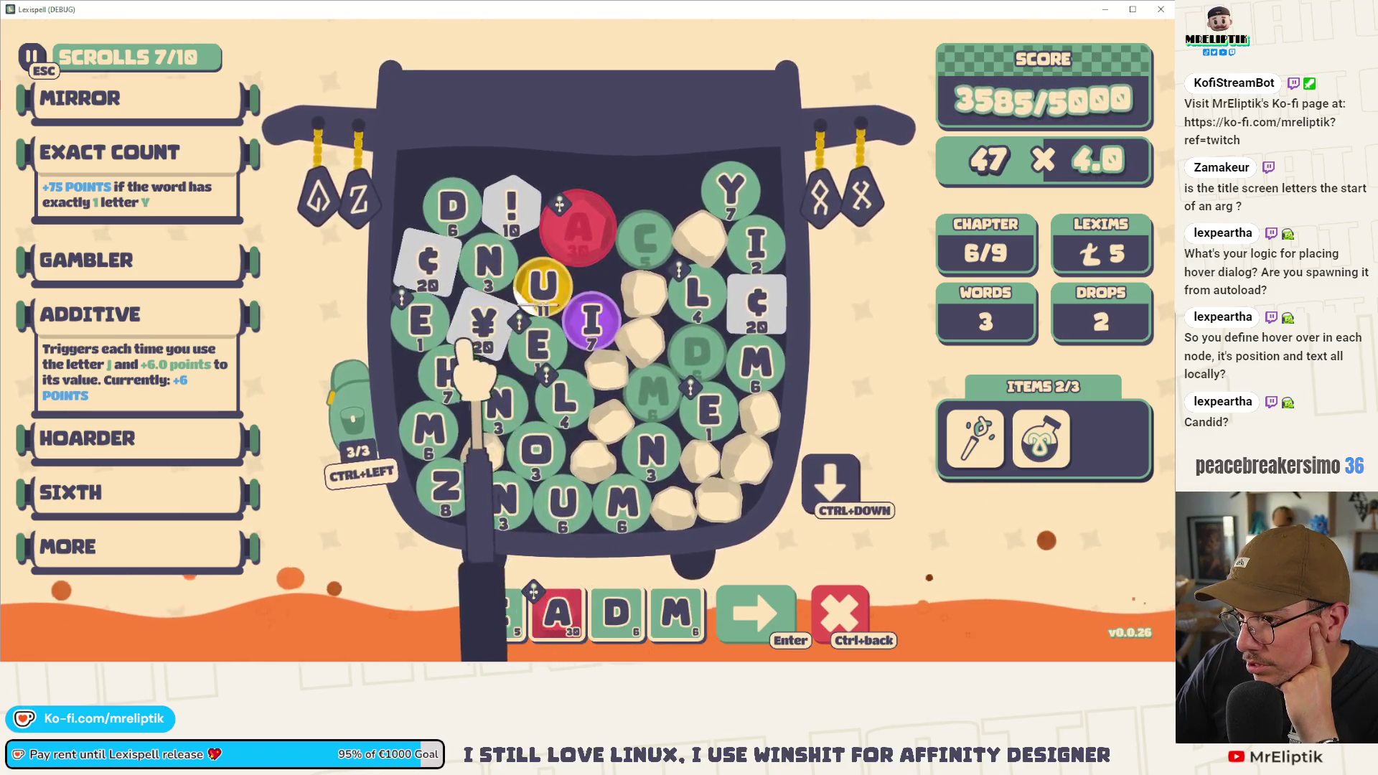
{"action": "type", "text": "iu"}
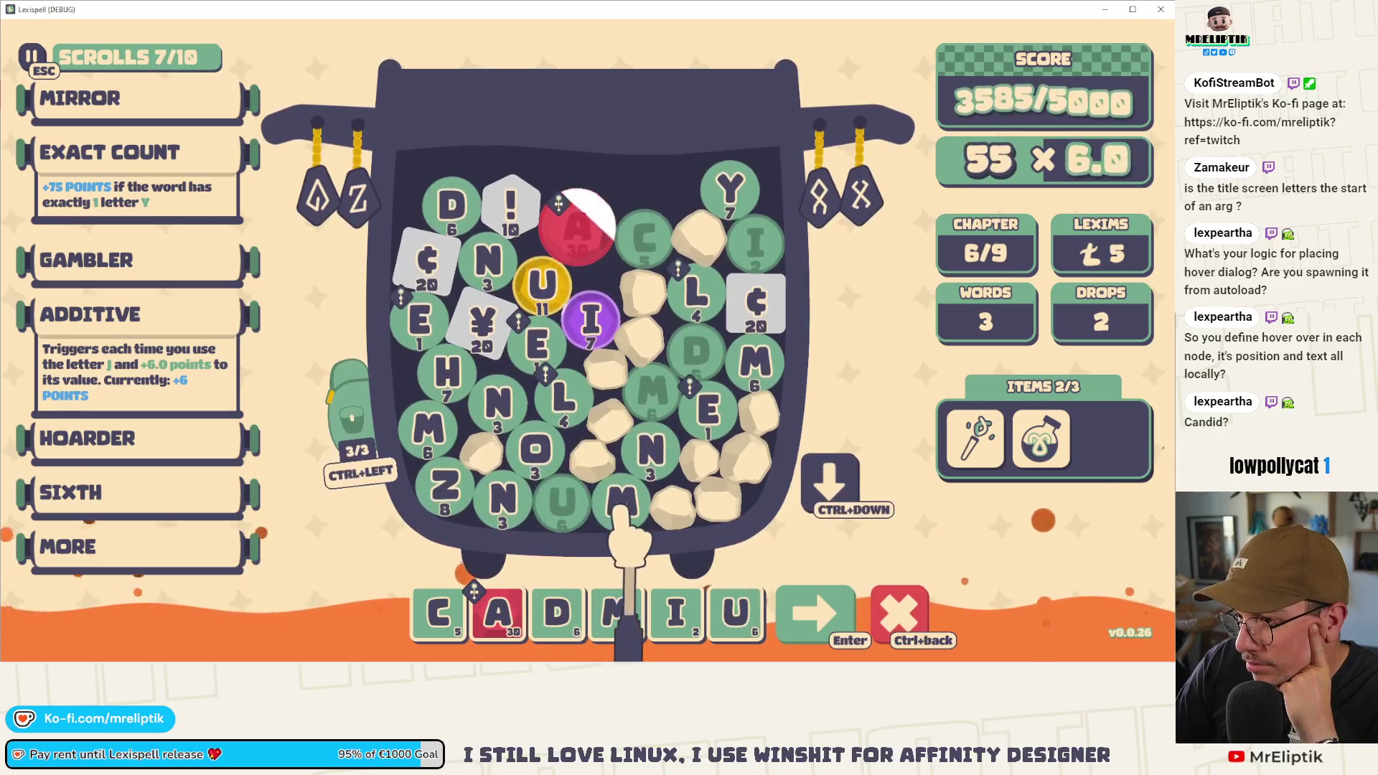
{"action": "type", "text": "m!"}
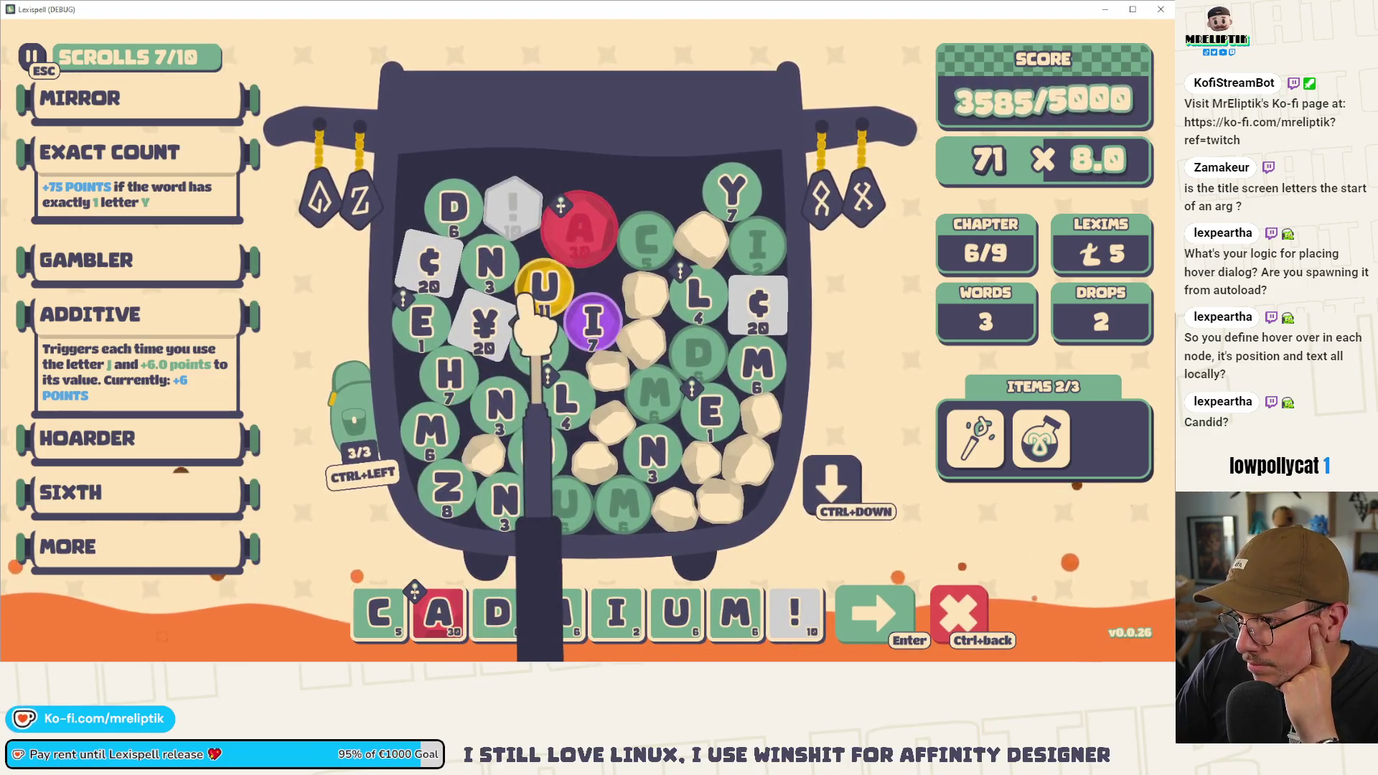
{"action": "left_click", "coordinate": [543, 285]}
{"action": "left_click", "coordinate": [593, 321]}
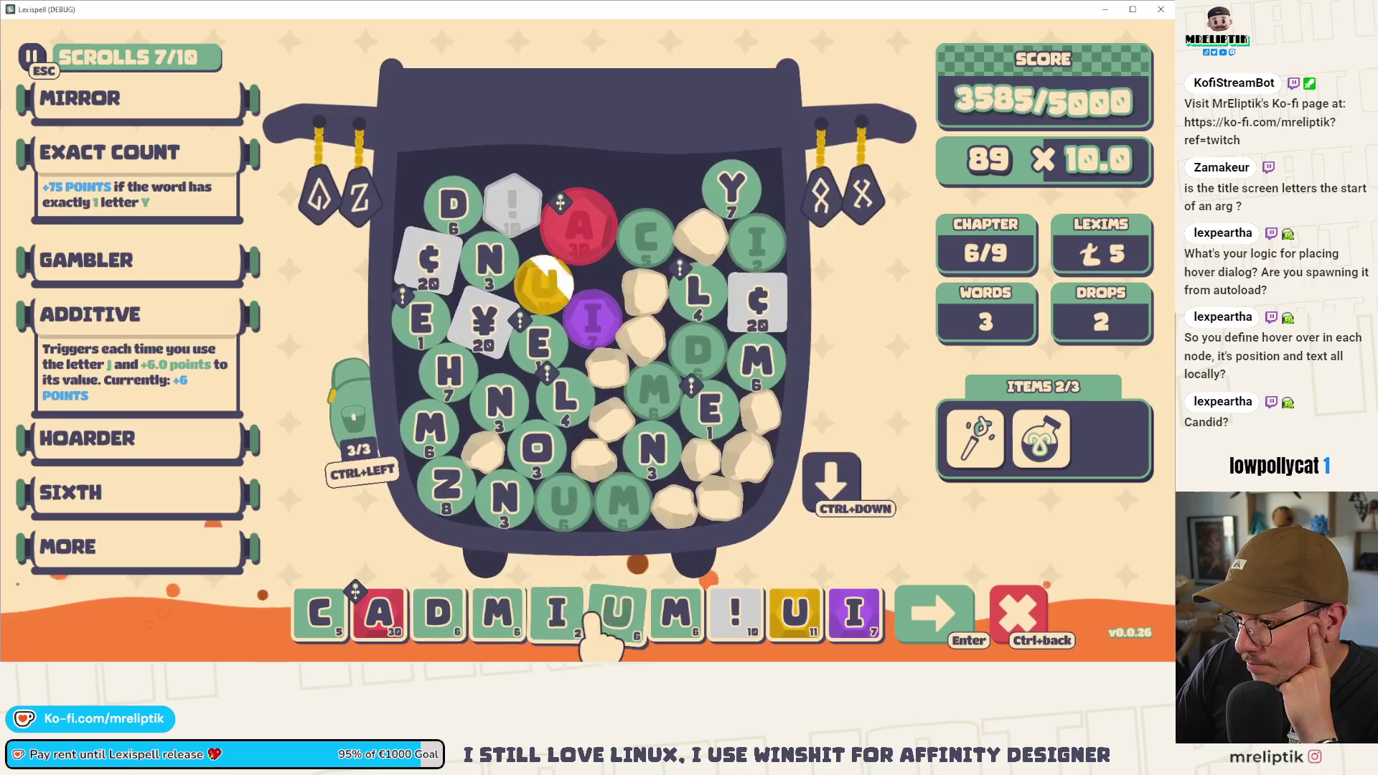
{"action": "left_click", "coordinate": [566, 615]}
{"action": "left_click", "coordinate": [589, 616]}
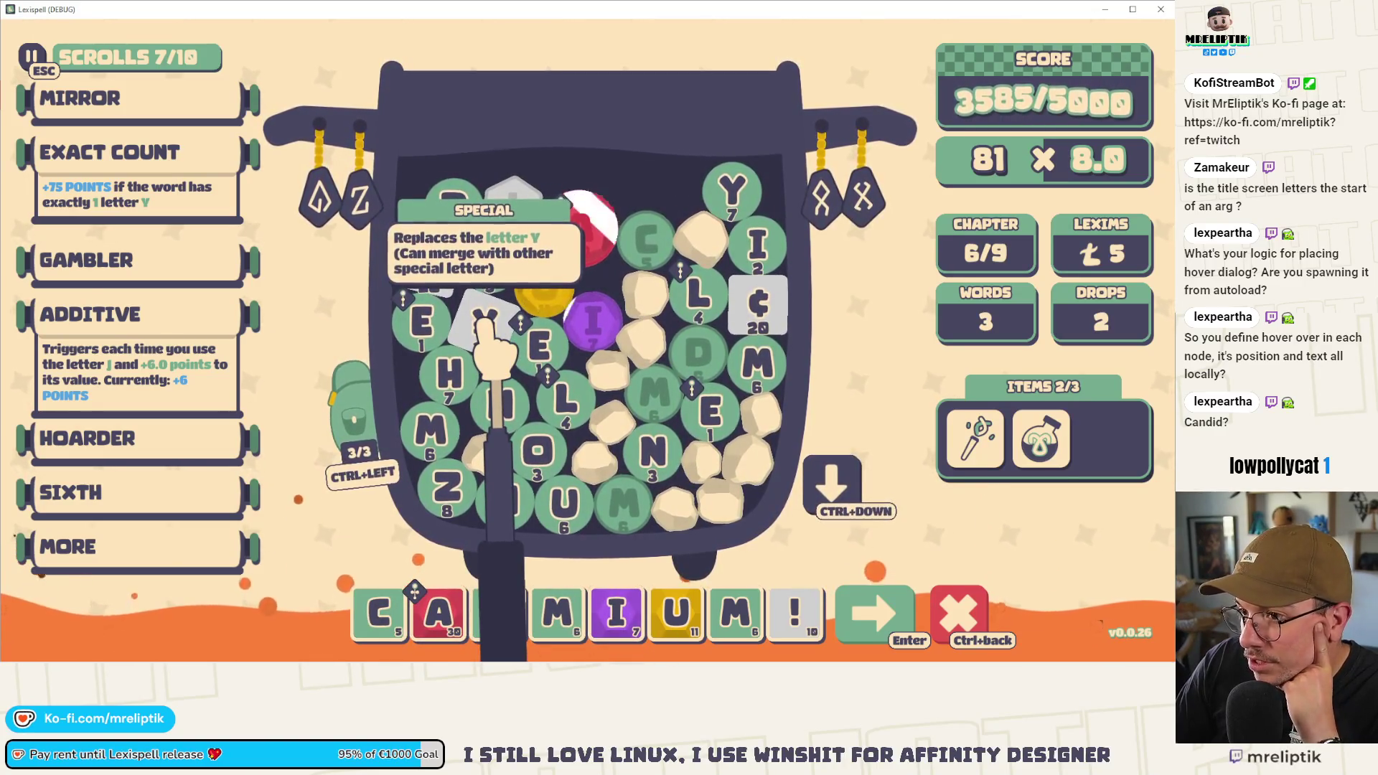
{"action": "left_click", "coordinate": [876, 610]}
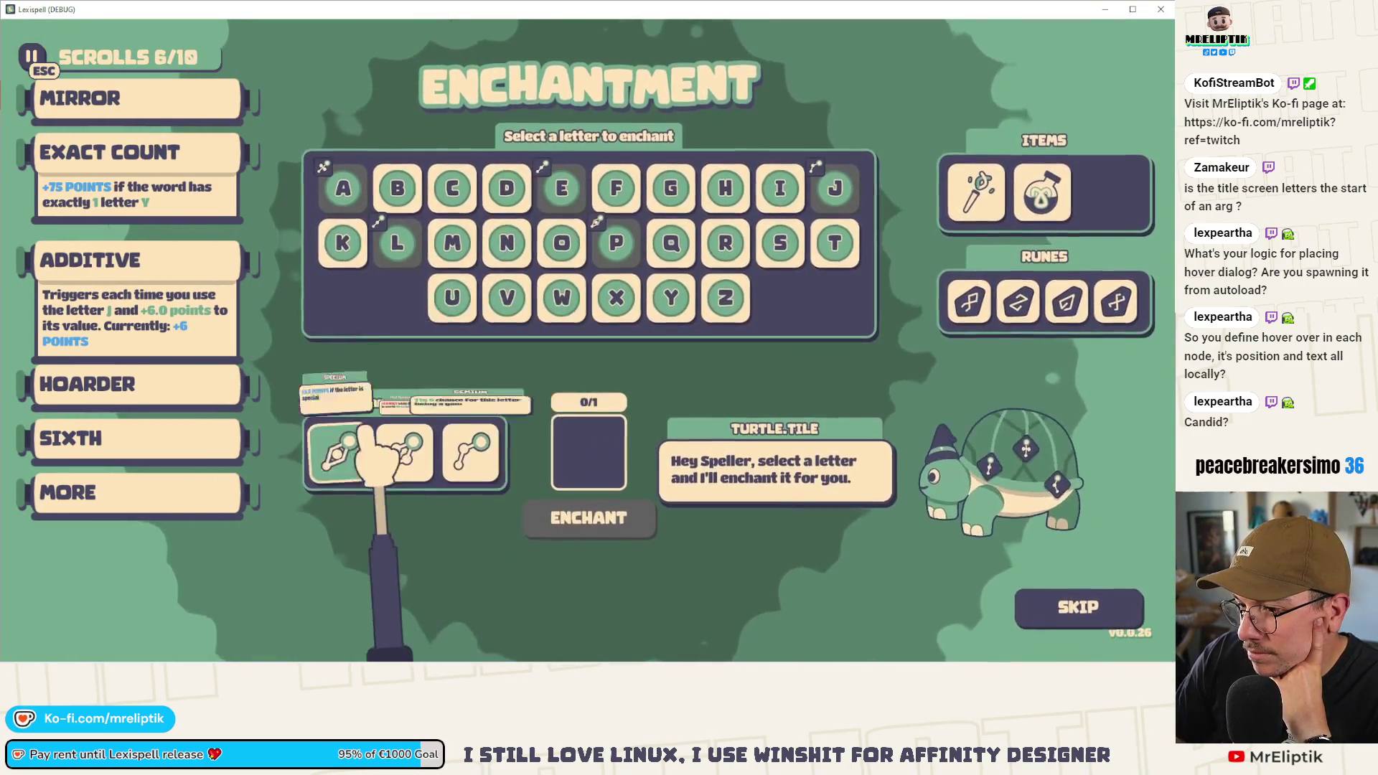
- Choose the letter N, enchant it, and dismiss the result
{"action": "mouse_move", "coordinate": [357, 445]}
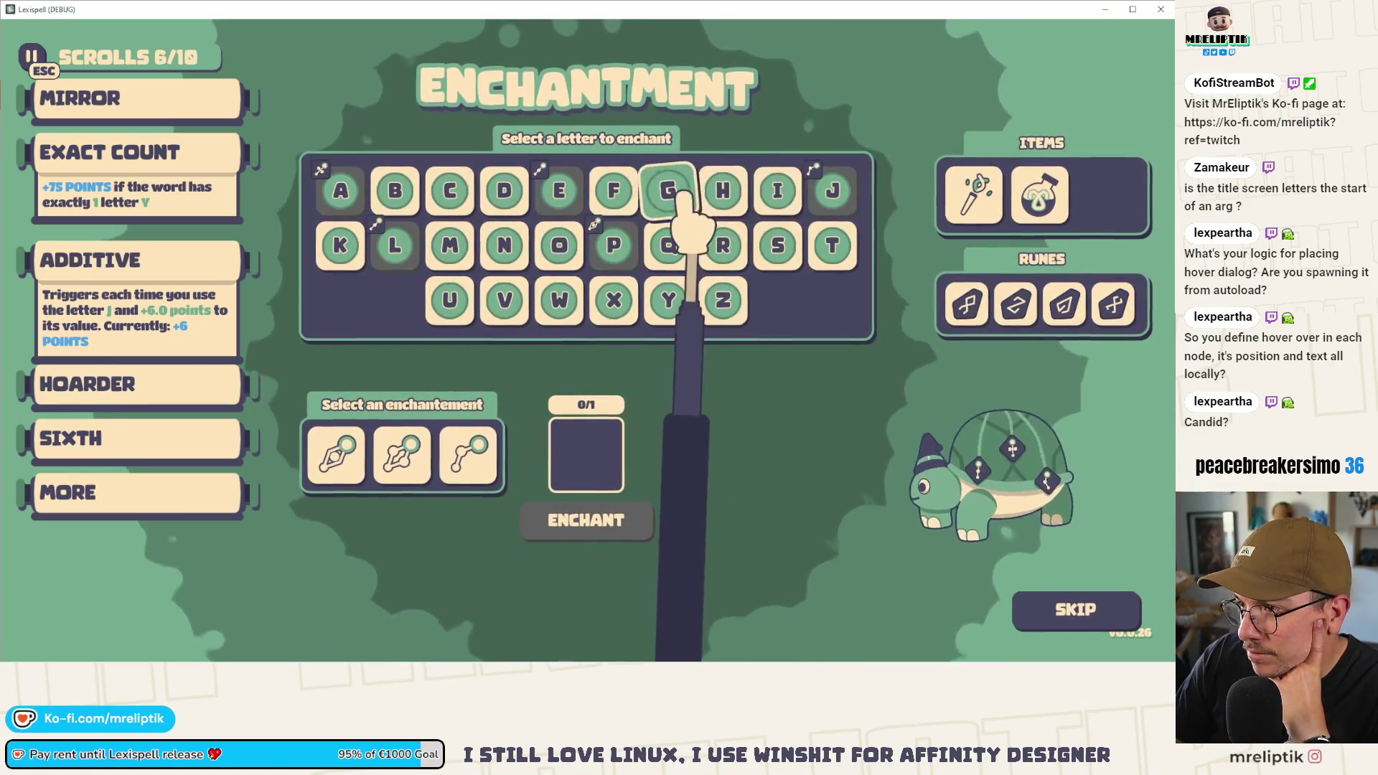
{"action": "mouse_move", "coordinate": [397, 437]}
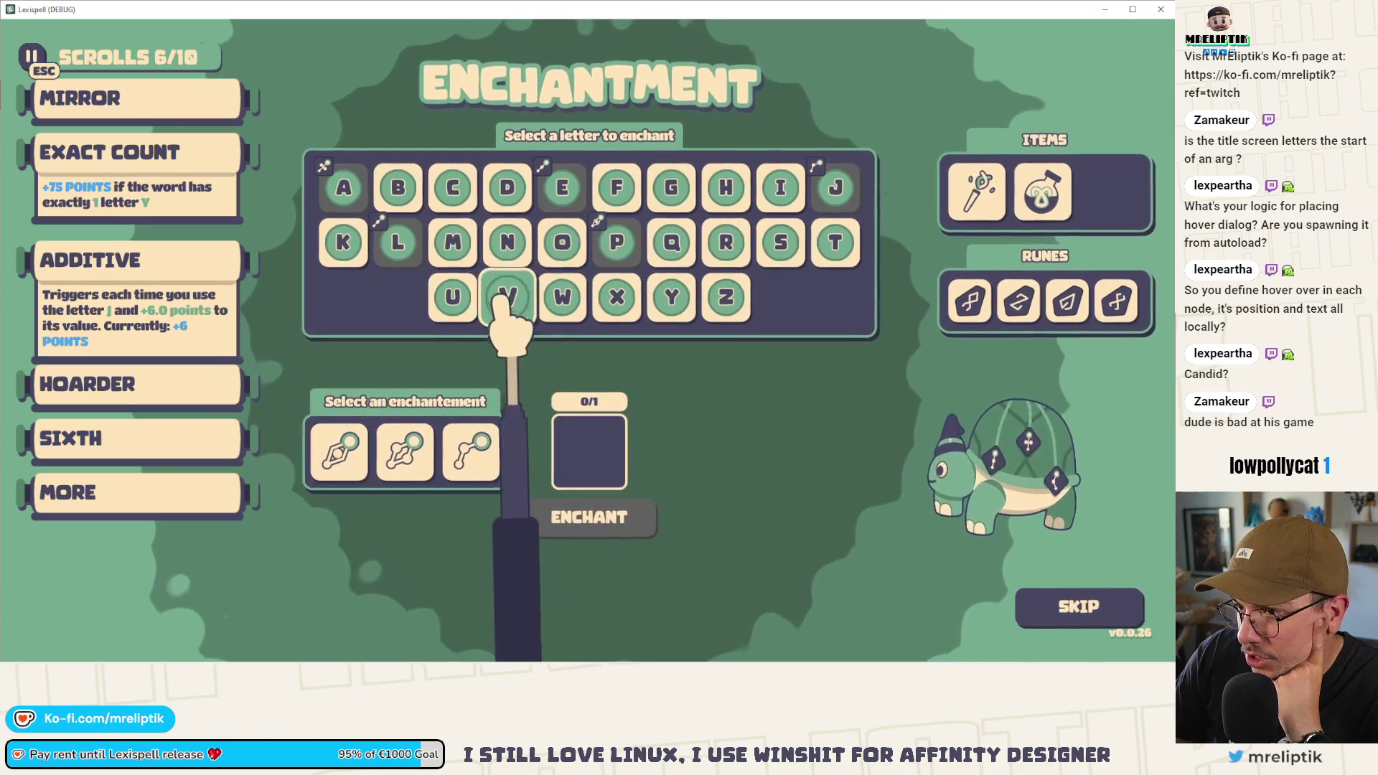
{"action": "left_click", "coordinate": [508, 241]}
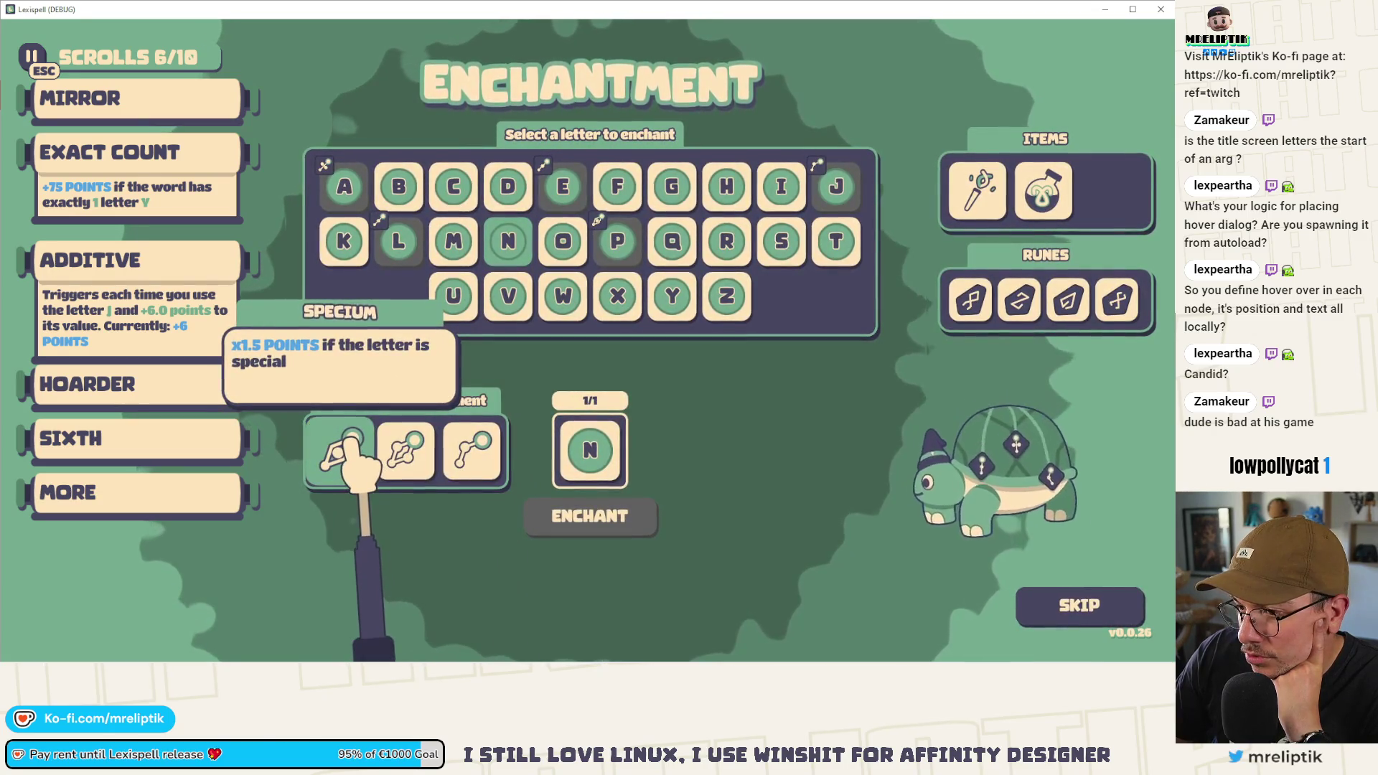
{"action": "left_click", "coordinate": [606, 510]}
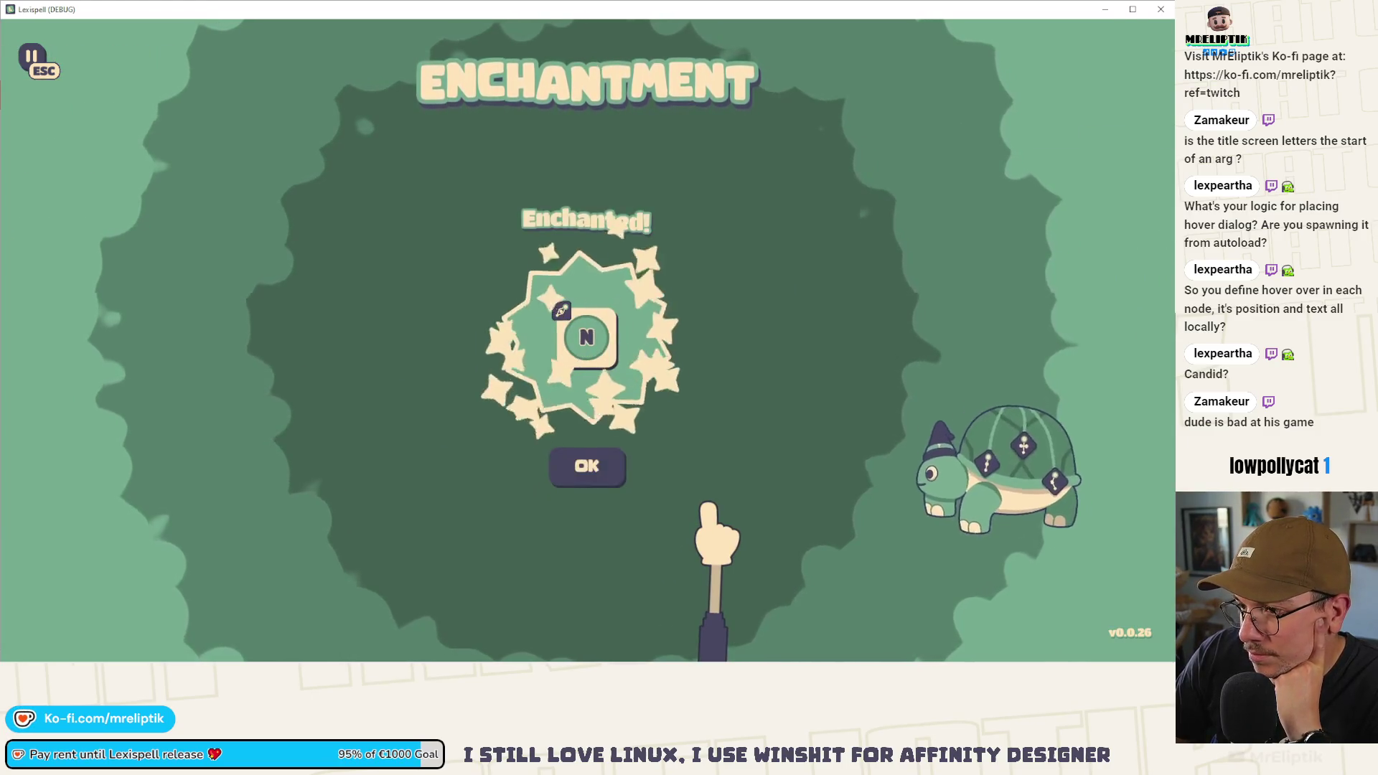
{"action": "left_click", "coordinate": [587, 474]}
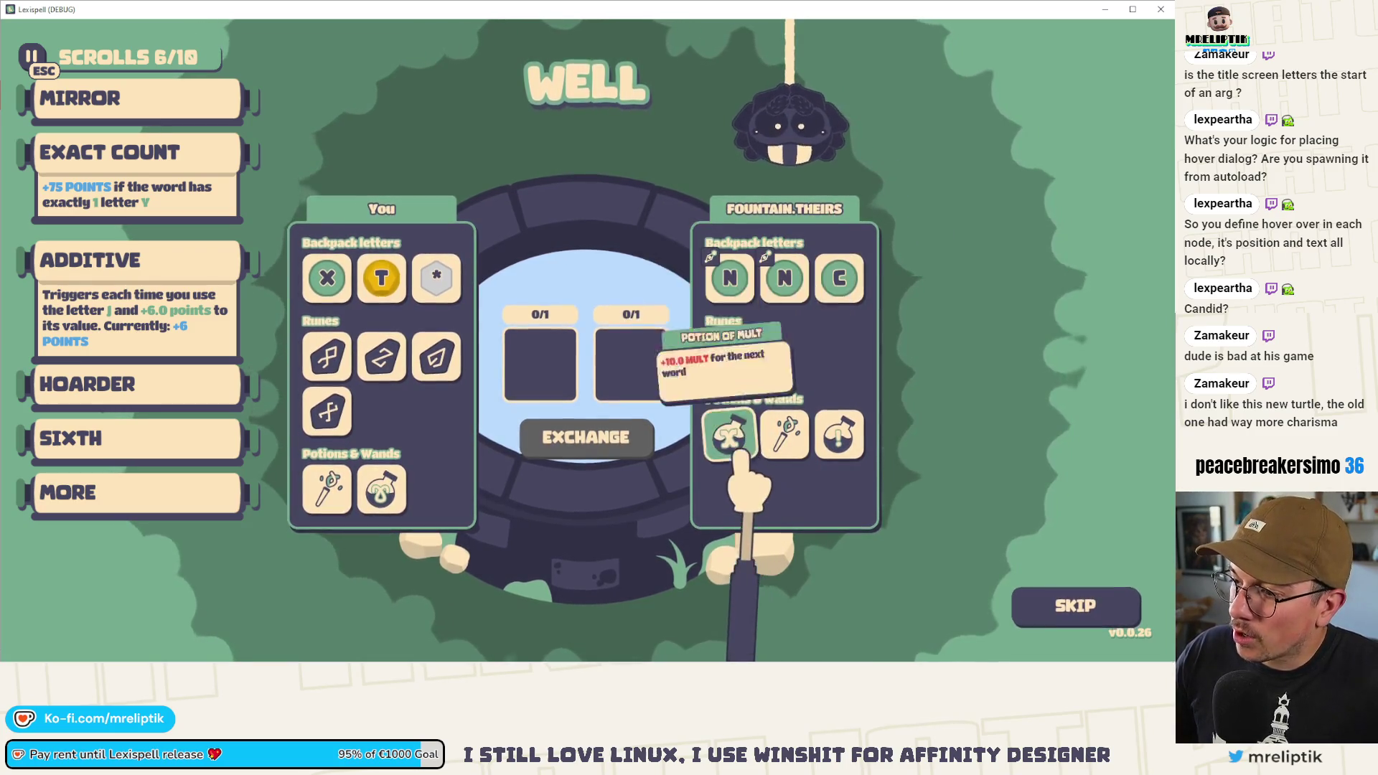
- Trade the backpack letter X for the Potion of Mult (+10.0 mult) at the well
{"action": "left_click", "coordinate": [328, 277]}
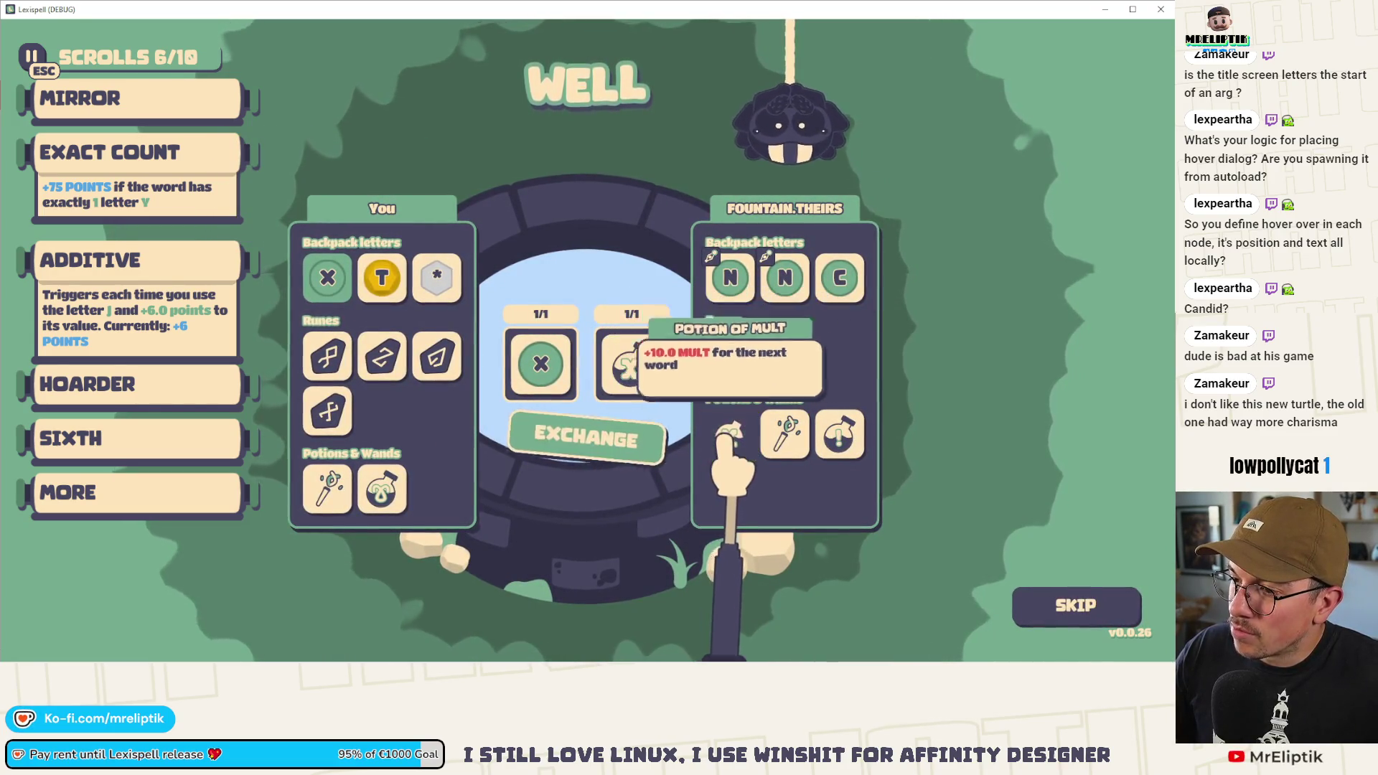
{"action": "left_click", "coordinate": [598, 449]}
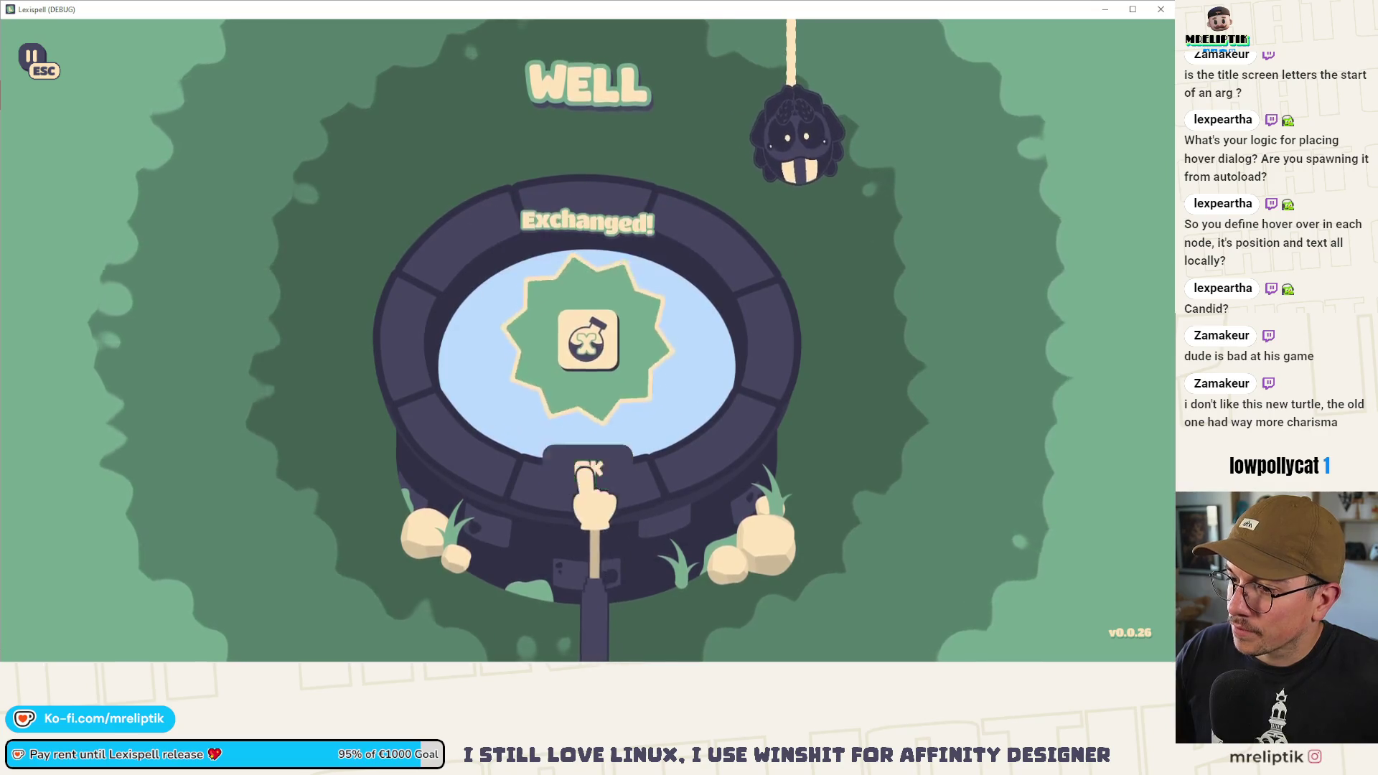
{"action": "left_click", "coordinate": [587, 468]}
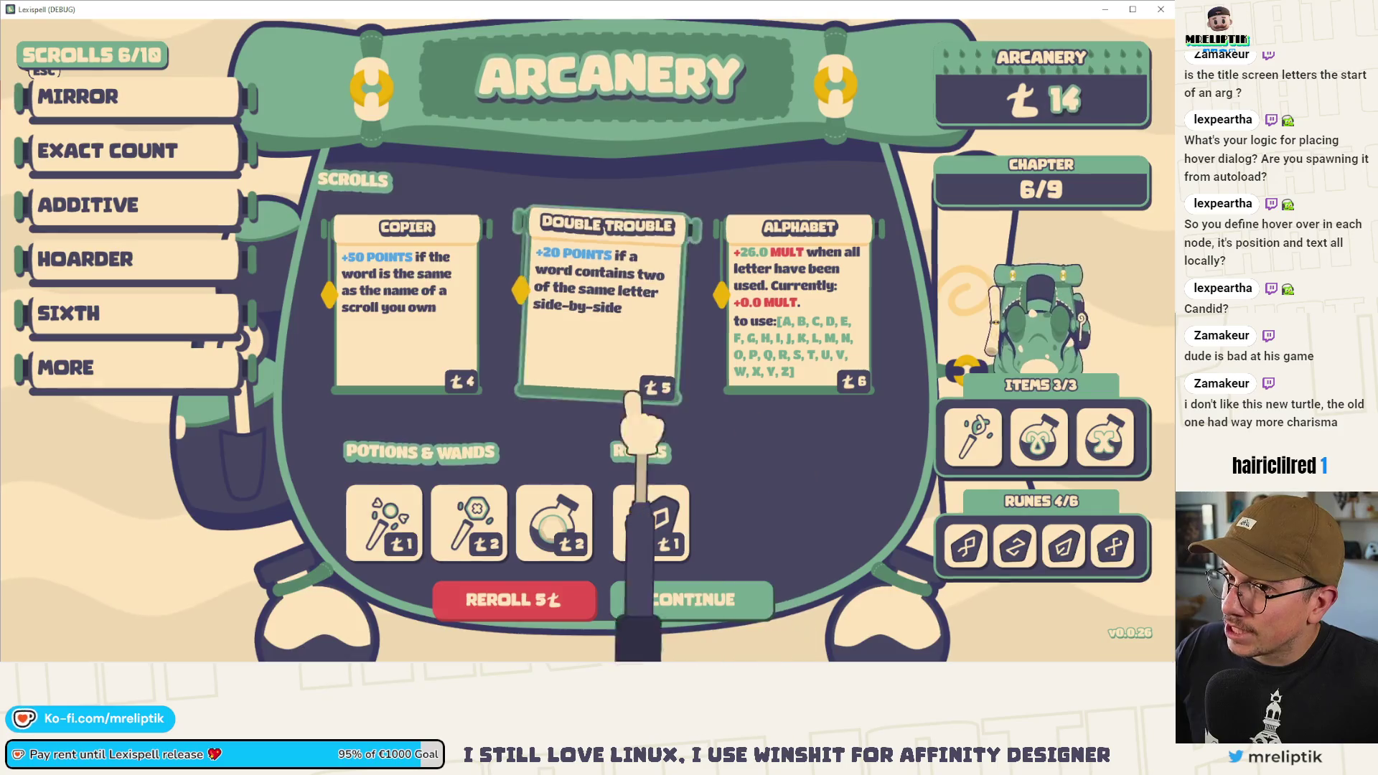
- Reroll the Arcanery shop, bringing up the Adventurer and Repeat scrolls with 8 lexims left
{"action": "mouse_move", "coordinate": [1028, 208]}
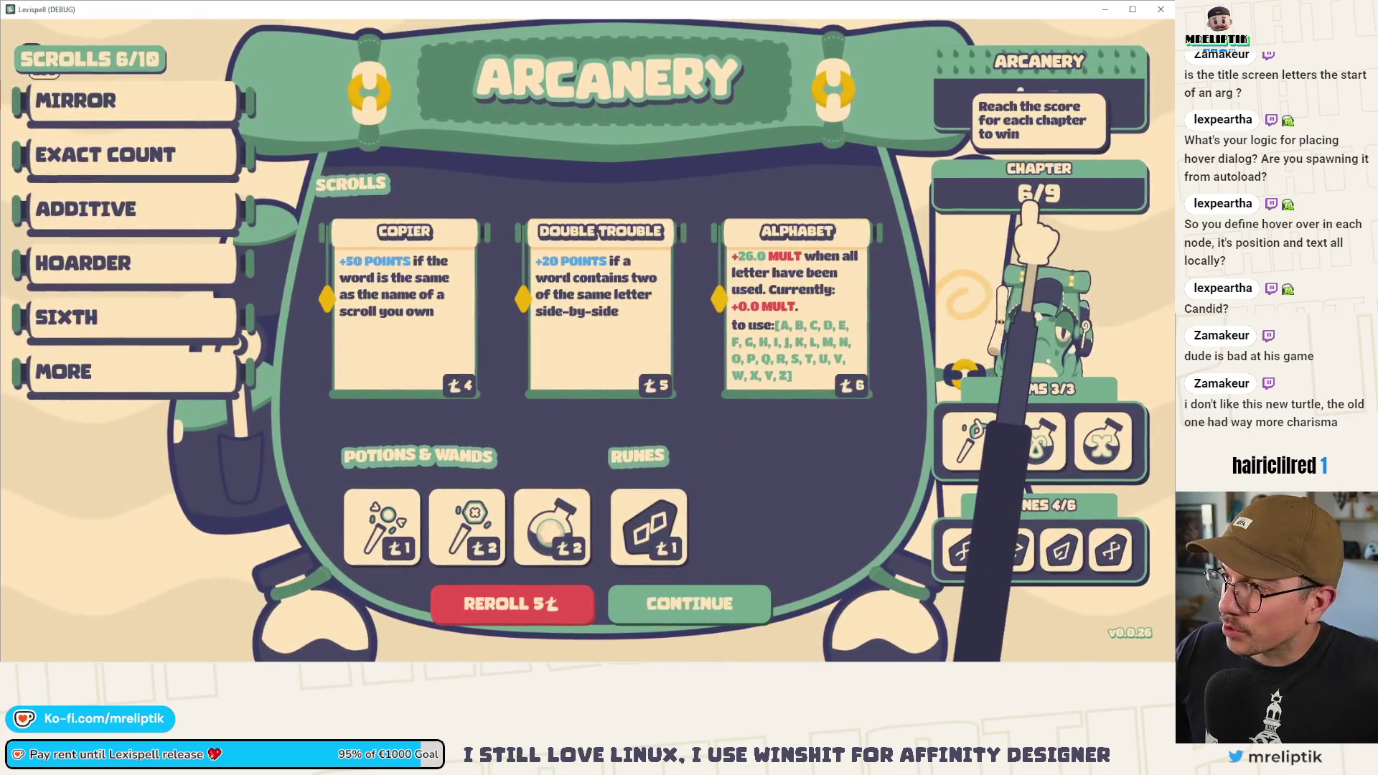
{"action": "mouse_move", "coordinate": [394, 531]}
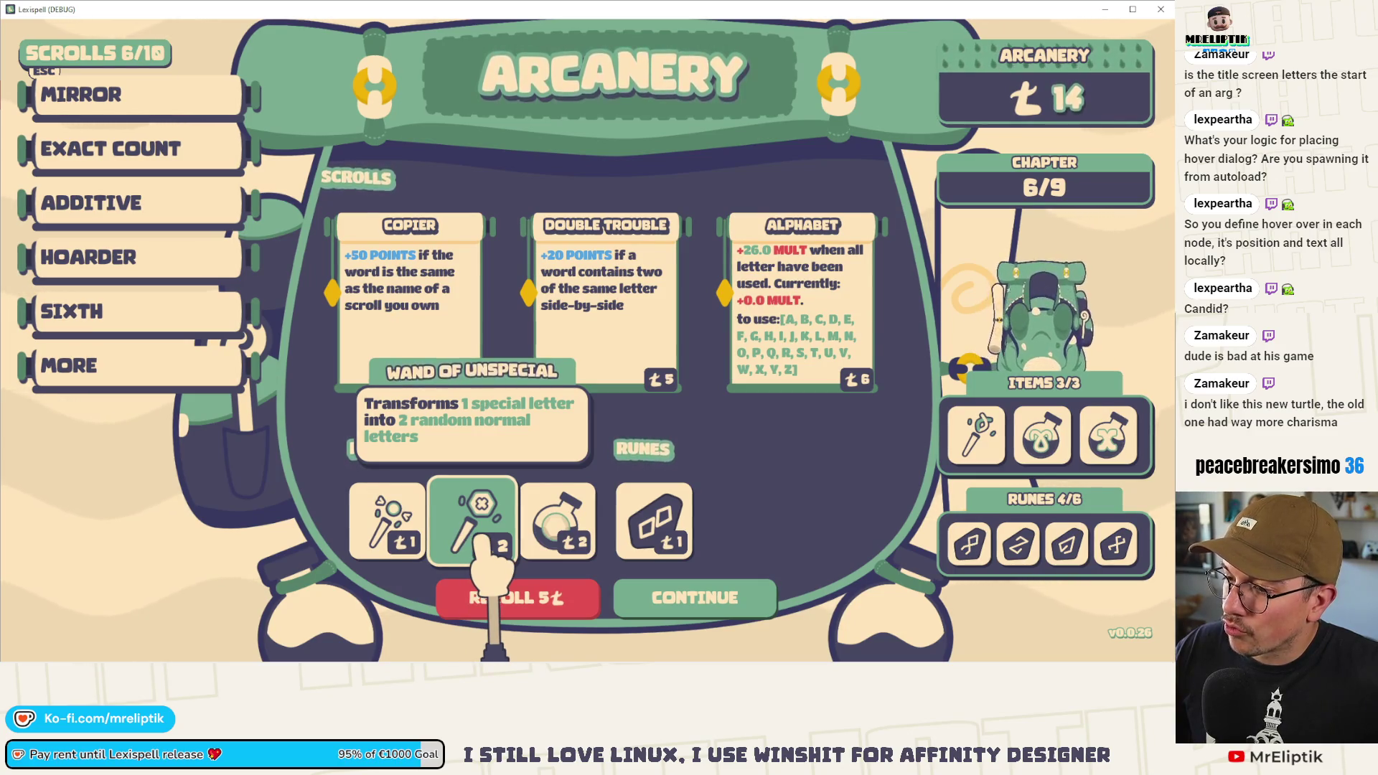
{"action": "mouse_move", "coordinate": [639, 538]}
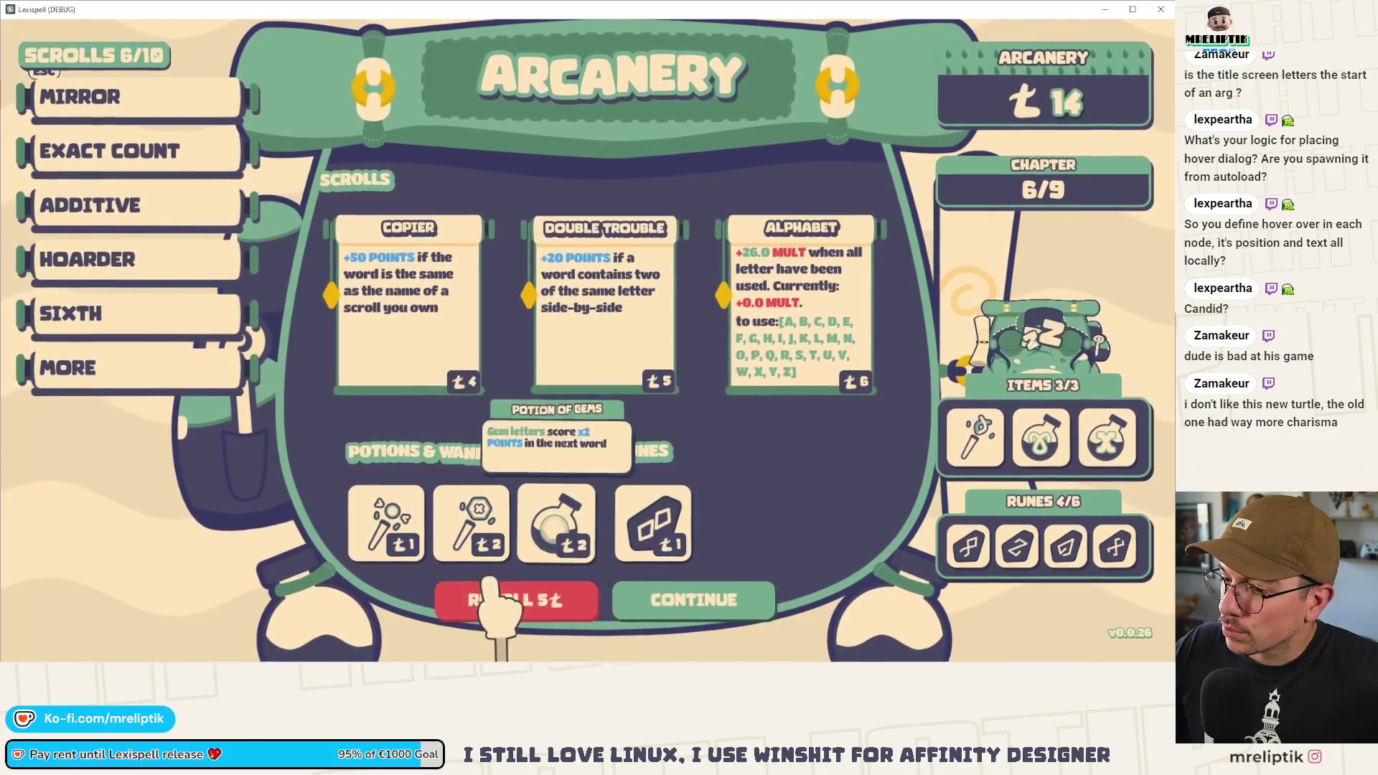
{"action": "left_click", "coordinate": [497, 613]}
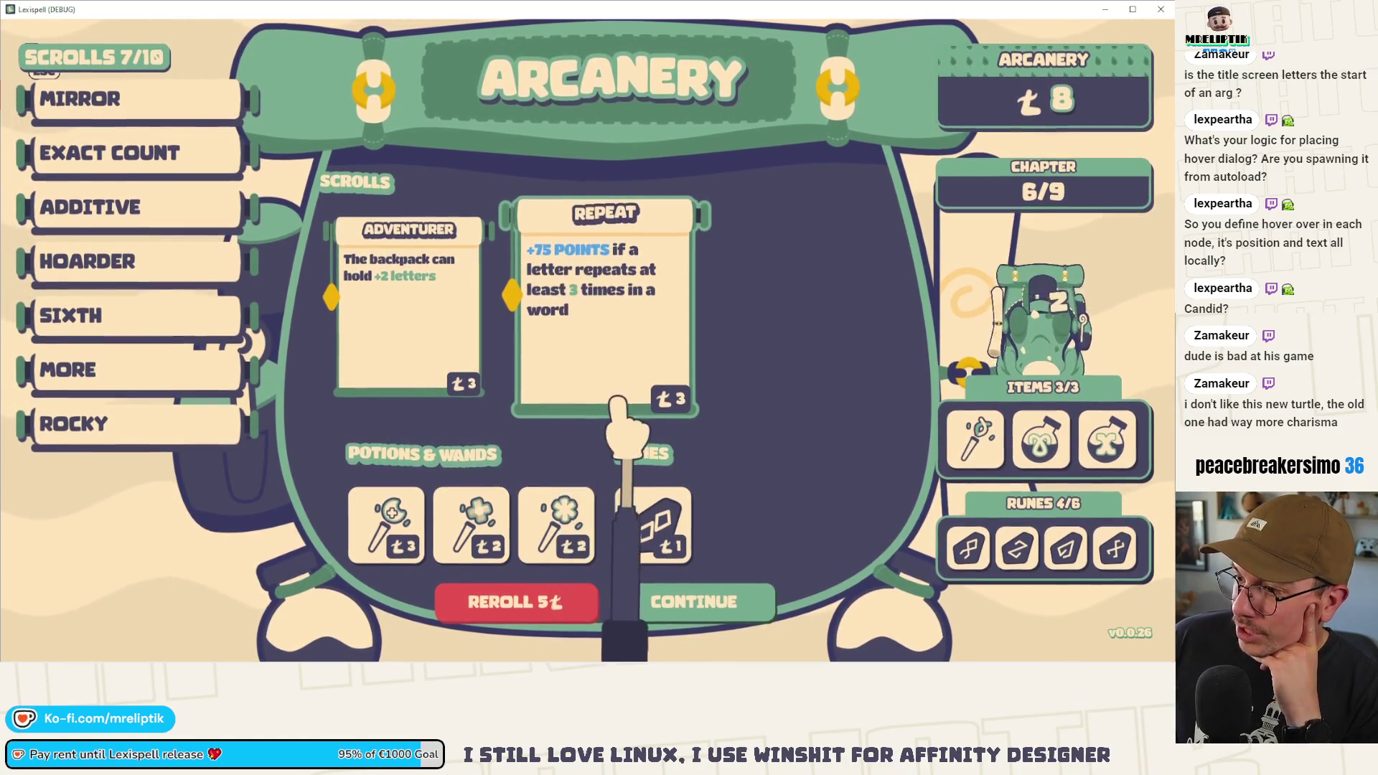
- Buy the Repeat scroll and the Copire rune, checking the Exact Count scroll's details
{"action": "left_click", "coordinate": [649, 341]}
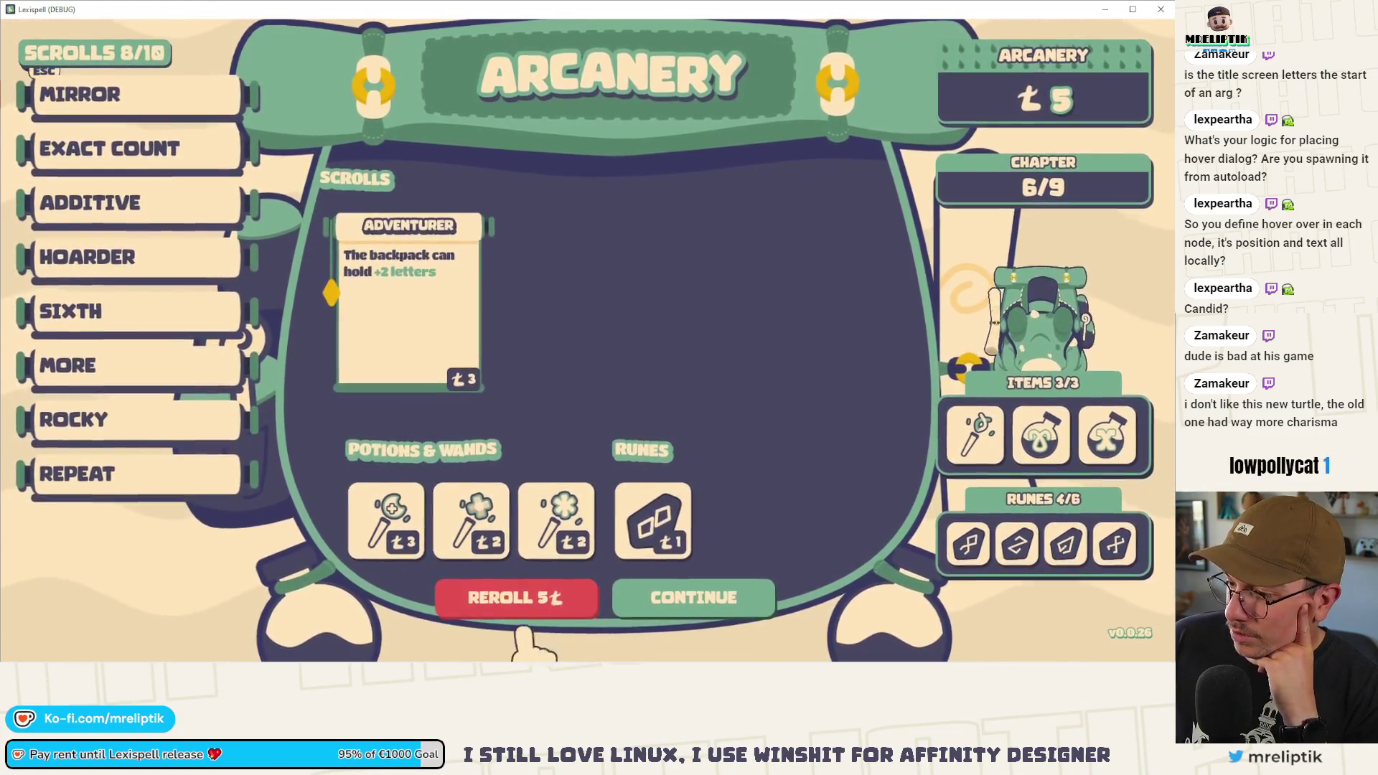
{"action": "mouse_move", "coordinate": [649, 506]}
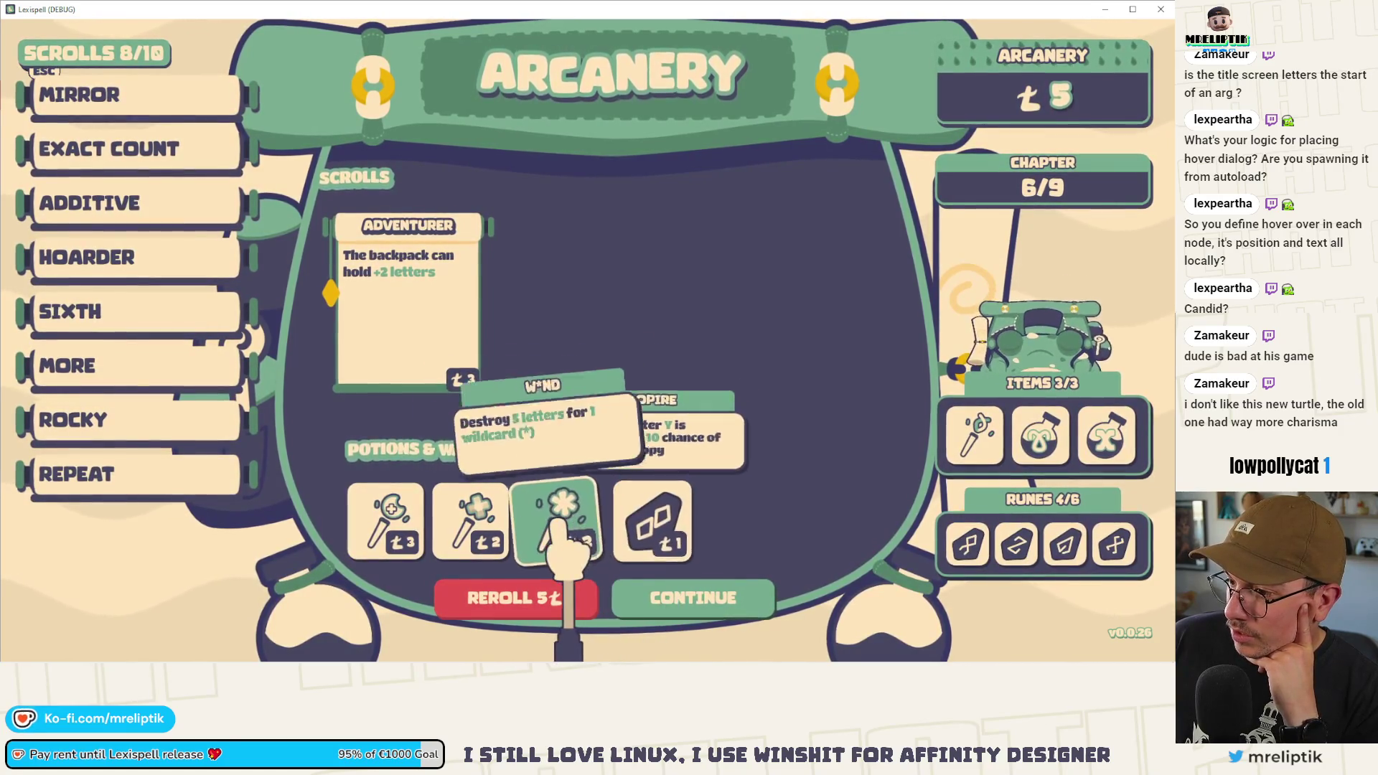
{"action": "mouse_move", "coordinate": [502, 529]}
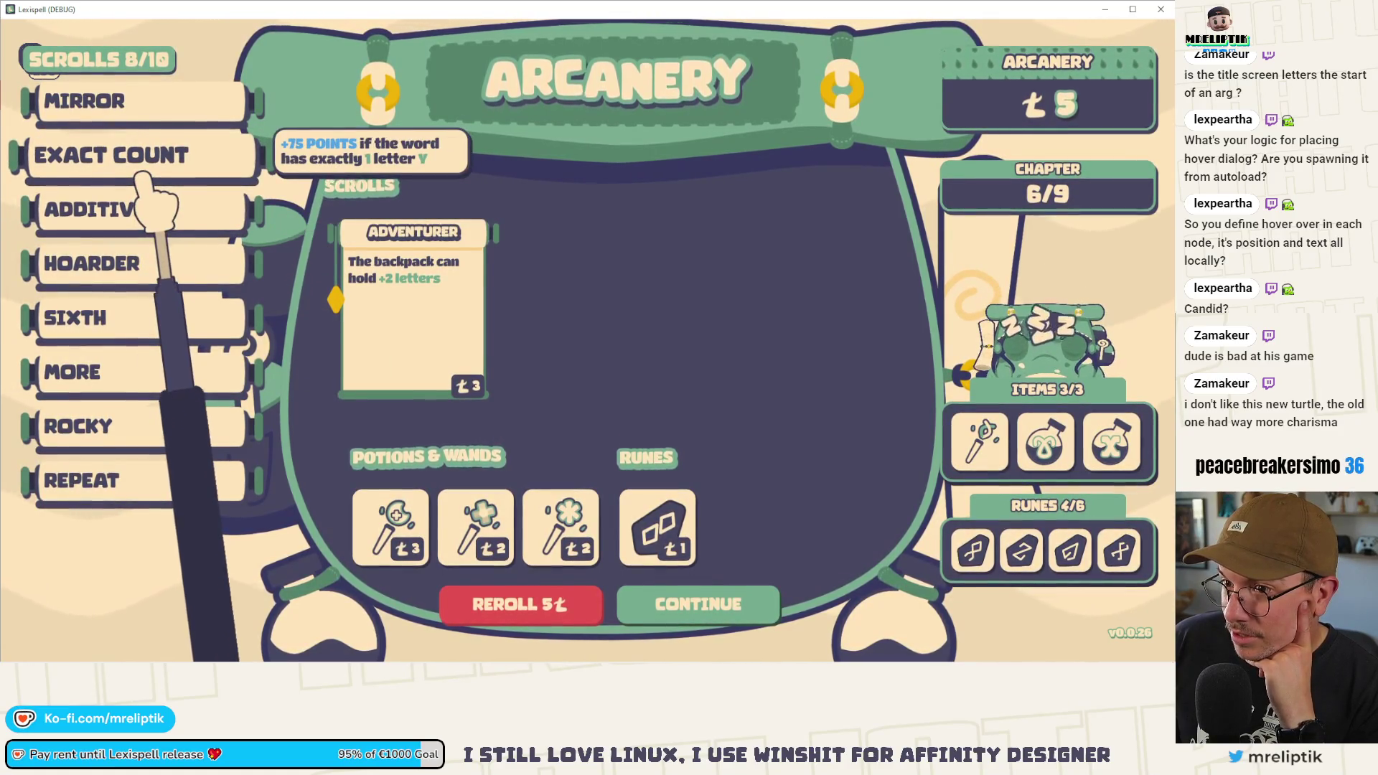
{"action": "left_click", "coordinate": [169, 162]}
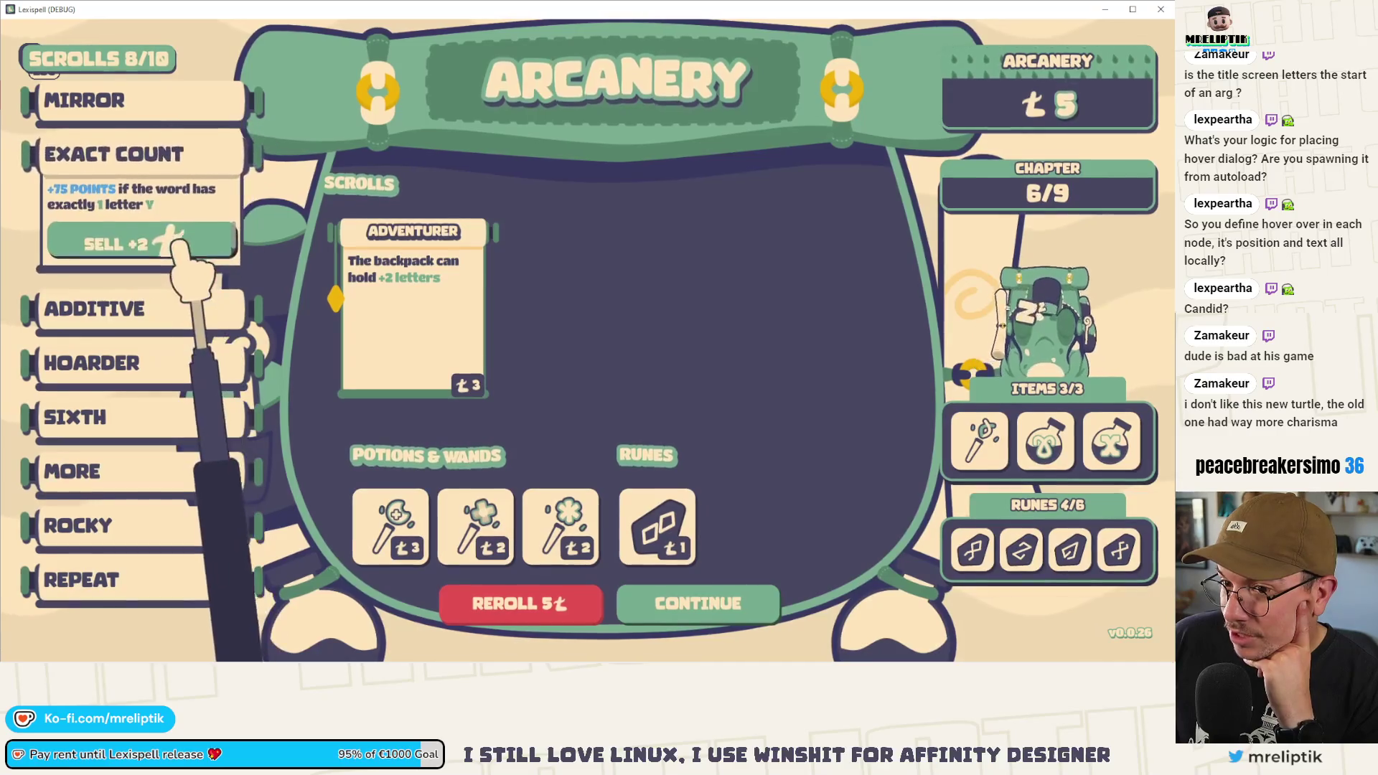
{"action": "left_click", "coordinate": [682, 532]}
- Start chapter 7 against 6500 points and return to the Godot editor
{"action": "left_click", "coordinate": [739, 592]}
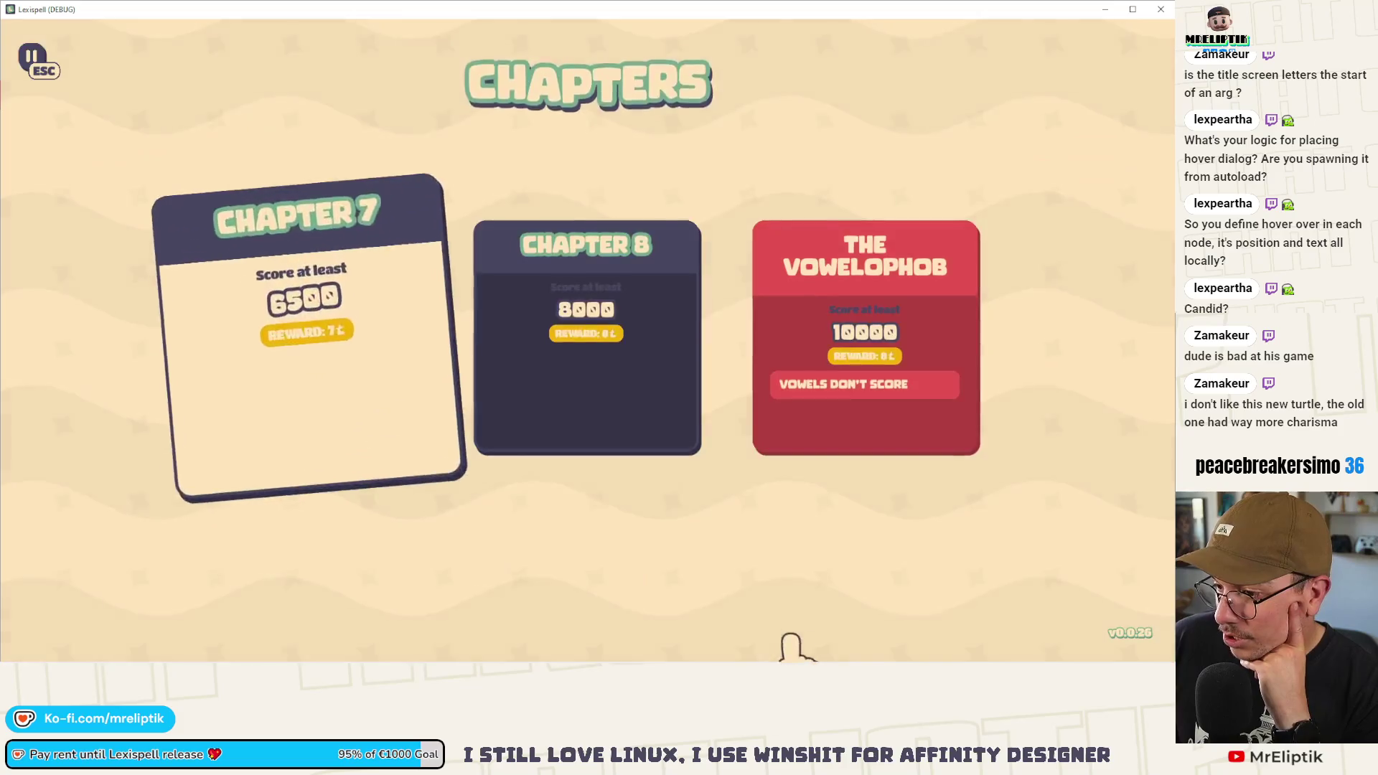
{"action": "left_click", "coordinate": [528, 466]}
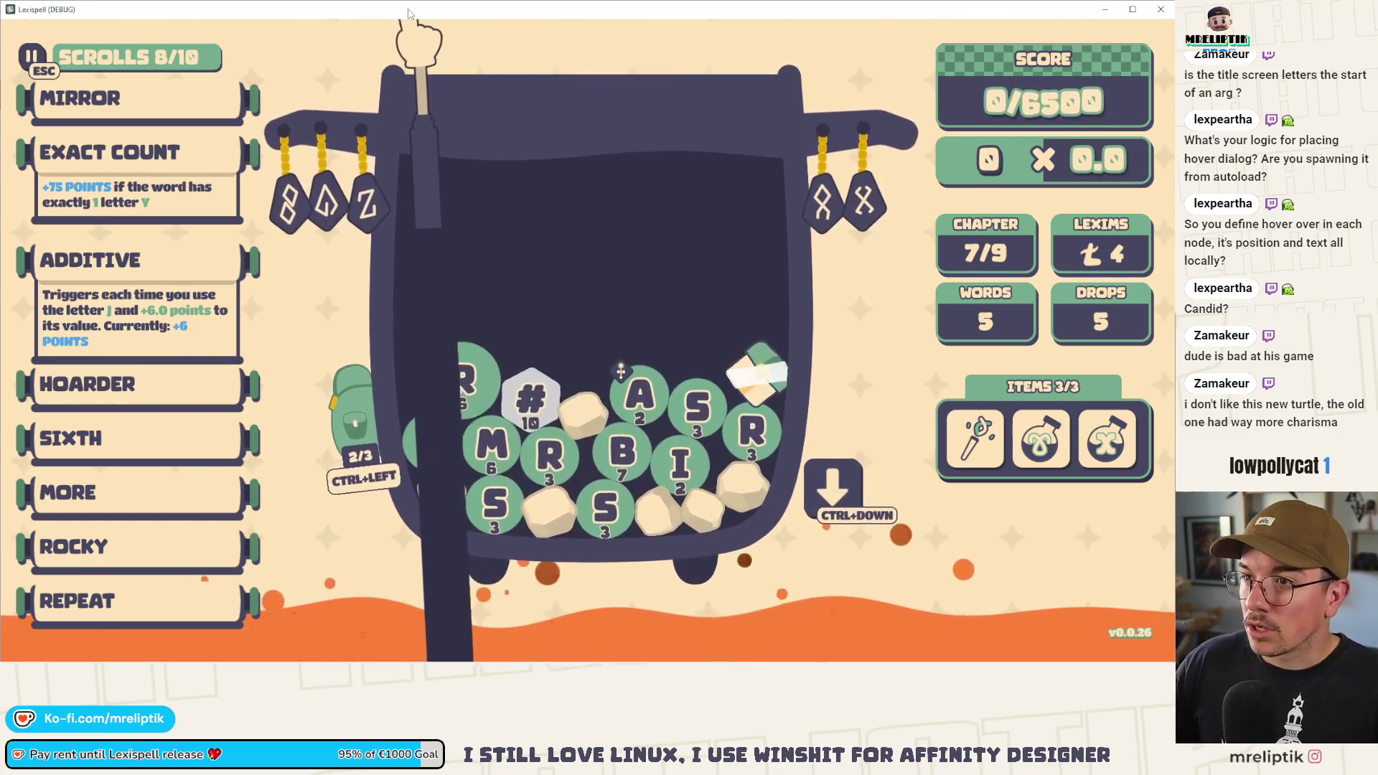
{"action": "key", "text": "alt+Tab"}
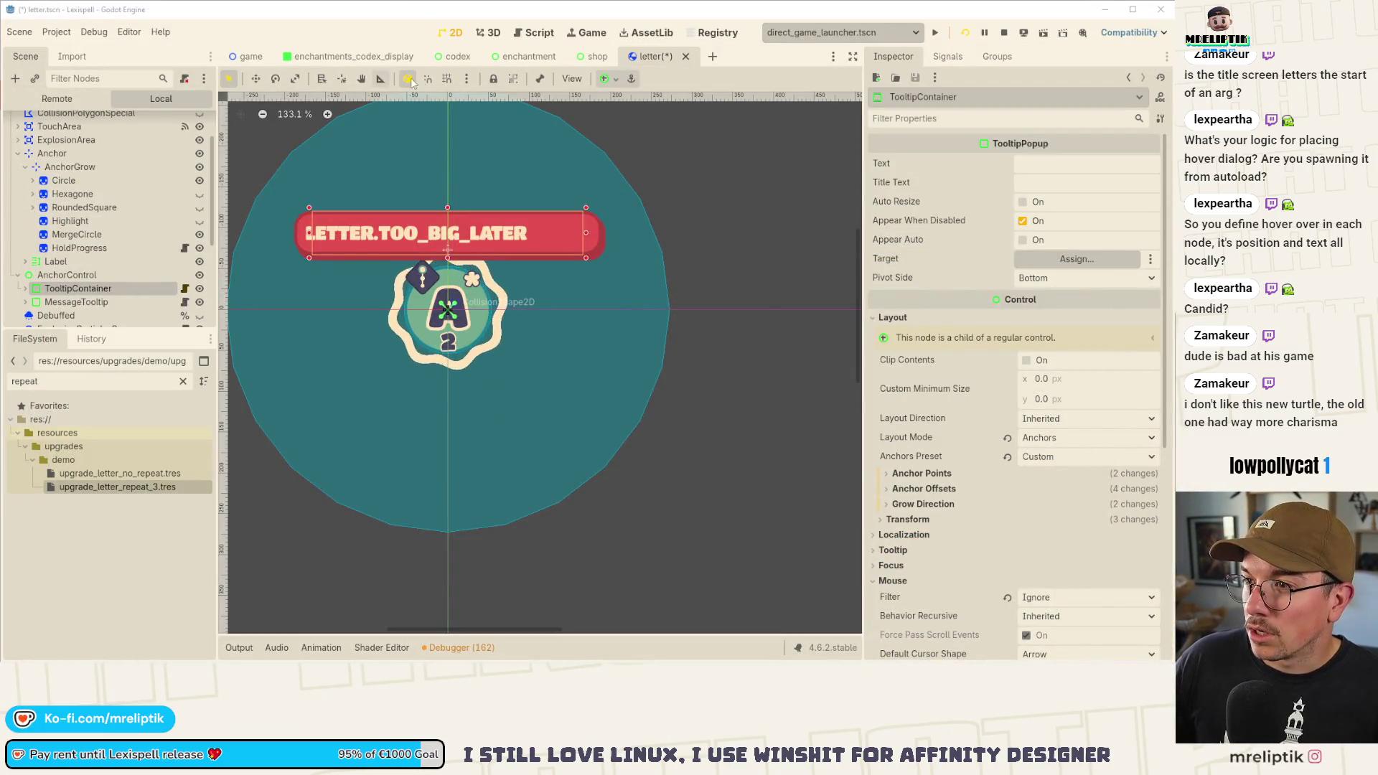
- Save the letter.tscn scene
{"action": "key", "text": "ctrl+s"}
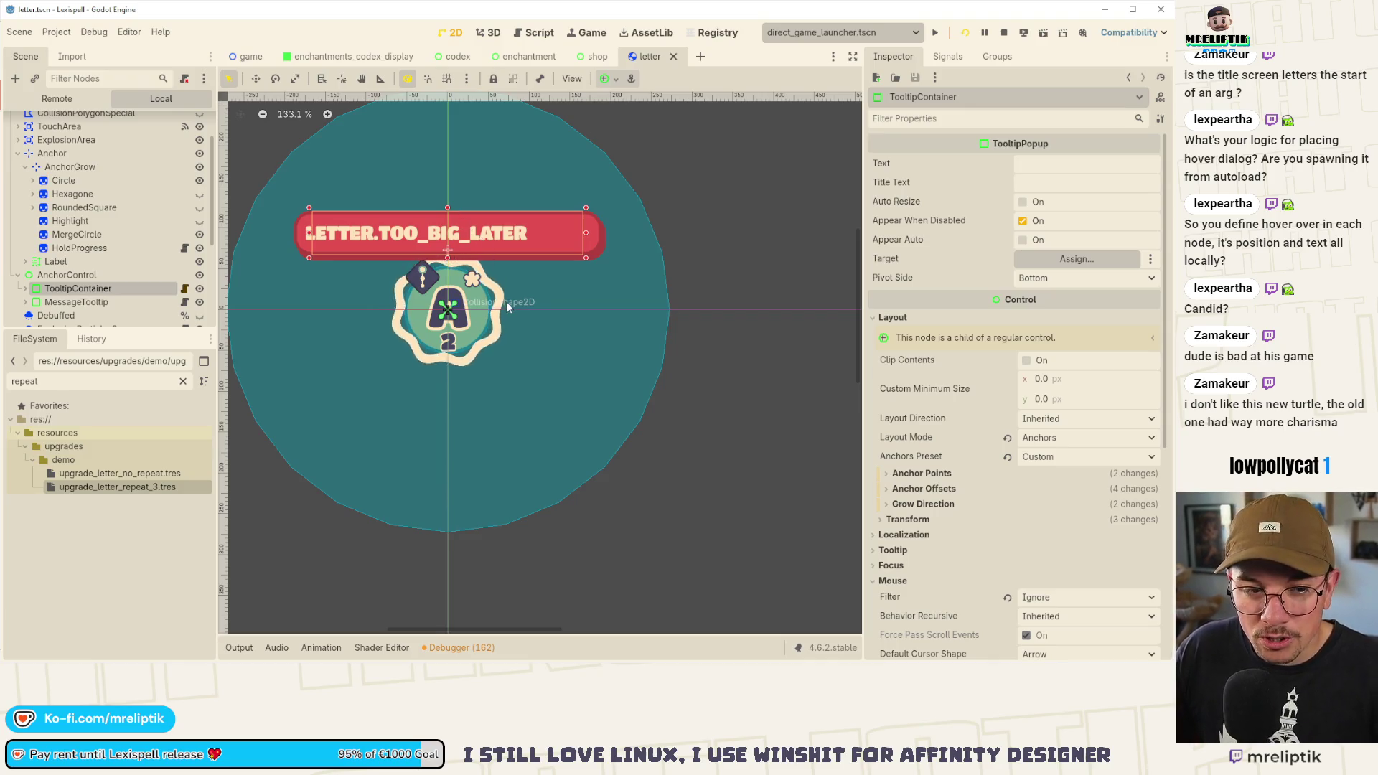
{"action": "scroll", "coordinate": [512, 280], "scroll_direction": "up", "scroll_amount": 4}
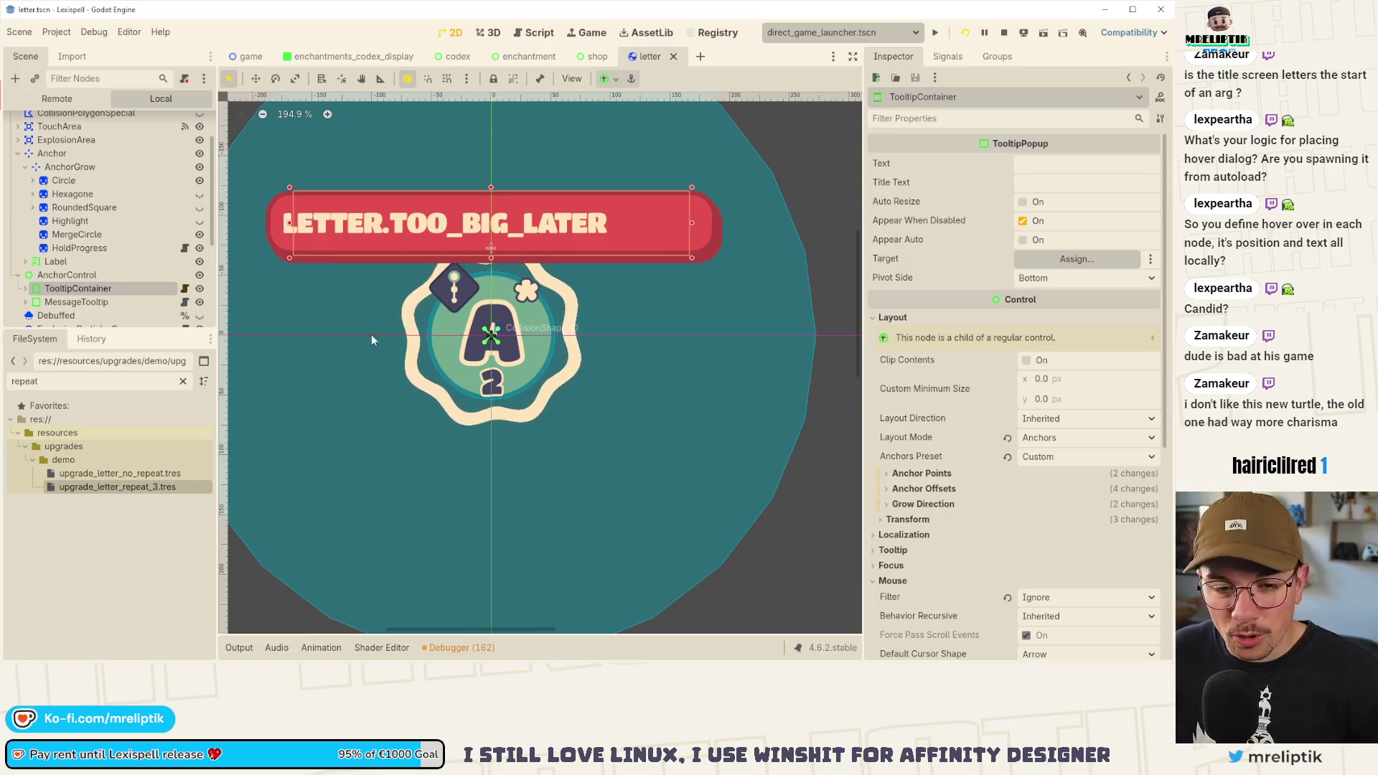
{"action": "mouse_move", "coordinate": [50, 658]}
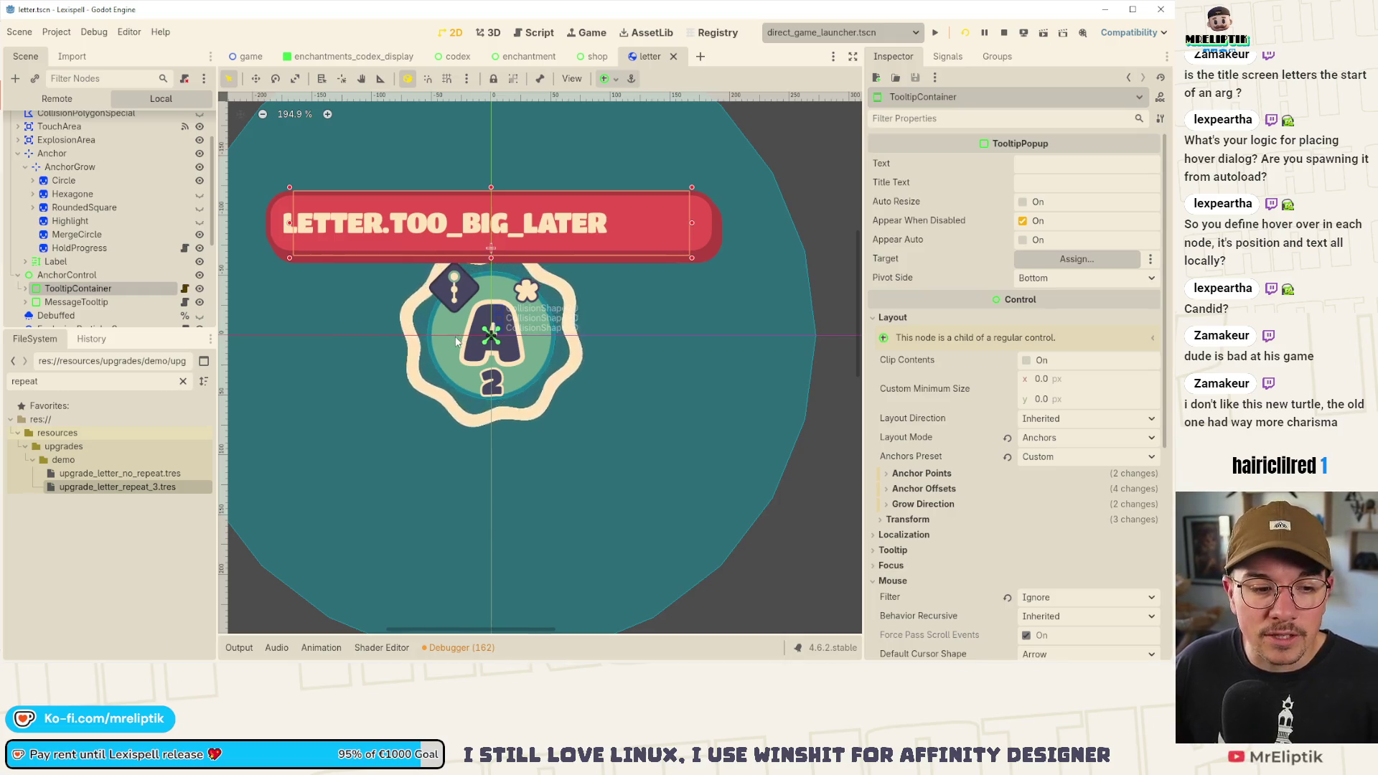
{"action": "scroll", "coordinate": [455, 323], "scroll_direction": "down", "scroll_amount": 3}
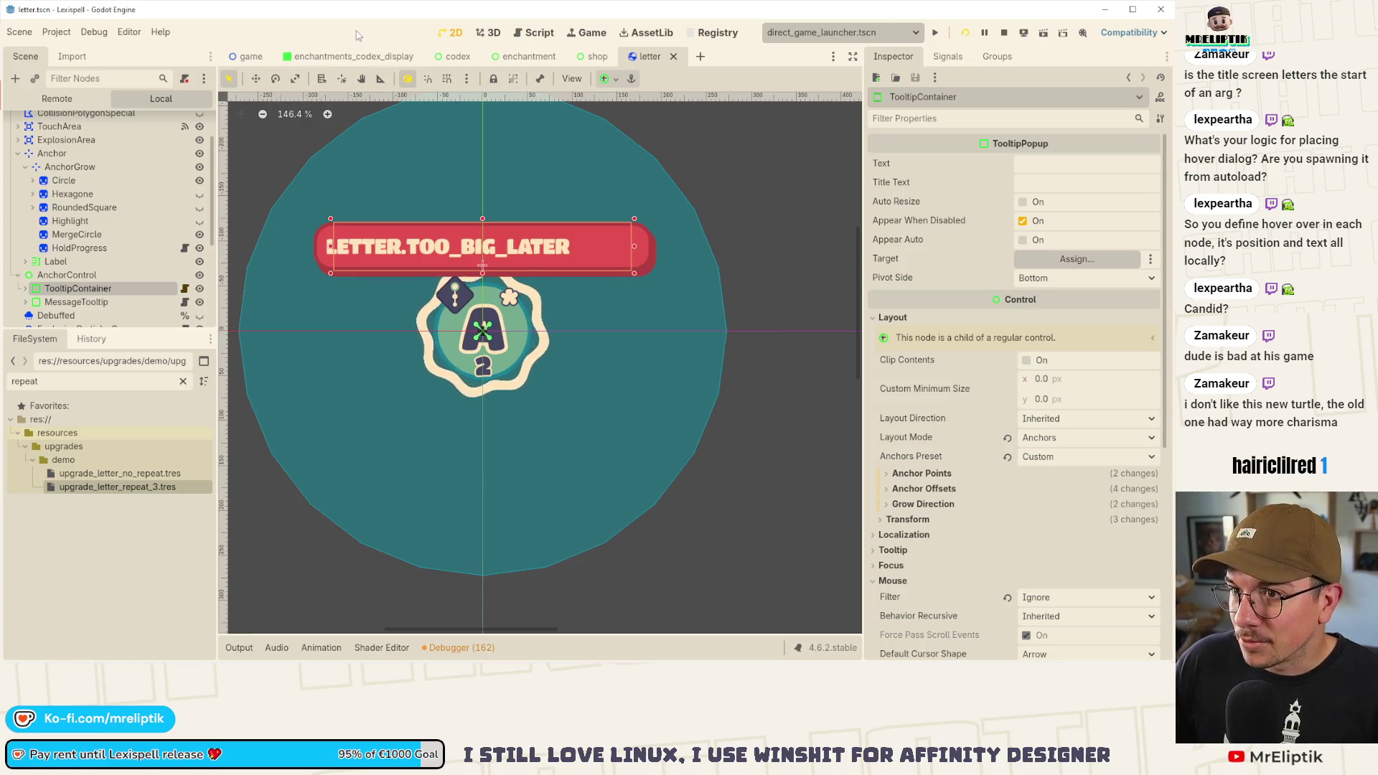
- Open upgrade_label.tscn and make the SellBtnContainer node visible
{"action": "key", "text": "ctrl+shift+o"}
{"action": "type", "text": "upgra"}
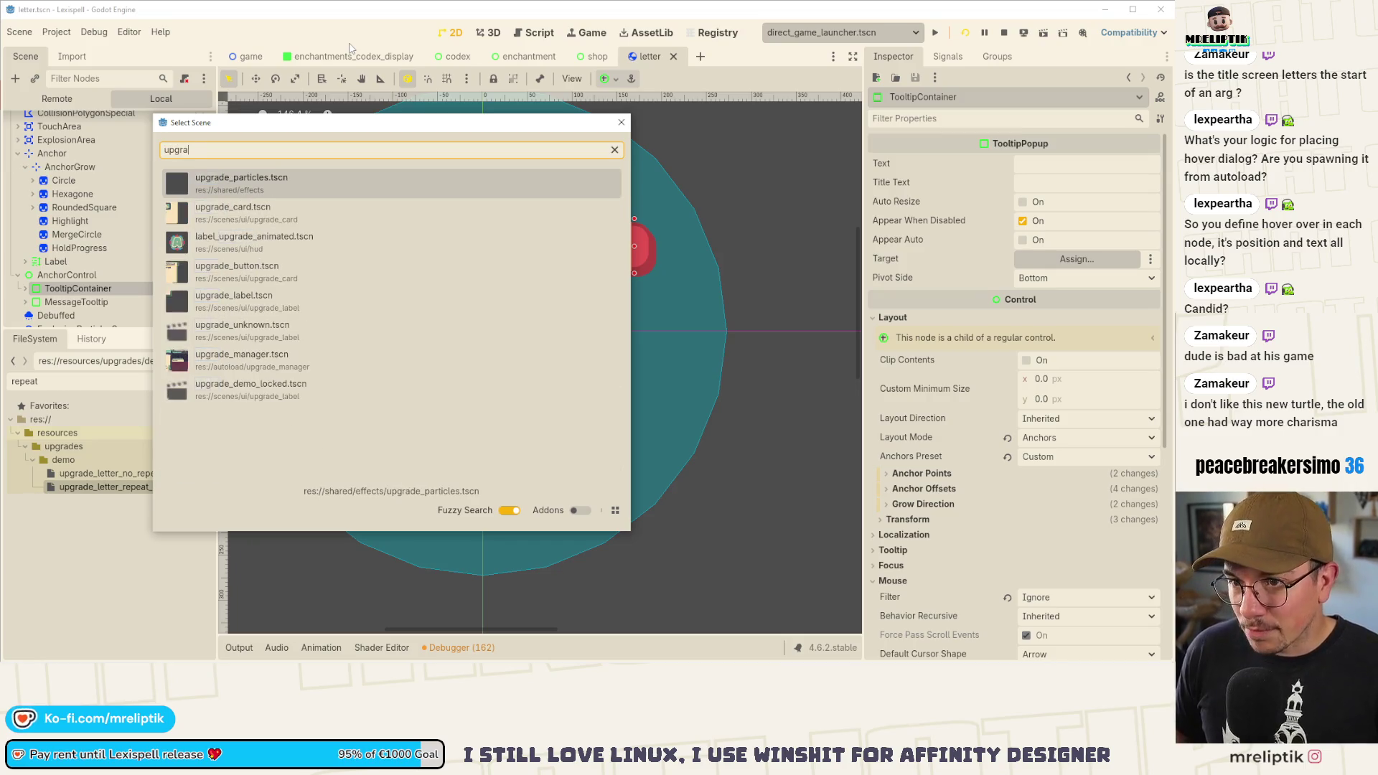
{"action": "key", "text": "Down"}
{"action": "key", "text": "Down"}
{"action": "key", "text": "Down"}
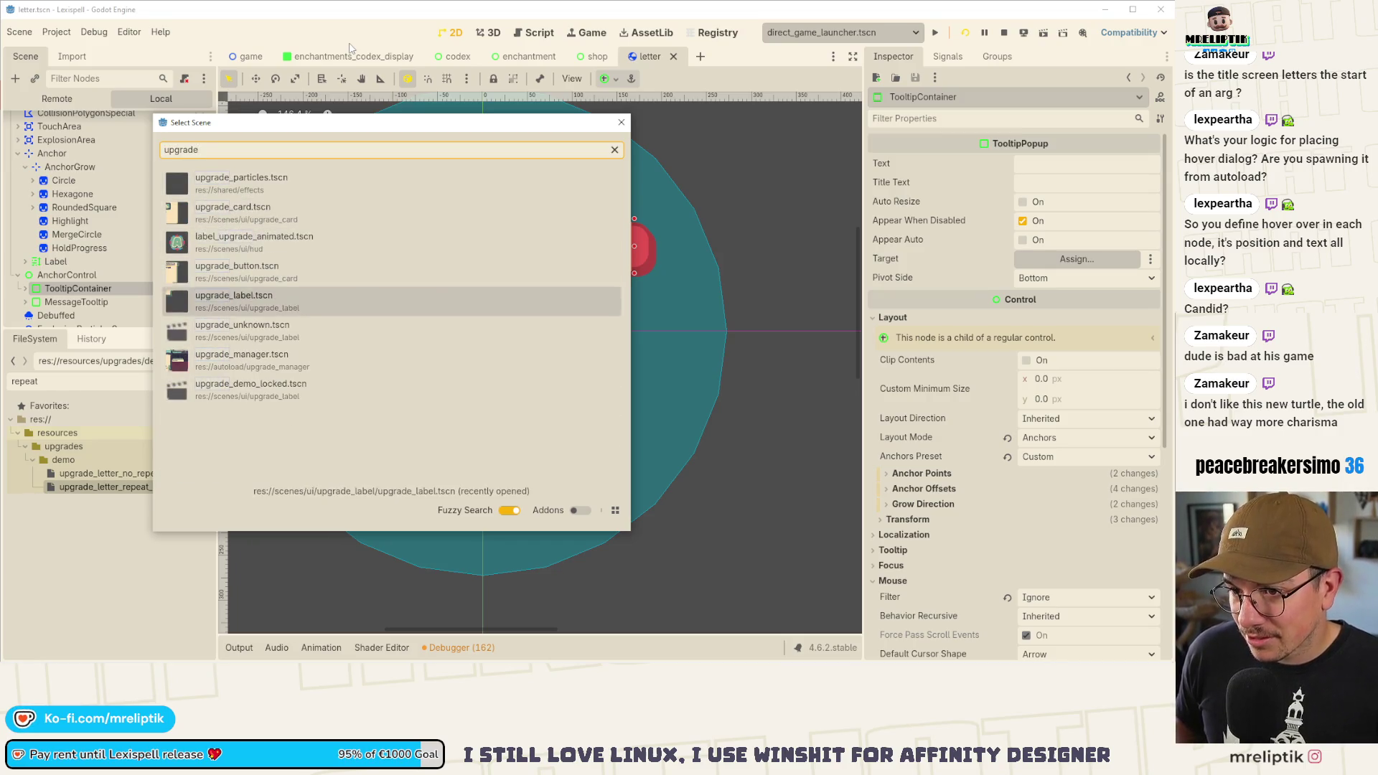
{"action": "key", "text": "Return"}
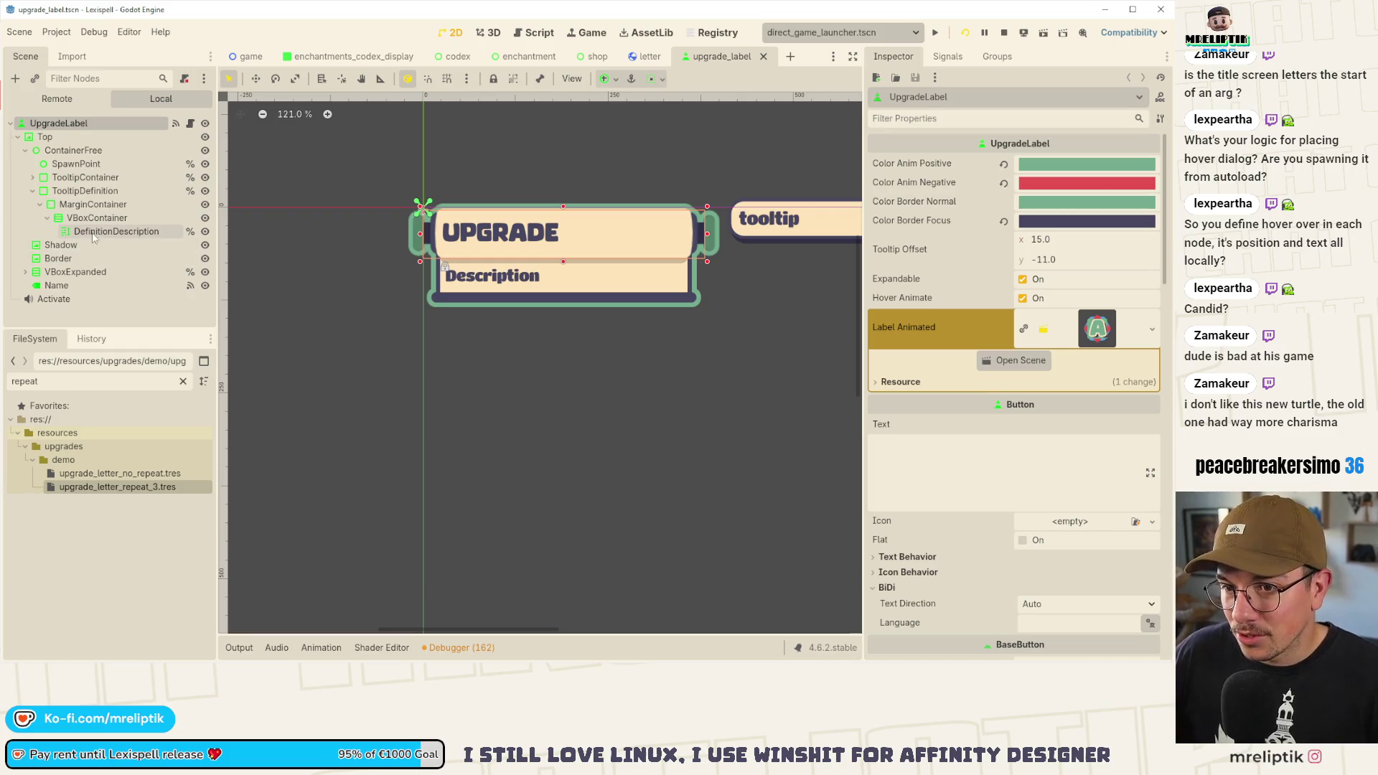
{"action": "left_click", "coordinate": [25, 271]}
{"action": "scroll", "coordinate": [60, 296], "scroll_direction": "down", "scroll_amount": 2}
{"action": "scroll", "coordinate": [59, 296], "scroll_direction": "down", "scroll_amount": 2}
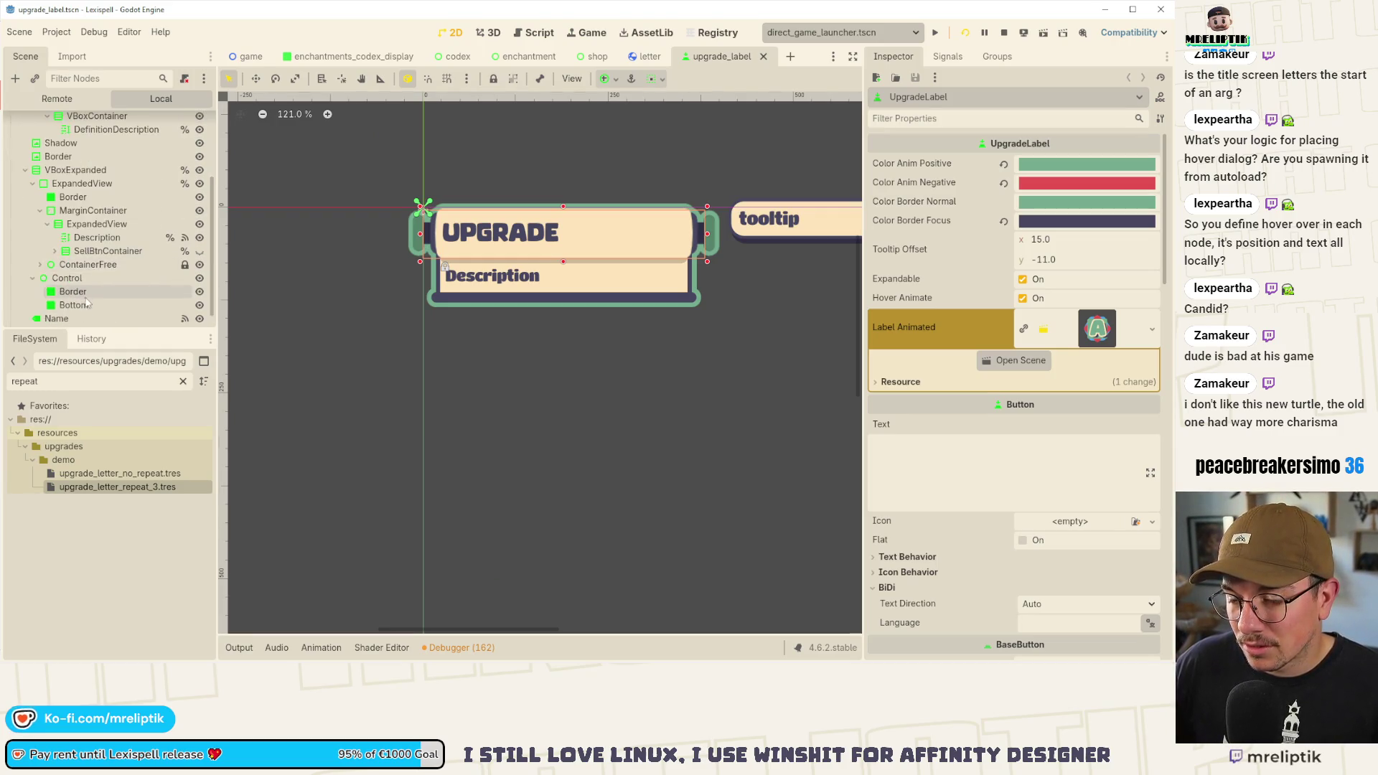
{"action": "left_click", "coordinate": [86, 251]}
{"action": "left_click", "coordinate": [55, 250]}
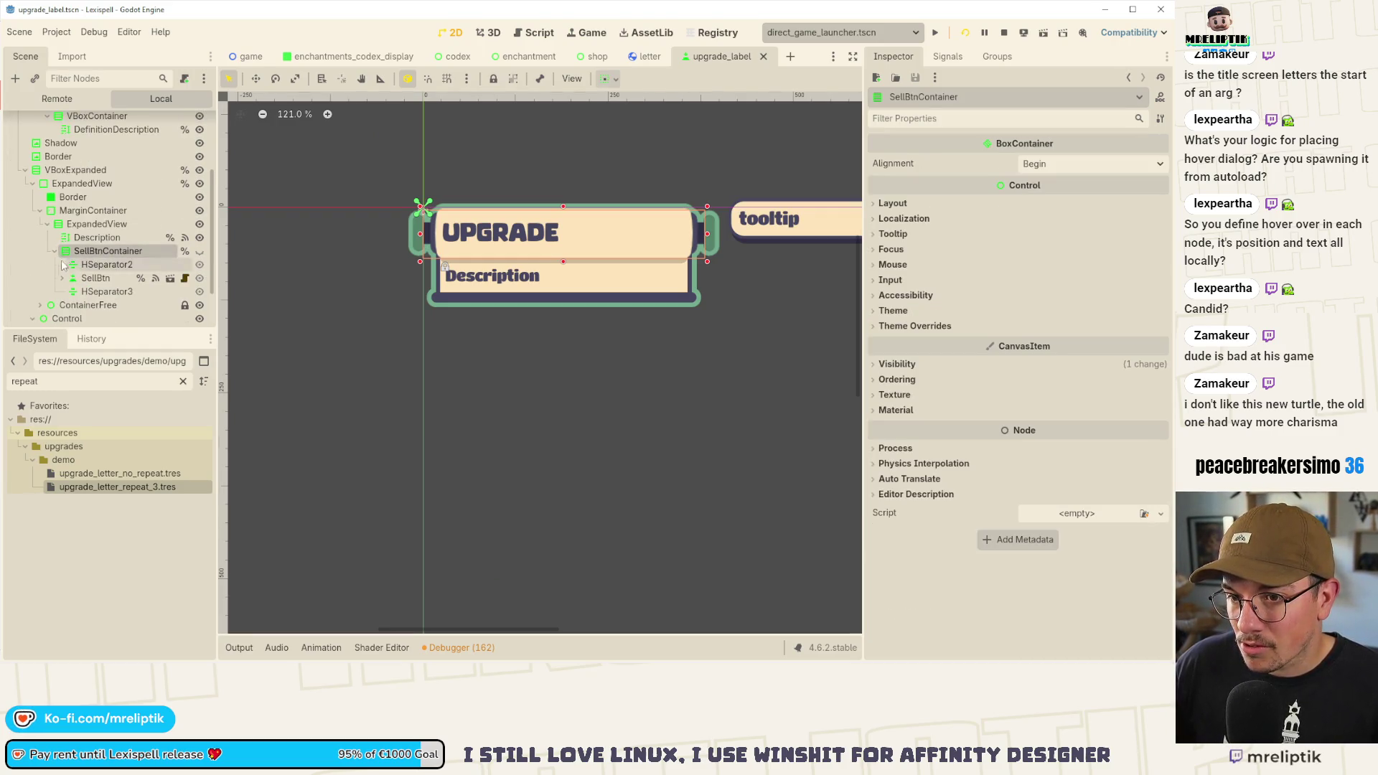
{"action": "left_click", "coordinate": [200, 252]}
{"action": "scroll", "coordinate": [519, 342], "scroll_direction": "up", "scroll_amount": 1}
- Shrink the sell button RichTextLabel's Lexim icon from 25% to 10% and save
{"action": "left_click", "coordinate": [497, 283]}
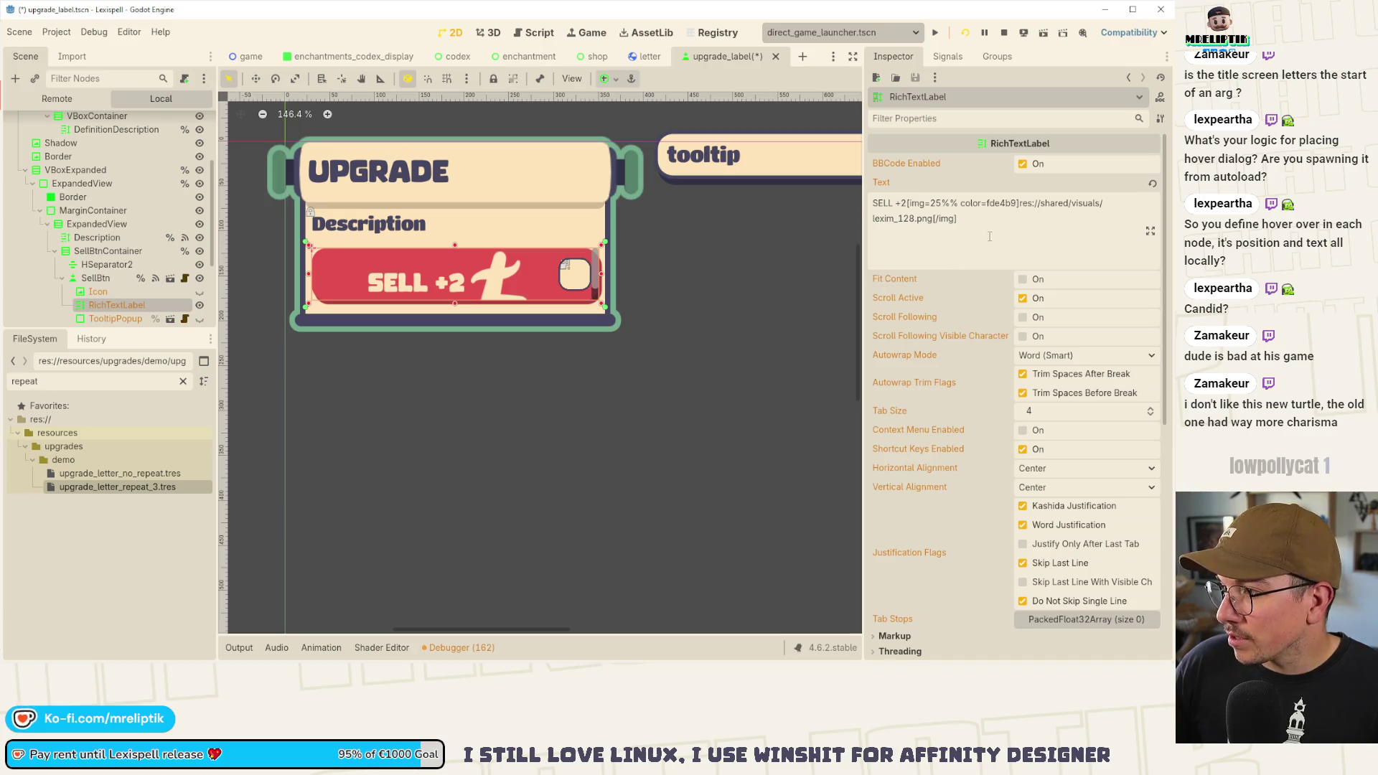
{"action": "left_click", "coordinate": [942, 203]}
{"action": "type", "text": "10"}
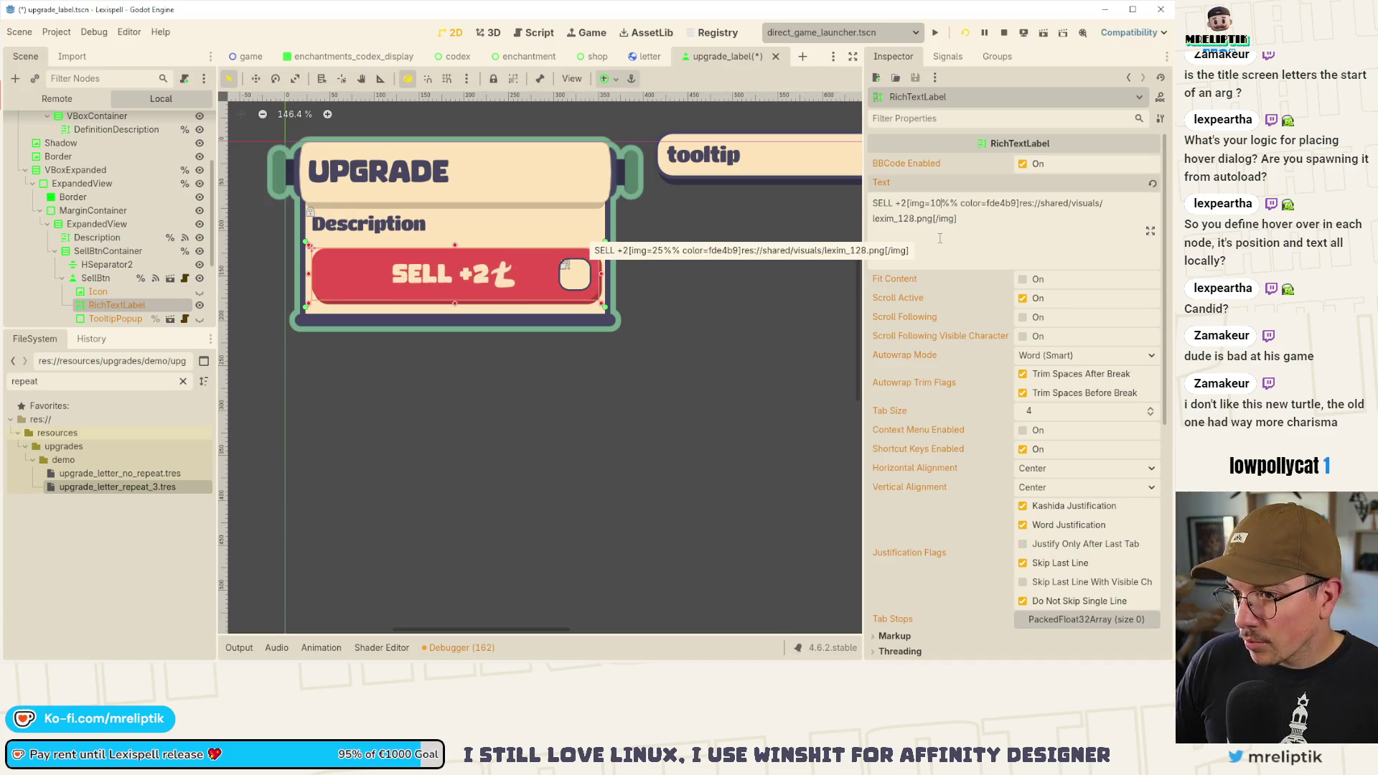
{"action": "key", "text": "ctrl+s"}
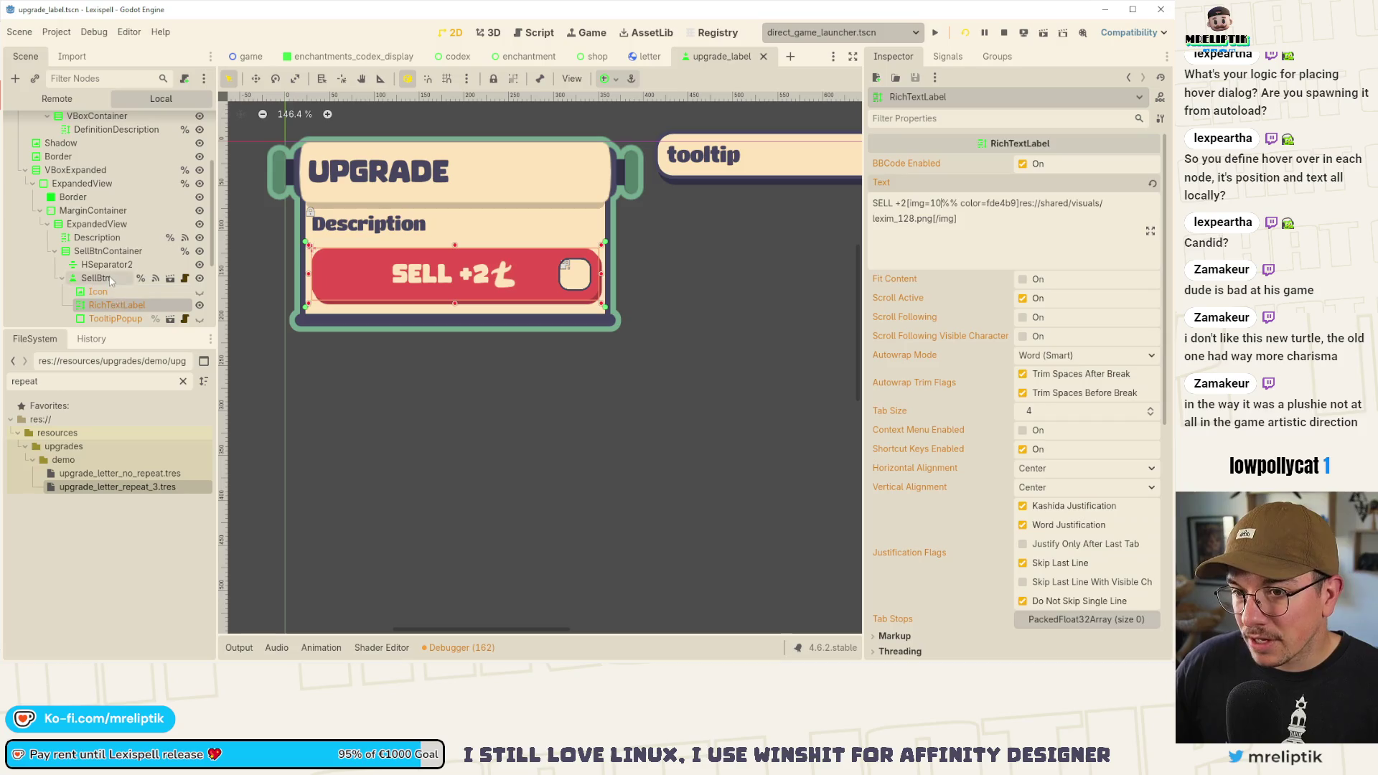
- Open the upgrade_label.gd script from the scene tree
{"action": "left_click", "coordinate": [184, 282]}
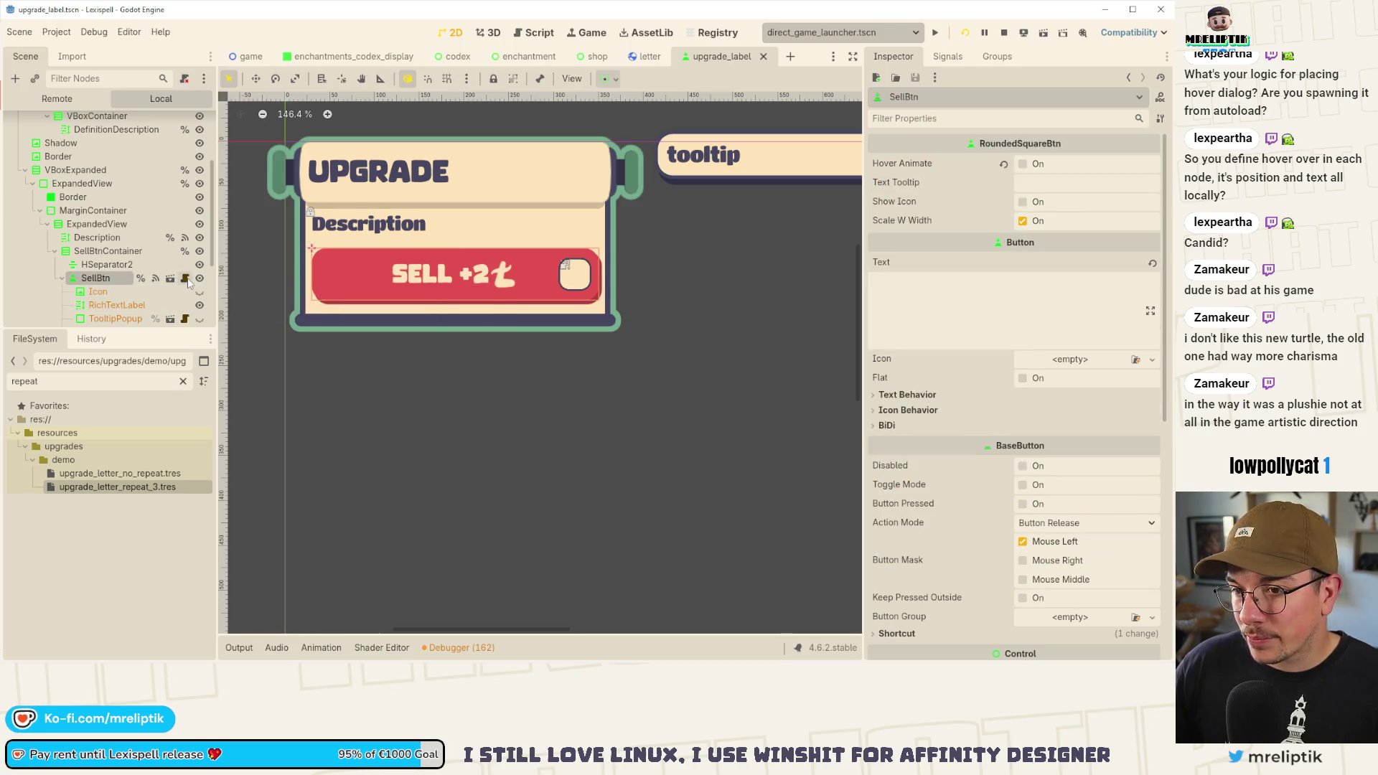
{"action": "scroll", "coordinate": [170, 281], "scroll_direction": "up", "scroll_amount": 5}
{"action": "left_click", "coordinate": [170, 123]}
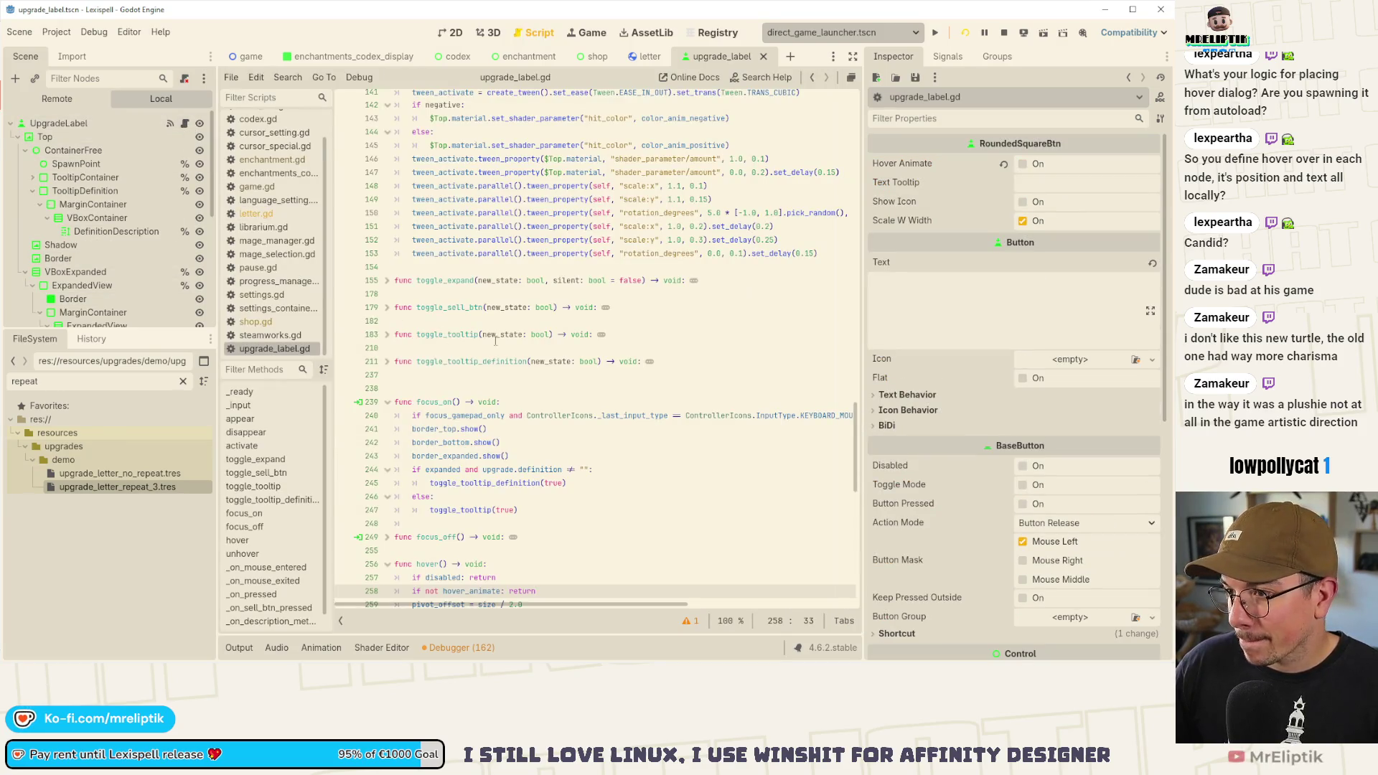
- Change the sell-label icon sizes on lines 58 and 67 of upgrade_label.gd from 25 to 10
{"action": "scroll", "coordinate": [838, 318], "scroll_direction": "up", "scroll_amount": 5}
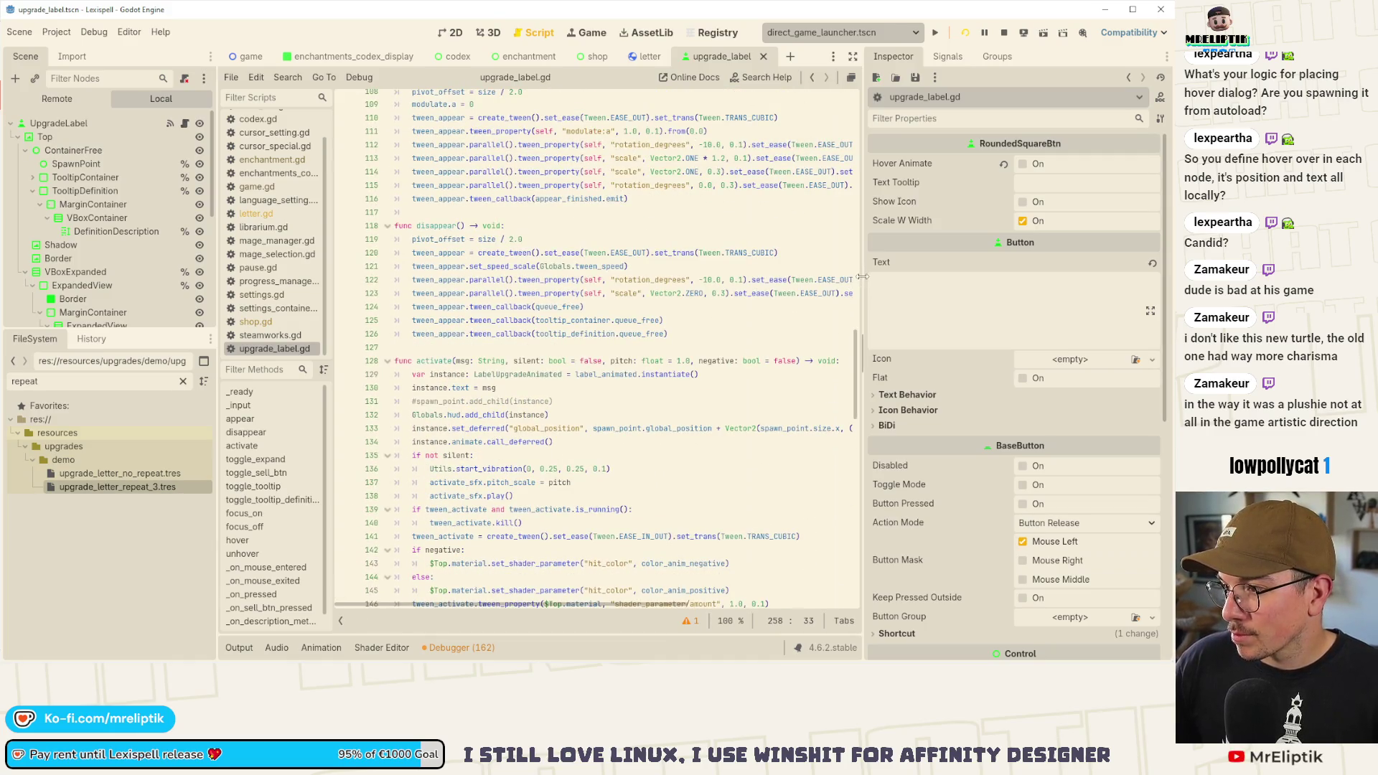
{"action": "left_click_drag", "start_coordinate": [861, 276], "coordinate": [922, 276]}
{"action": "scroll", "coordinate": [610, 323], "scroll_direction": "up", "scroll_amount": 10}
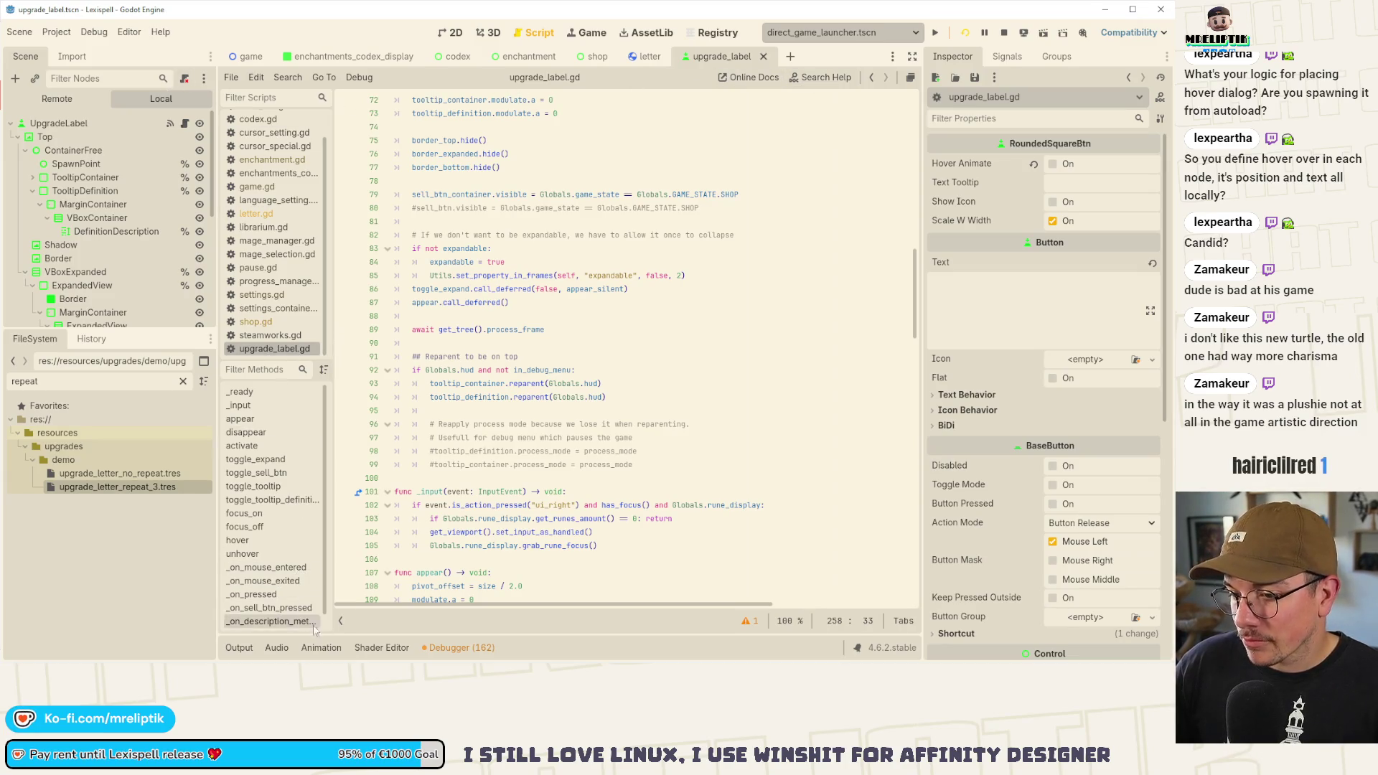
{"action": "left_click", "coordinate": [341, 620]}
{"action": "scroll", "coordinate": [458, 453], "scroll_direction": "up", "scroll_amount": 12}
{"action": "scroll", "coordinate": [495, 456], "scroll_direction": "down", "scroll_amount": 2}
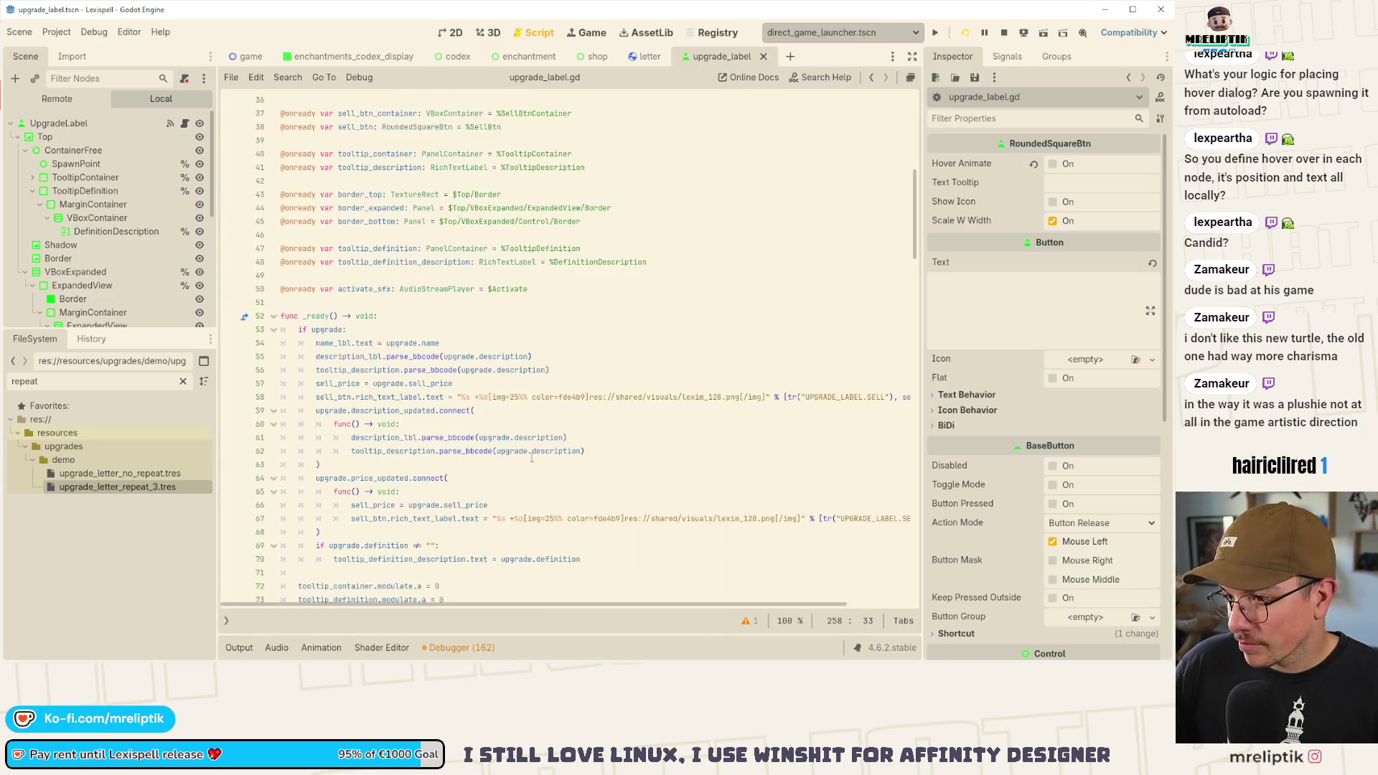
{"action": "double_click", "coordinate": [520, 397]}
{"action": "type", "text": "10"}
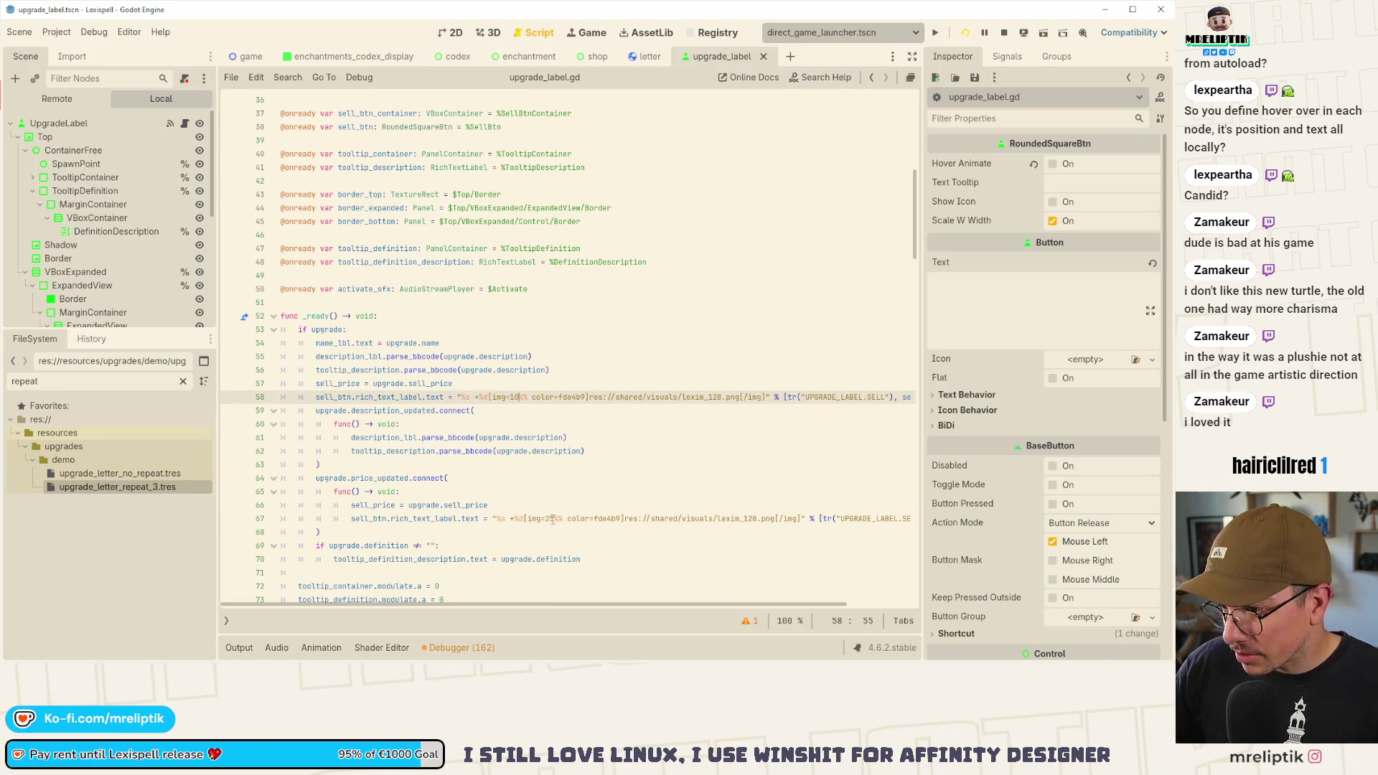
{"action": "double_click", "coordinate": [552, 518]}
{"action": "type", "text": "10"}
- Save the script, search it for %%, and run the game with F5
{"action": "key", "text": "ctrl+s"}
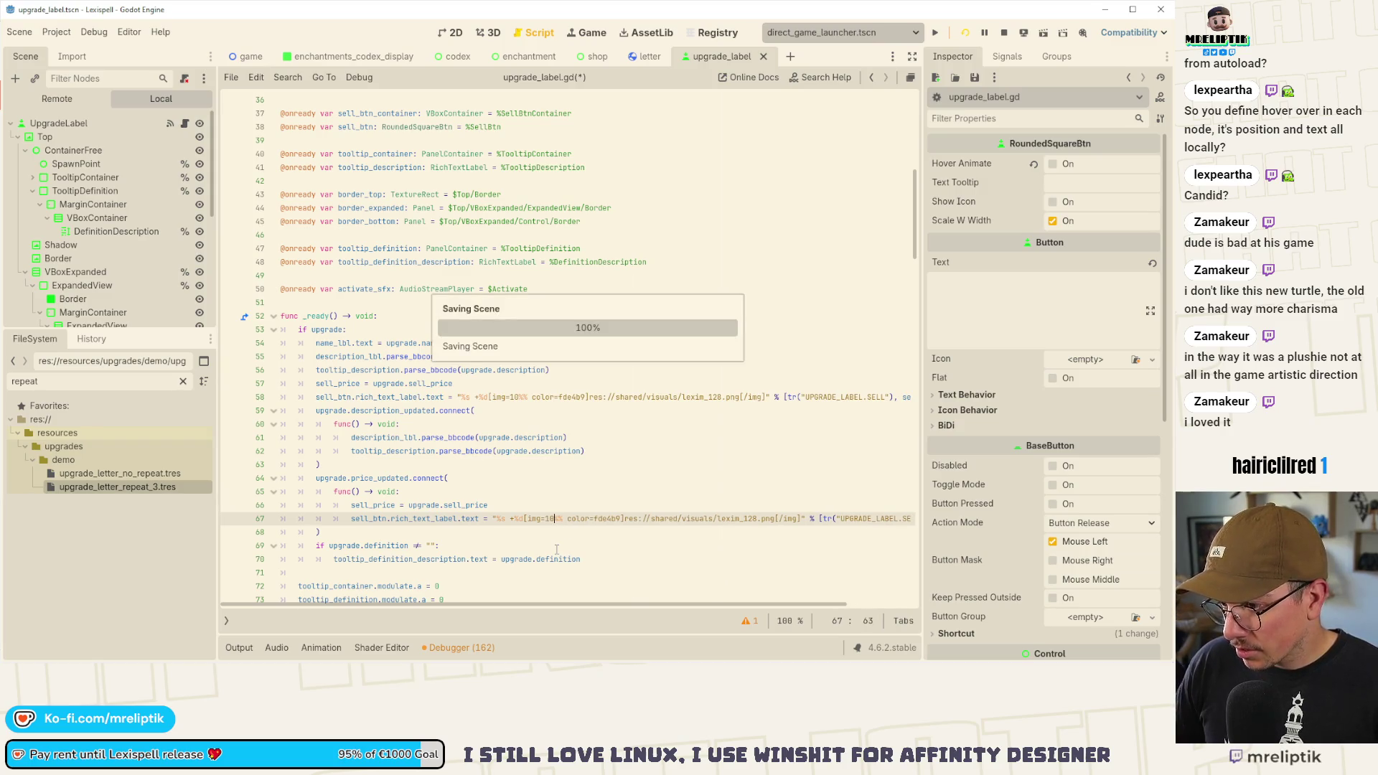
{"action": "key", "text": "ctrl+f"}
{"action": "type", "text": "%%"}
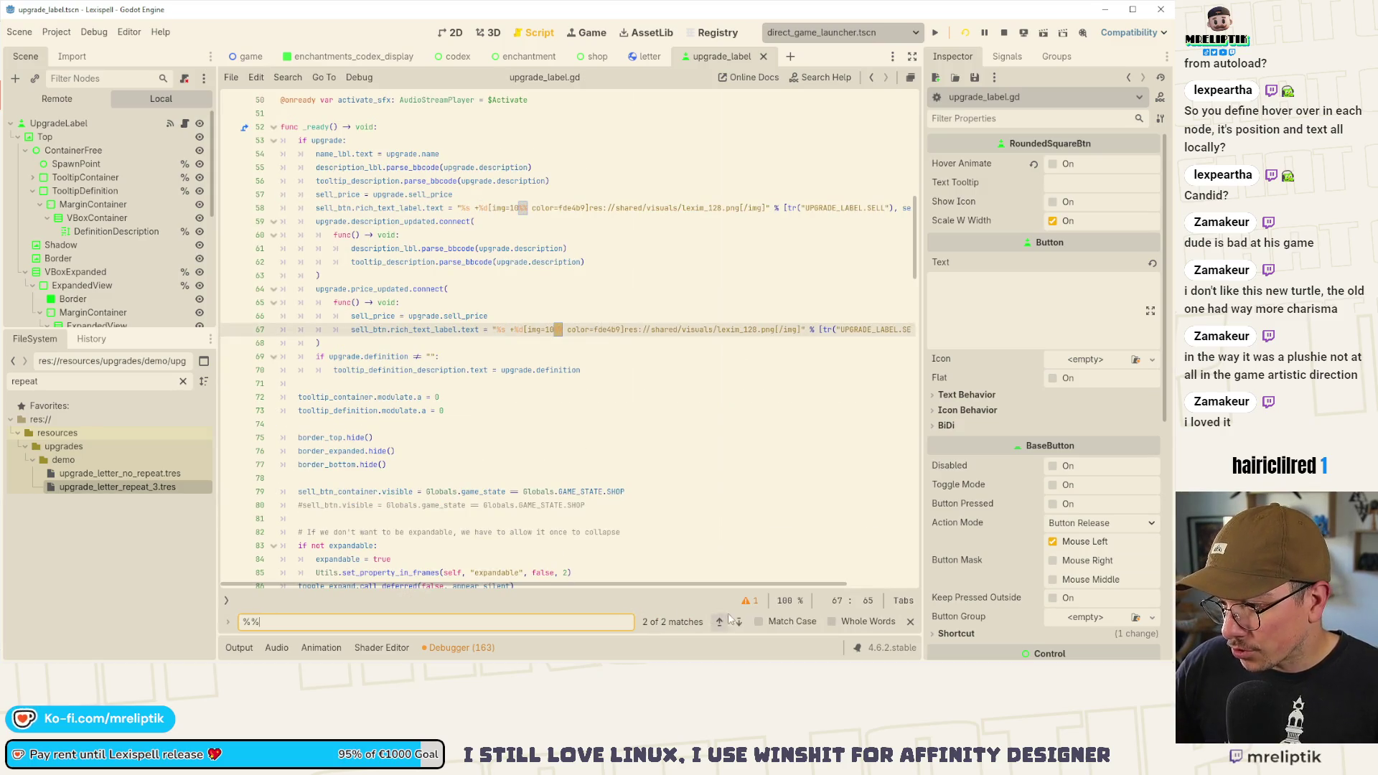
{"action": "key", "text": "F5"}
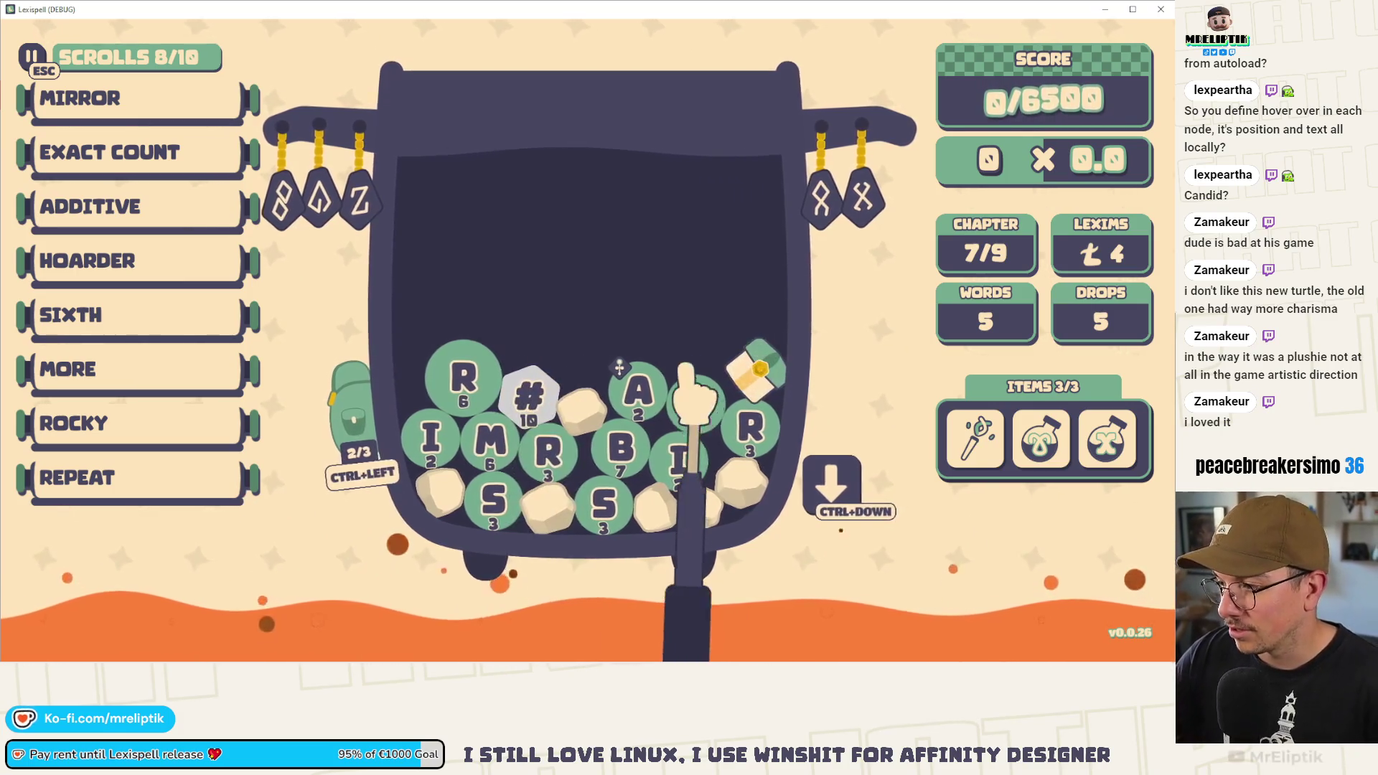
- Drop a letter, start the word CRA, and drop fresh letters into the cauldron
{"action": "left_click", "coordinate": [811, 495]}
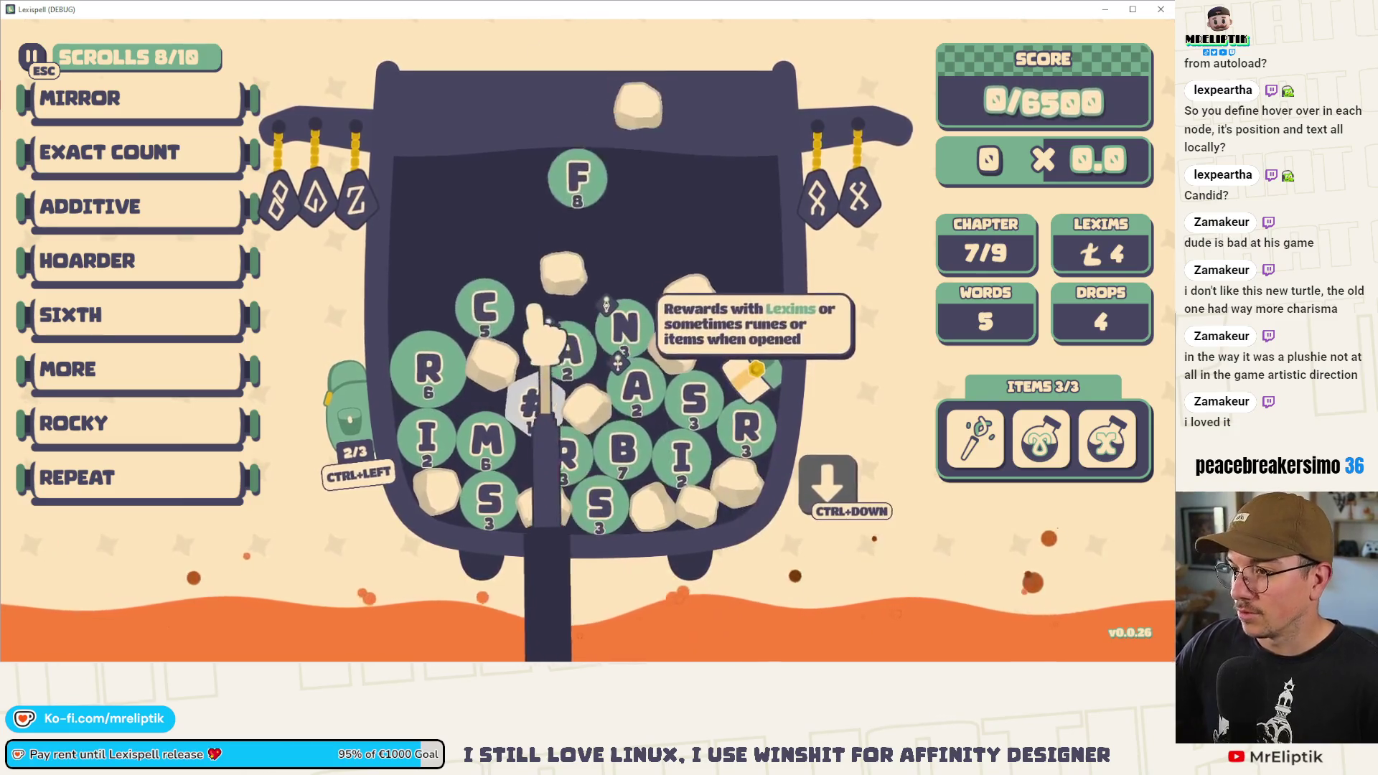
{"action": "mouse_move", "coordinate": [748, 373]}
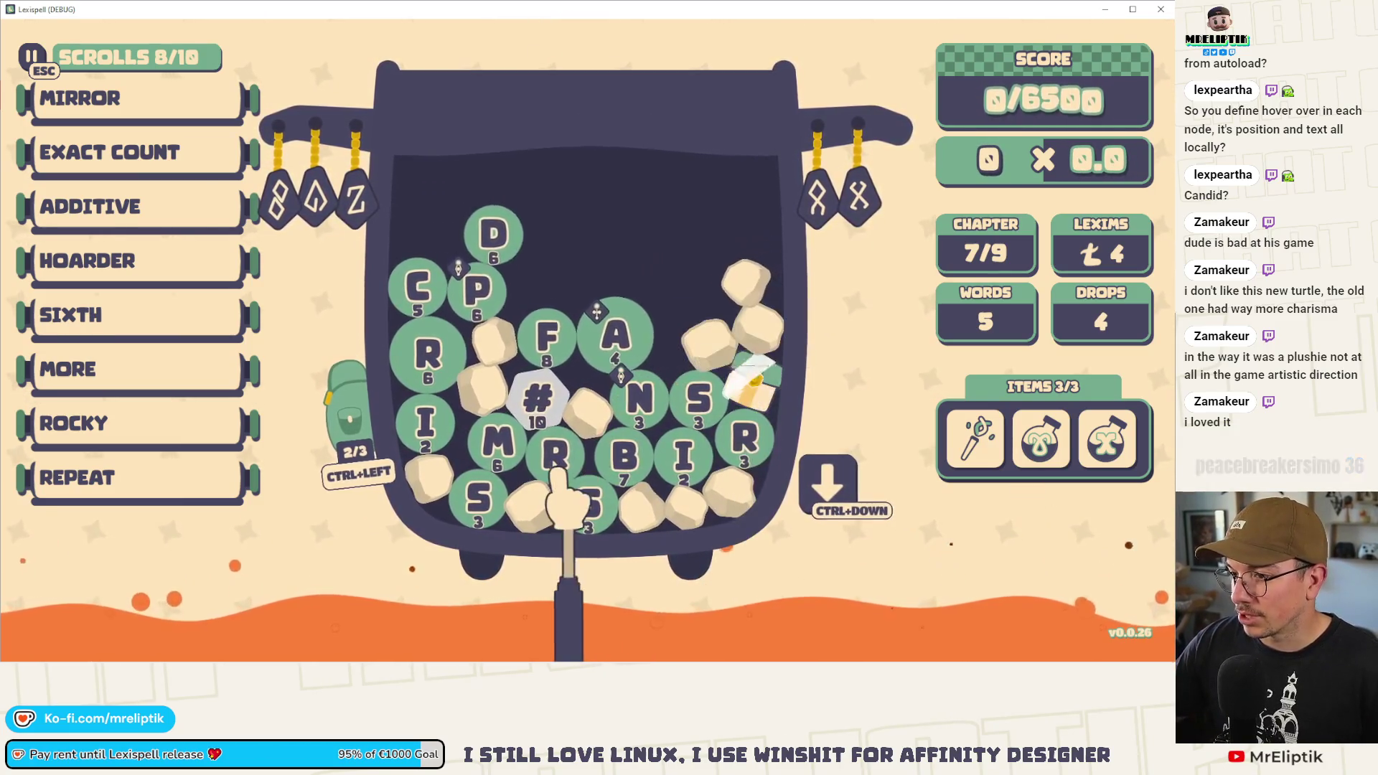
{"action": "mouse_move", "coordinate": [86, 477]}
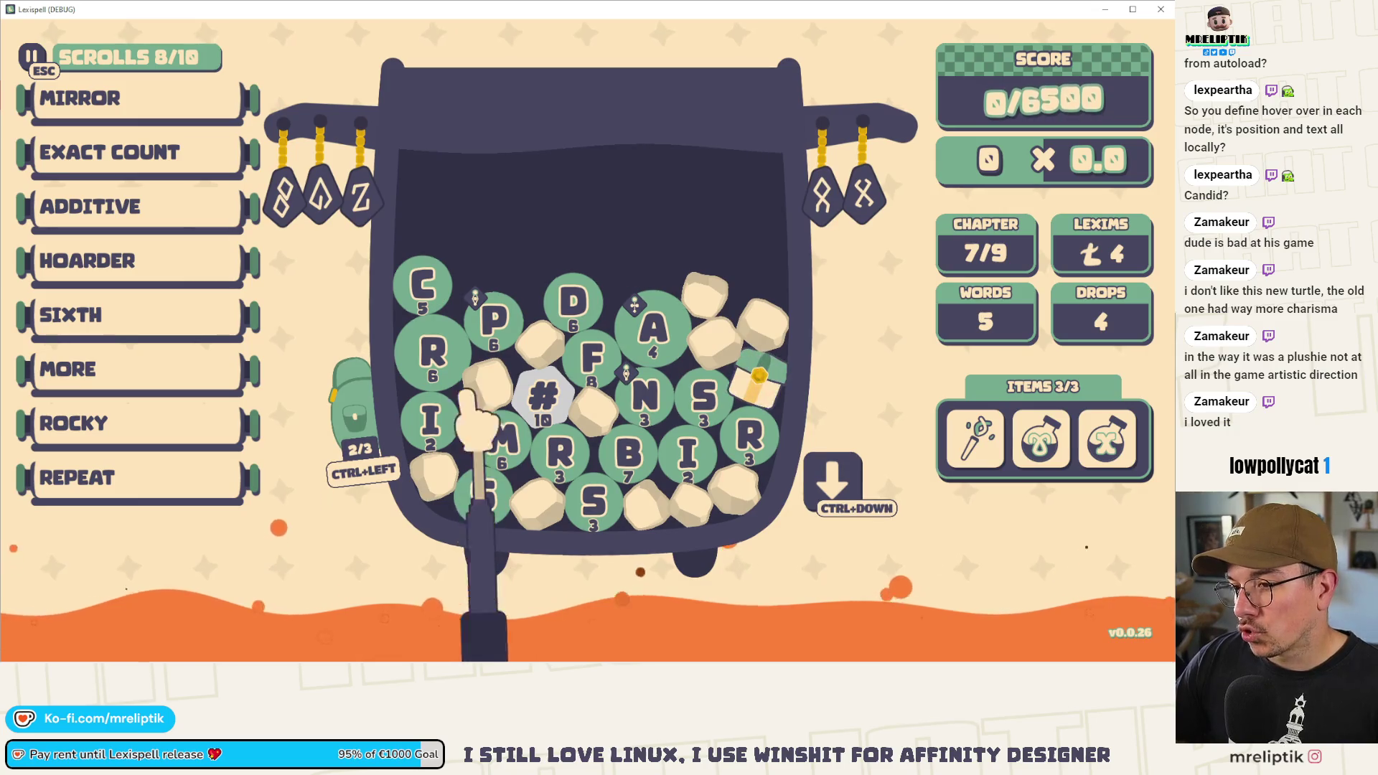
{"action": "left_click", "coordinate": [445, 288]}
{"action": "left_click", "coordinate": [431, 350]}
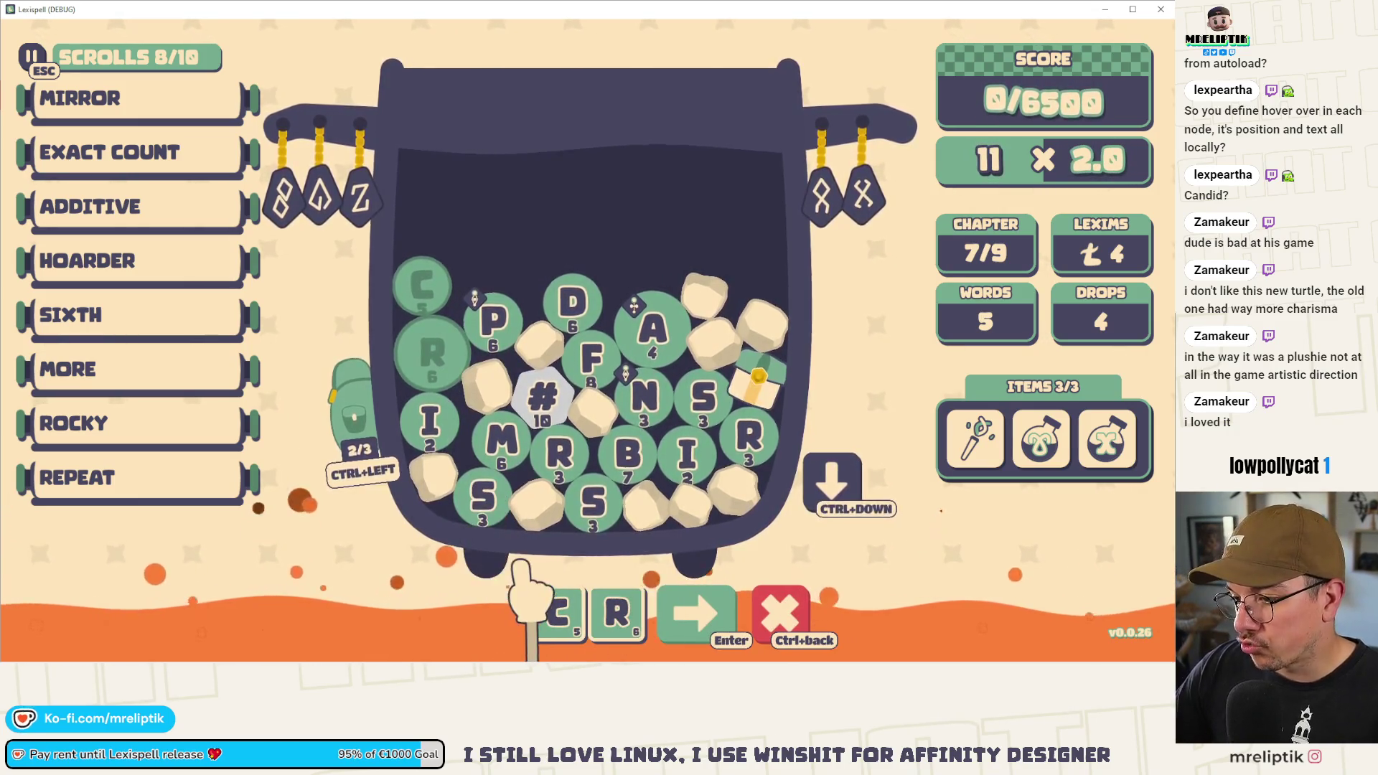
{"action": "left_click", "coordinate": [649, 327]}
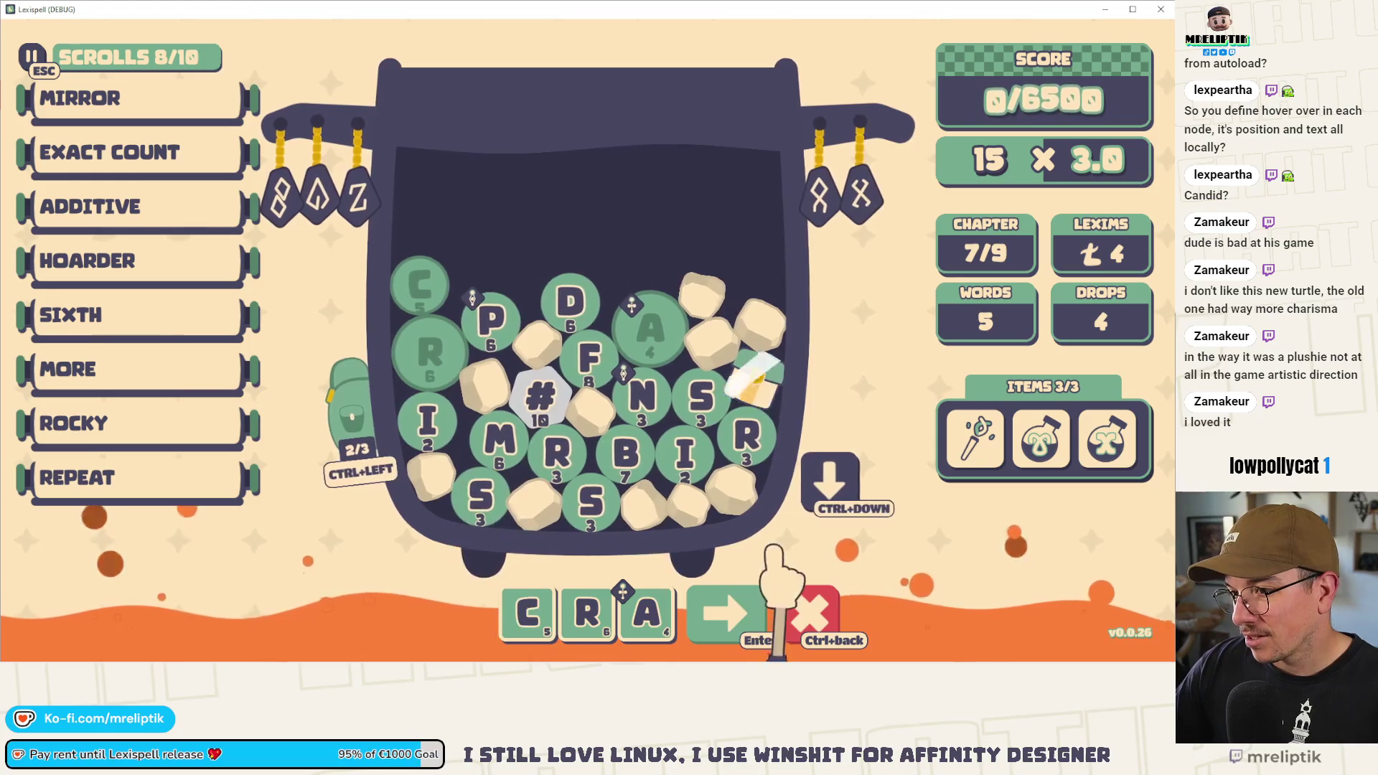
{"action": "left_click", "coordinate": [874, 468]}
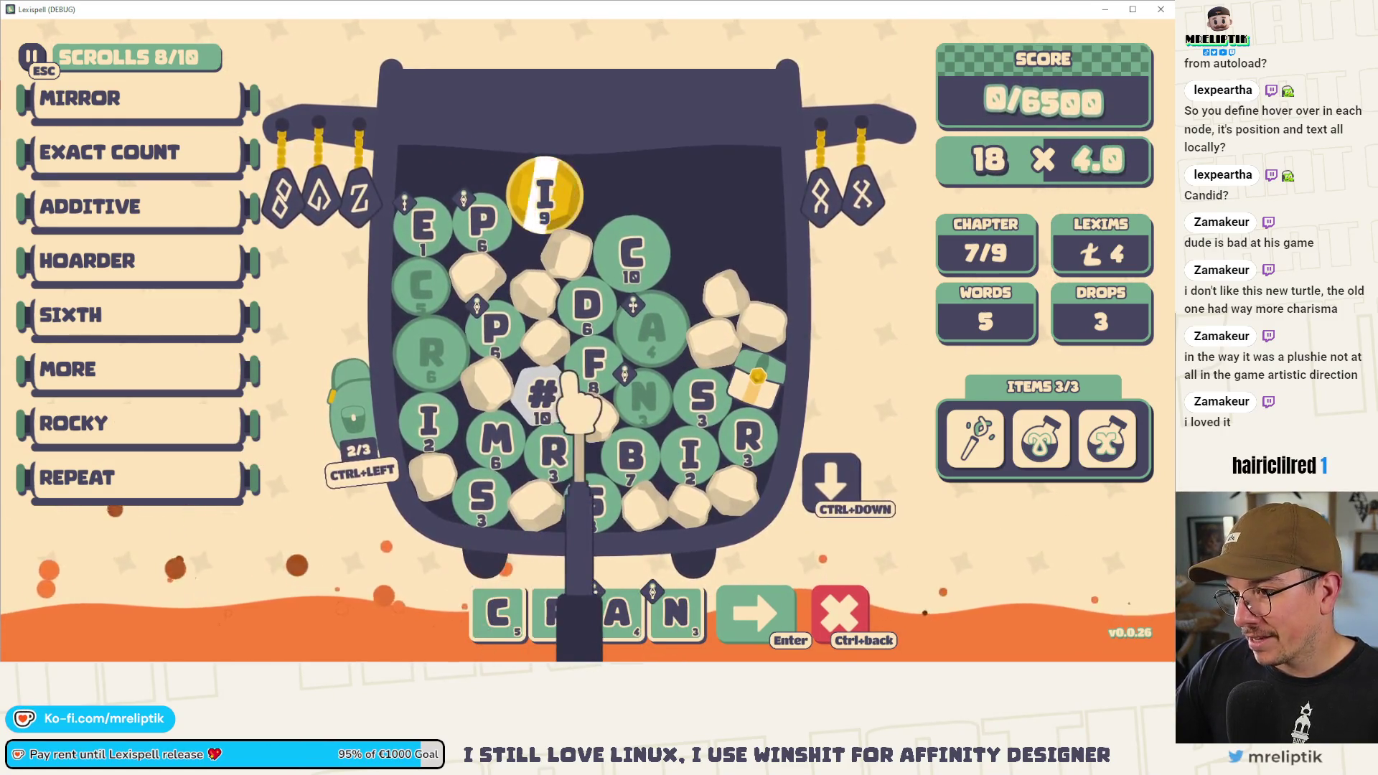
- Complete the word as #CRAMPS and submit it, raising the score to 1094/6500
{"action": "left_click", "coordinate": [548, 398]}
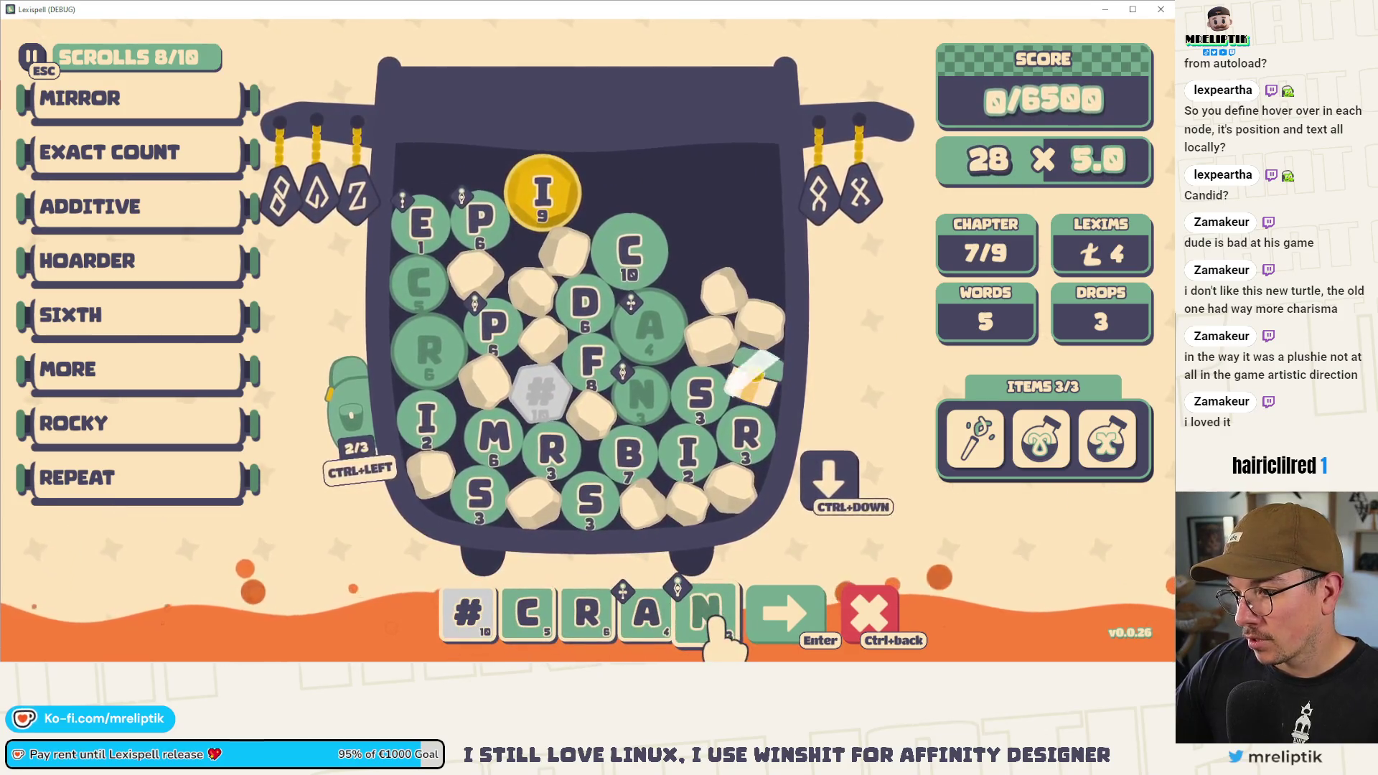
{"action": "left_click", "coordinate": [714, 616]}
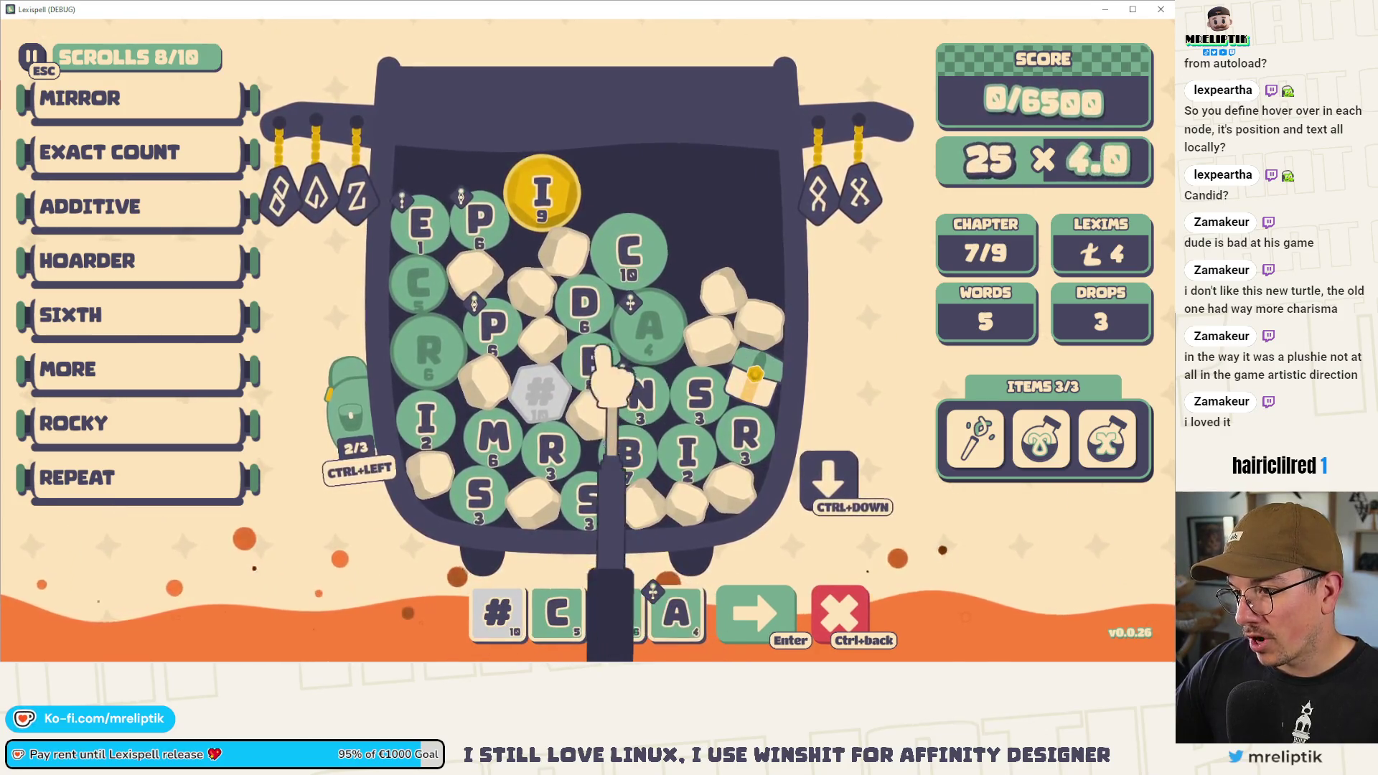
{"action": "left_click", "coordinate": [495, 438]}
{"action": "left_click", "coordinate": [493, 330]}
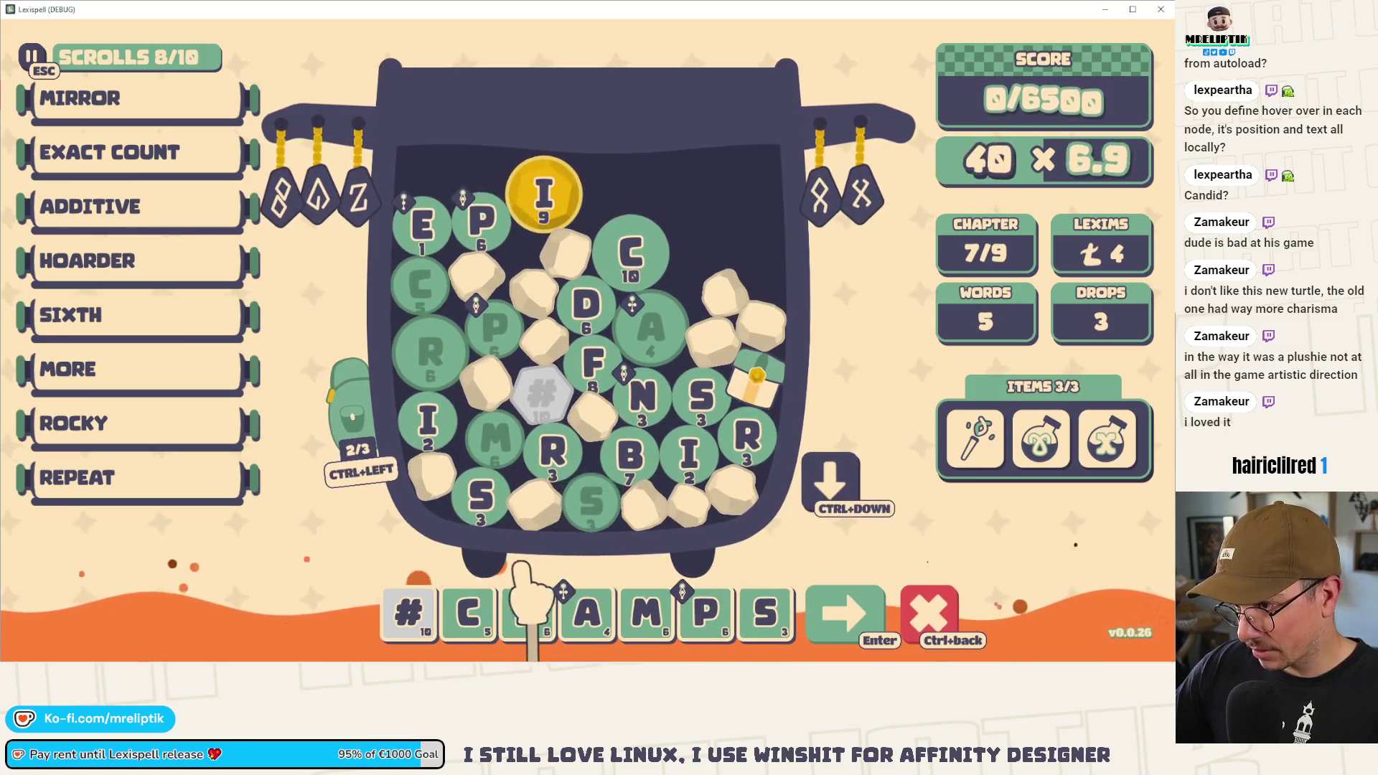
{"action": "mouse_move", "coordinate": [547, 201]}
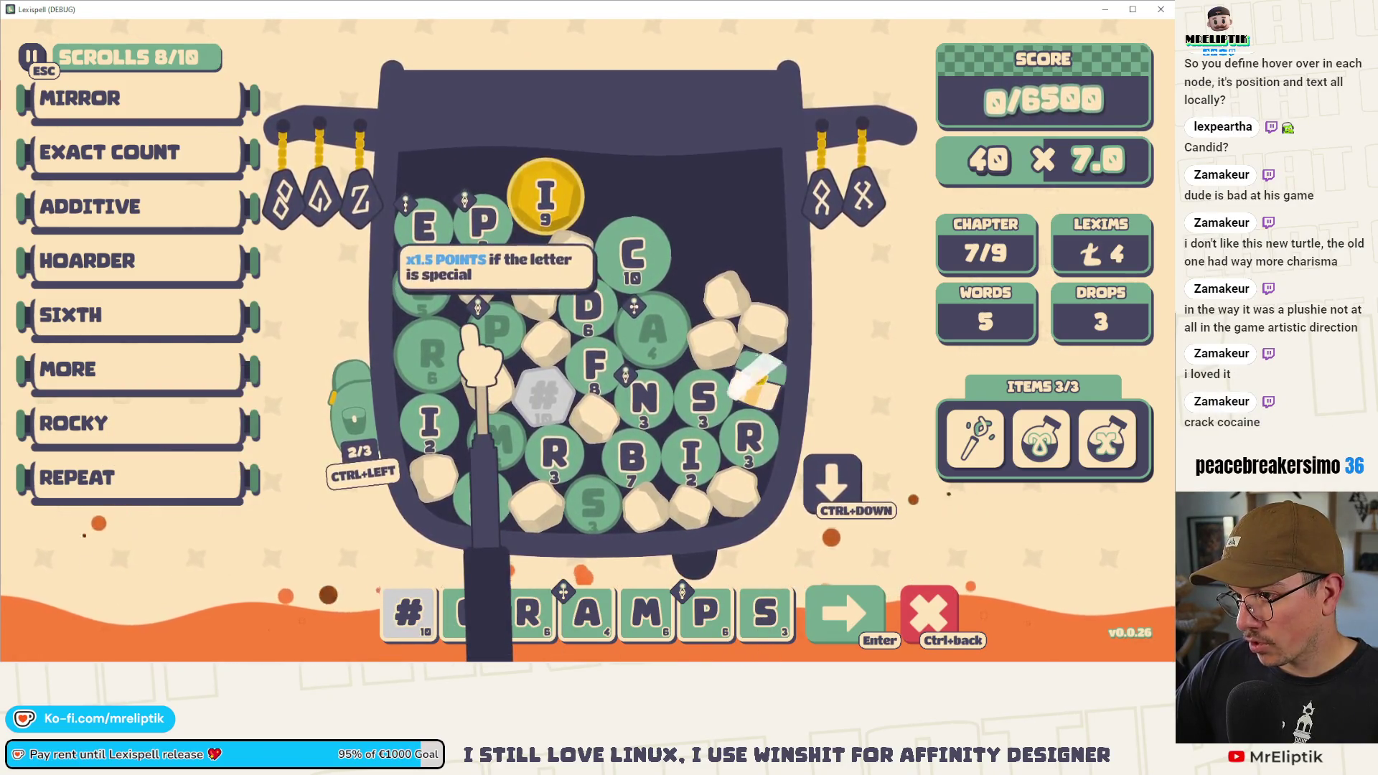
{"action": "left_click", "coordinate": [836, 616]}
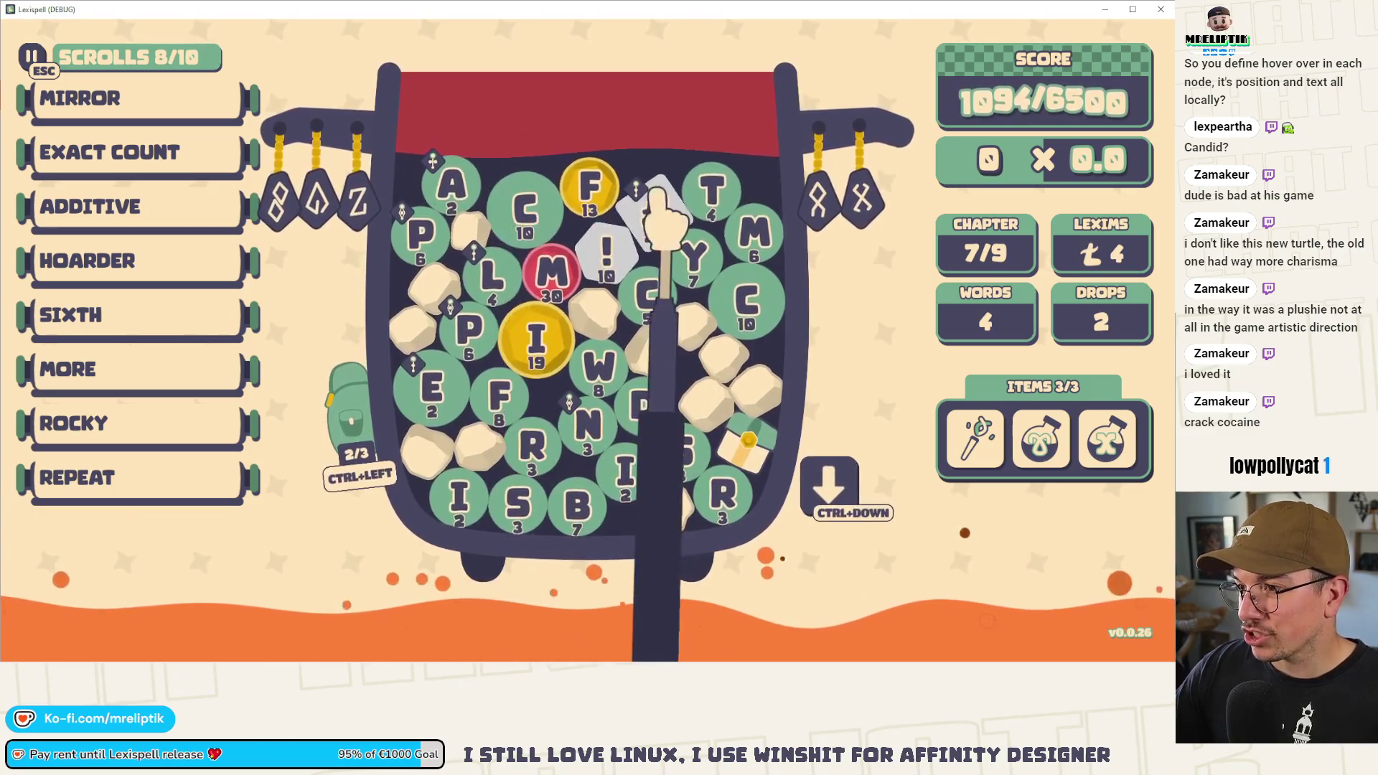
- Open the backpack and stash the gold F gem in it
{"action": "mouse_move", "coordinate": [599, 190]}
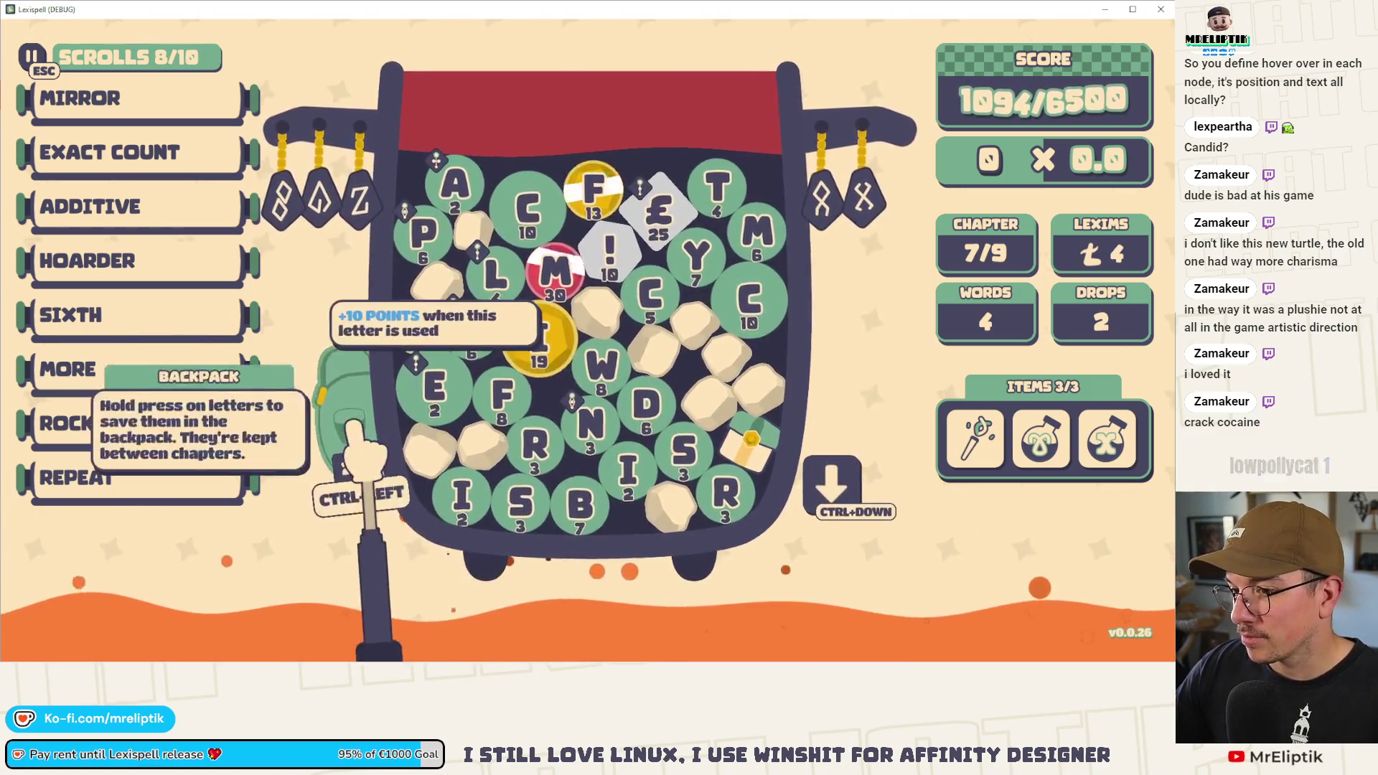
{"action": "left_click", "coordinate": [352, 420]}
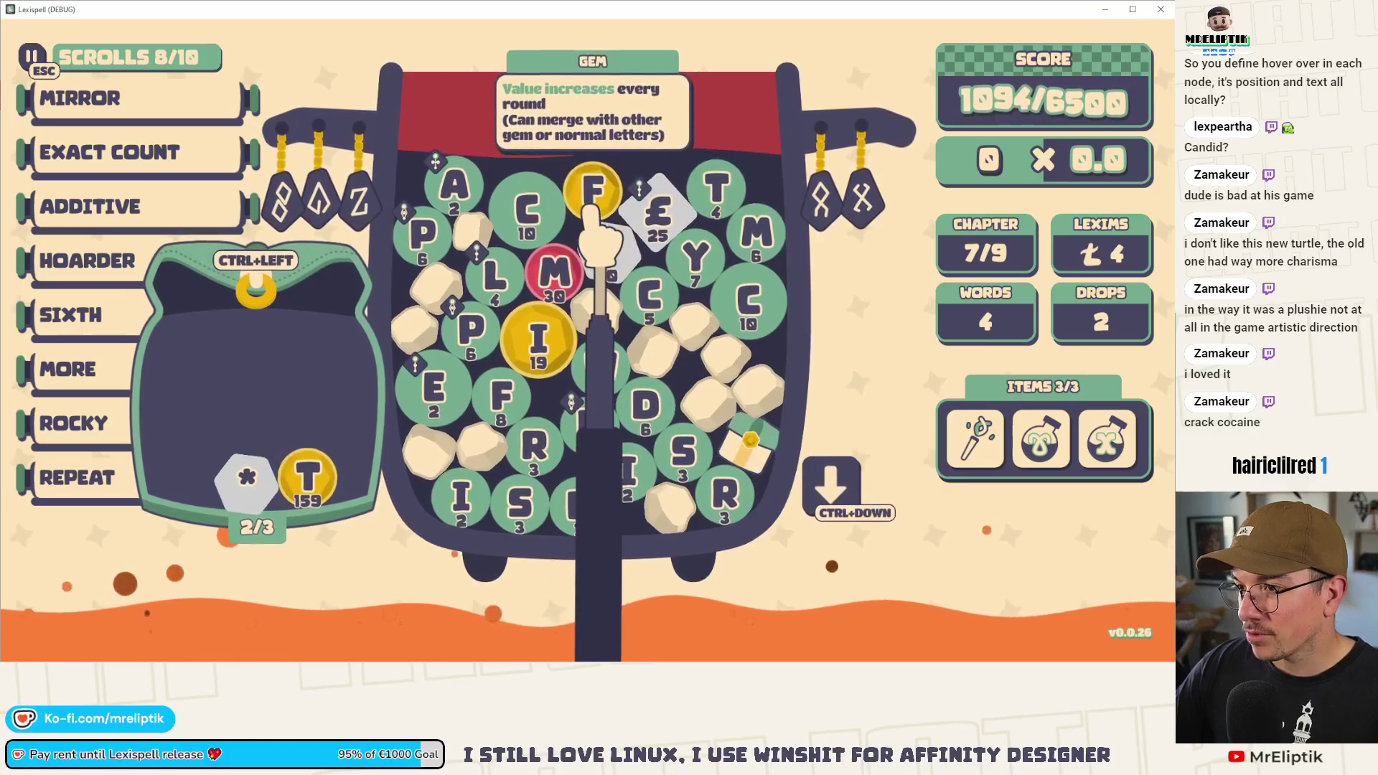
{"action": "left_click_drag", "start_coordinate": [593, 215], "coordinate": [255, 290]}
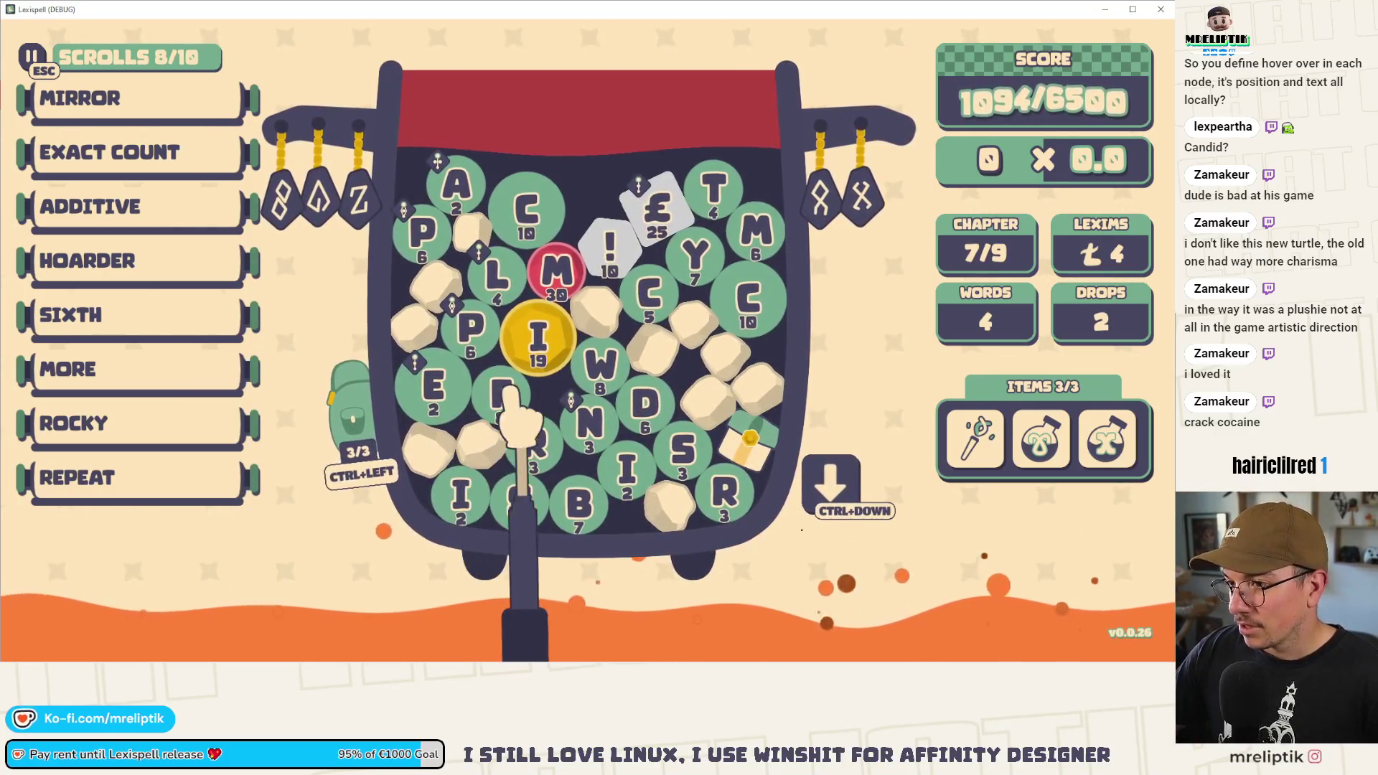
- Try spelling PALM by typing, then clear it from the tray
{"action": "type", "text": "pa"}
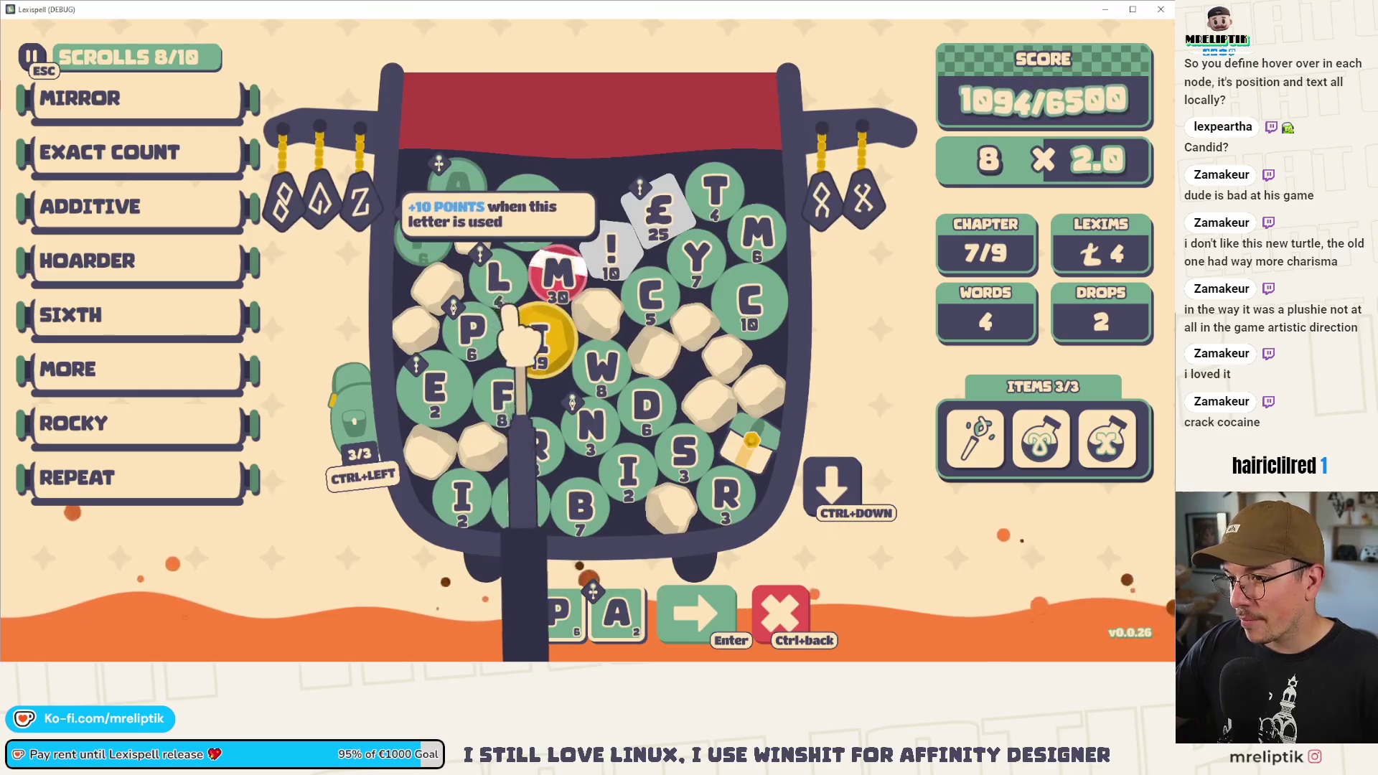
{"action": "key", "text": "BackSpace"}
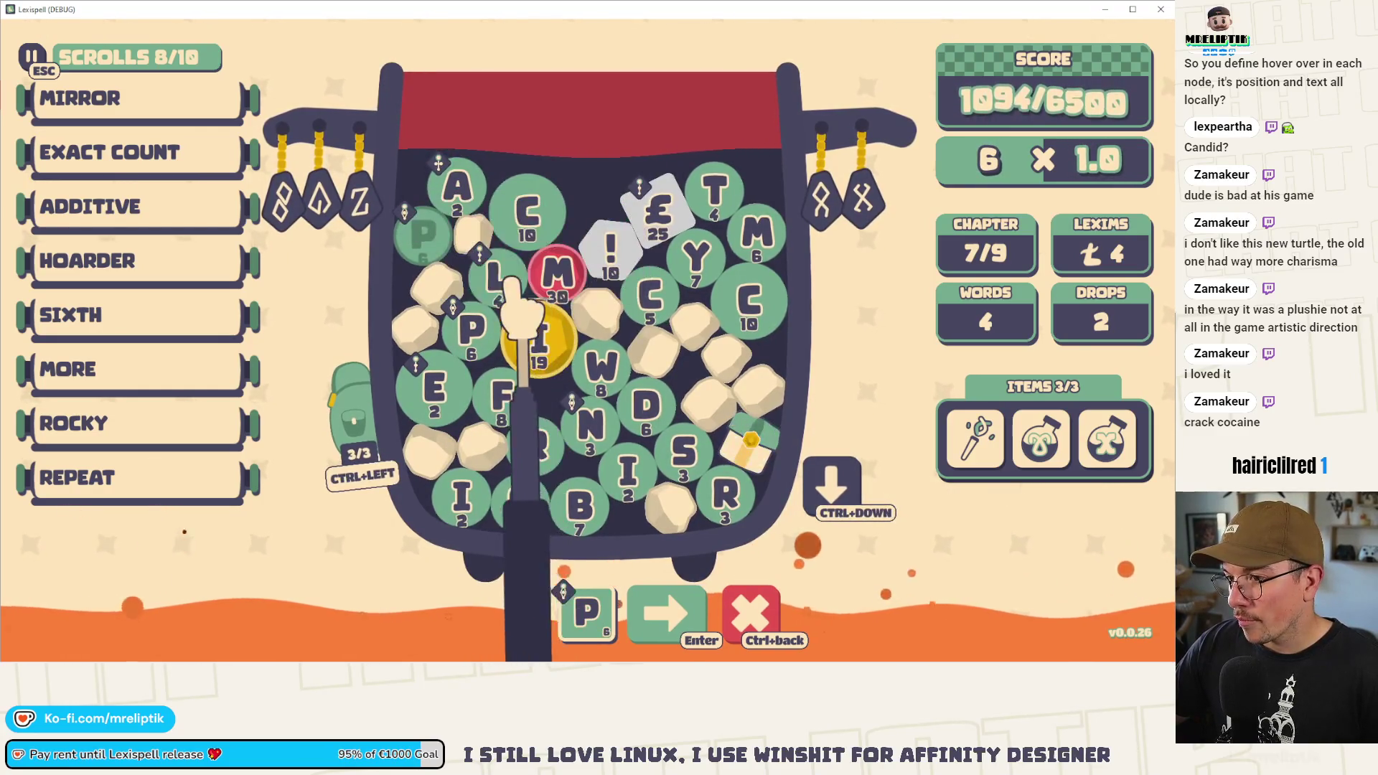
{"action": "type", "text": "lam"}
{"action": "left_click", "coordinate": [742, 463]}
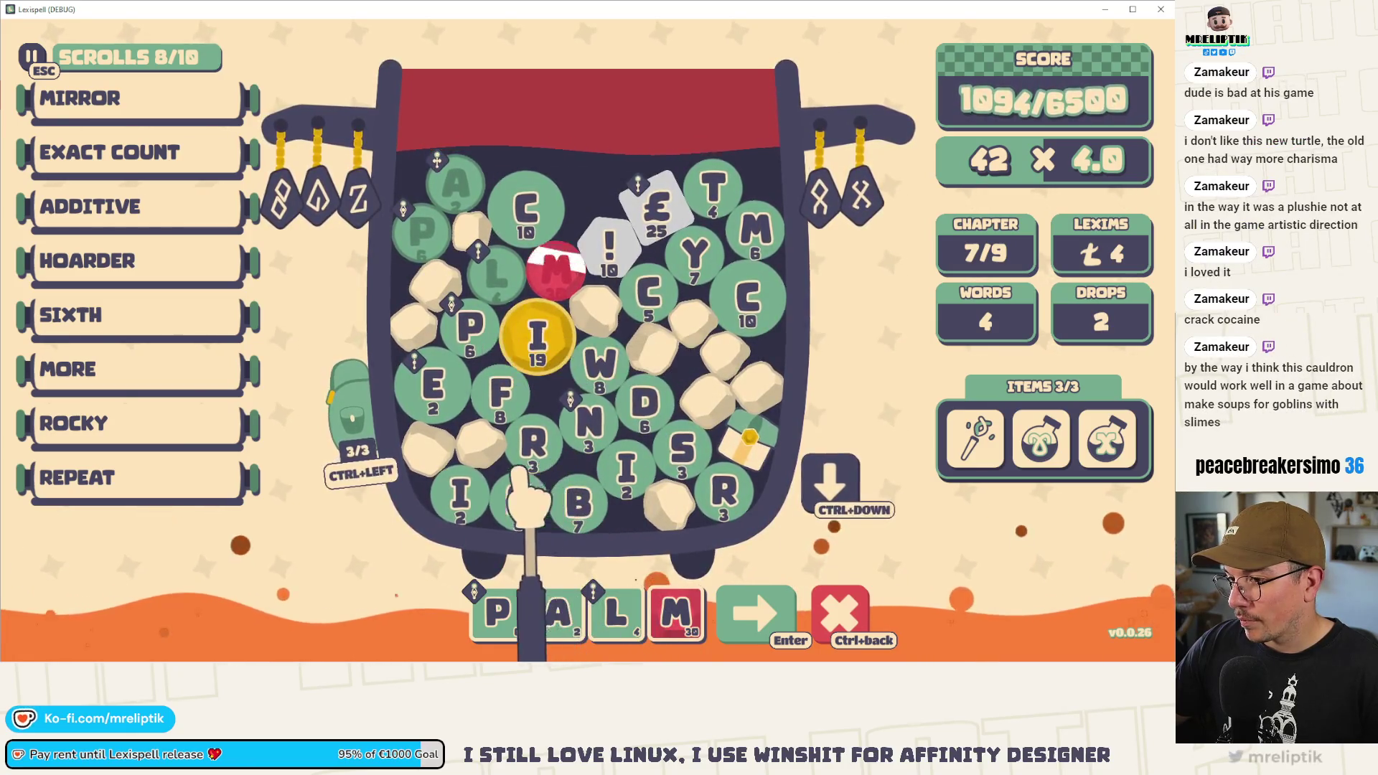
{"action": "left_click", "coordinate": [847, 606]}
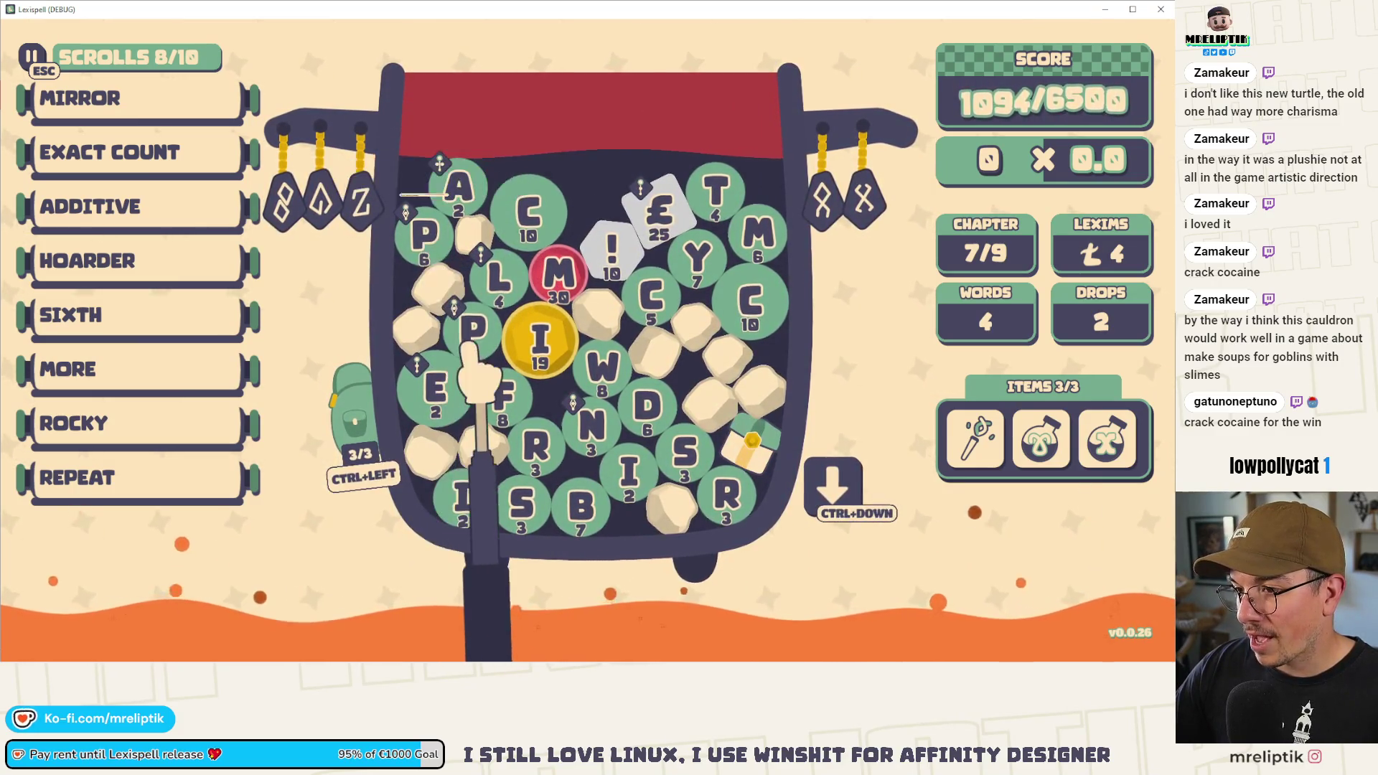
- Build PACIFIST! from the P, A, C, gold I, S, T and ! tiles
{"action": "left_click", "coordinate": [430, 233]}
{"action": "left_click", "coordinate": [458, 188]}
{"action": "left_click", "coordinate": [527, 212]}
{"action": "left_click", "coordinate": [540, 337]}
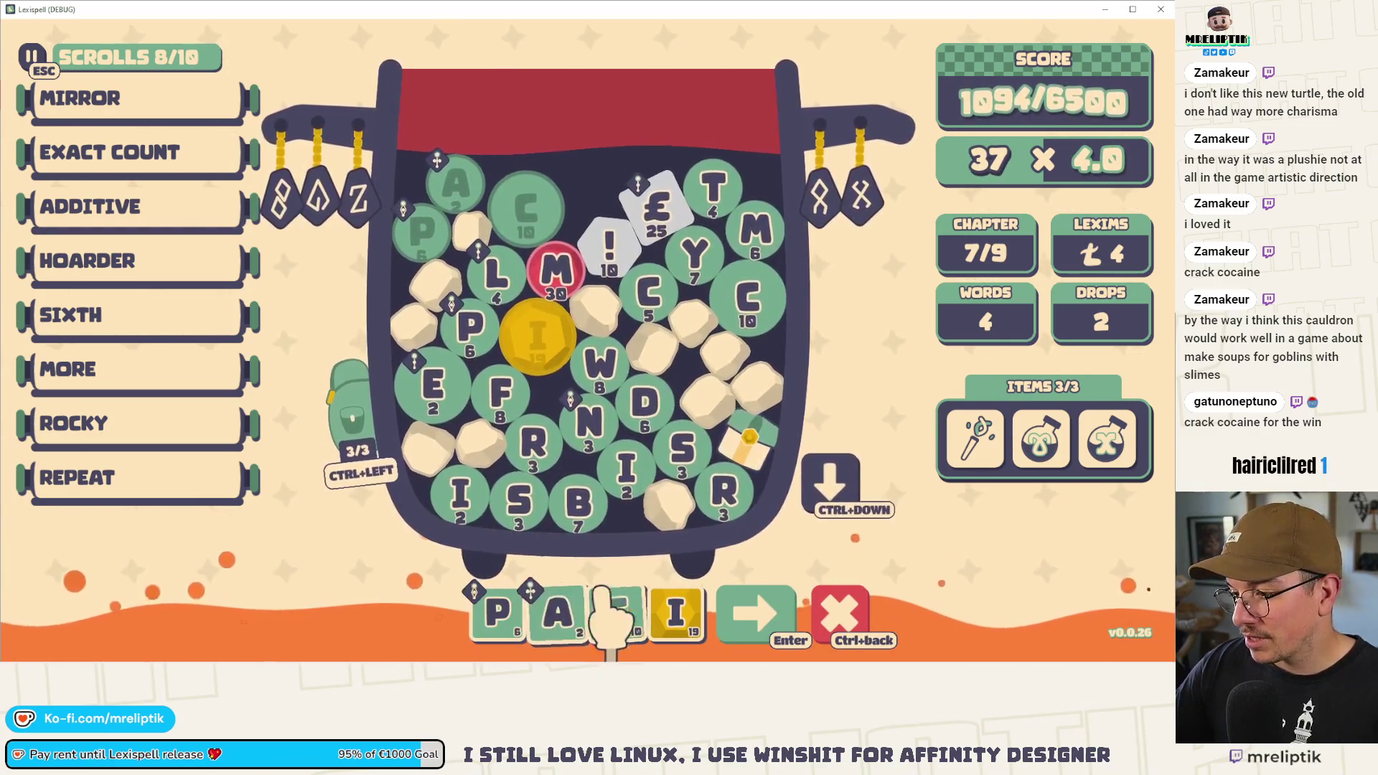
{"action": "left_click", "coordinate": [620, 462]}
{"action": "left_click", "coordinate": [721, 188]}
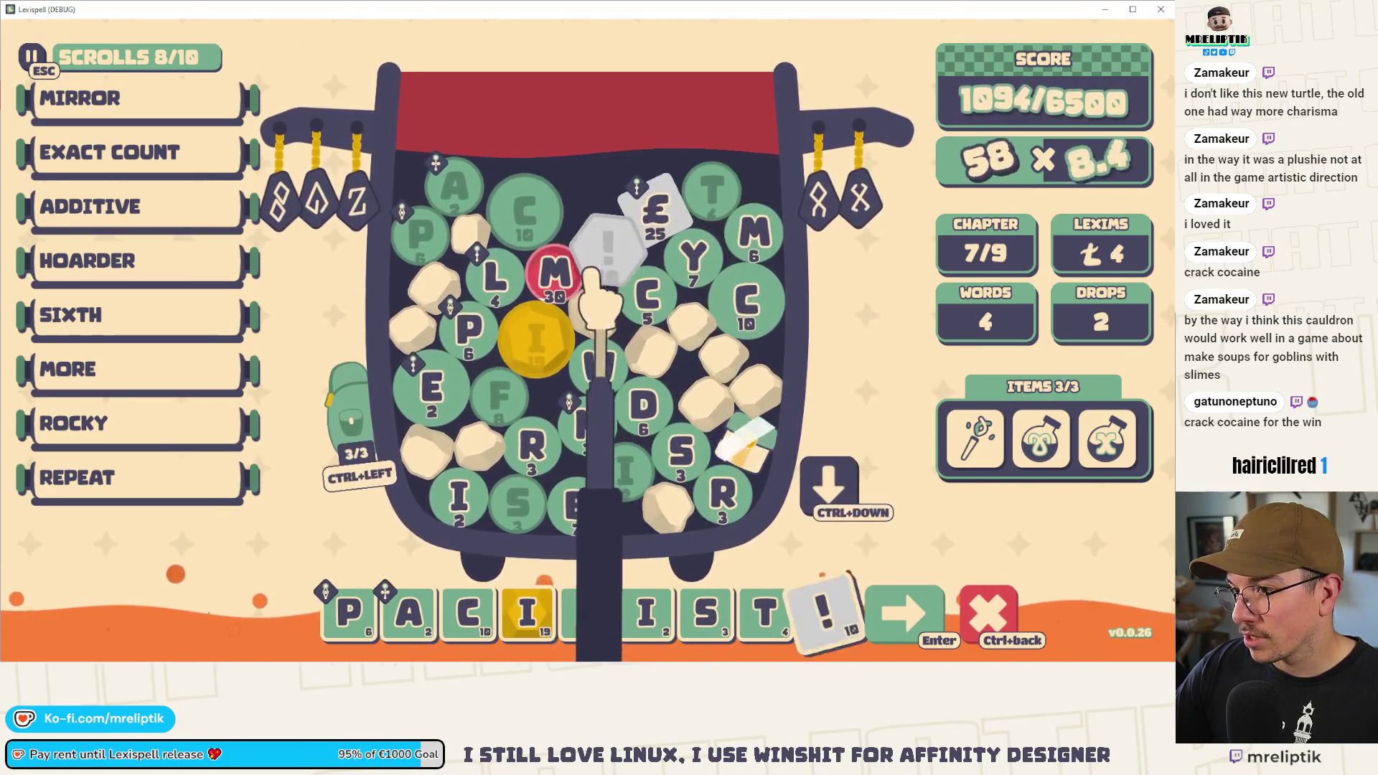
{"action": "left_click", "coordinate": [607, 252]}
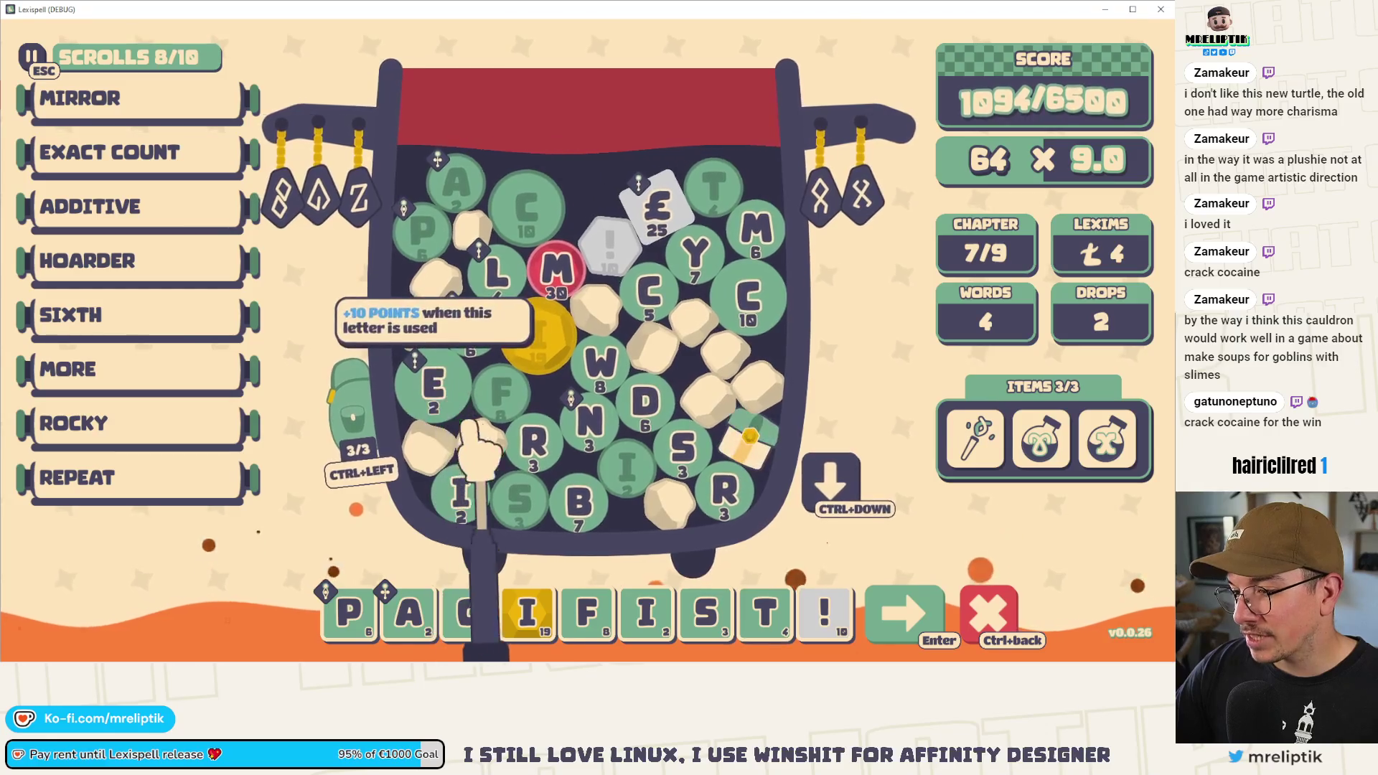
- Swap T for E and R, reorder S and !, and submit PACIFIERS! for 3433/6500
{"action": "left_click", "coordinate": [764, 613]}
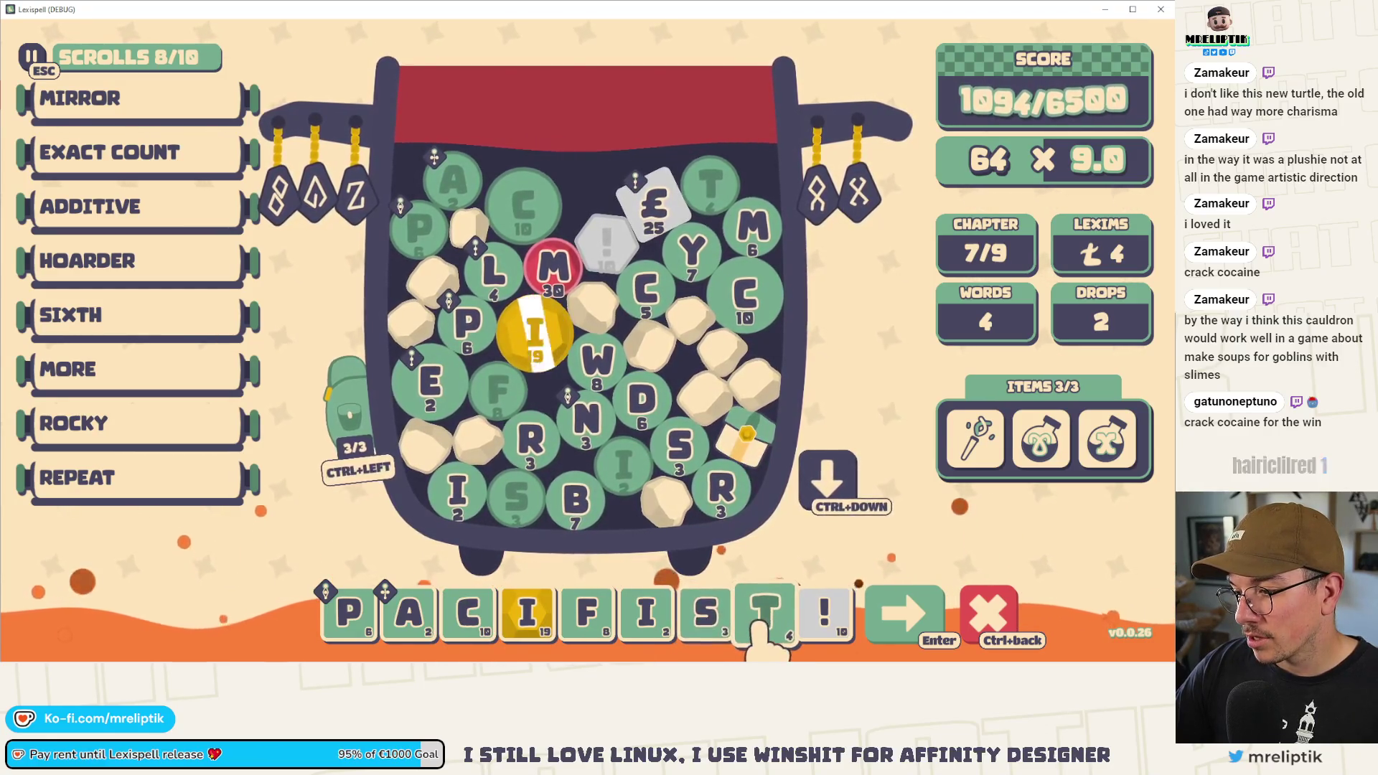
{"action": "left_click", "coordinate": [433, 383]}
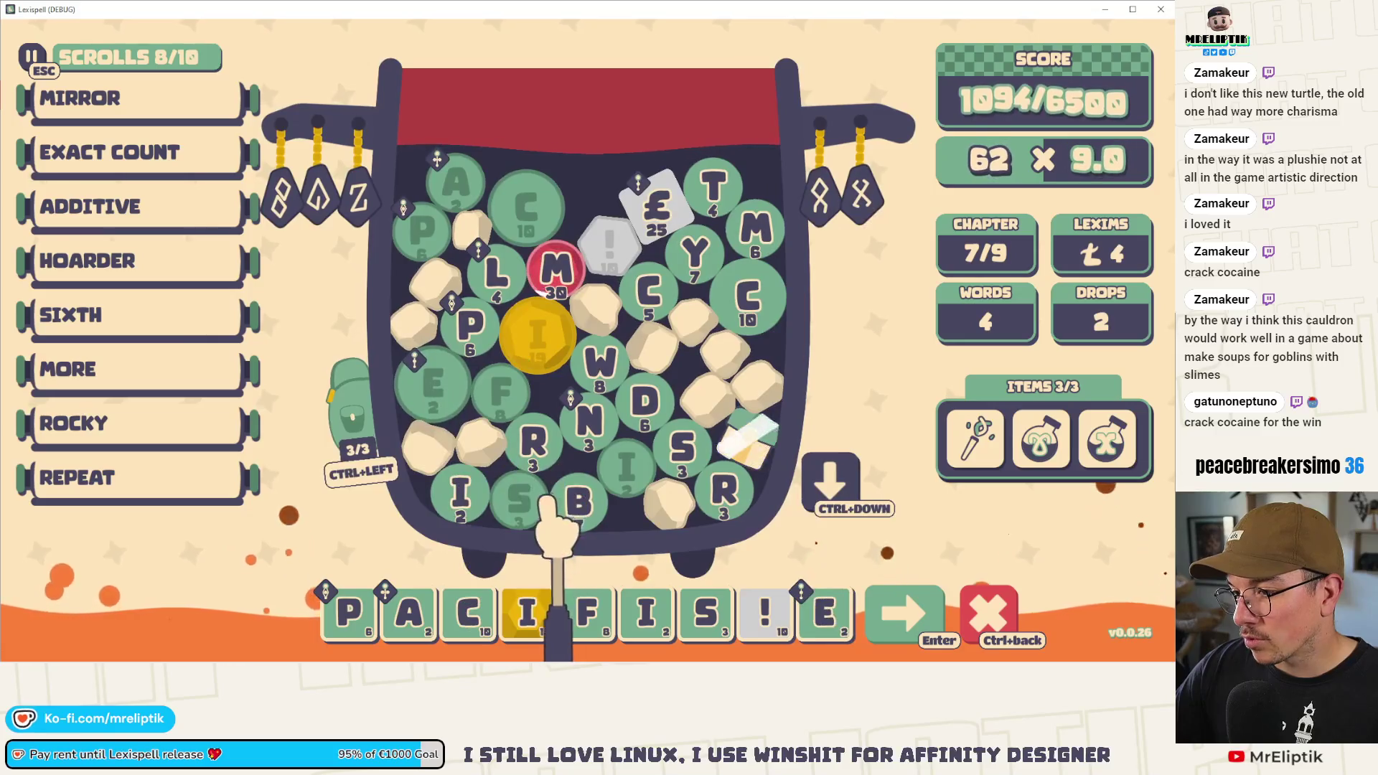
{"action": "left_click", "coordinate": [527, 449]}
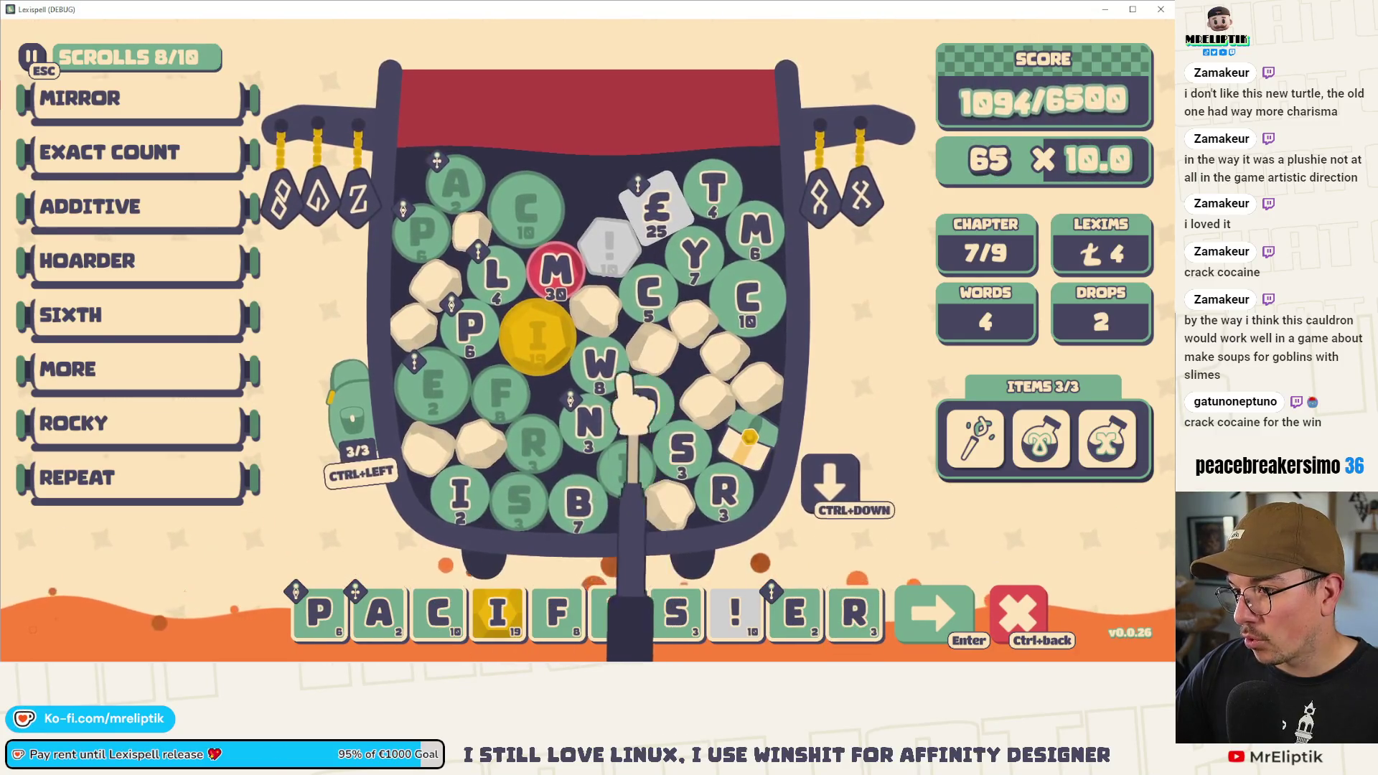
{"action": "mouse_move", "coordinate": [739, 624]}
{"action": "left_mouse_down"}
{"action": "mouse_move", "coordinate": [831, 539]}
{"action": "mouse_move", "coordinate": [853, 613]}
{"action": "left_mouse_up"}
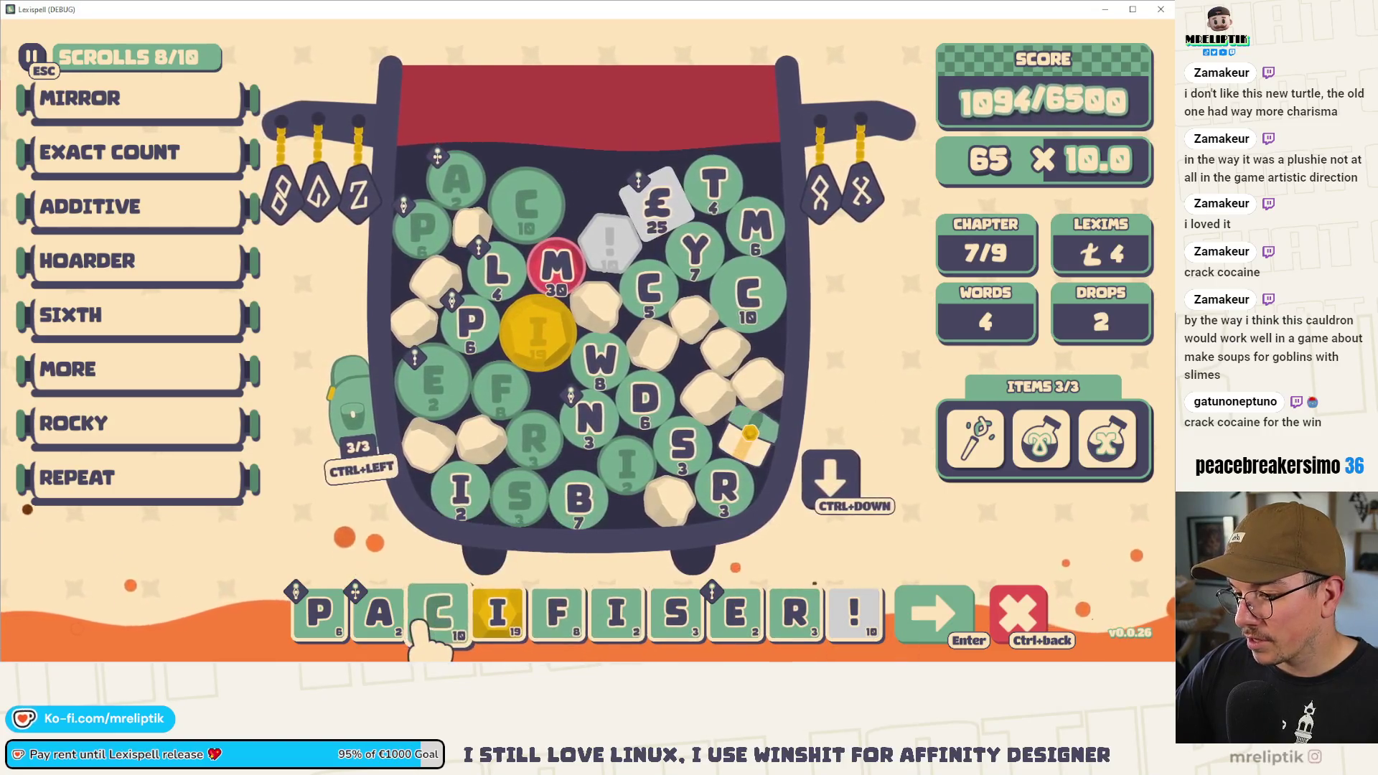
{"action": "mouse_move", "coordinate": [667, 631]}
{"action": "left_mouse_down"}
{"action": "mouse_move", "coordinate": [840, 635]}
{"action": "mouse_move", "coordinate": [786, 642]}
{"action": "mouse_move", "coordinate": [793, 624]}
{"action": "left_mouse_up"}
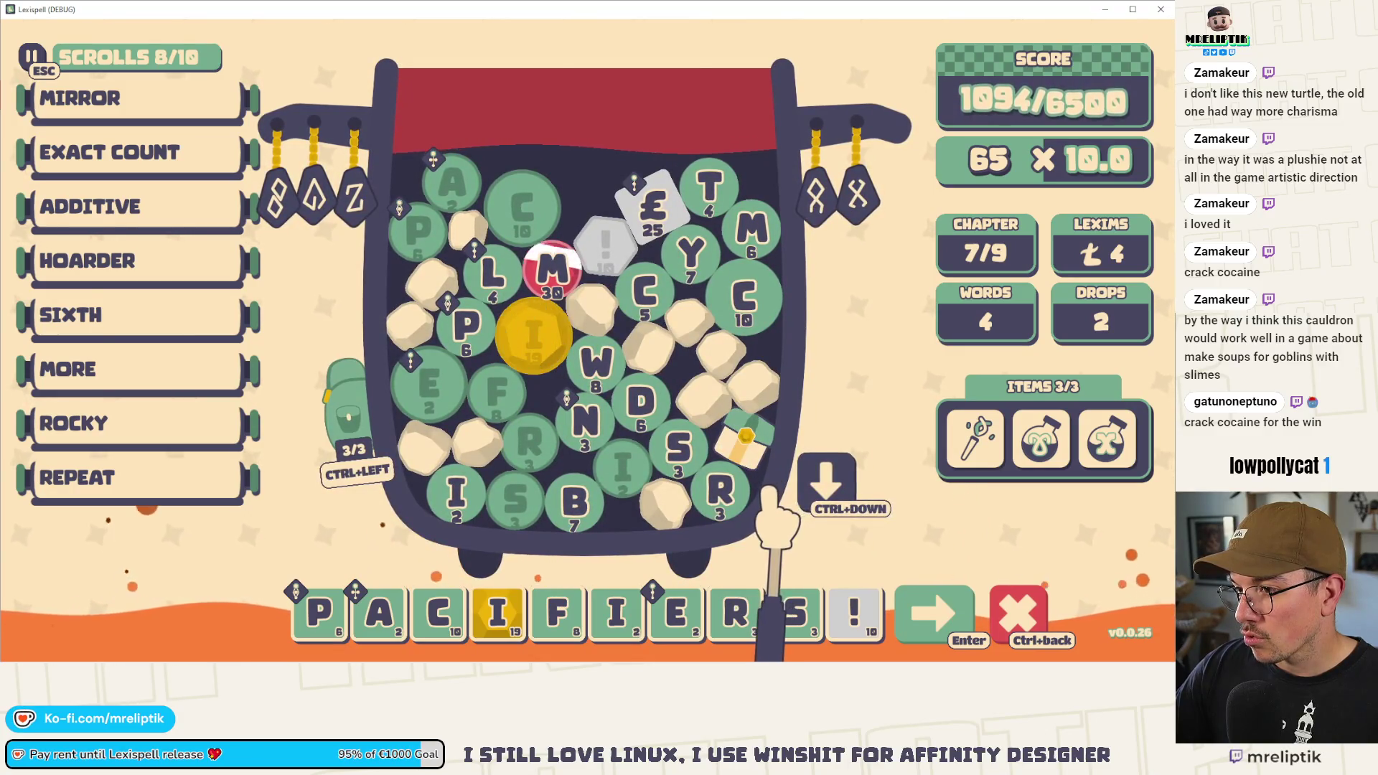
{"action": "left_click", "coordinate": [926, 623]}
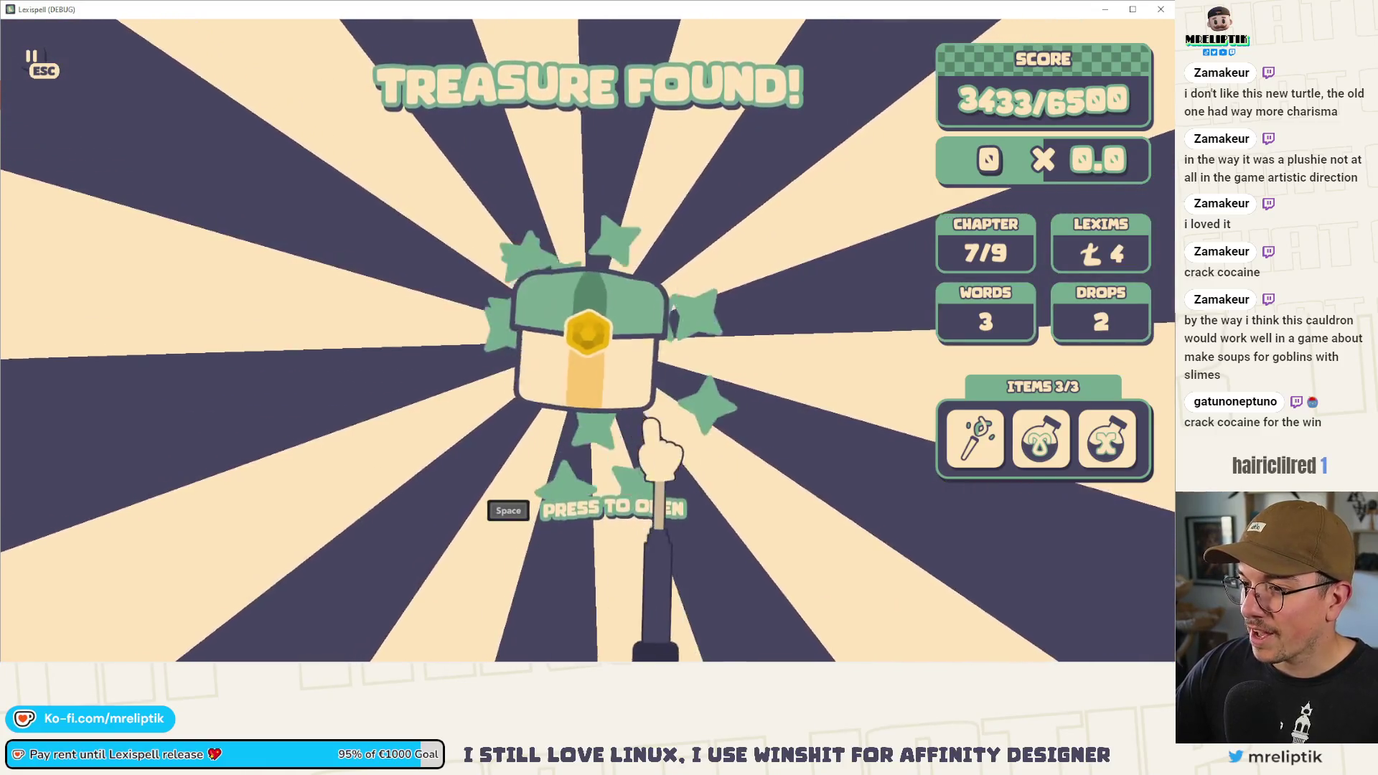
- Open the treasure chest, type MON, and drop new letters into the cauldron
{"action": "key", "text": "space"}
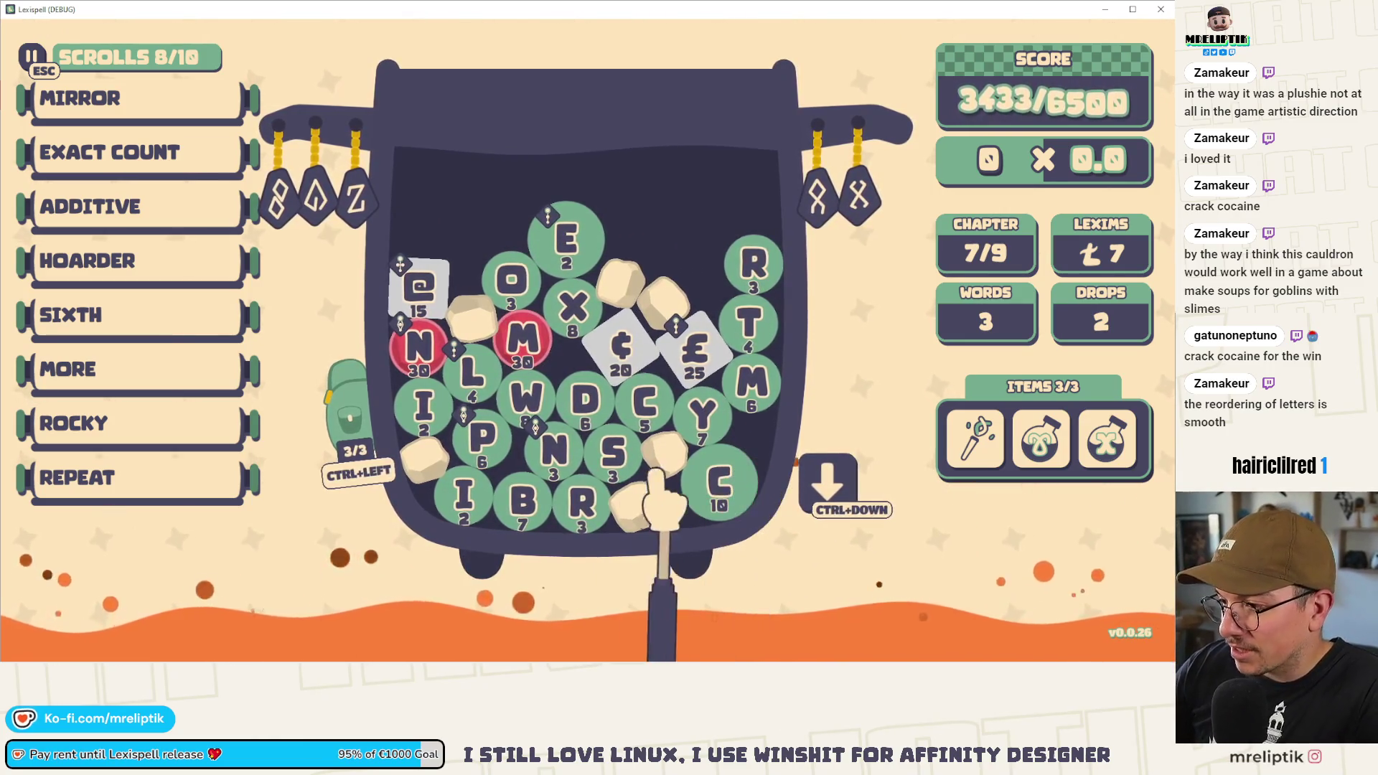
{"action": "mouse_move", "coordinate": [429, 291]}
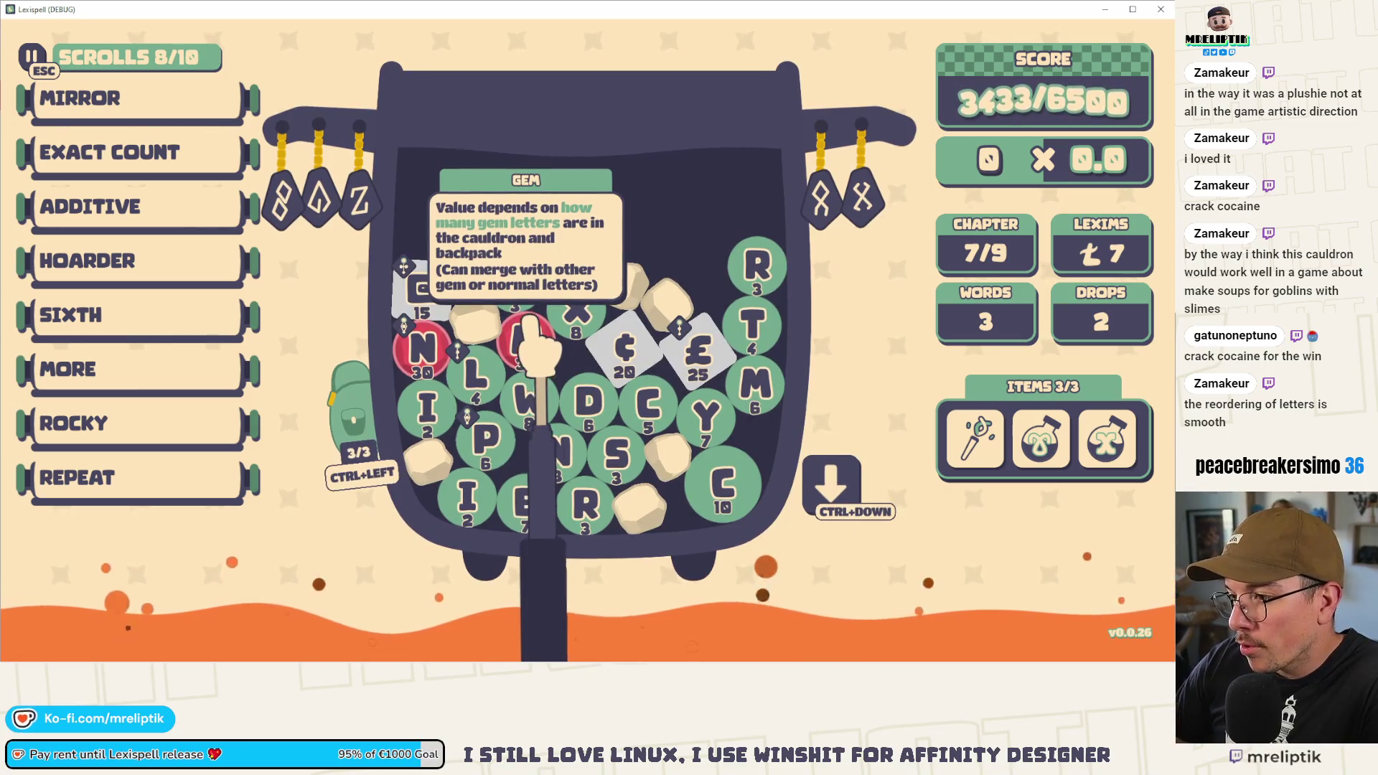
{"action": "type", "text": "mon"}
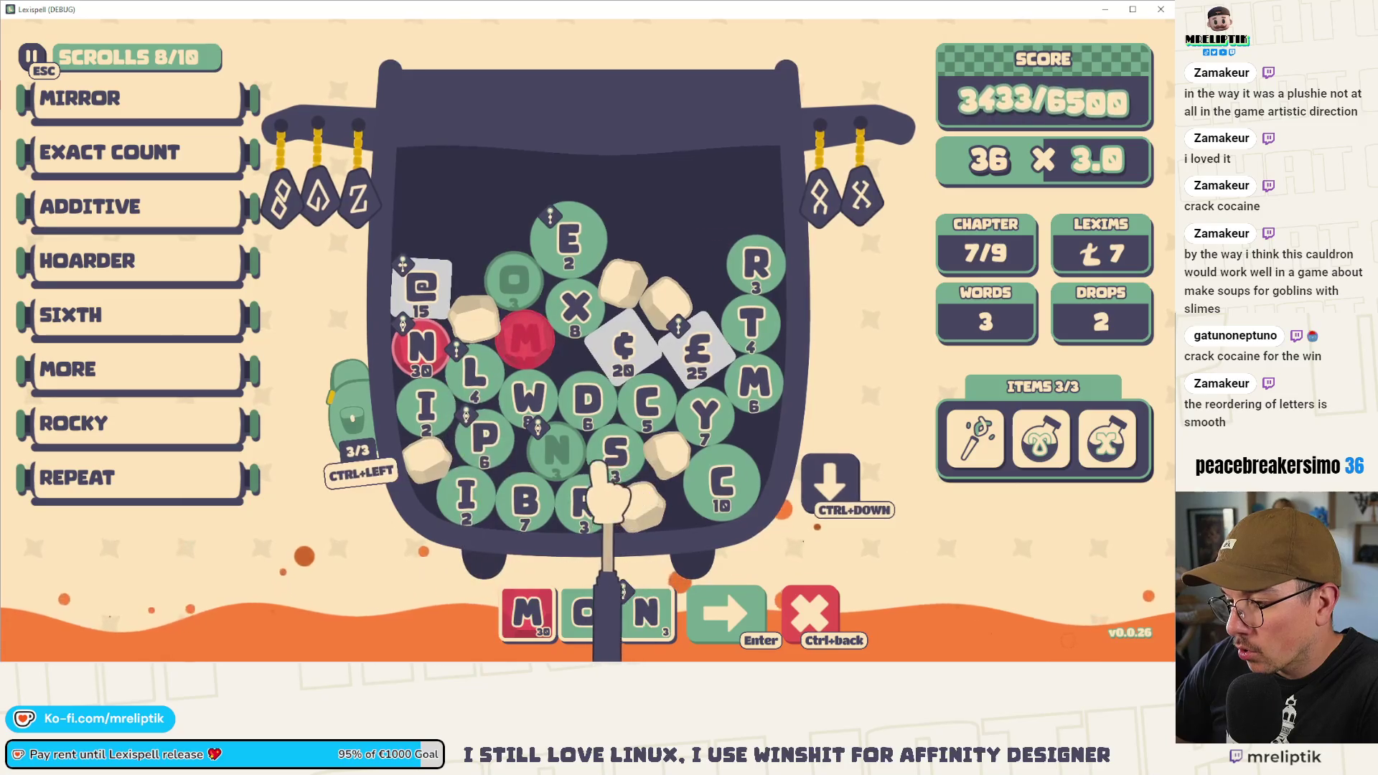
{"action": "left_click", "coordinate": [352, 417]}
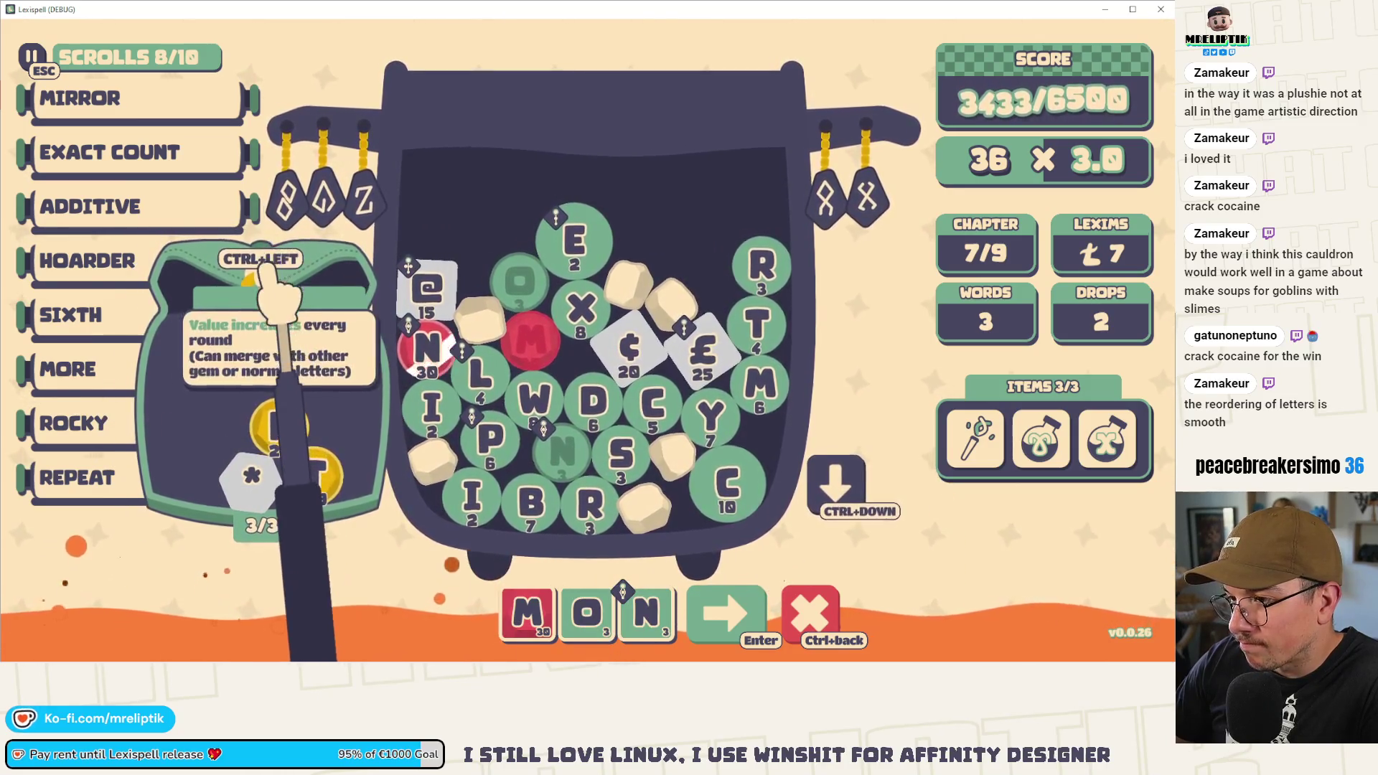
{"action": "left_click", "coordinate": [835, 467]}
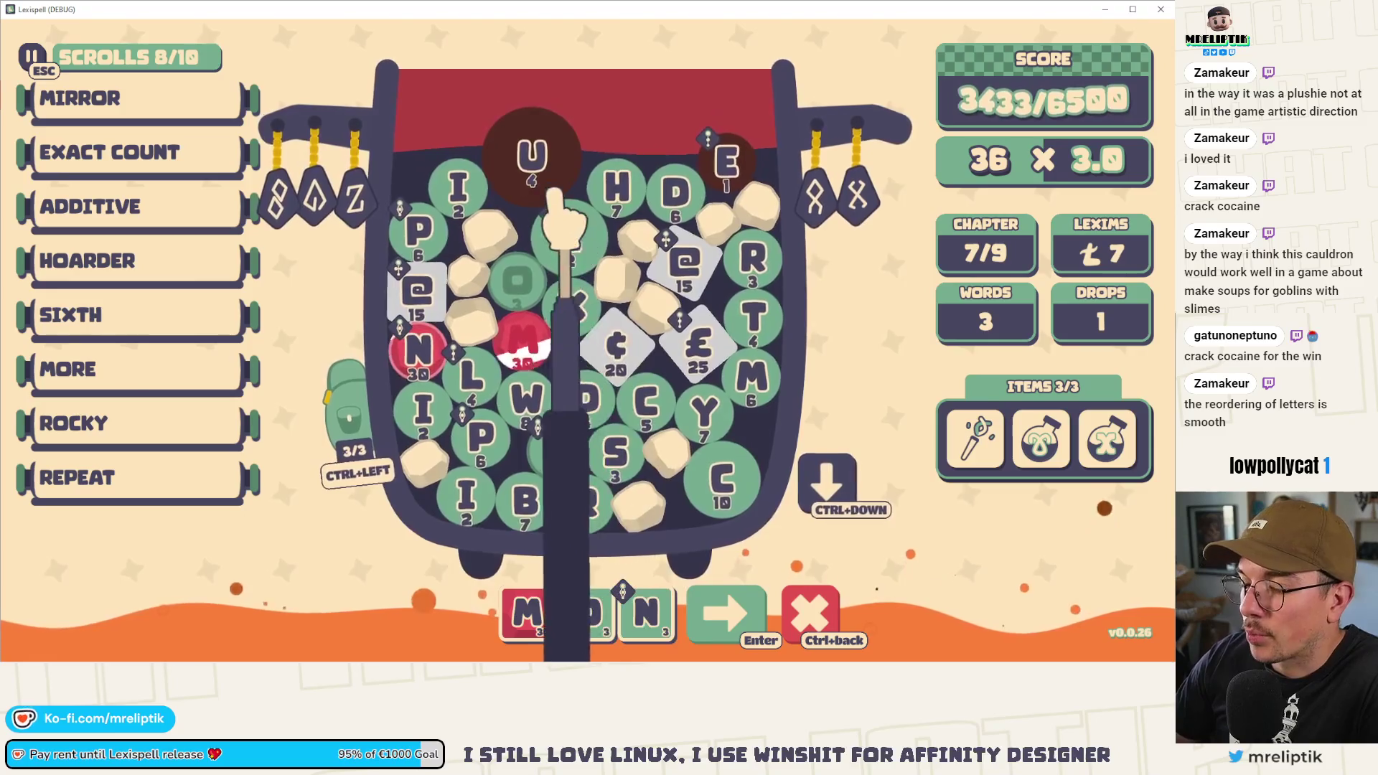
- Extend the word to MONSTER, previewing 48 × 7.0, then clear it from the tray
{"action": "mouse_move", "coordinate": [612, 344]}
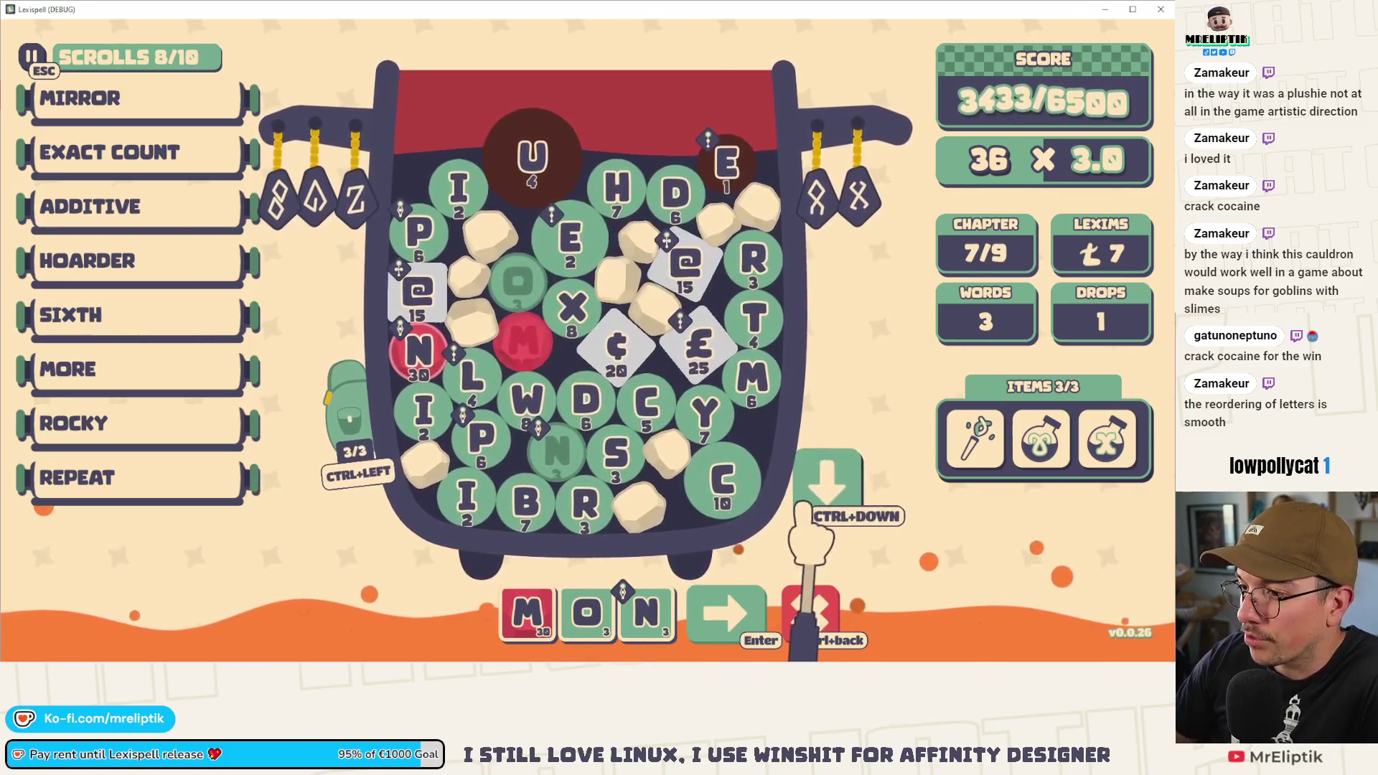
{"action": "mouse_move", "coordinate": [511, 604]}
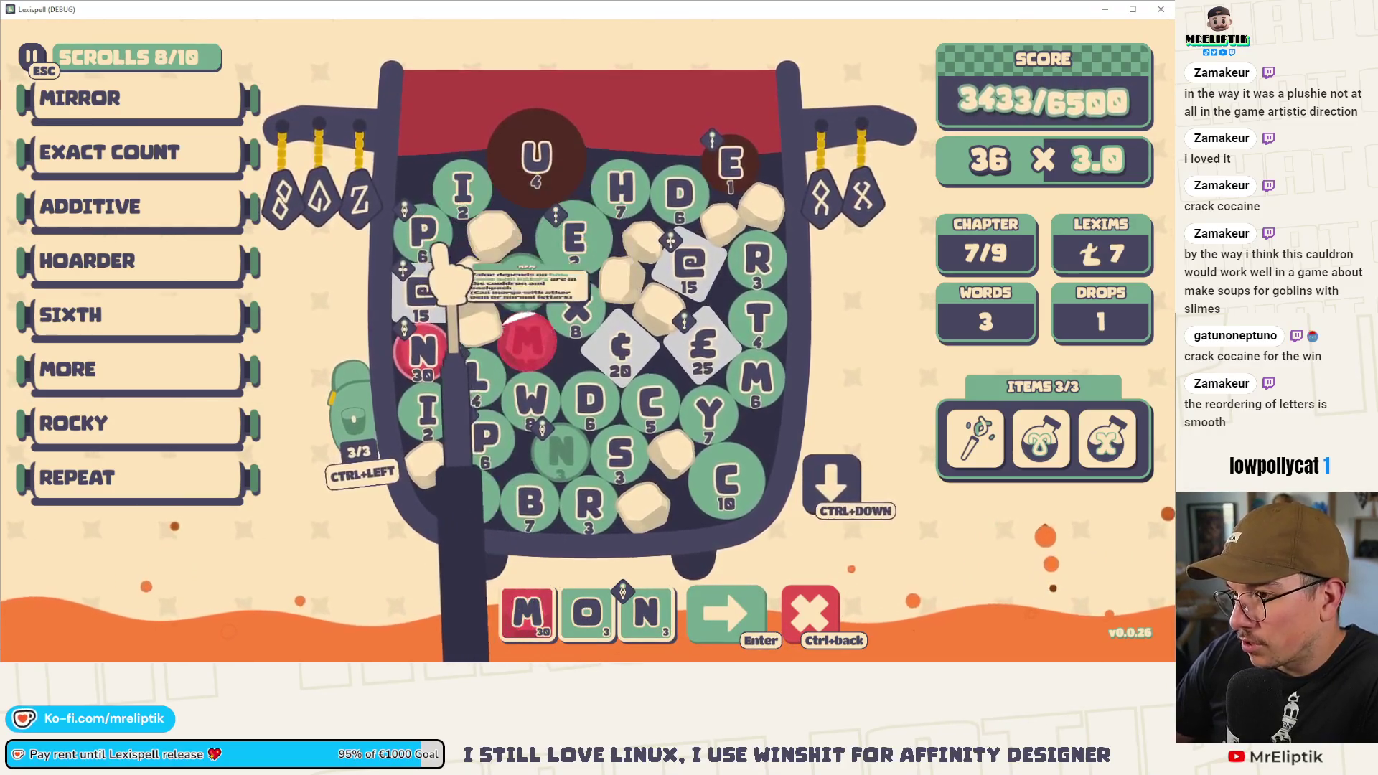
{"action": "mouse_move", "coordinate": [557, 444]}
{"action": "mouse_move", "coordinate": [449, 286]}
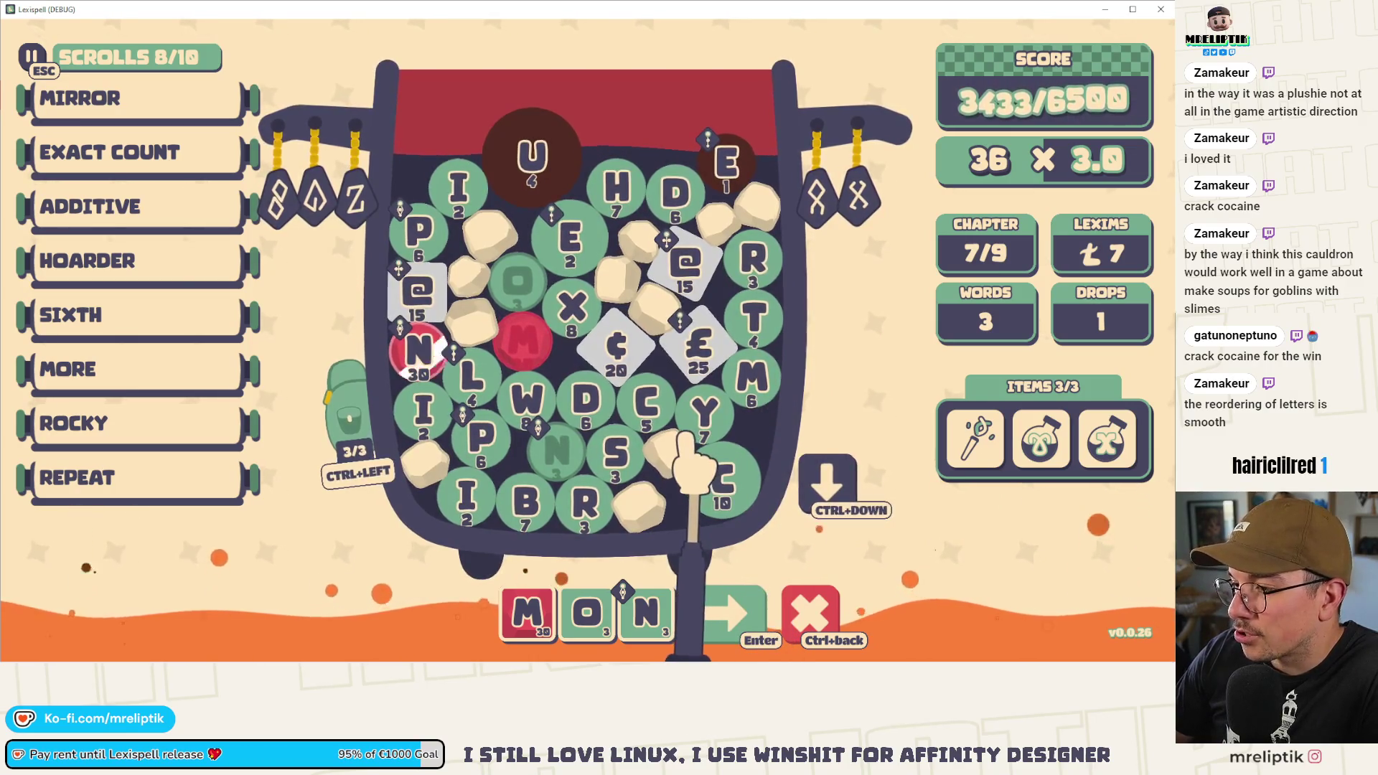
{"action": "left_click", "coordinate": [645, 453]}
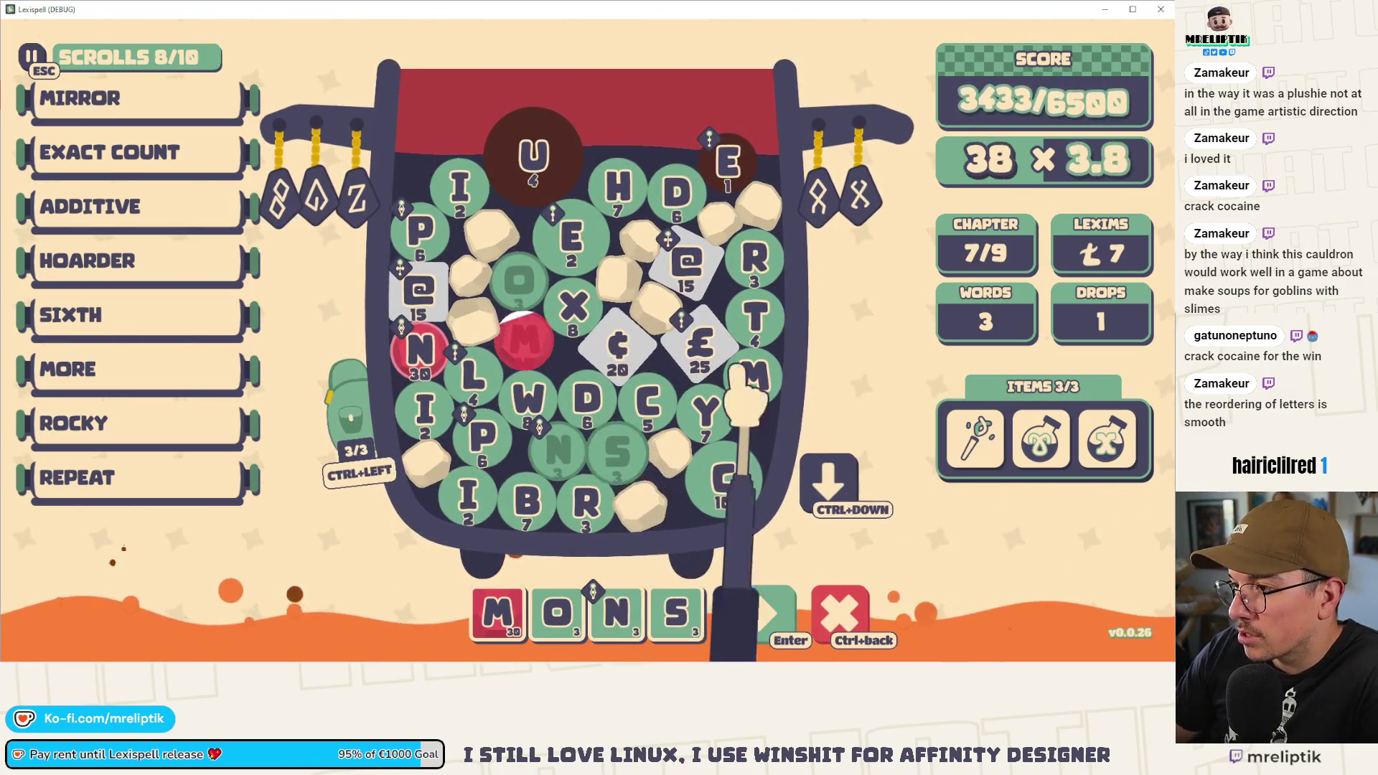
{"action": "left_click", "coordinate": [753, 320]}
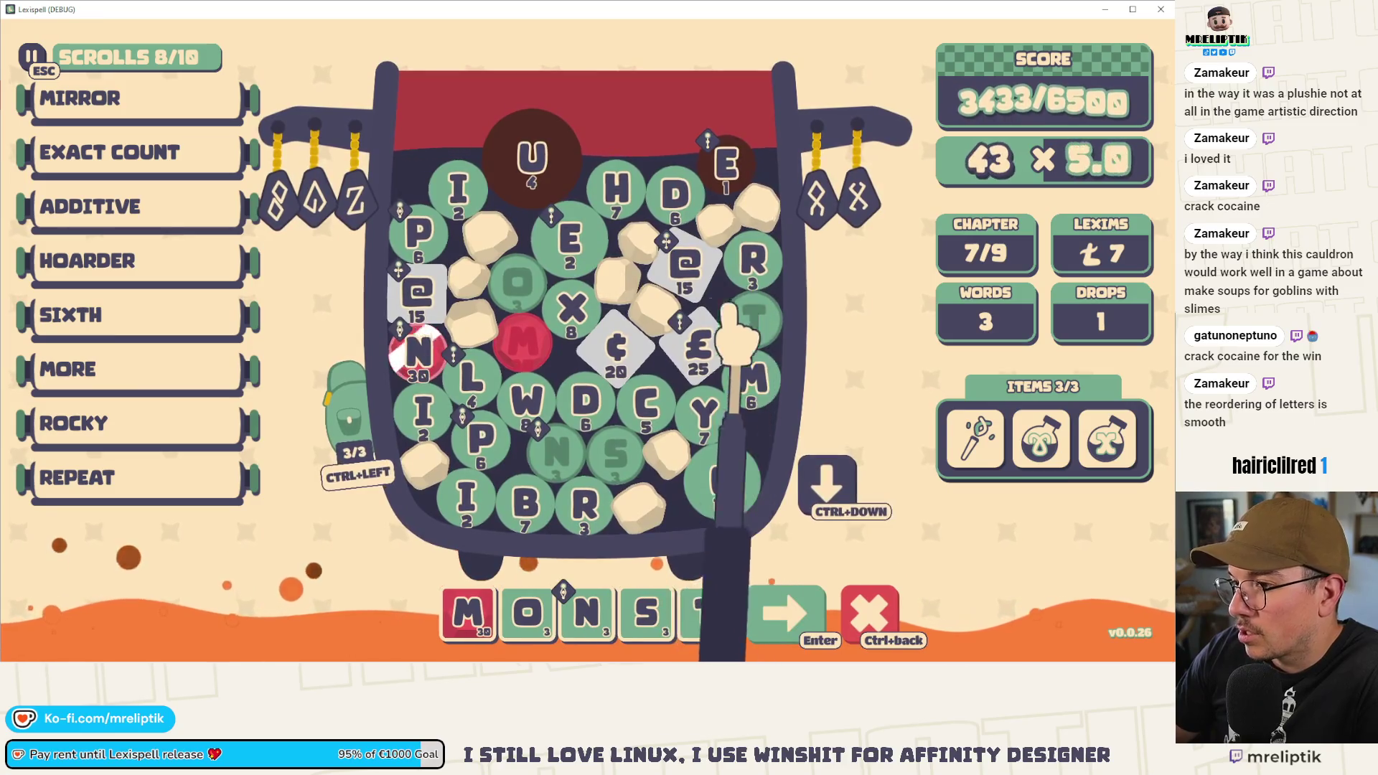
{"action": "left_click", "coordinate": [574, 247]}
{"action": "left_click", "coordinate": [754, 262]}
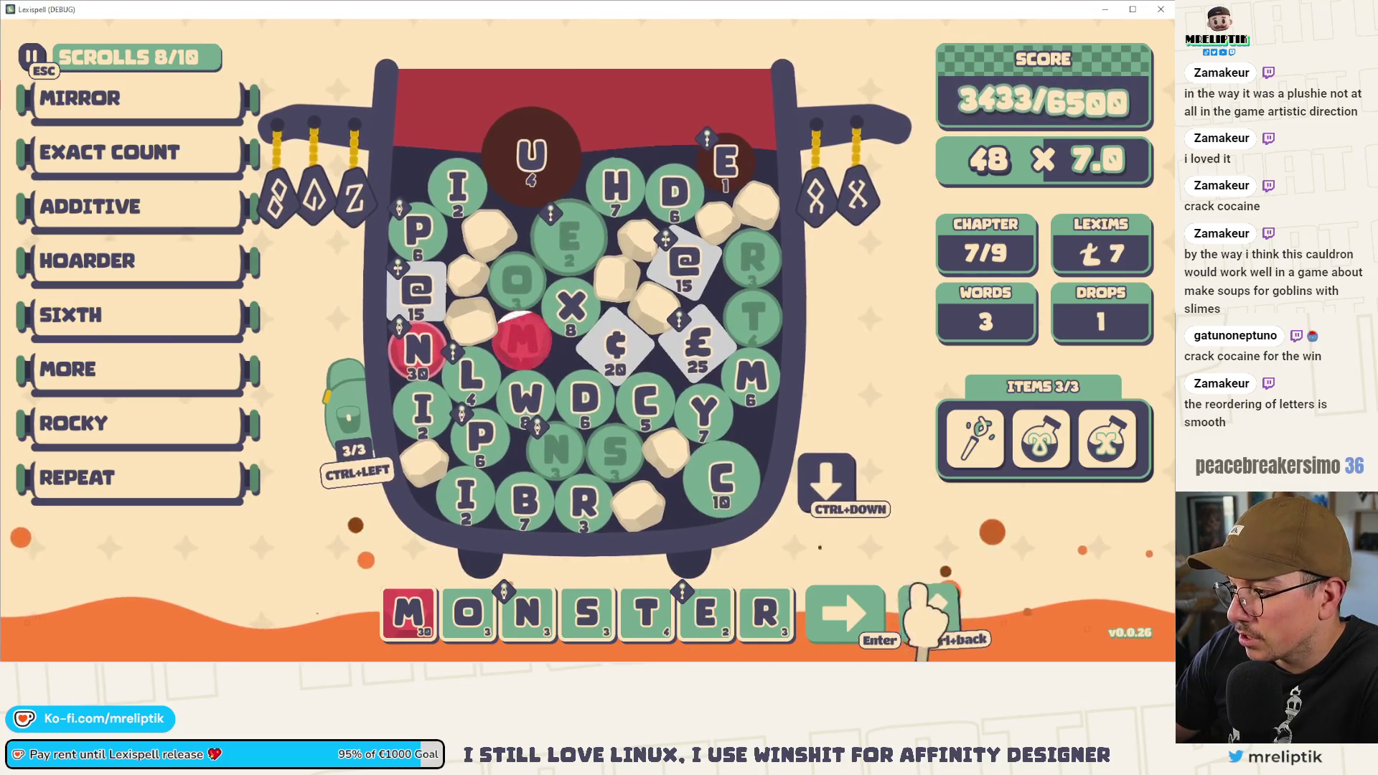
{"action": "key", "text": "ctrl+BackSpace"}
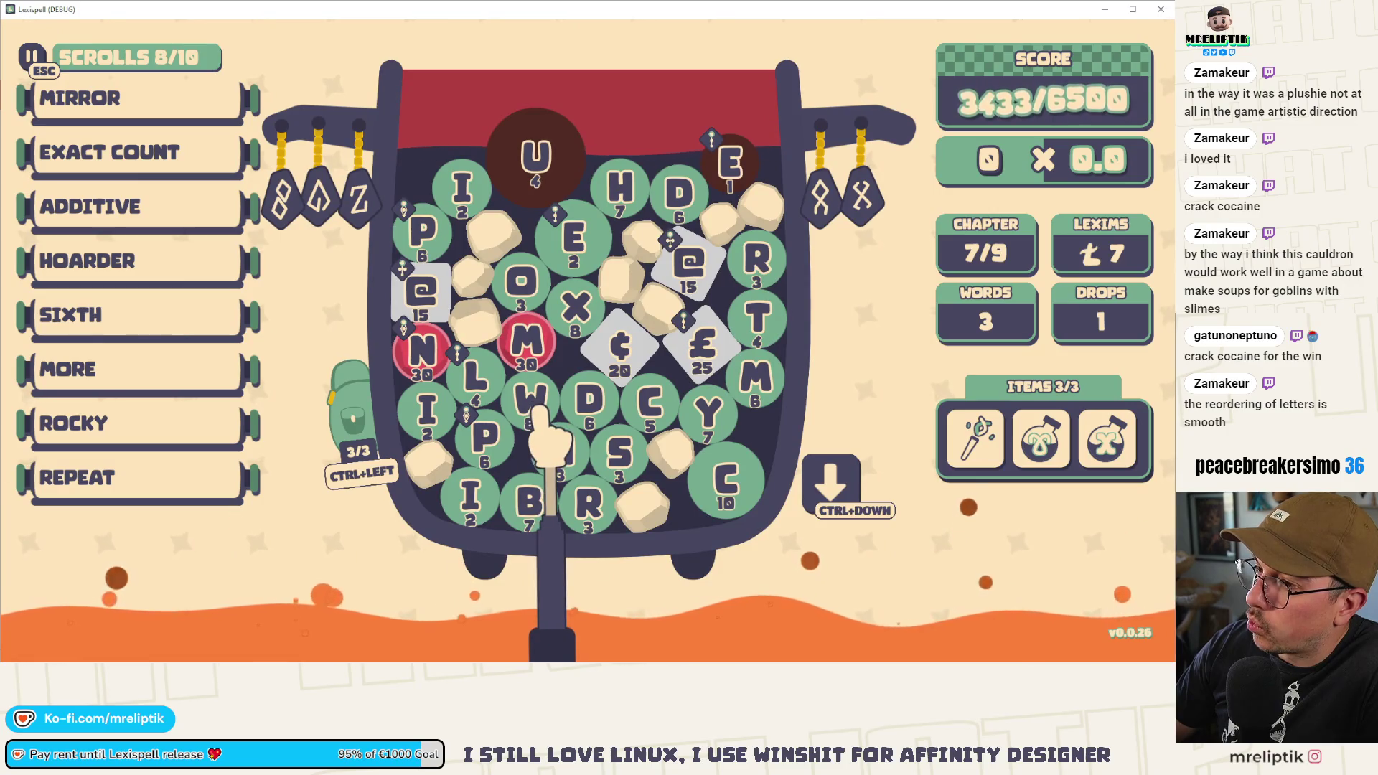
- Spell W@Y from the W, @ and Y tiles, then remove all three again
{"action": "left_click", "coordinate": [535, 402]}
{"action": "left_click", "coordinate": [686, 262]}
{"action": "left_click", "coordinate": [711, 405]}
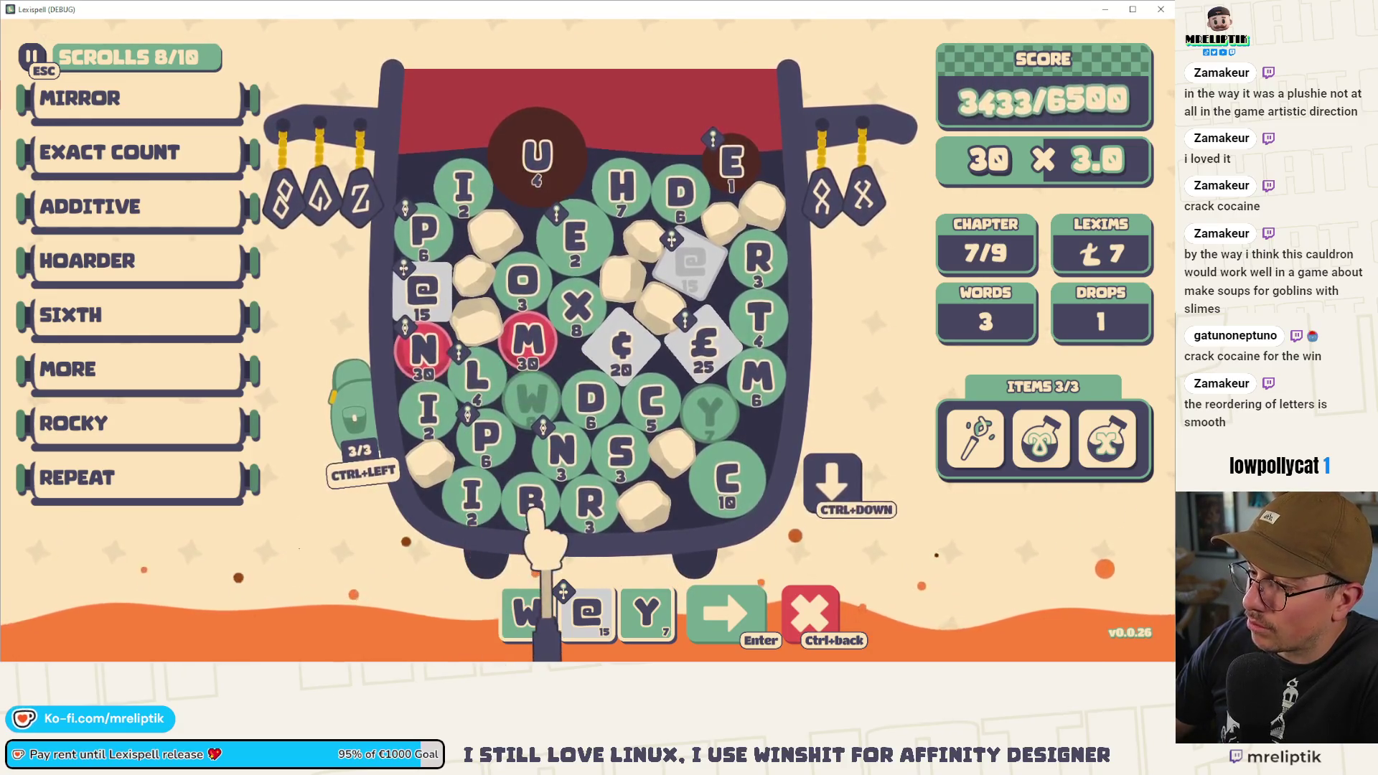
{"action": "left_click", "coordinate": [642, 610]}
{"action": "left_click", "coordinate": [620, 610]}
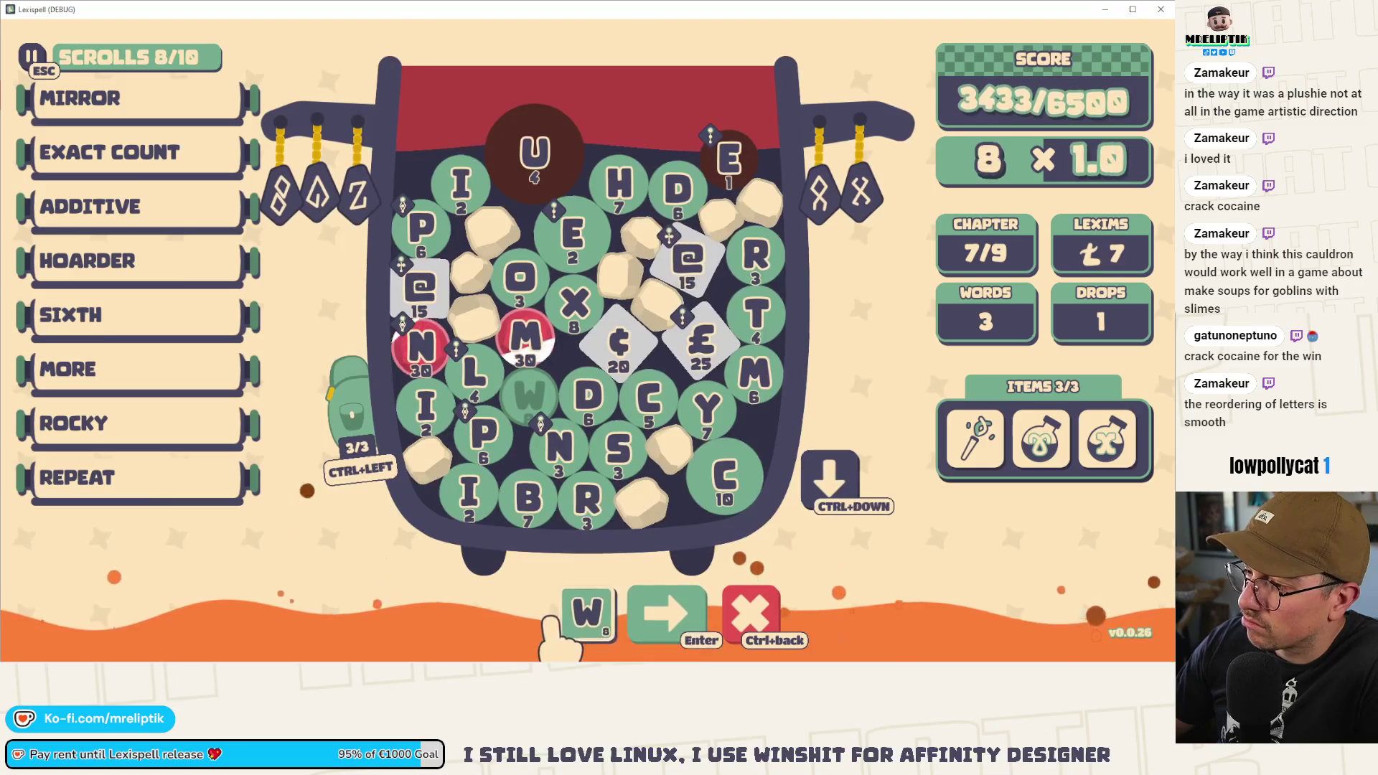
{"action": "left_click", "coordinate": [578, 614]}
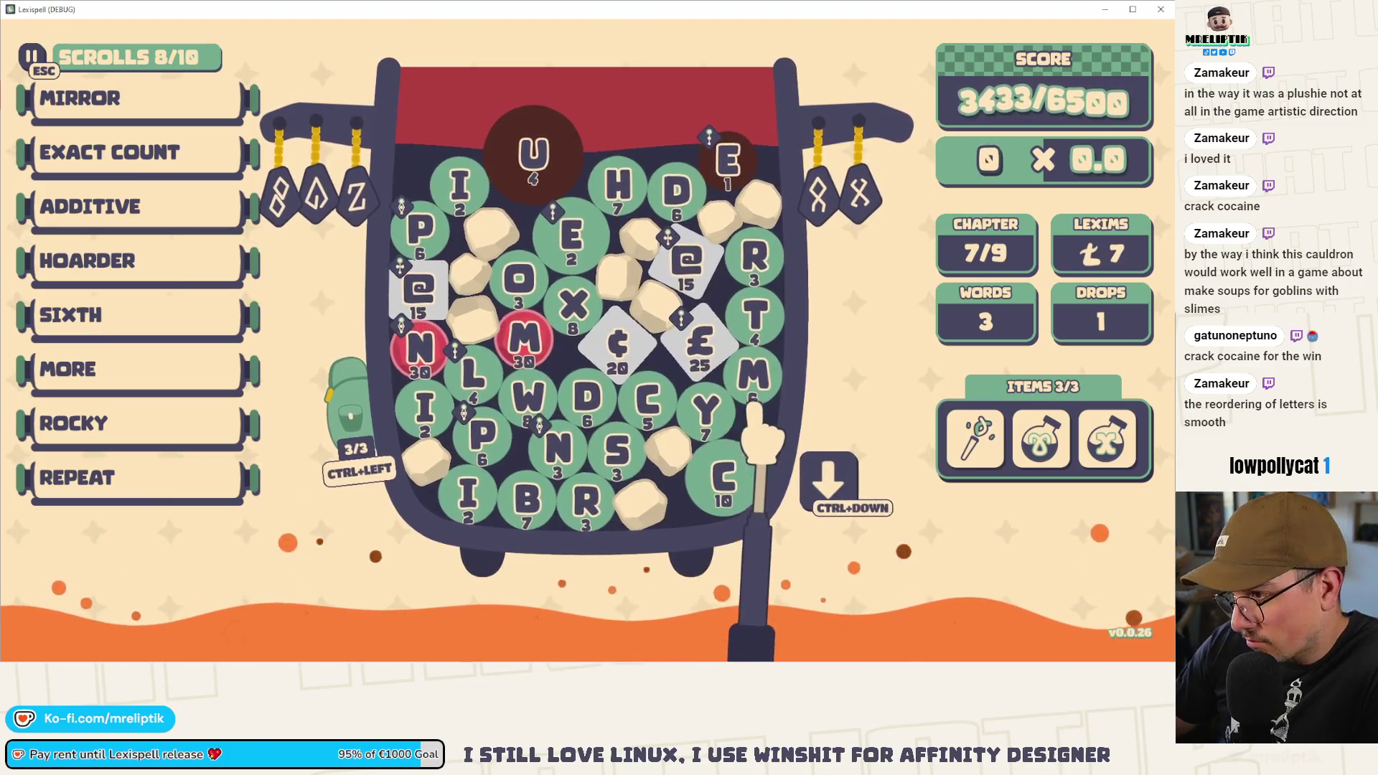
- Begin a new word by picking the T and S tiles and typing PS
{"action": "left_click", "coordinate": [759, 314]}
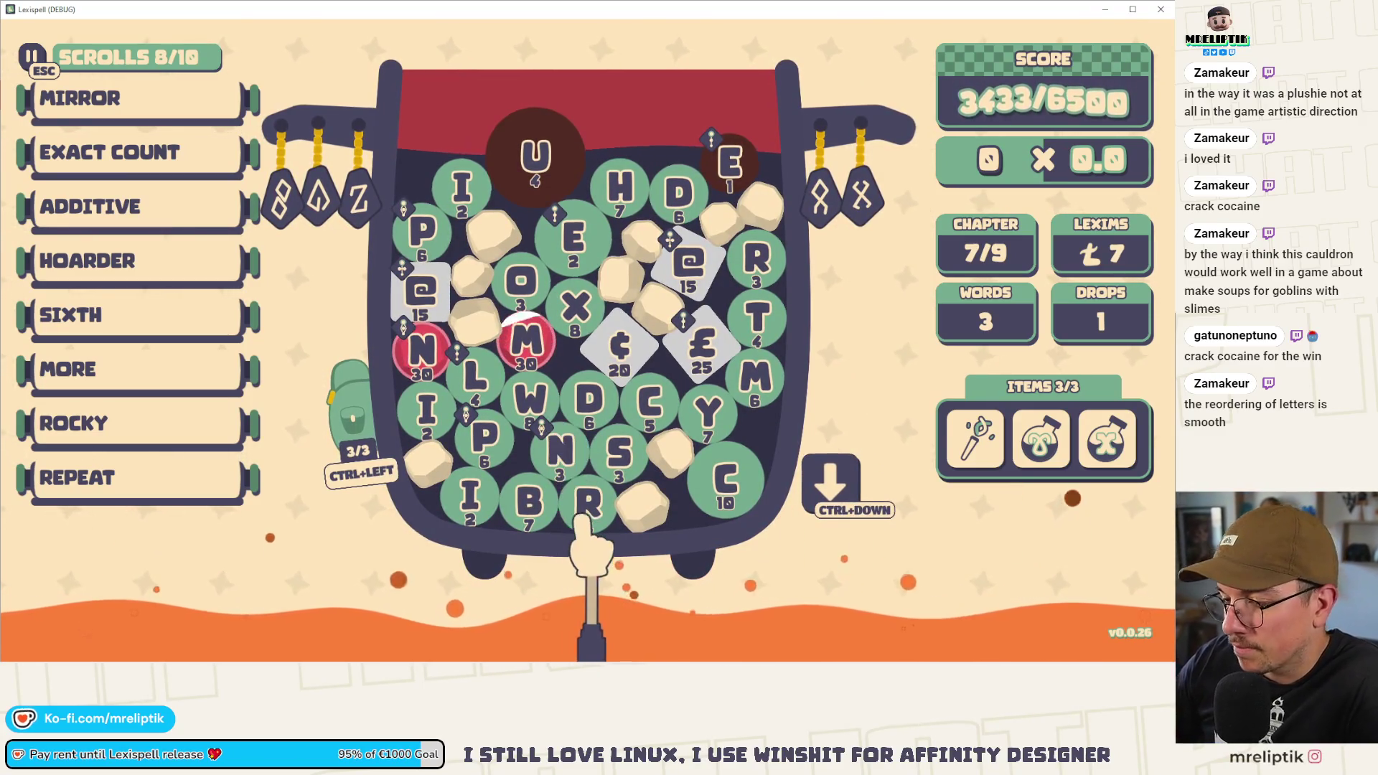
{"action": "left_click", "coordinate": [615, 451]}
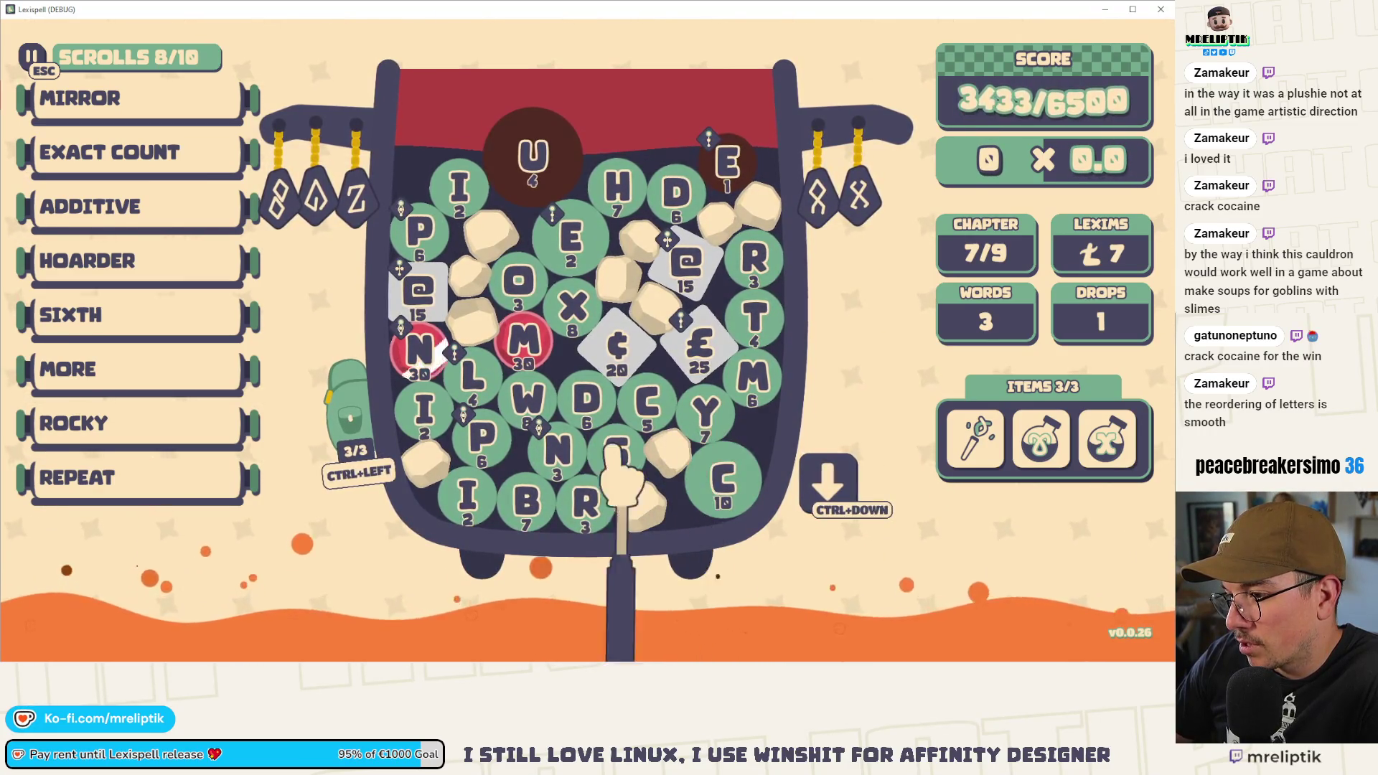
{"action": "type", "text": "ps"}
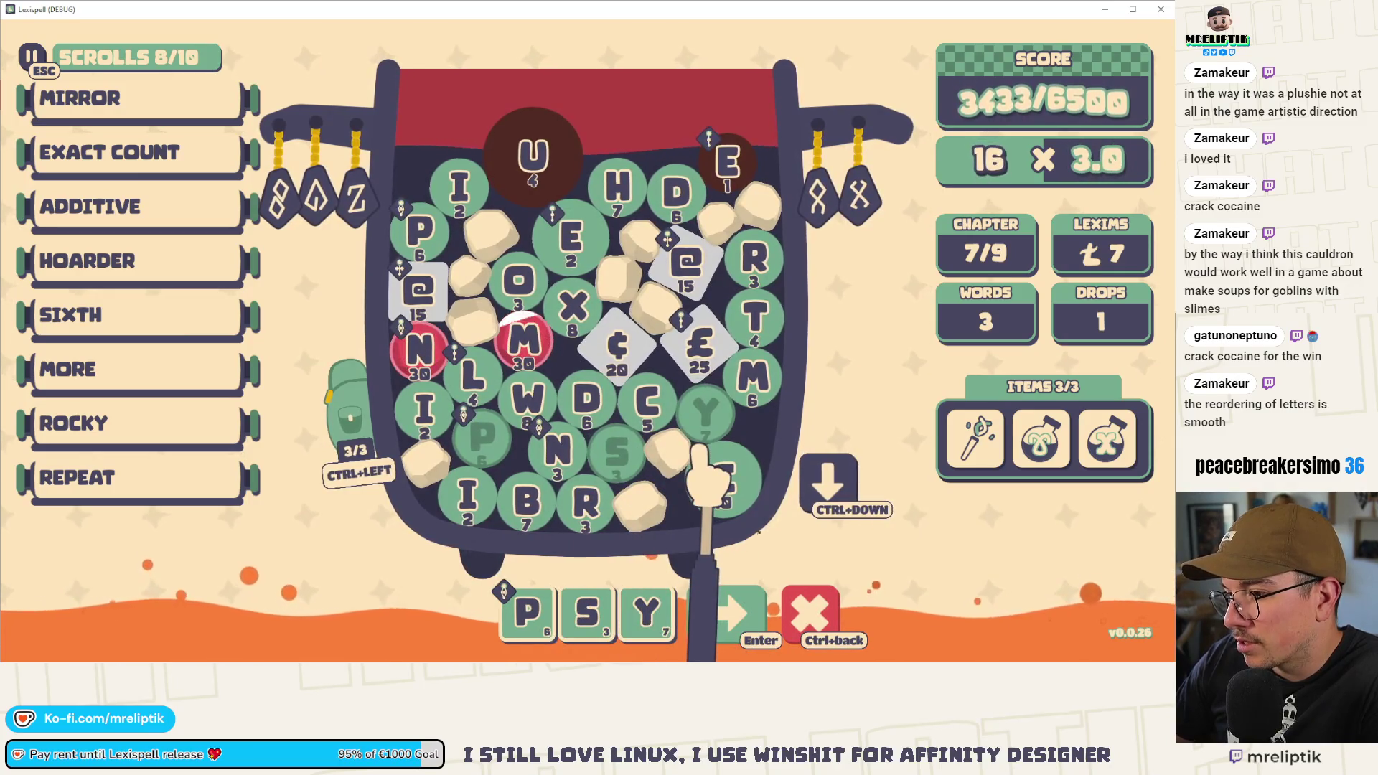
- Type CHOL, remove the trailing L, and submit PSY¢HO, reaching 5159/6500
{"action": "mouse_move", "coordinate": [630, 345]}
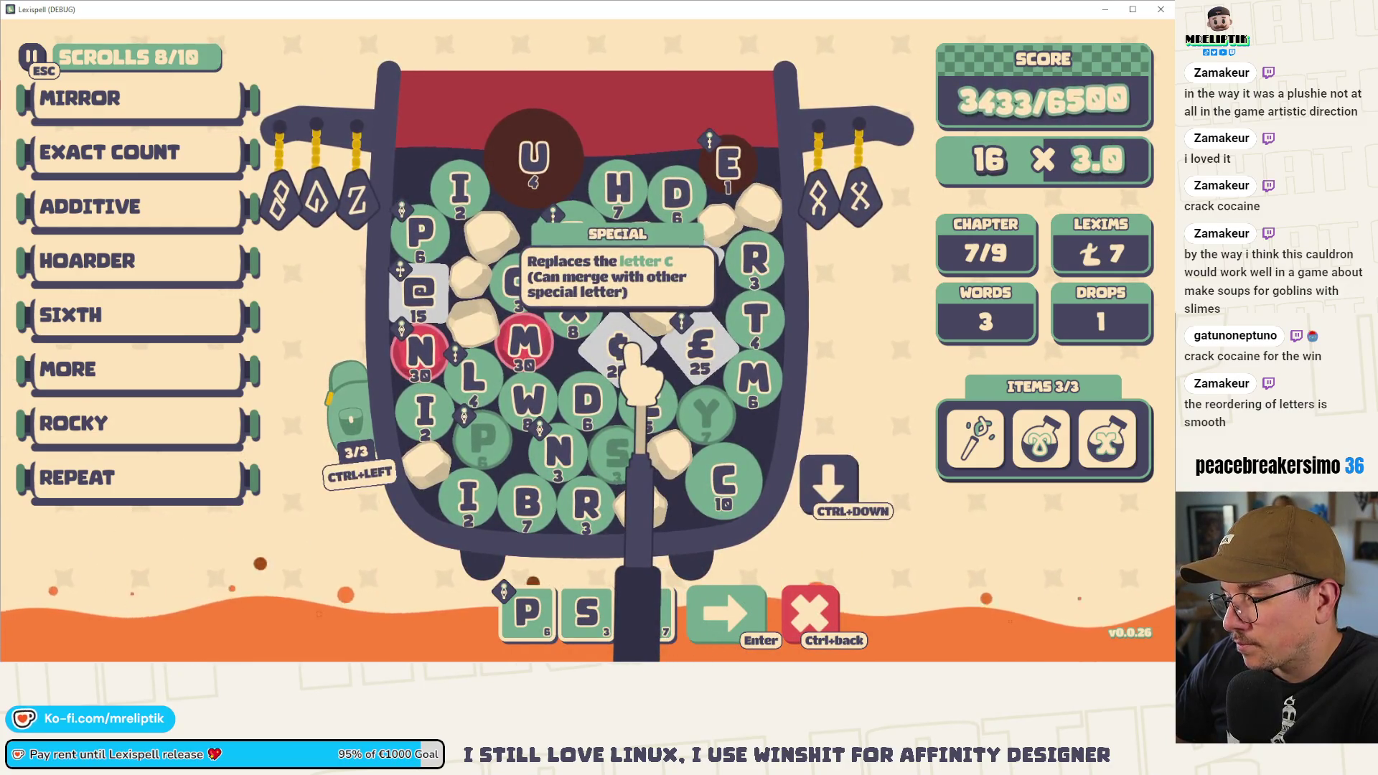
{"action": "type", "text": "cho"}
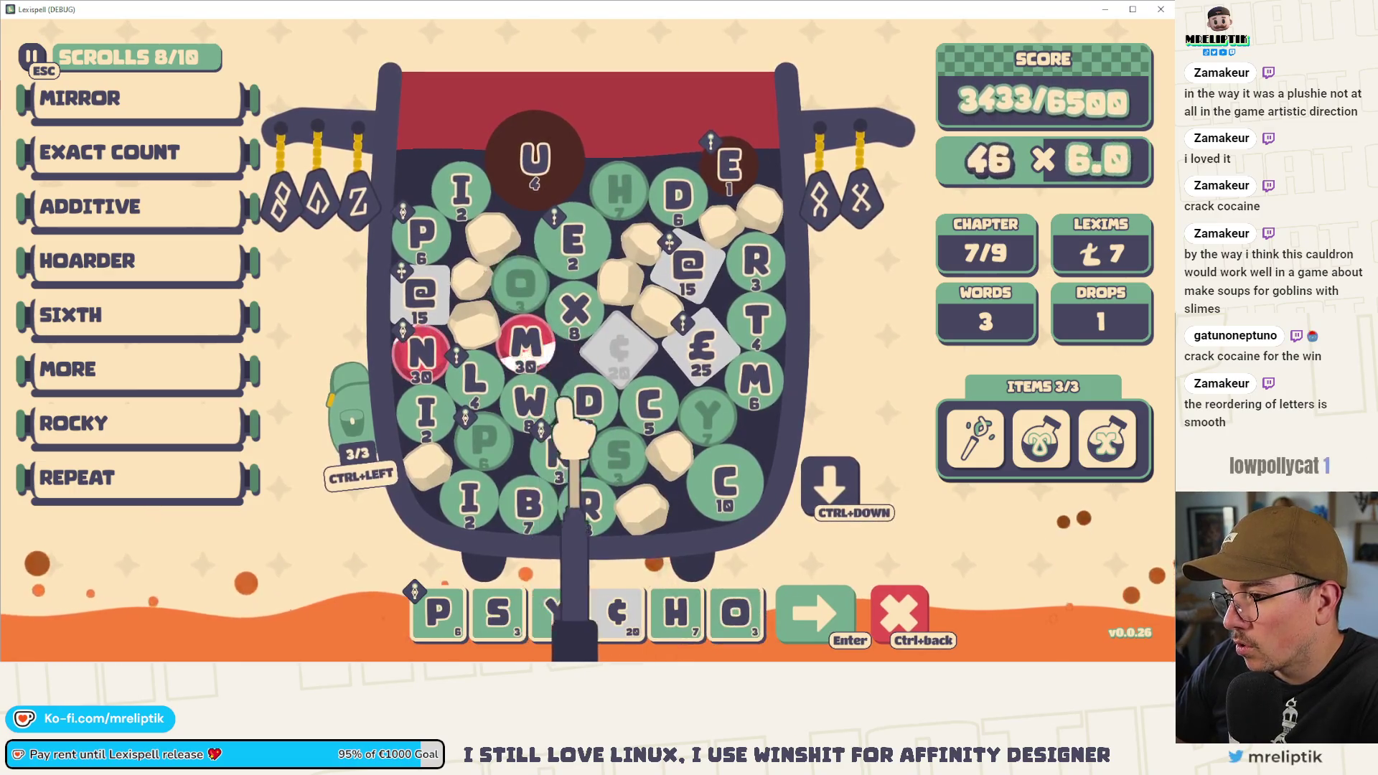
{"action": "type", "text": "l"}
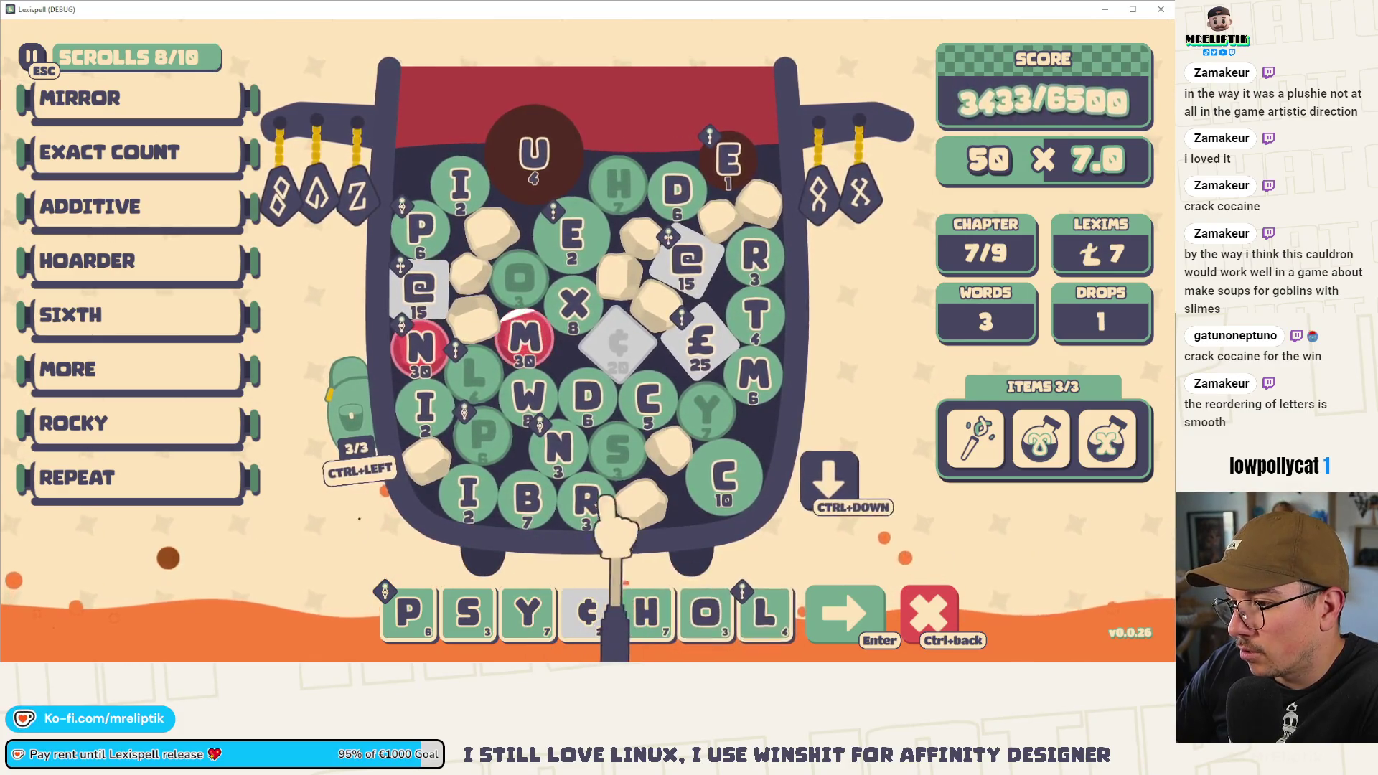
{"action": "mouse_move", "coordinate": [618, 451]}
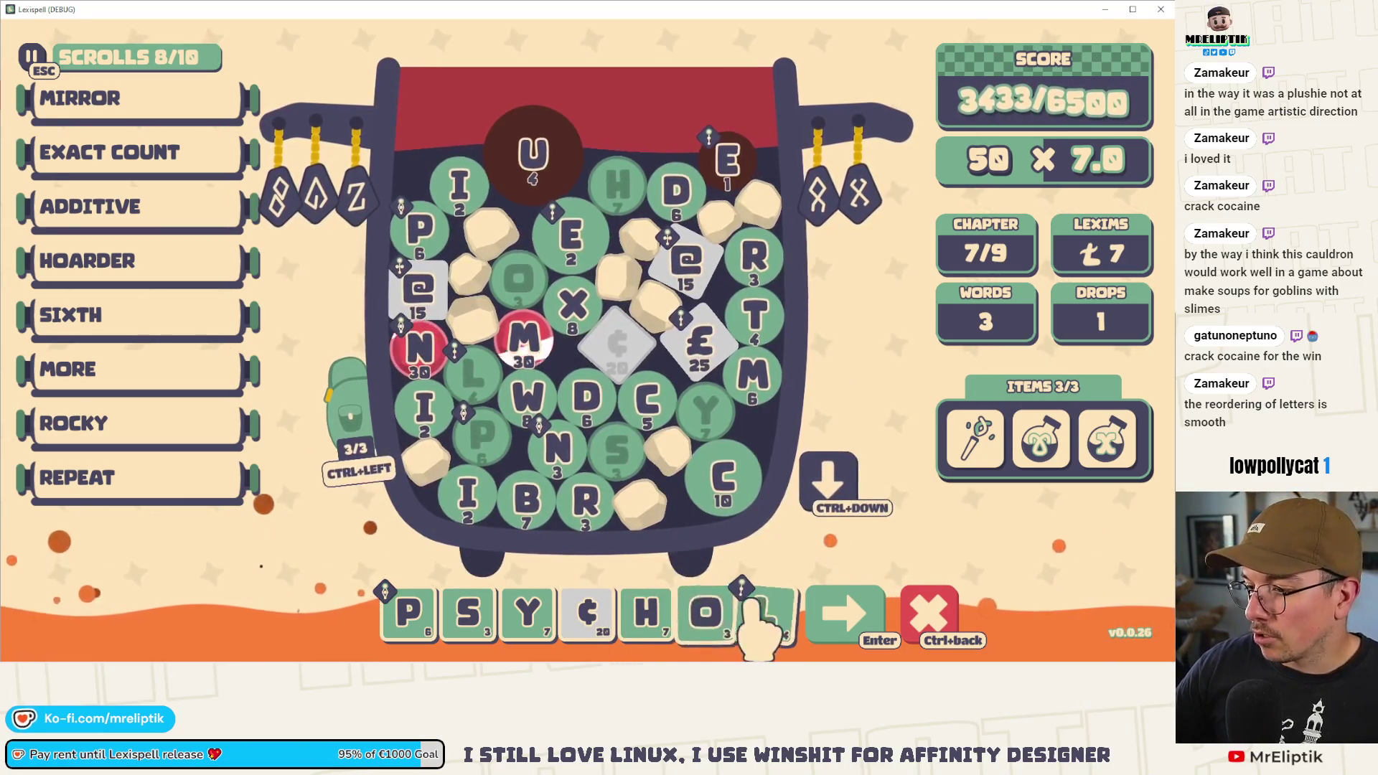
{"action": "left_click", "coordinate": [764, 640]}
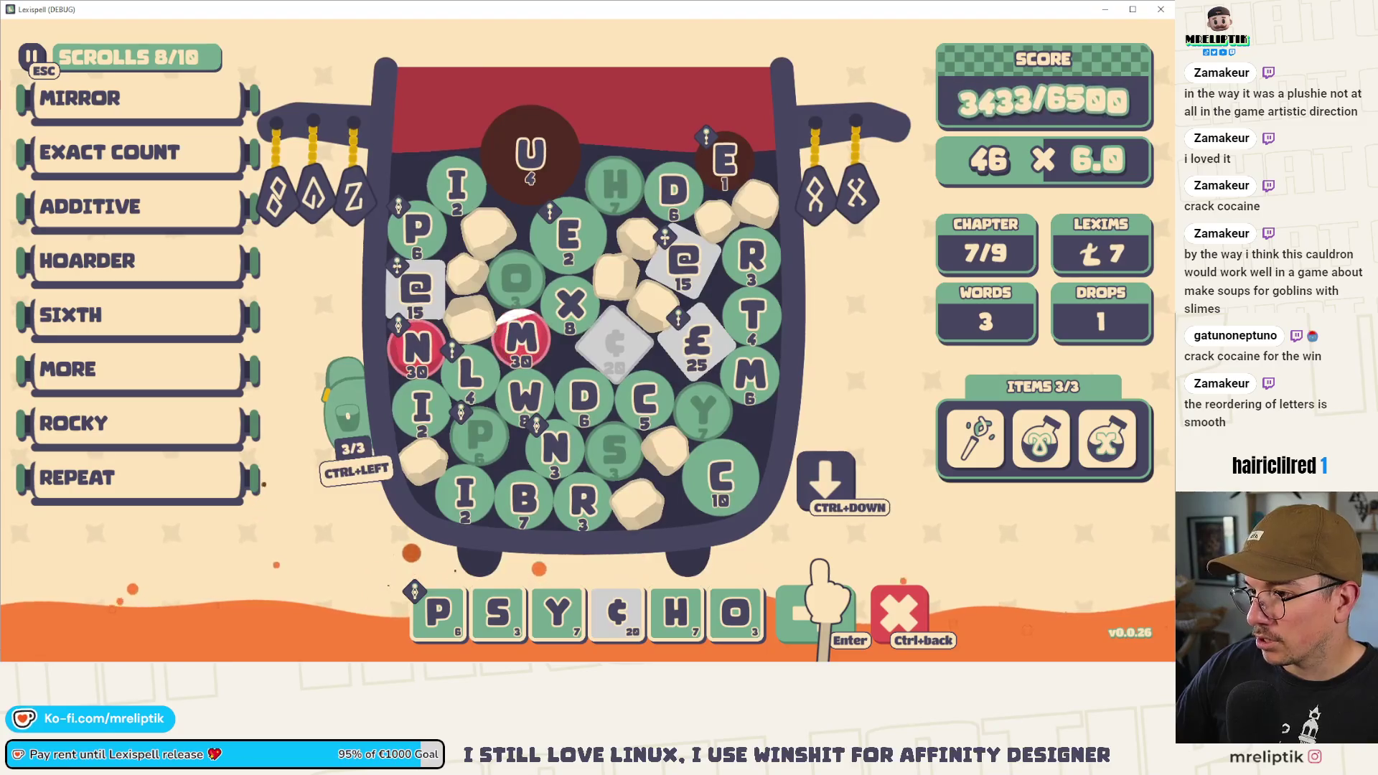
{"action": "mouse_move", "coordinate": [646, 607]}
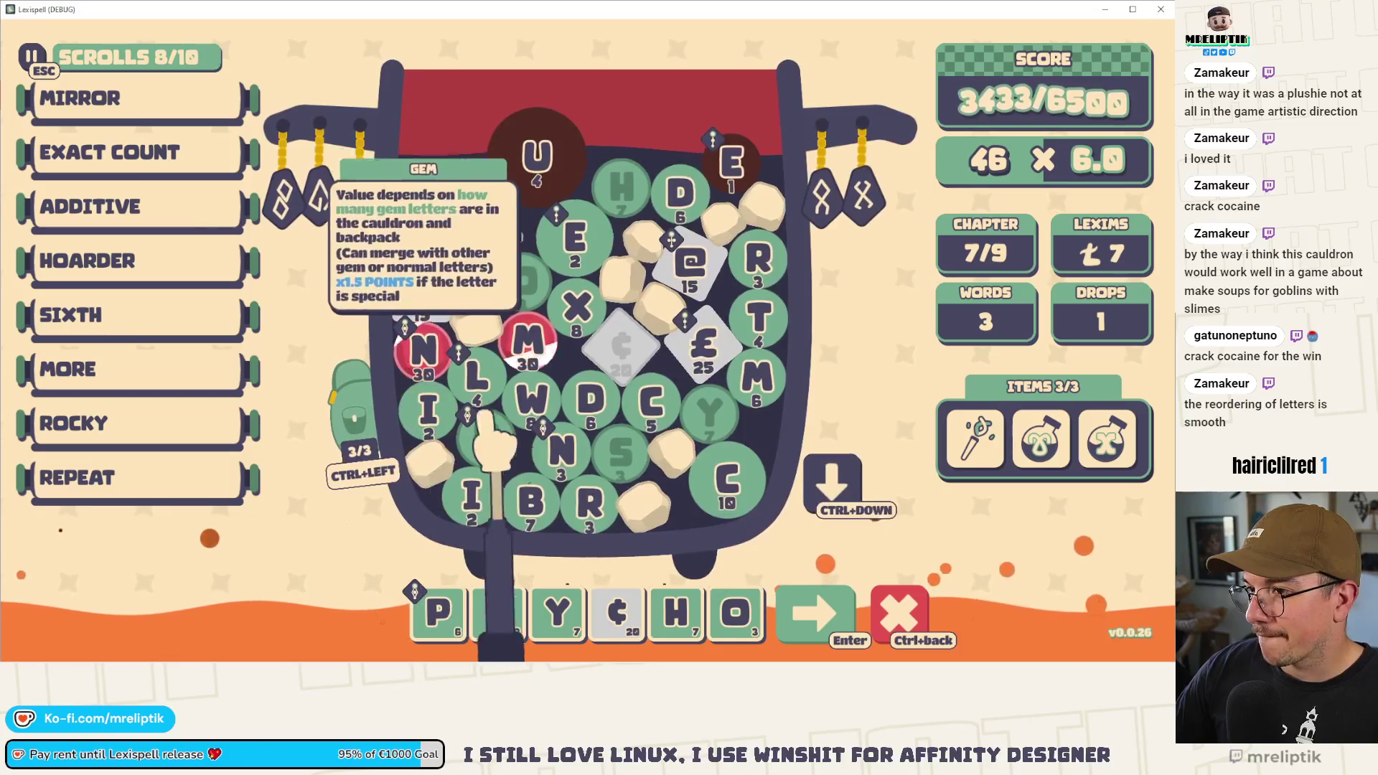
{"action": "left_click", "coordinate": [771, 585]}
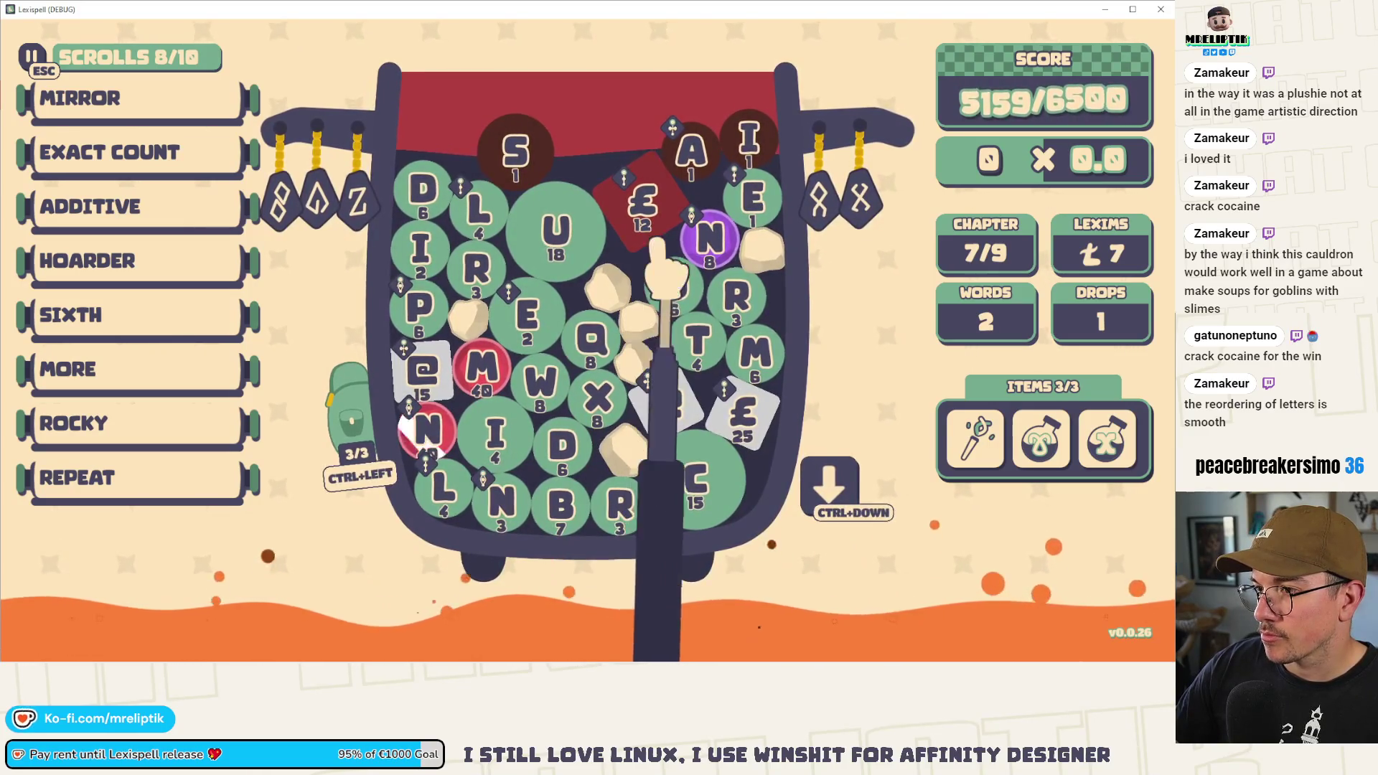
- Assemble the word from M, A, ND, both @ tiles, T, E and the red N, previewing 122 × 7.0
{"action": "mouse_move", "coordinate": [648, 274]}
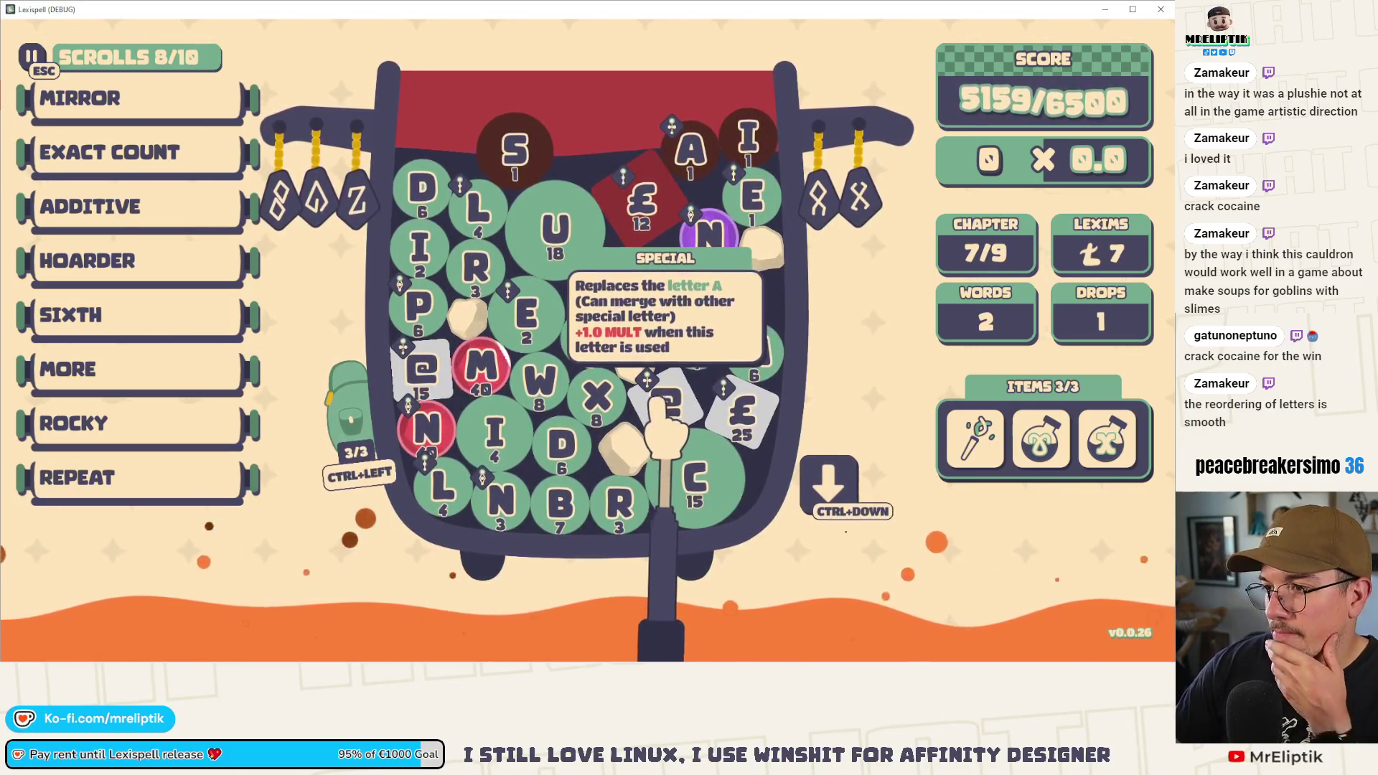
{"action": "mouse_move", "coordinate": [639, 219]}
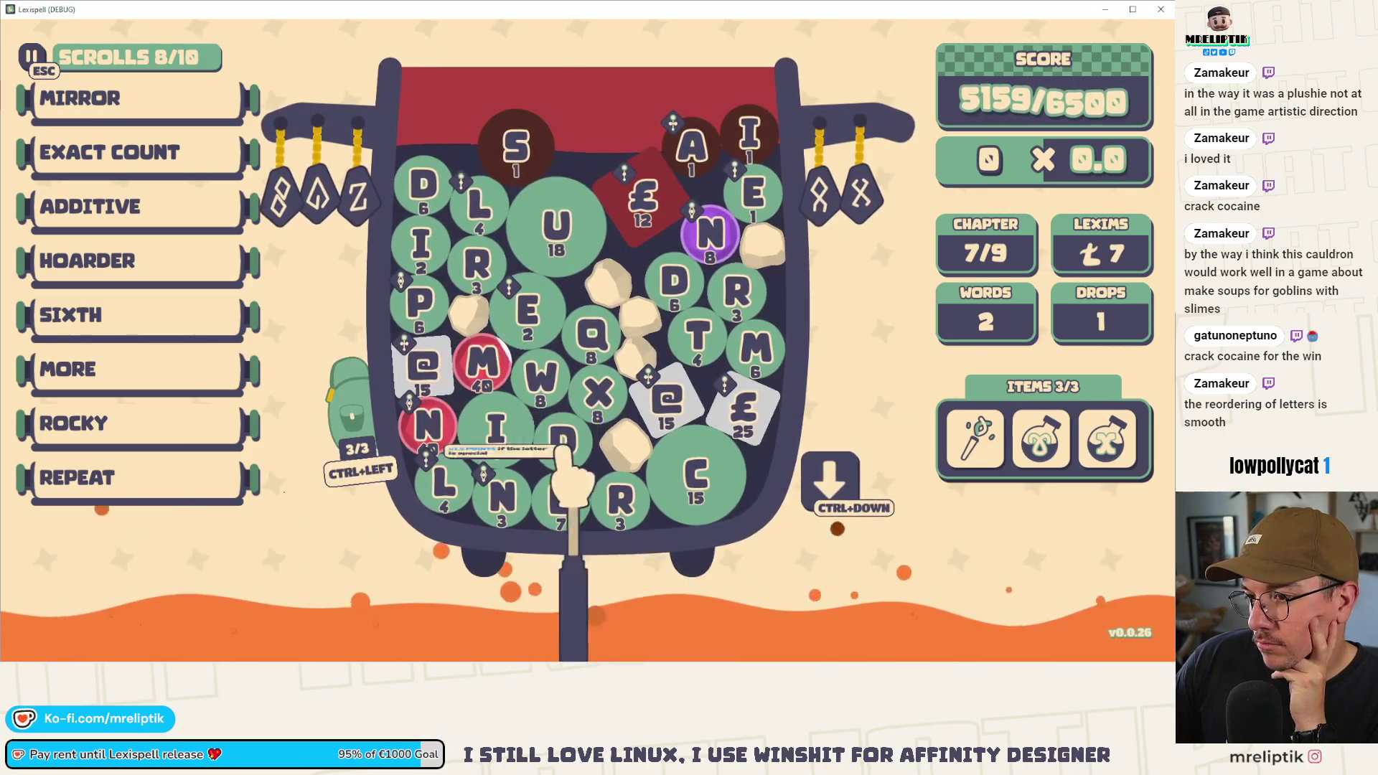
{"action": "type", "text": "m"}
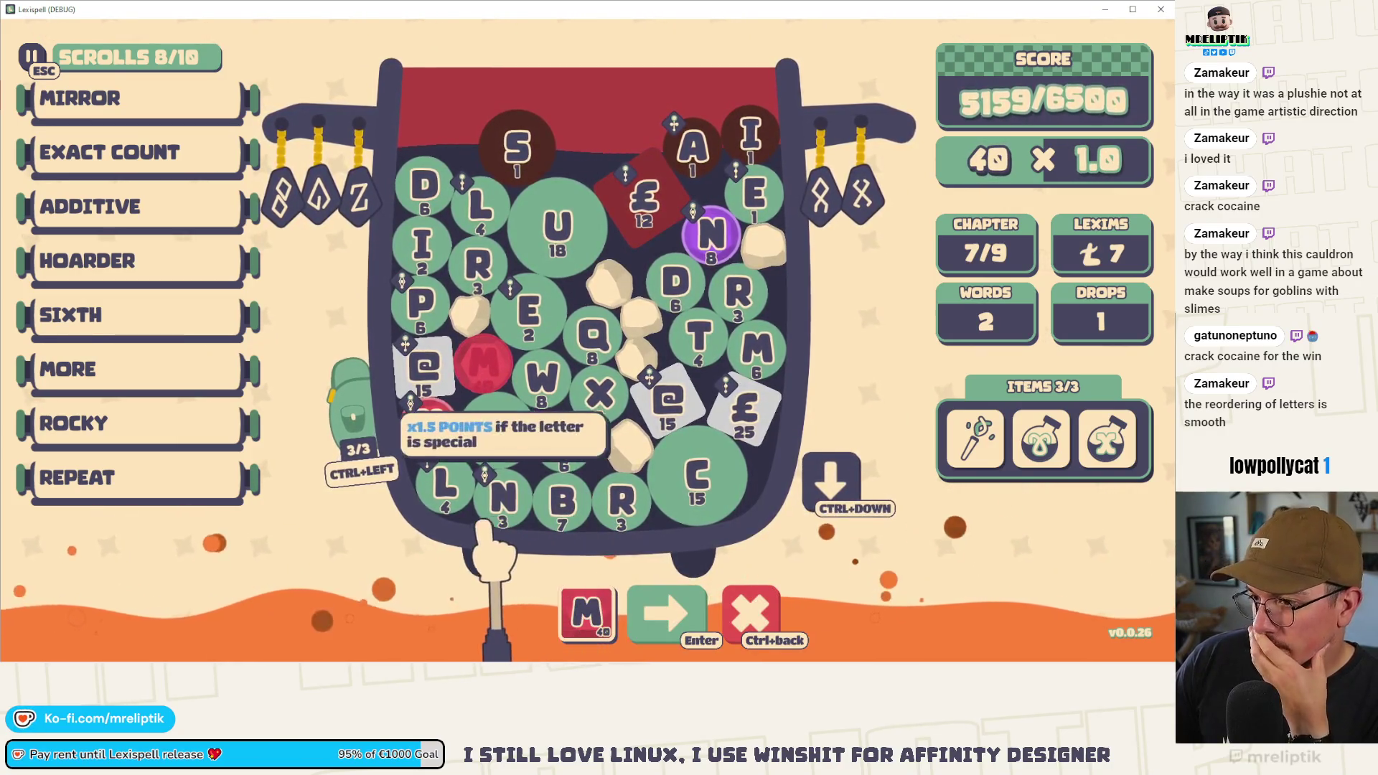
{"action": "left_click", "coordinate": [692, 161]}
{"action": "type", "text": "nd"}
{"action": "left_click", "coordinate": [664, 405]}
{"action": "left_click", "coordinate": [696, 337]}
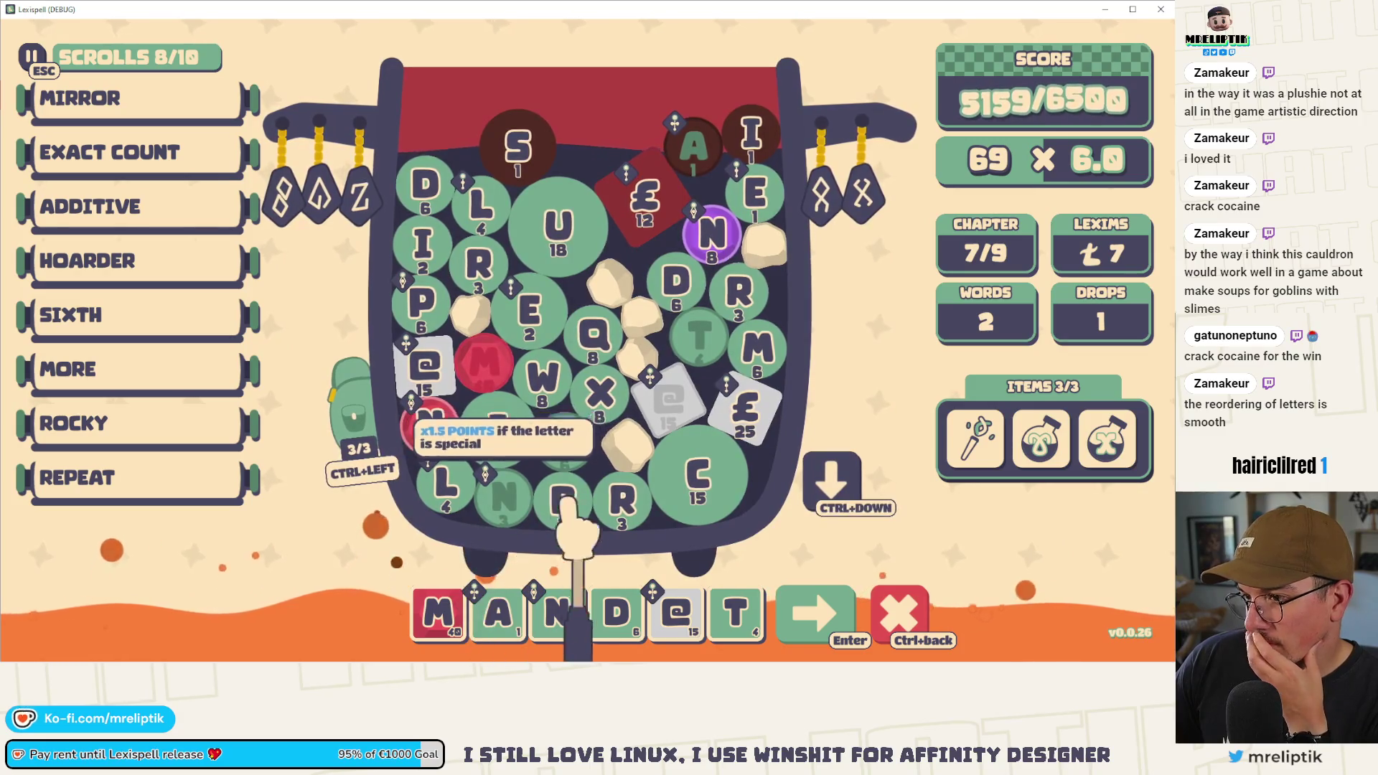
{"action": "left_click", "coordinate": [533, 312]}
{"action": "left_click", "coordinate": [423, 367]}
{"action": "mouse_move", "coordinate": [796, 613]}
{"action": "left_mouse_down"}
{"action": "mouse_move", "coordinate": [502, 615]}
{"action": "mouse_move", "coordinate": [456, 470]}
{"action": "left_mouse_up"}
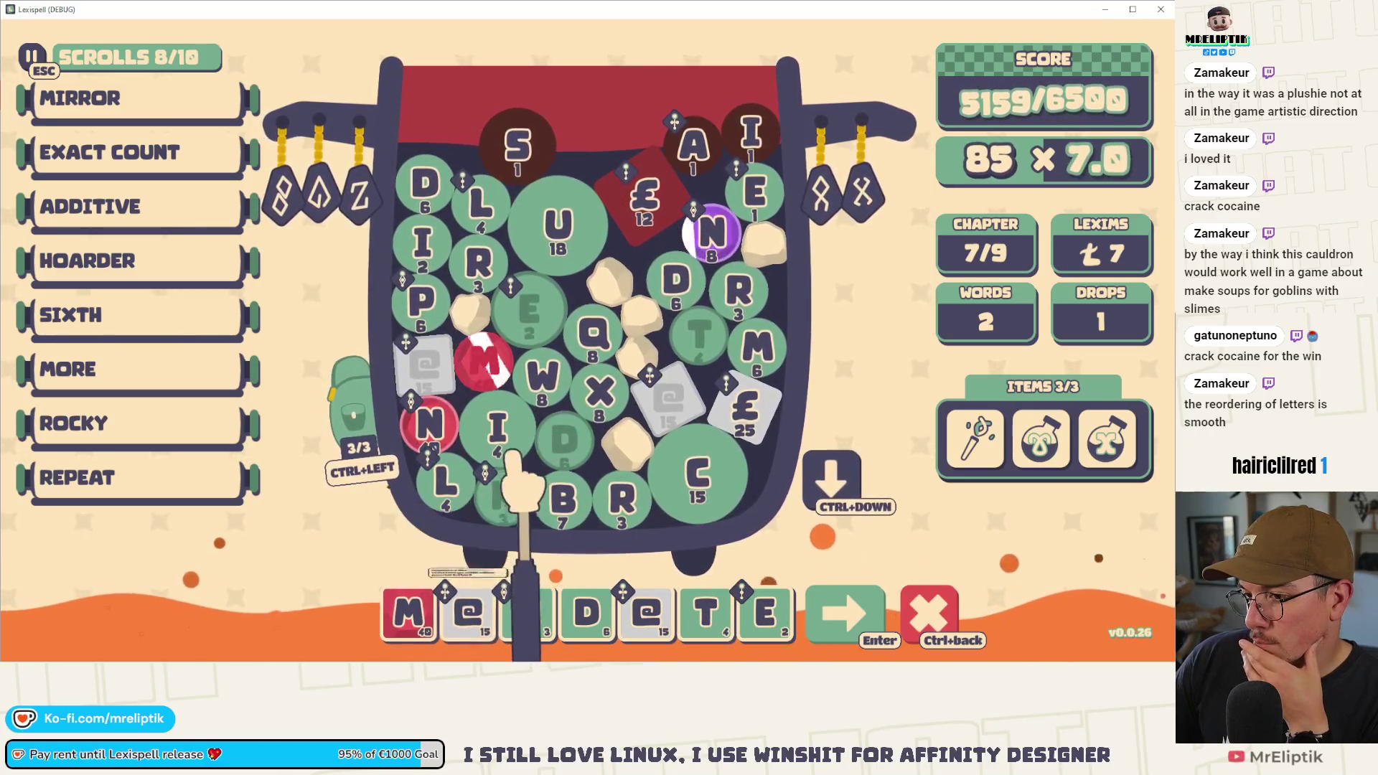
{"action": "left_click", "coordinate": [434, 427]}
{"action": "mouse_move", "coordinate": [793, 613]}
{"action": "left_mouse_down"}
{"action": "mouse_move", "coordinate": [682, 624]}
{"action": "mouse_move", "coordinate": [553, 549]}
{"action": "mouse_move", "coordinate": [499, 613]}
{"action": "left_mouse_up"}
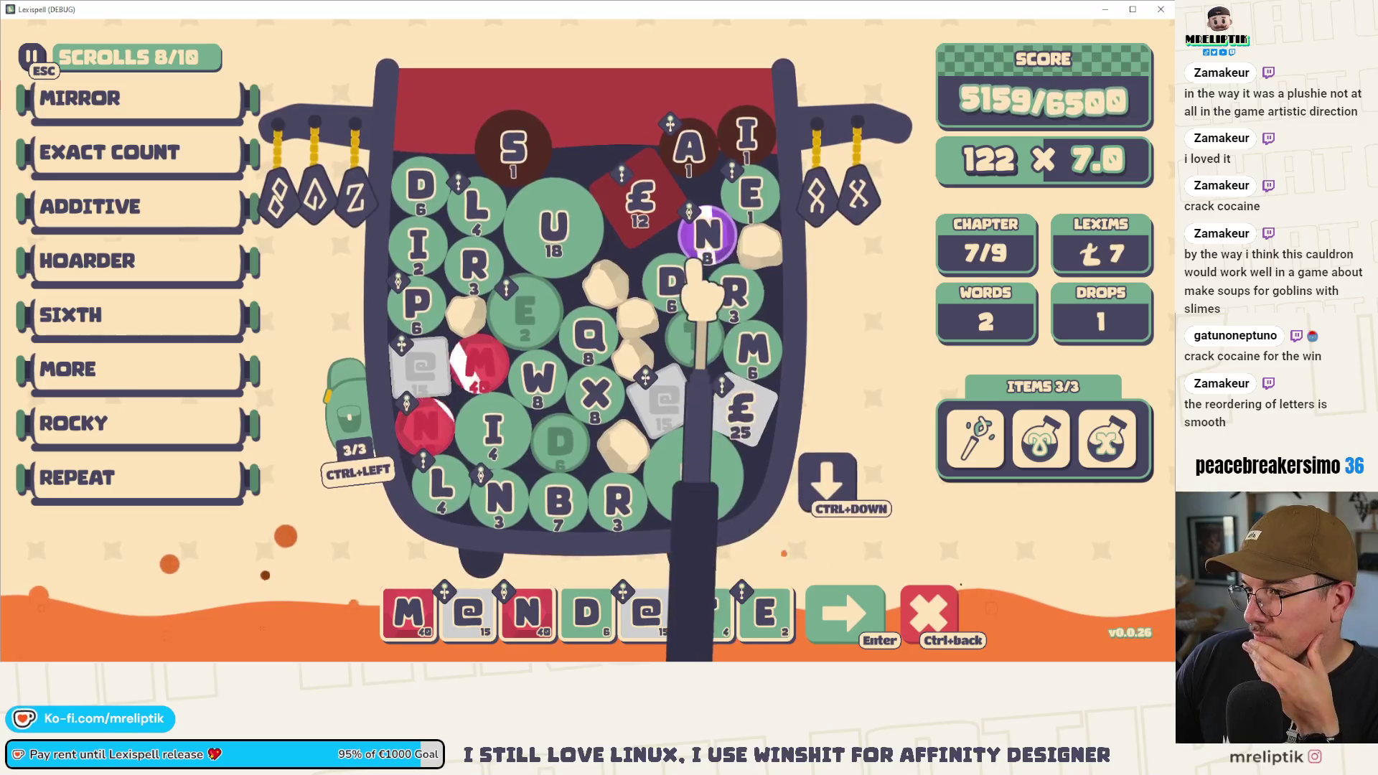
- Try adding the I tile and purple N gem, then remove extra letters back to MeNDeT
{"action": "mouse_move", "coordinate": [710, 230]}
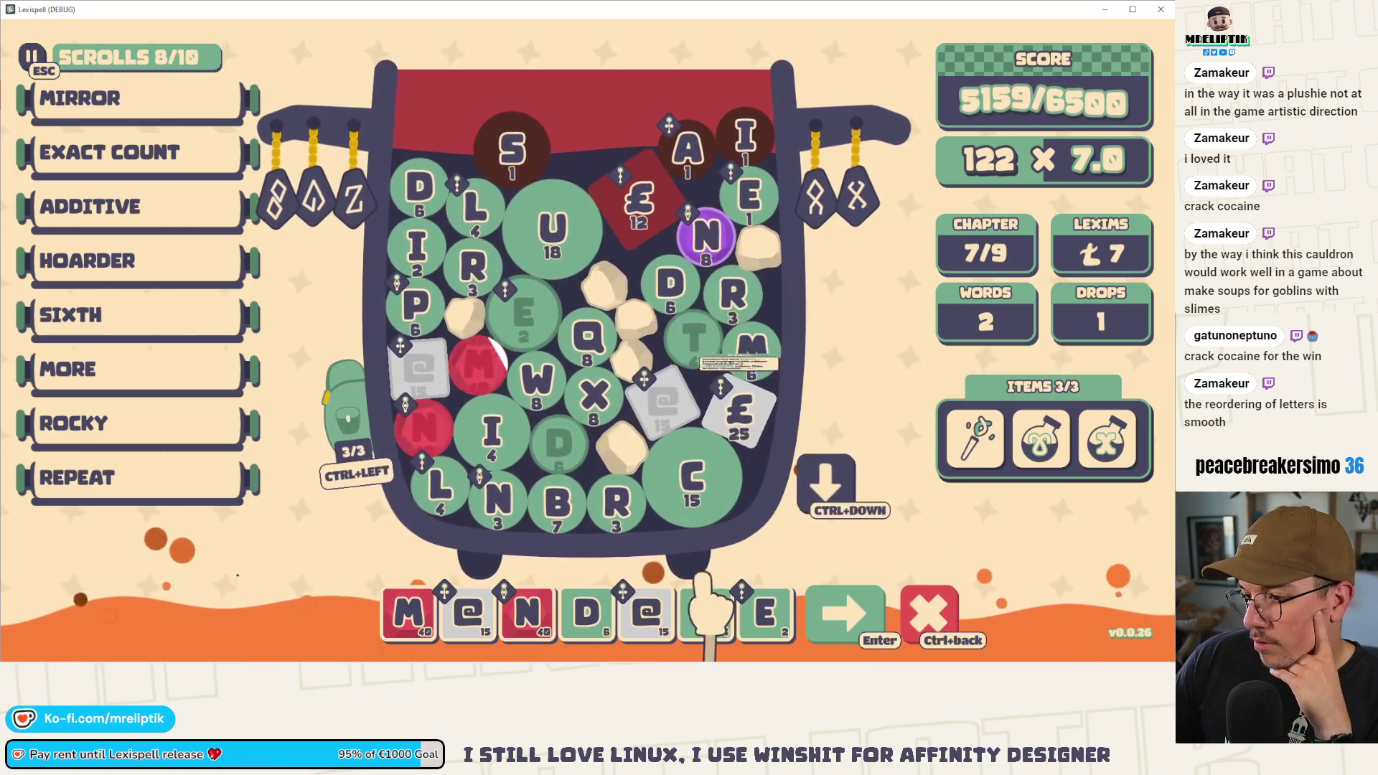
{"action": "left_click", "coordinate": [503, 429]}
{"action": "left_click", "coordinate": [709, 233]}
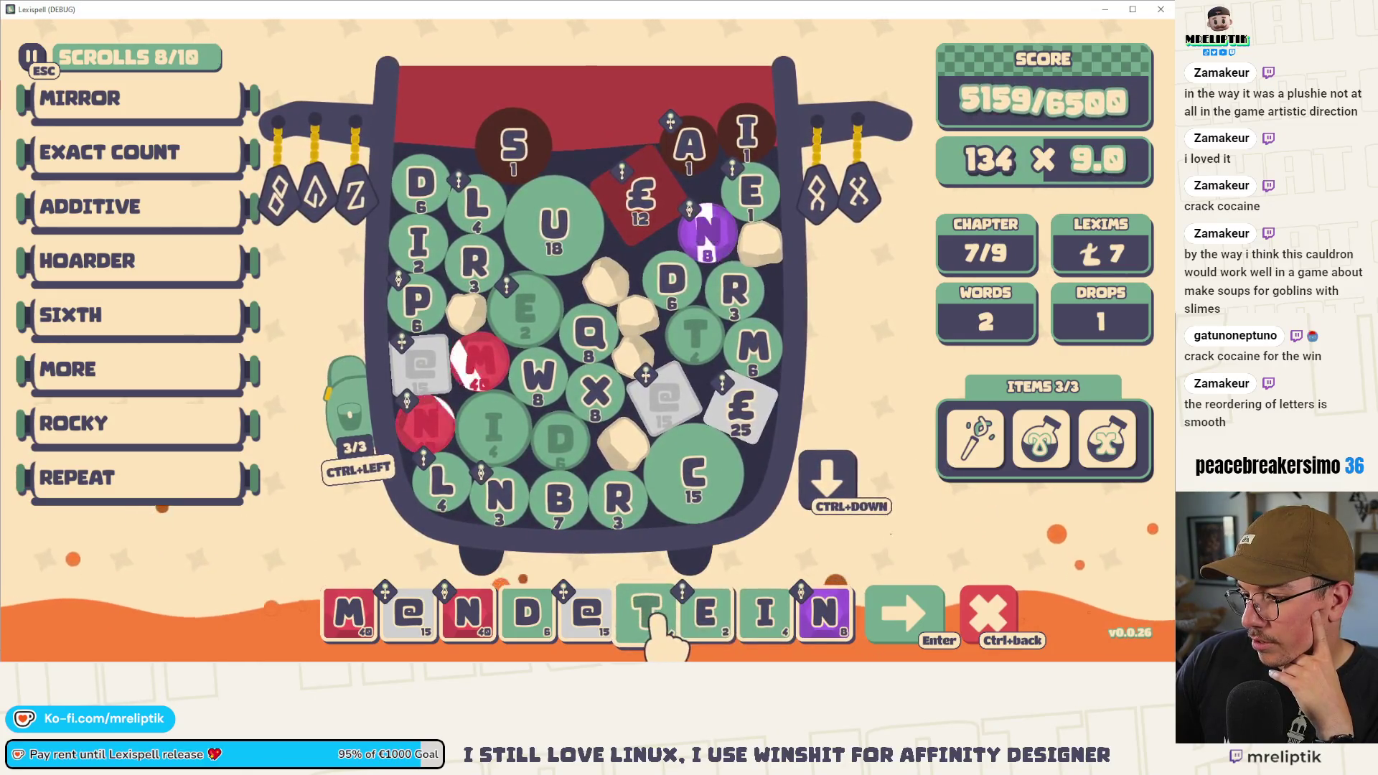
{"action": "left_click_drag", "start_coordinate": [775, 615], "coordinate": [703, 621]}
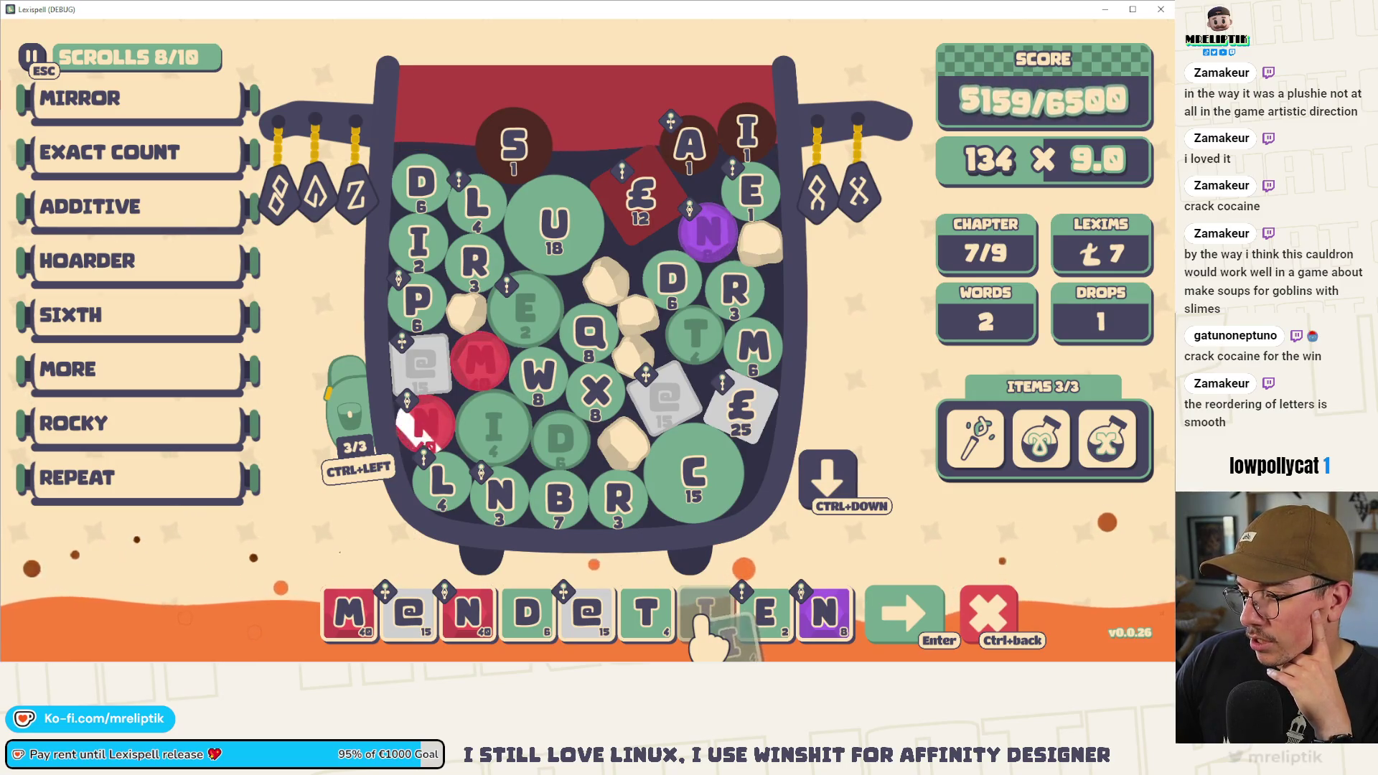
{"action": "left_click_drag", "start_coordinate": [705, 642], "coordinate": [705, 632]}
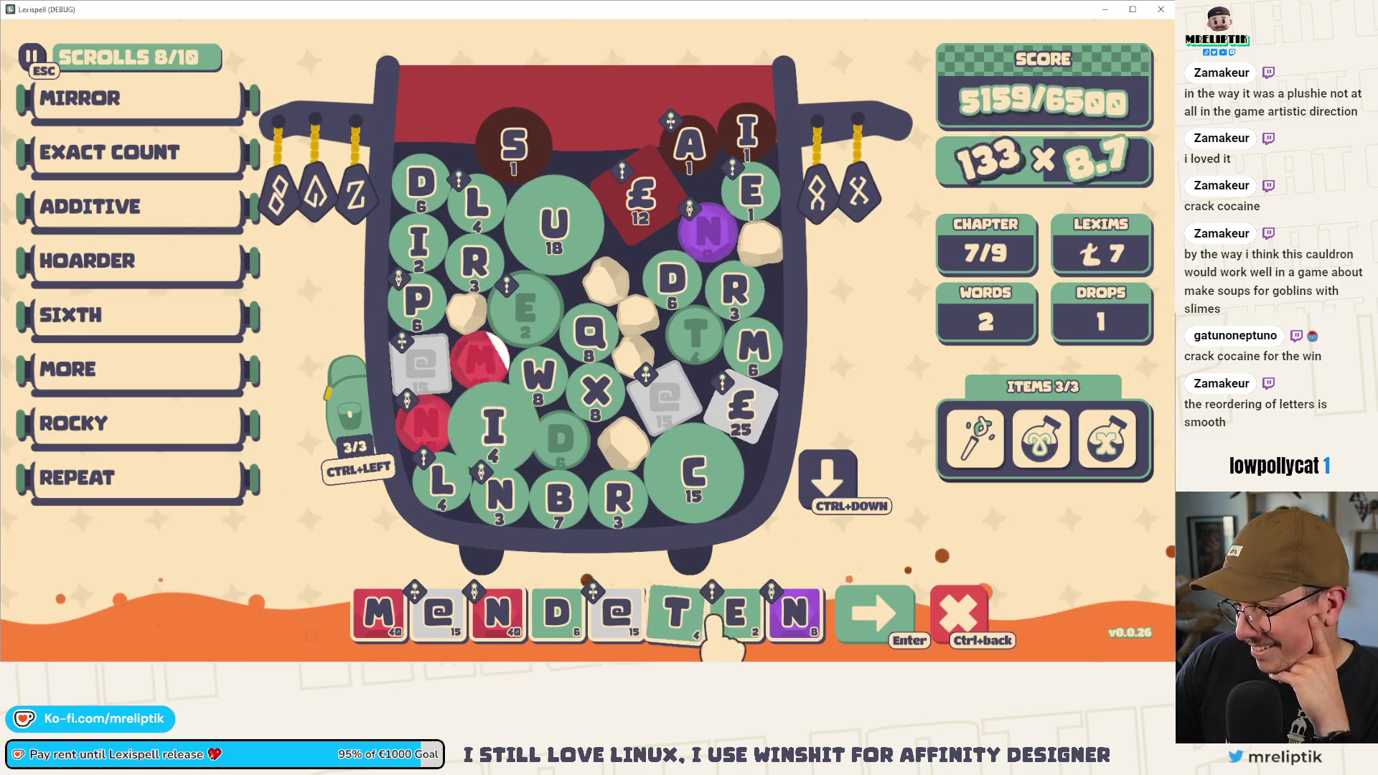
{"action": "left_click", "coordinate": [736, 614]}
{"action": "left_click", "coordinate": [765, 613]}
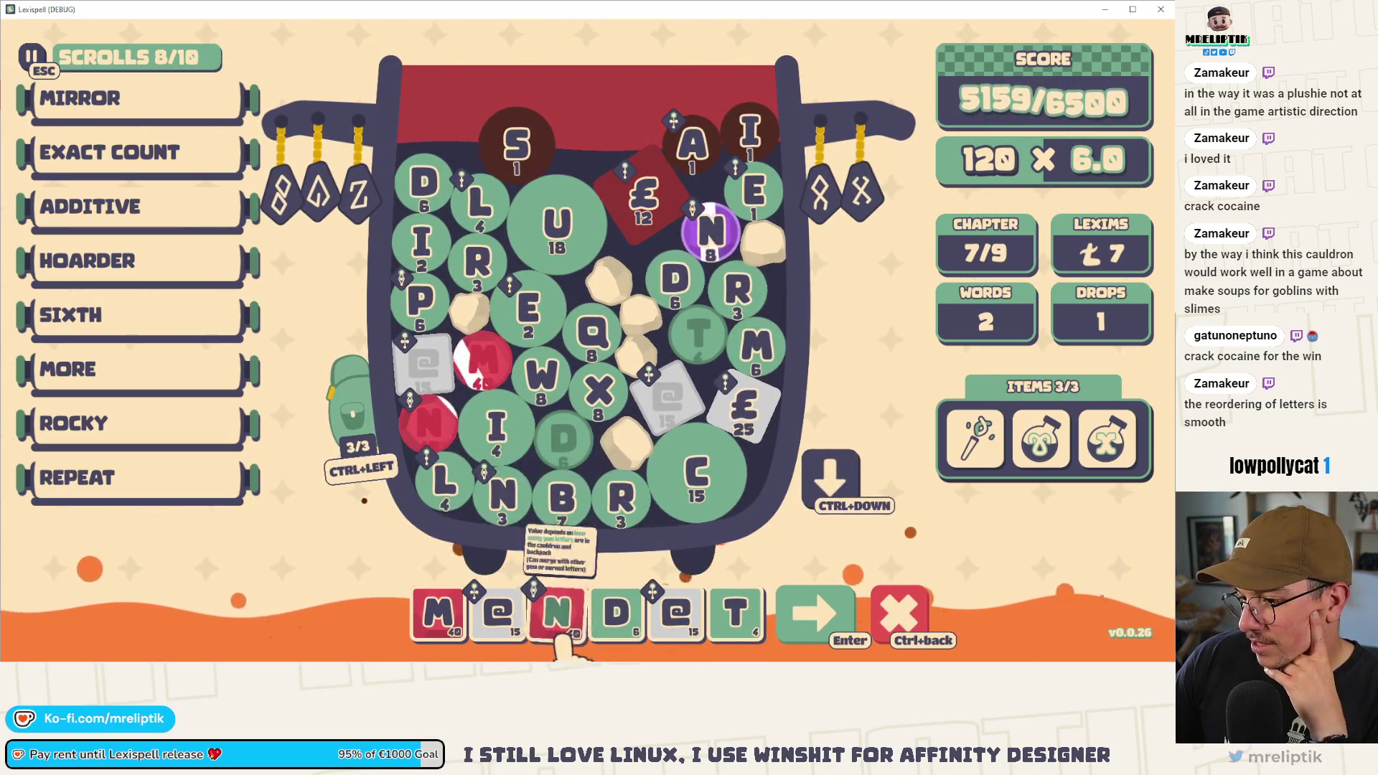
- Place an N between e and D, add the E gem, and submit MeNDeTE for 7616/6500
{"action": "type", "text": "n"}
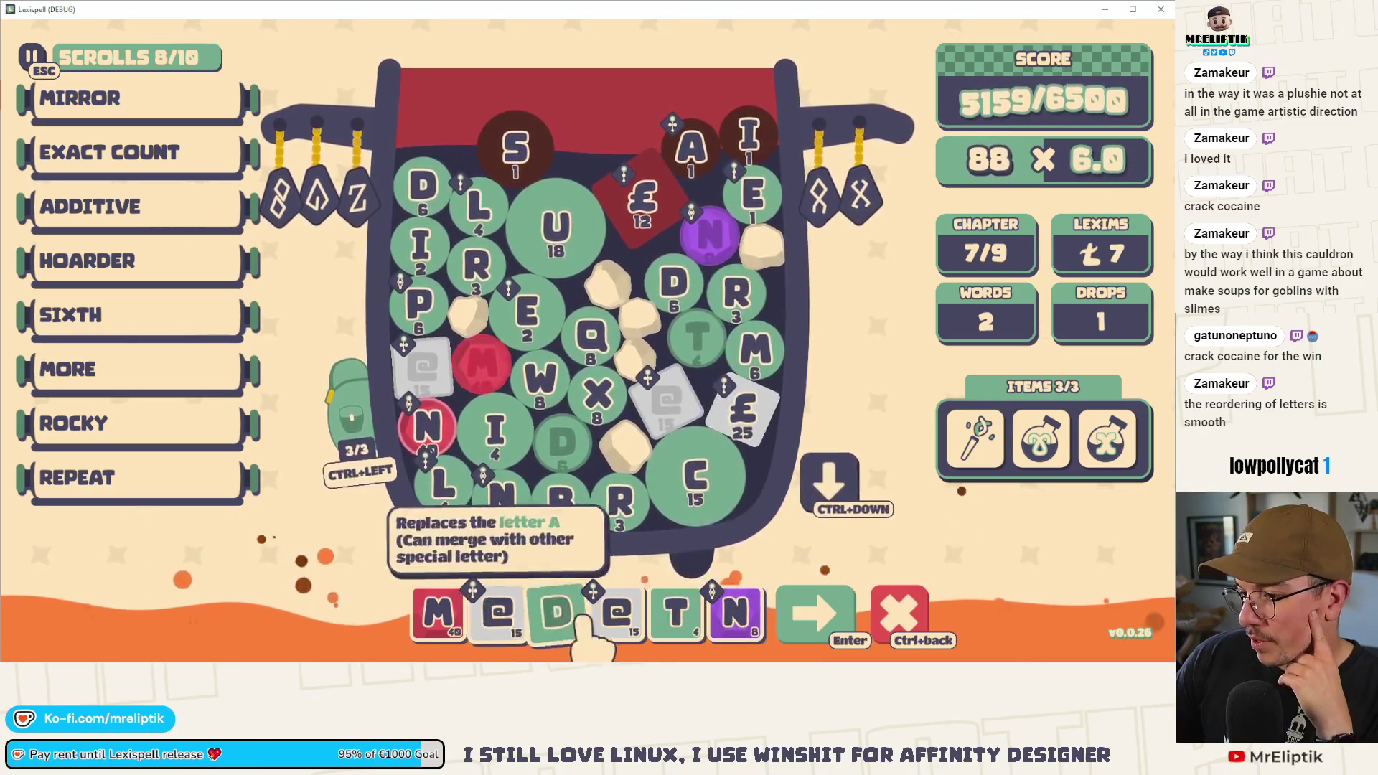
{"action": "left_click_drag", "start_coordinate": [713, 620], "coordinate": [526, 622]}
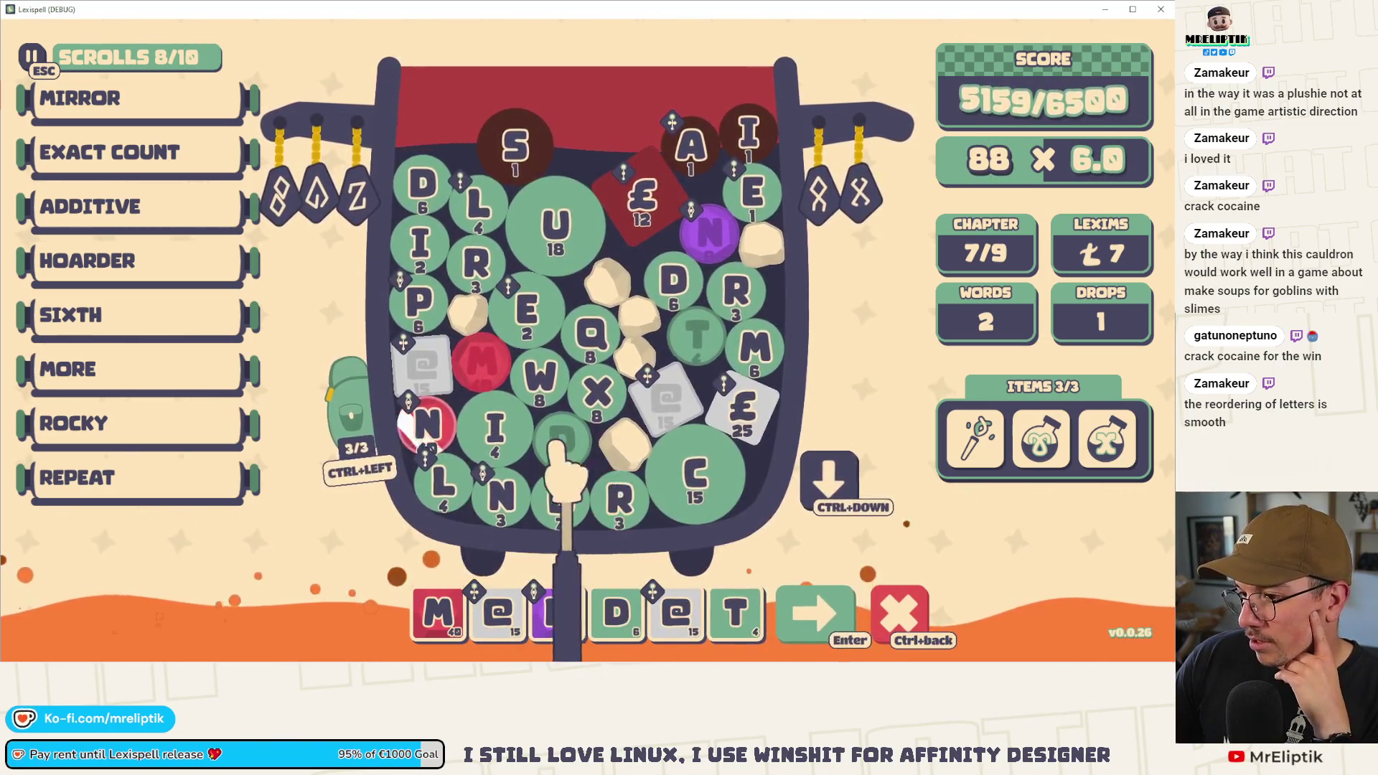
{"action": "left_click", "coordinate": [531, 324]}
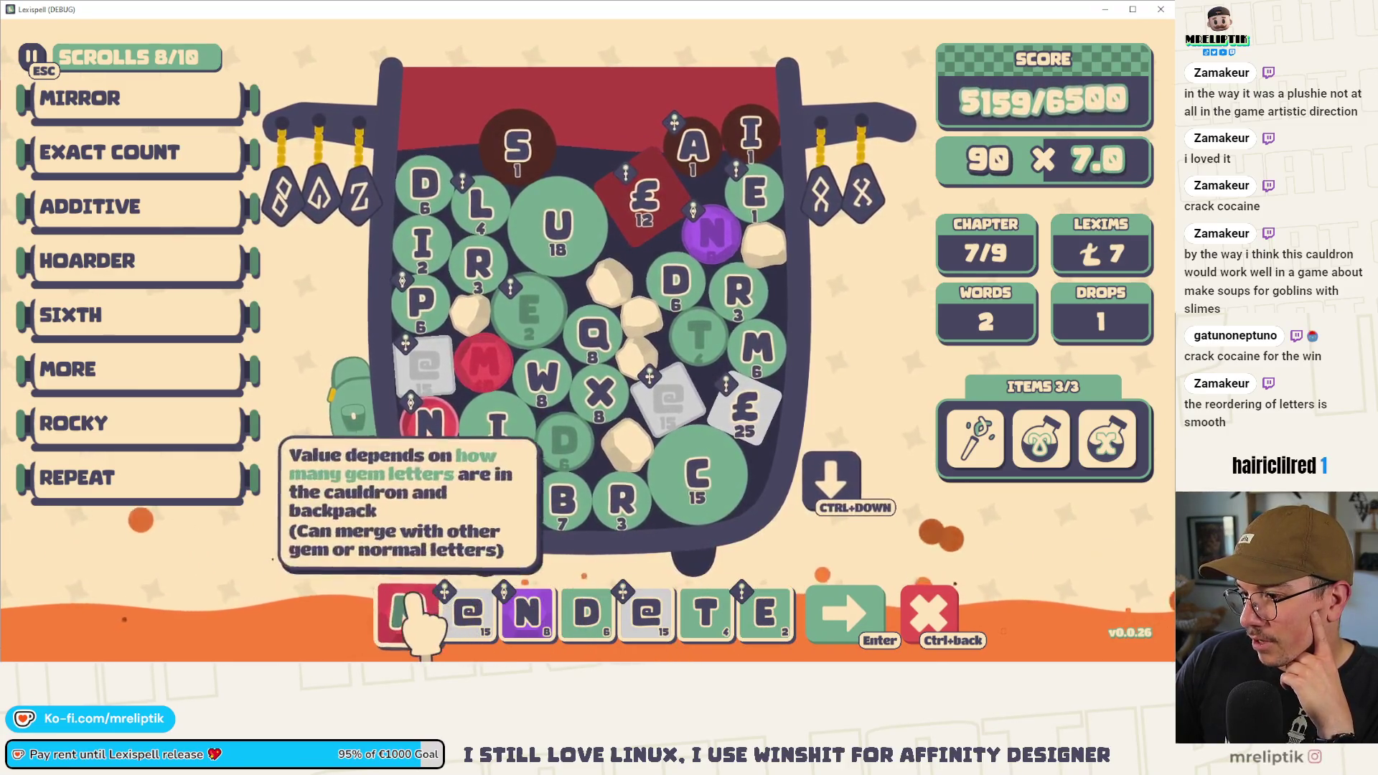
{"action": "left_click", "coordinate": [841, 611]}
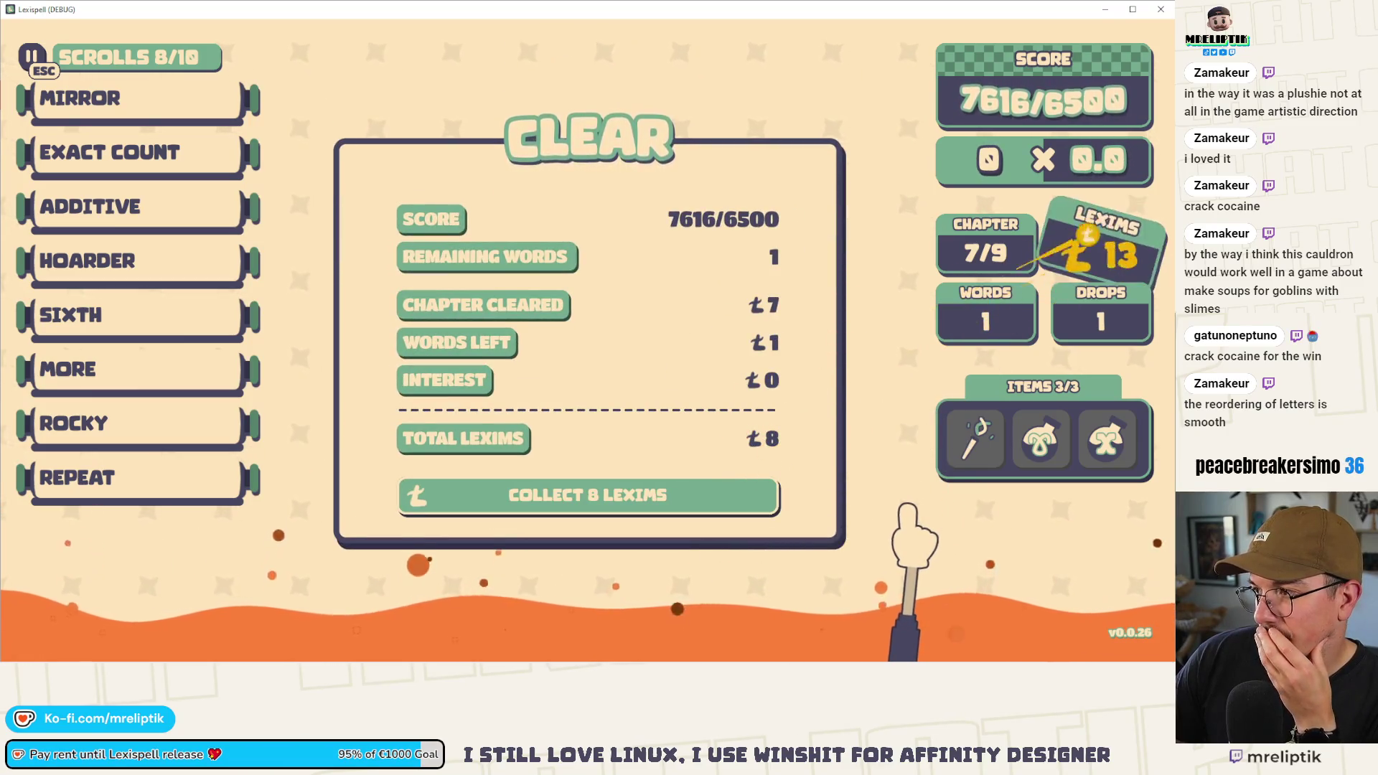
- Dismiss the chapter summary and apply the Pointum enchantment to the letter R
{"action": "key", "text": "Return"}
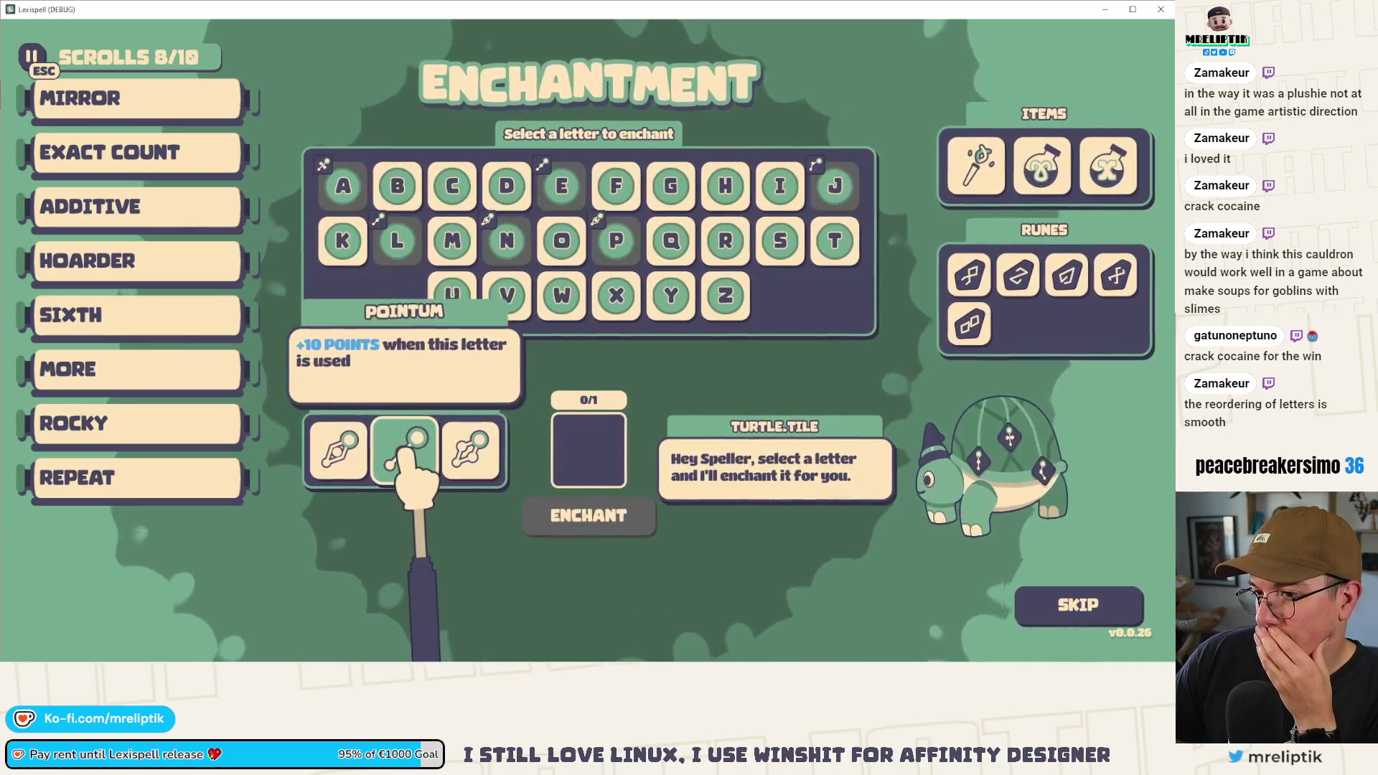
{"action": "mouse_move", "coordinate": [358, 461]}
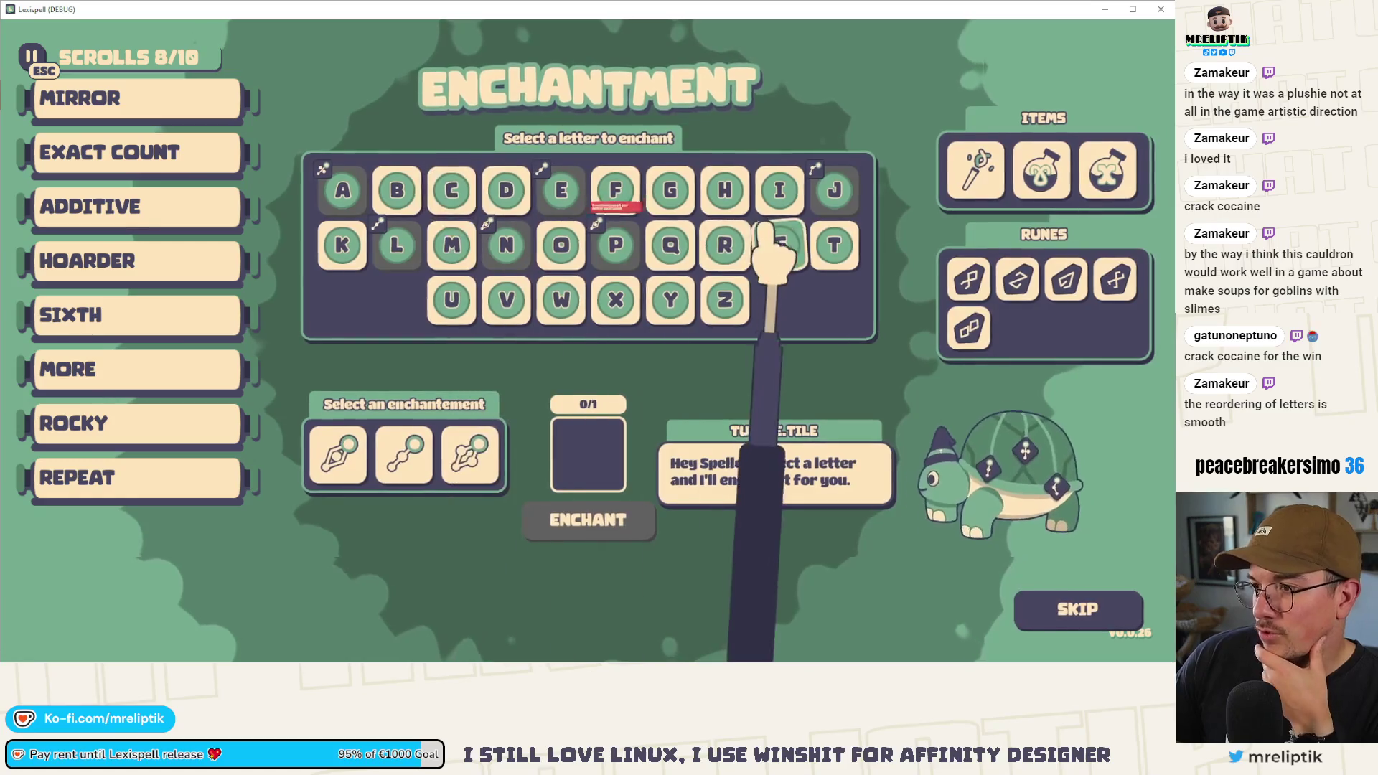
{"action": "left_click", "coordinate": [721, 246]}
{"action": "mouse_move", "coordinate": [462, 457]}
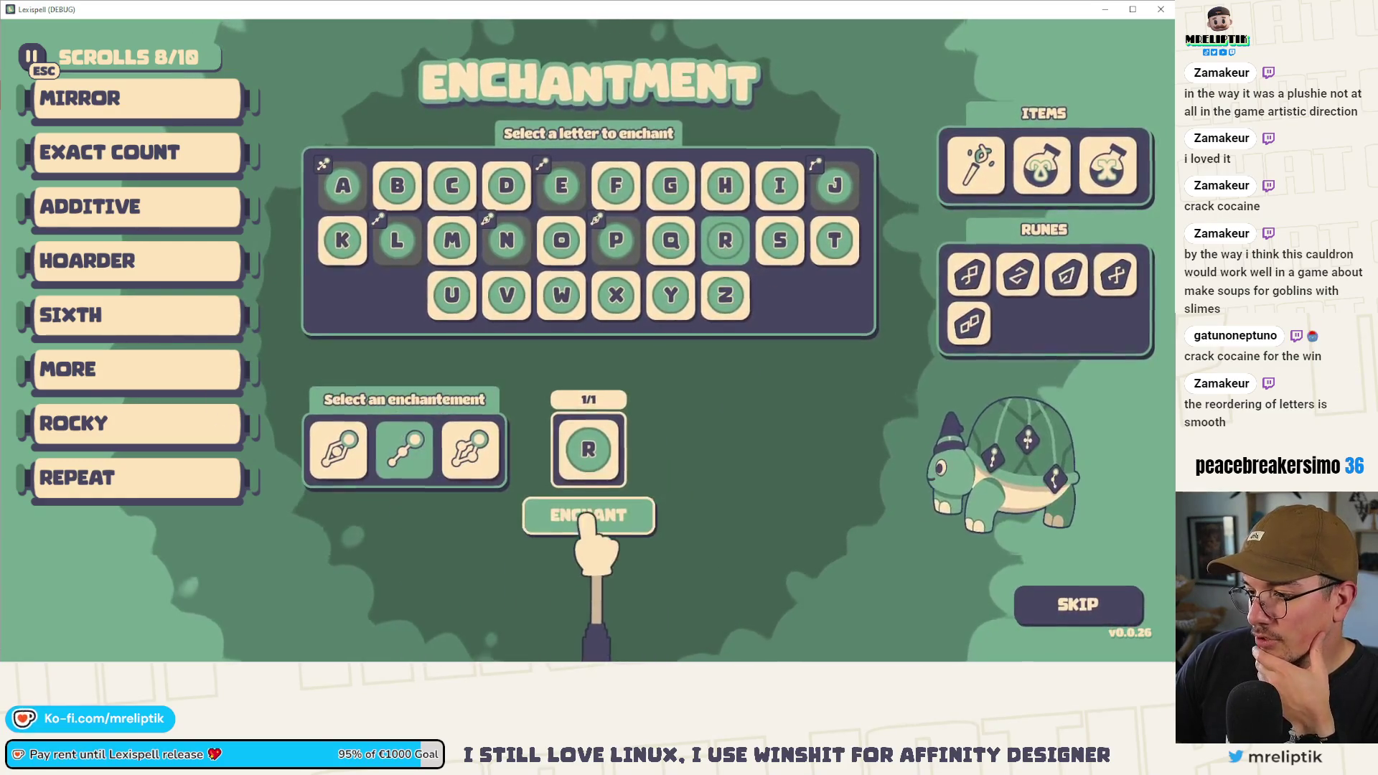
{"action": "left_click", "coordinate": [586, 516]}
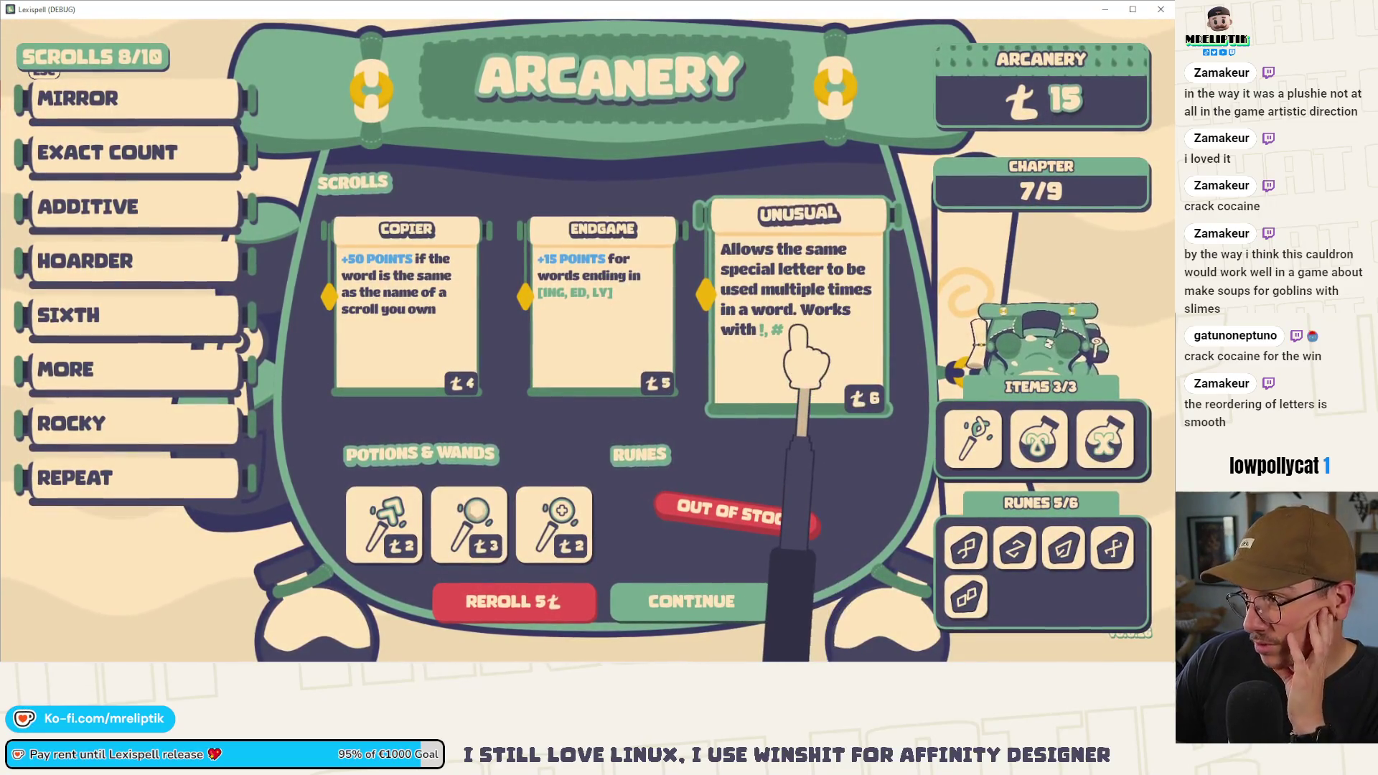
- Buy the Unusual scroll, reroll the scroll offers, and switch back to the Godot editor
{"action": "left_click", "coordinate": [784, 276]}
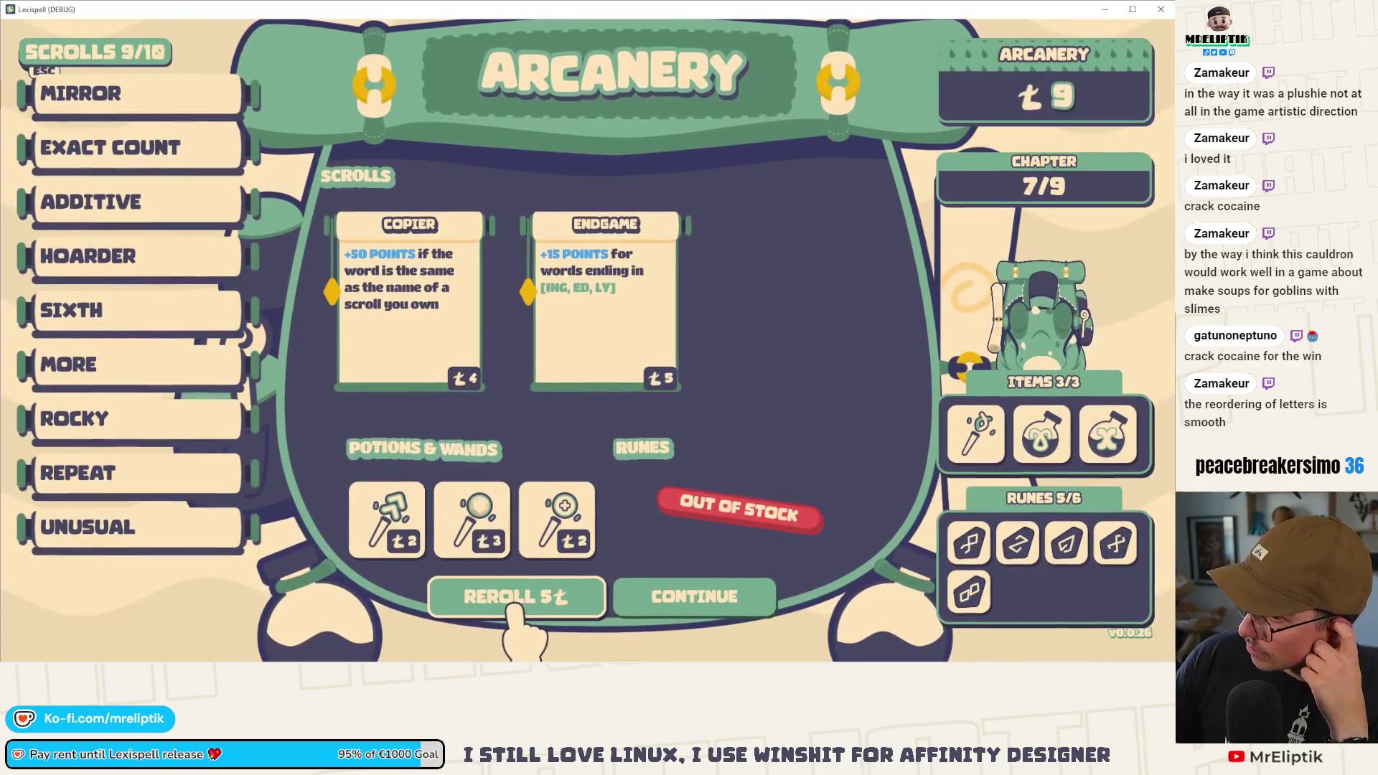
{"action": "left_click", "coordinate": [567, 602]}
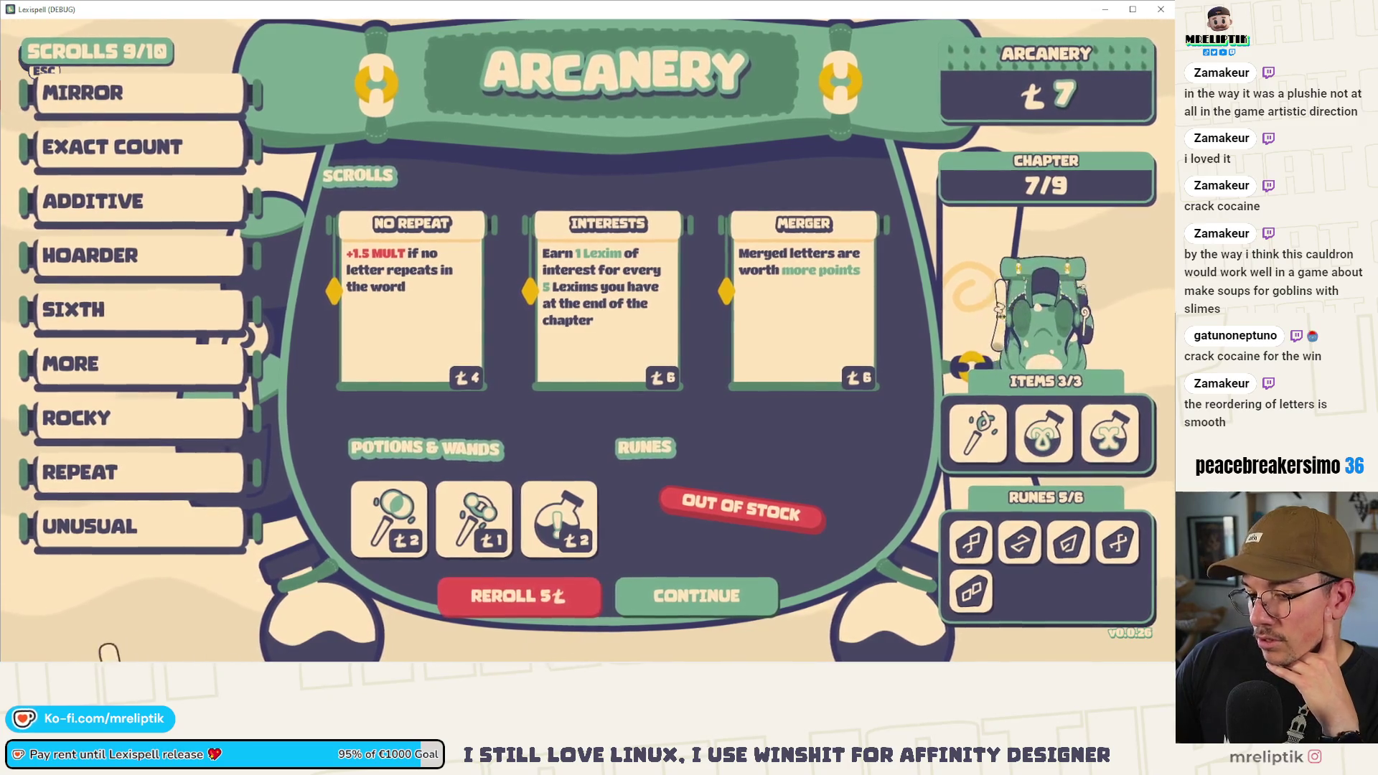
{"action": "left_click", "coordinate": [239, 651]}
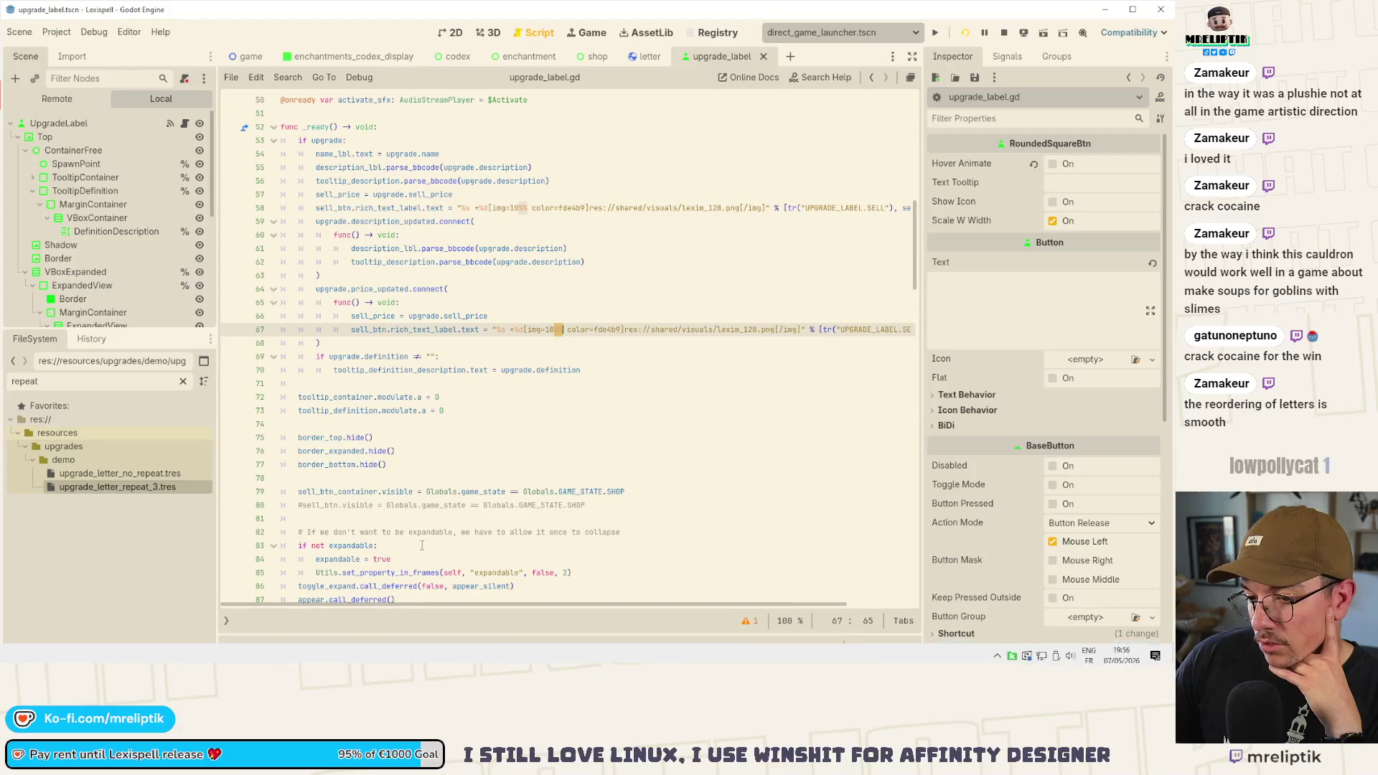
- Toggle the output log and select sell_btn in the code to highlight its other uses
{"action": "left_click", "coordinate": [239, 648]}
{"action": "left_click", "coordinate": [239, 648]}
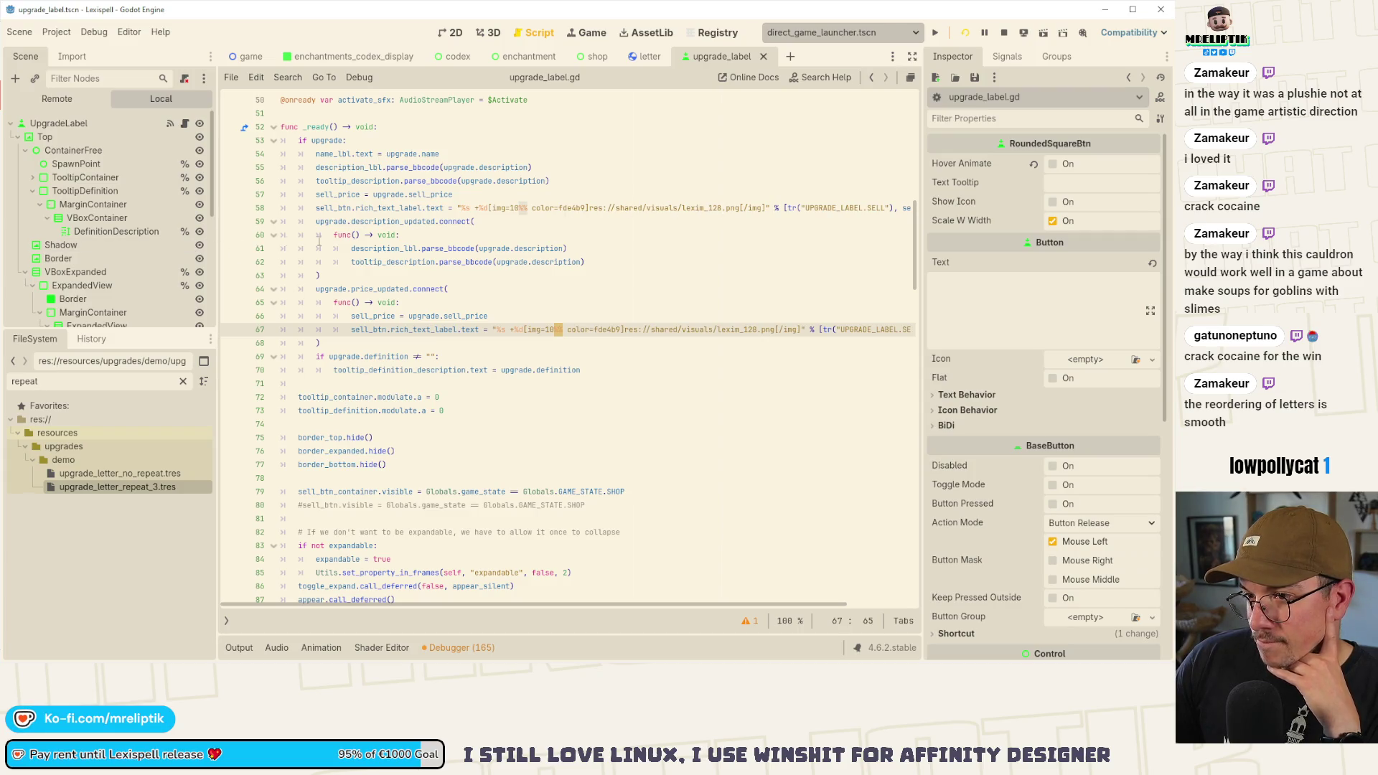
{"action": "double_click", "coordinate": [338, 208]}
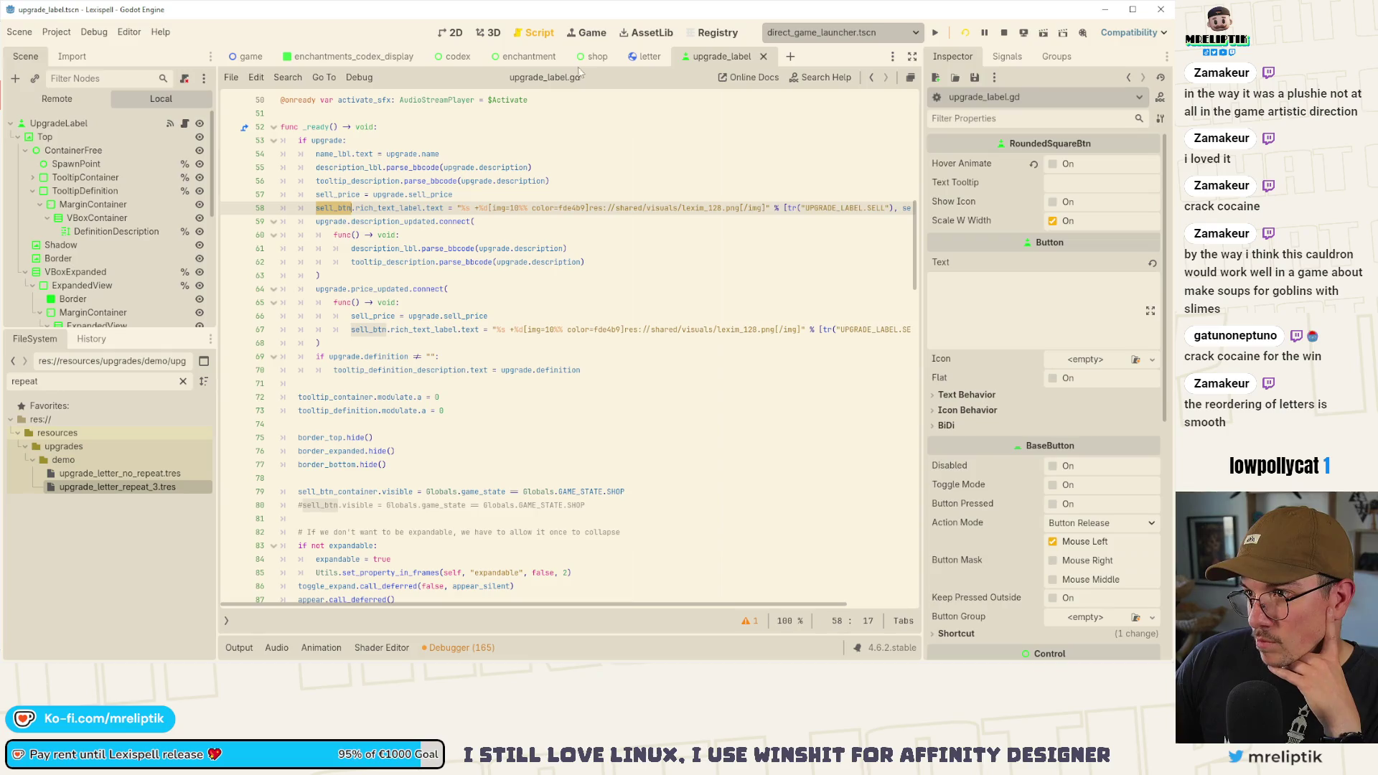
- In shop.gd, find reroll_price near line 50 and jump to its definition in globals.gd
{"action": "left_click", "coordinate": [594, 56]}
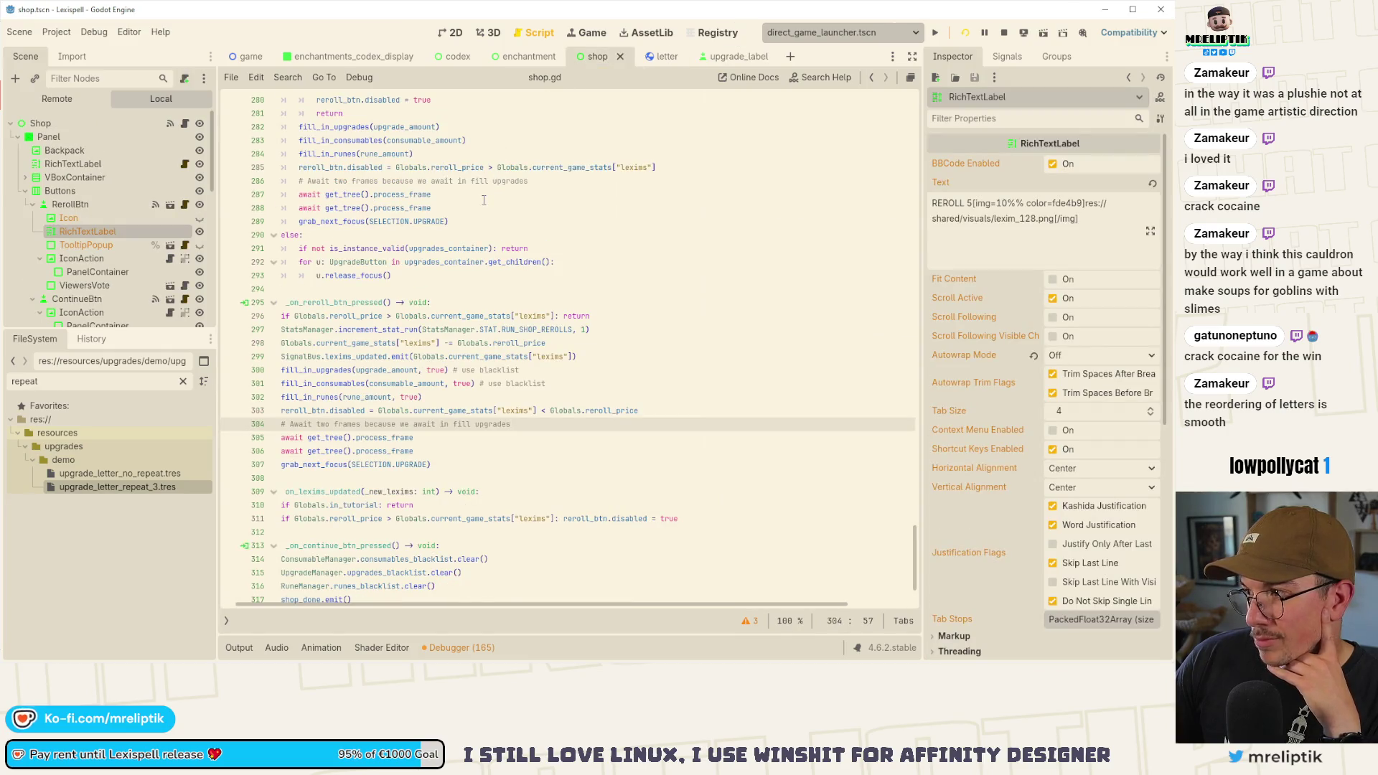
{"action": "scroll", "coordinate": [486, 195], "scroll_direction": "up", "scroll_amount": 2}
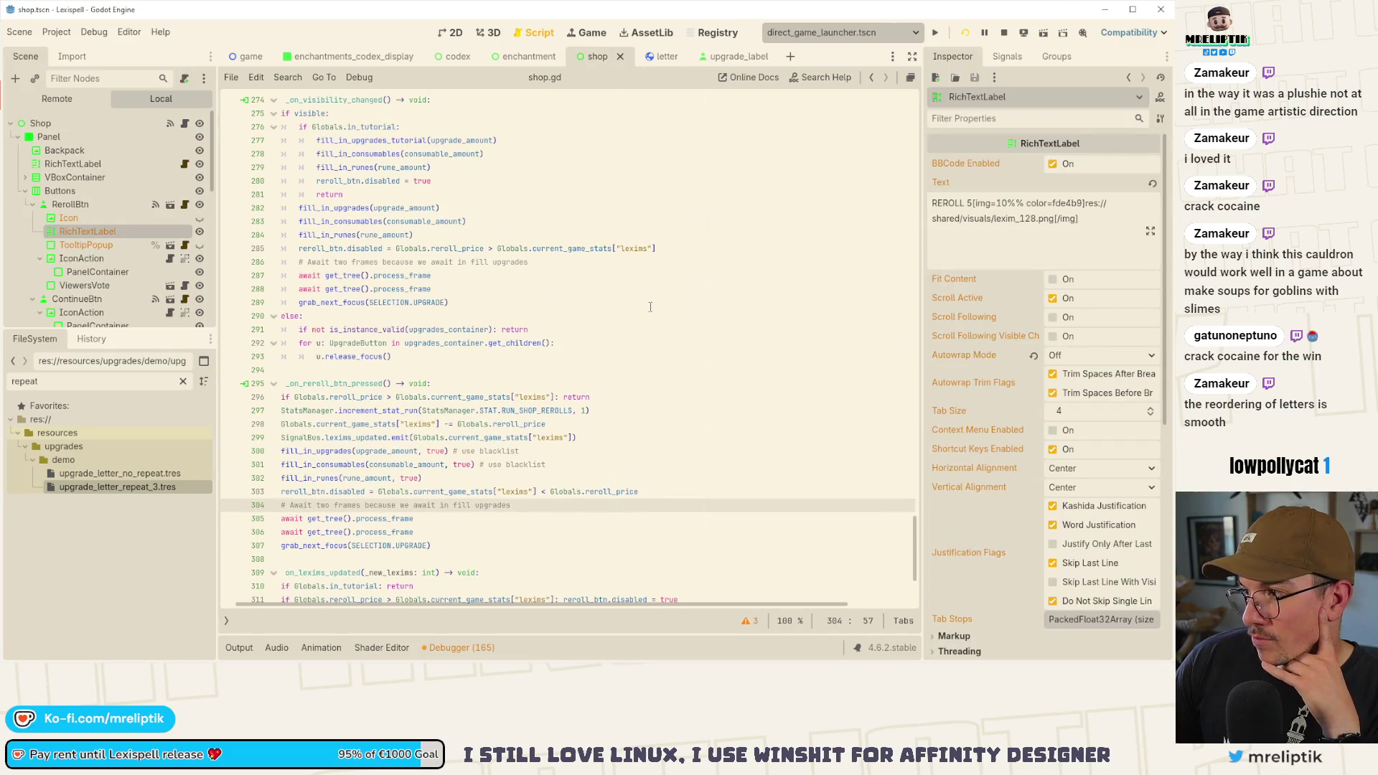
{"action": "scroll", "coordinate": [551, 335], "scroll_direction": "up", "scroll_amount": 15}
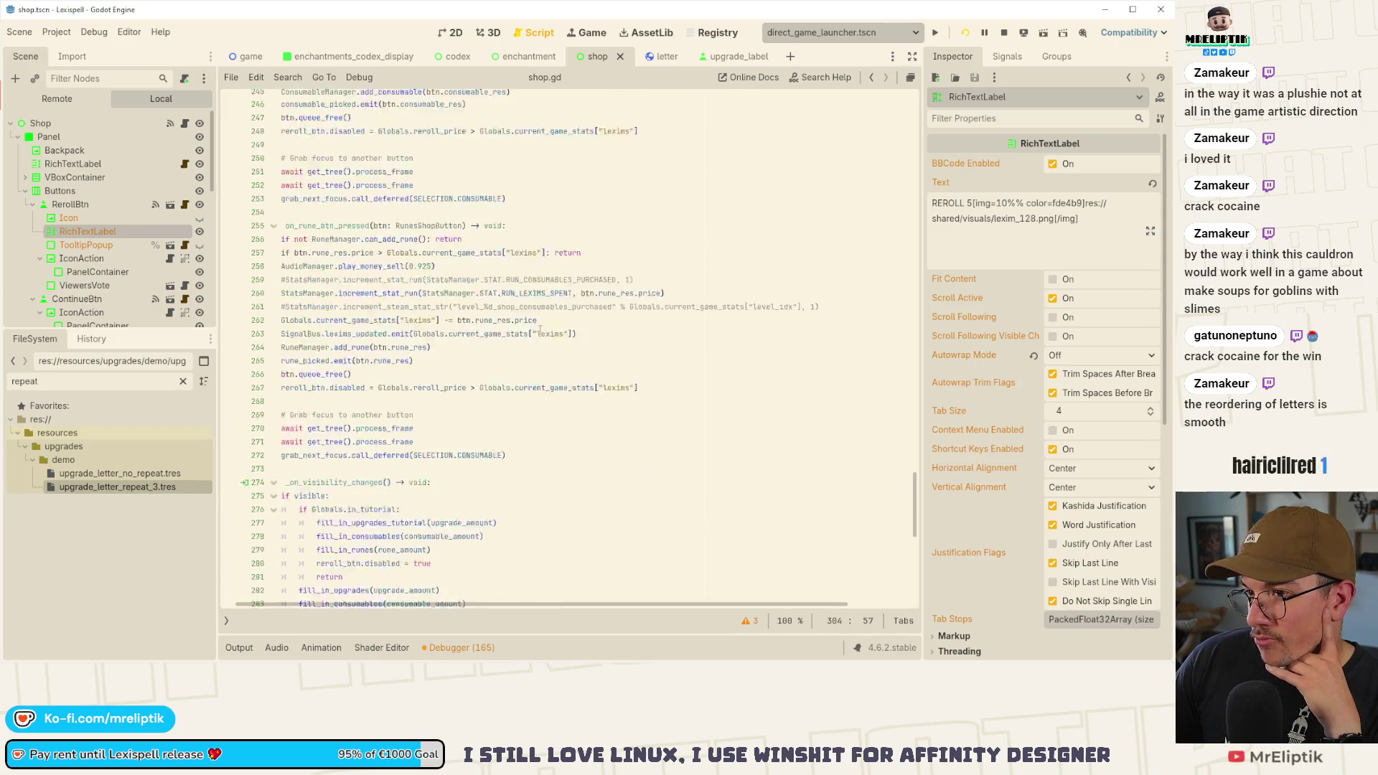
{"action": "scroll", "coordinate": [524, 310], "scroll_direction": "up", "scroll_amount": 20}
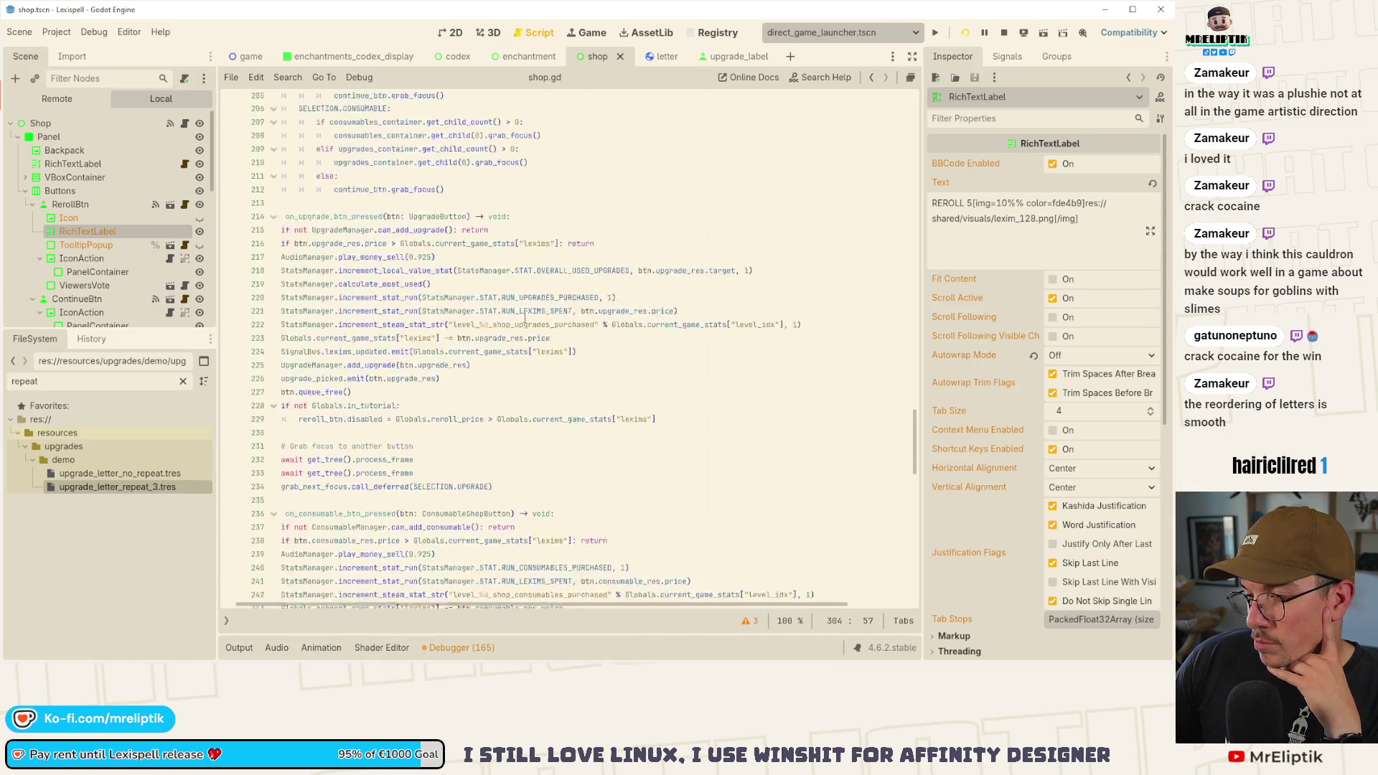
{"action": "scroll", "coordinate": [920, 368], "scroll_direction": "up", "scroll_amount": 20}
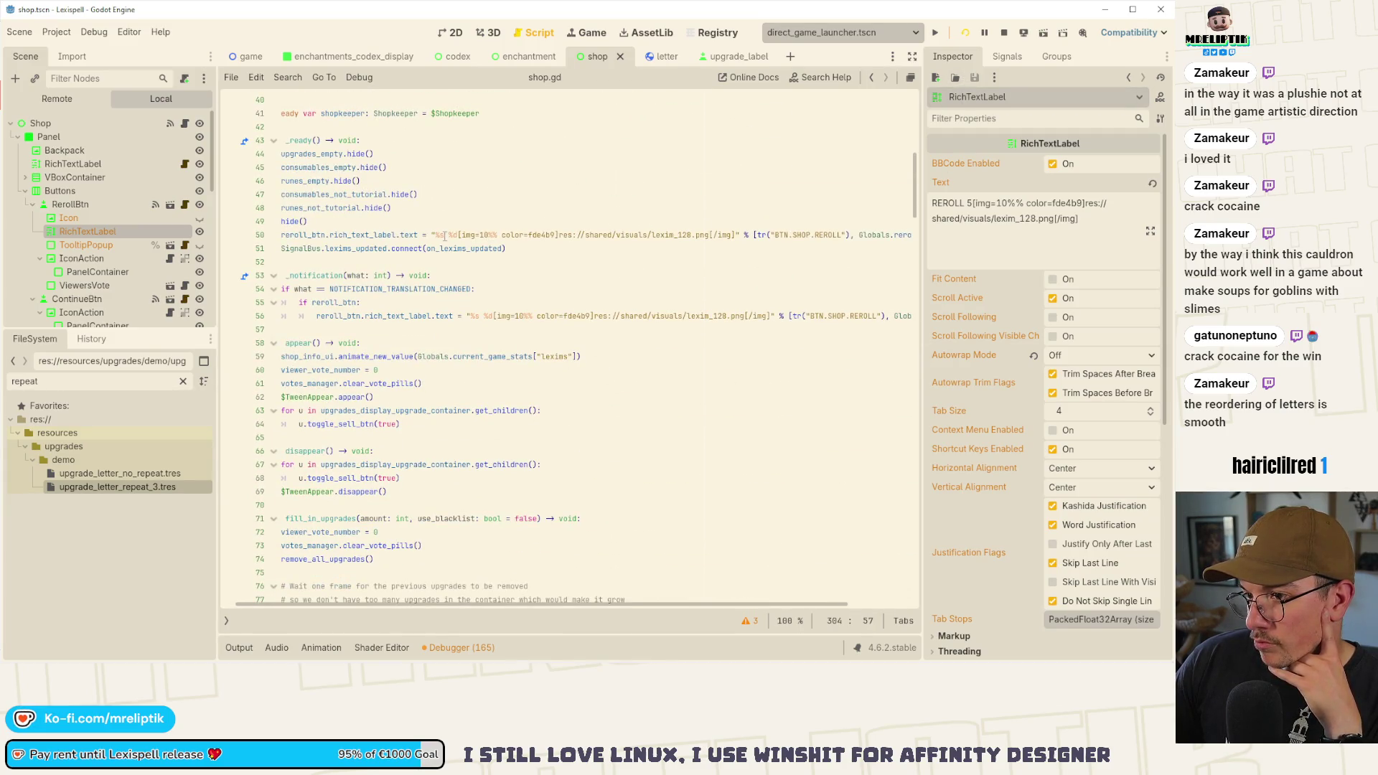
{"action": "scroll", "coordinate": [564, 389], "scroll_direction": "up", "scroll_amount": 3}
{"action": "scroll", "coordinate": [615, 412], "scroll_direction": "right", "scroll_amount": 2}
{"action": "scroll", "coordinate": [619, 416], "scroll_direction": "left", "scroll_amount": 2}
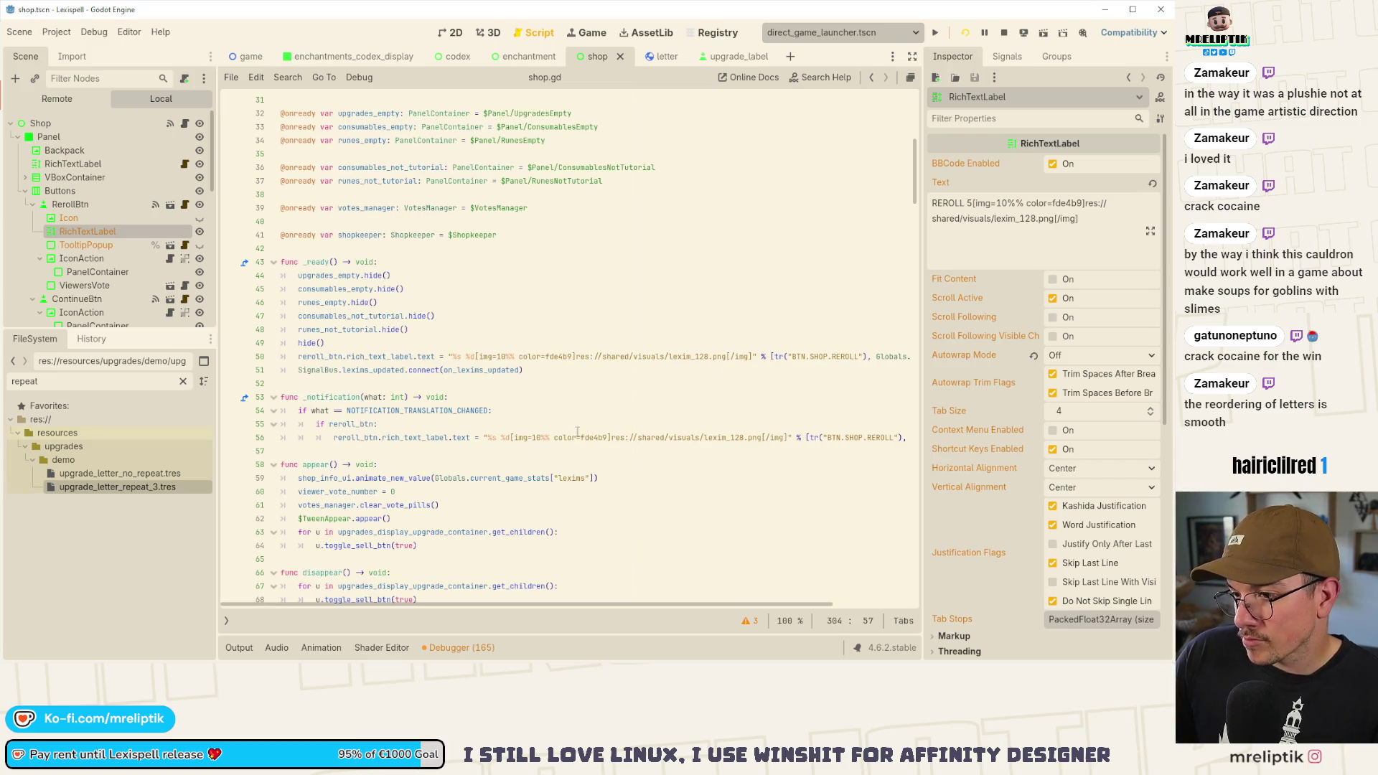
{"action": "scroll", "coordinate": [502, 433], "scroll_direction": "right", "scroll_amount": 3}
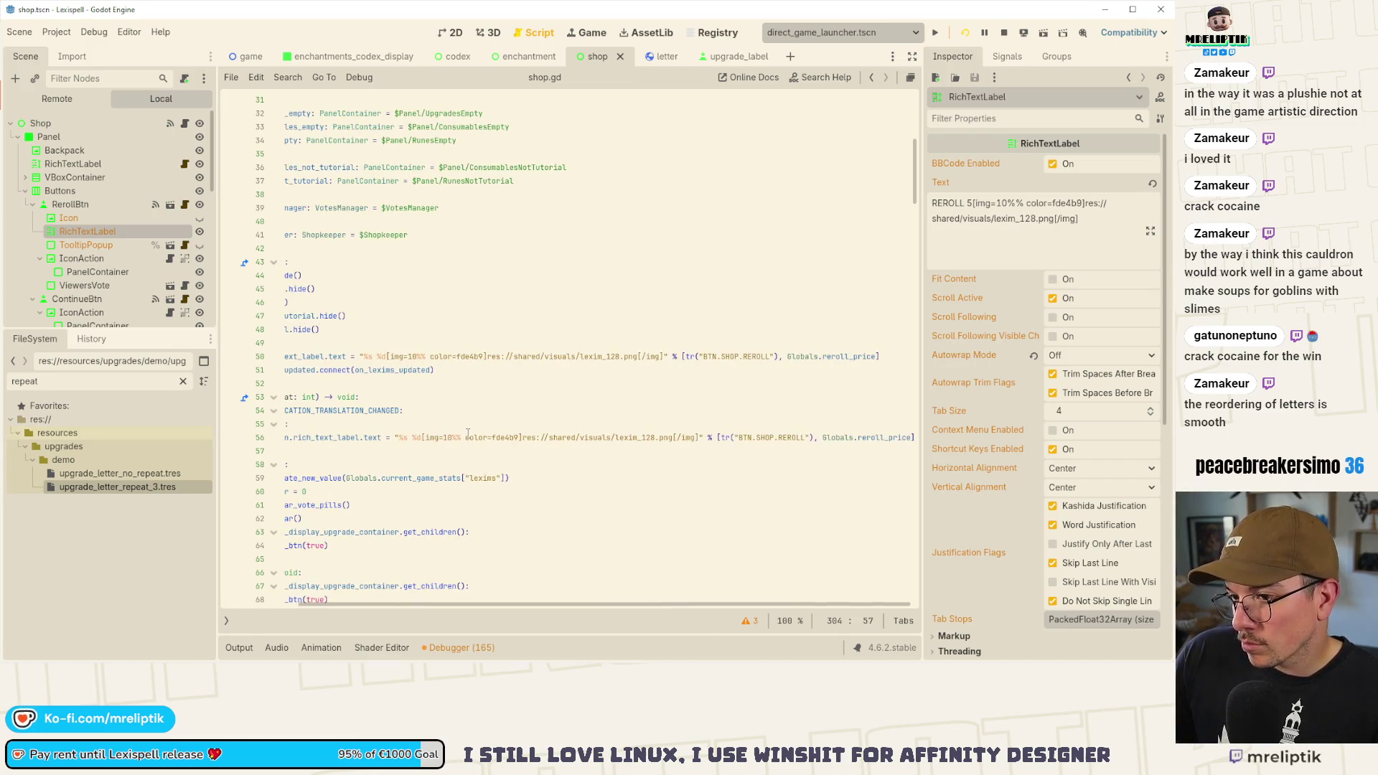
{"action": "double_click", "coordinate": [838, 357]}
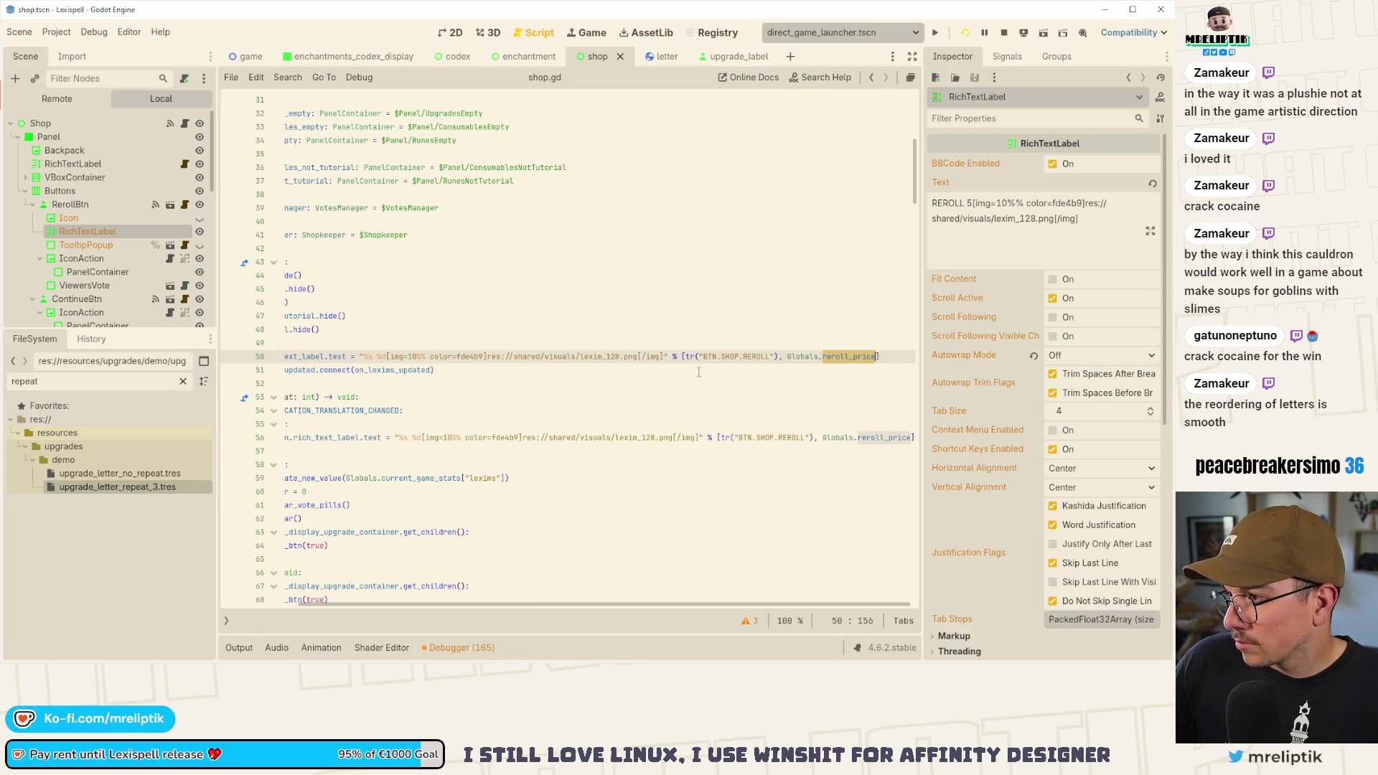
{"action": "left_click", "coordinate": [841, 358], "text": "ctrl"}
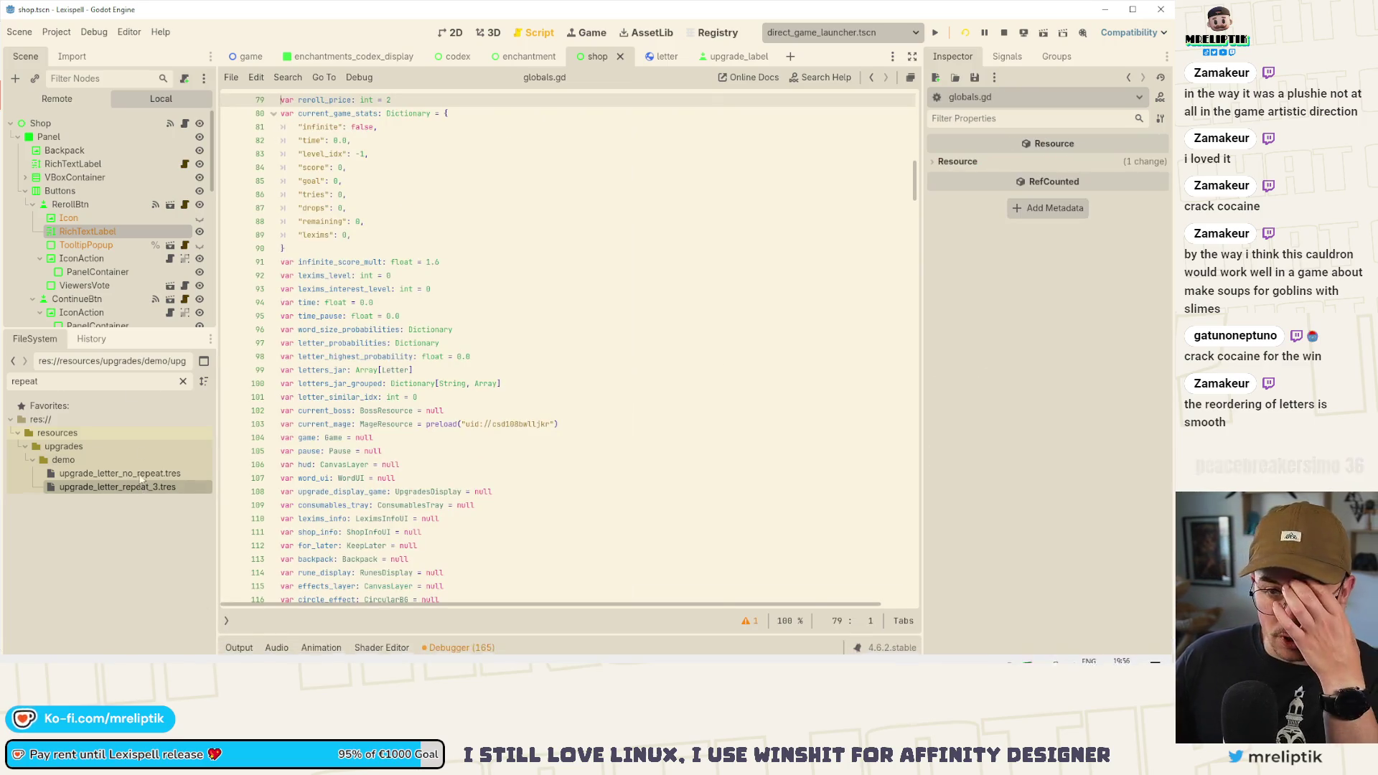
- Back in shop.gd, select RerollBtn and inspect its RichTextLabel showing 'REROLL 5' with a 10% Lexim icon
{"action": "left_click", "coordinate": [71, 203]}
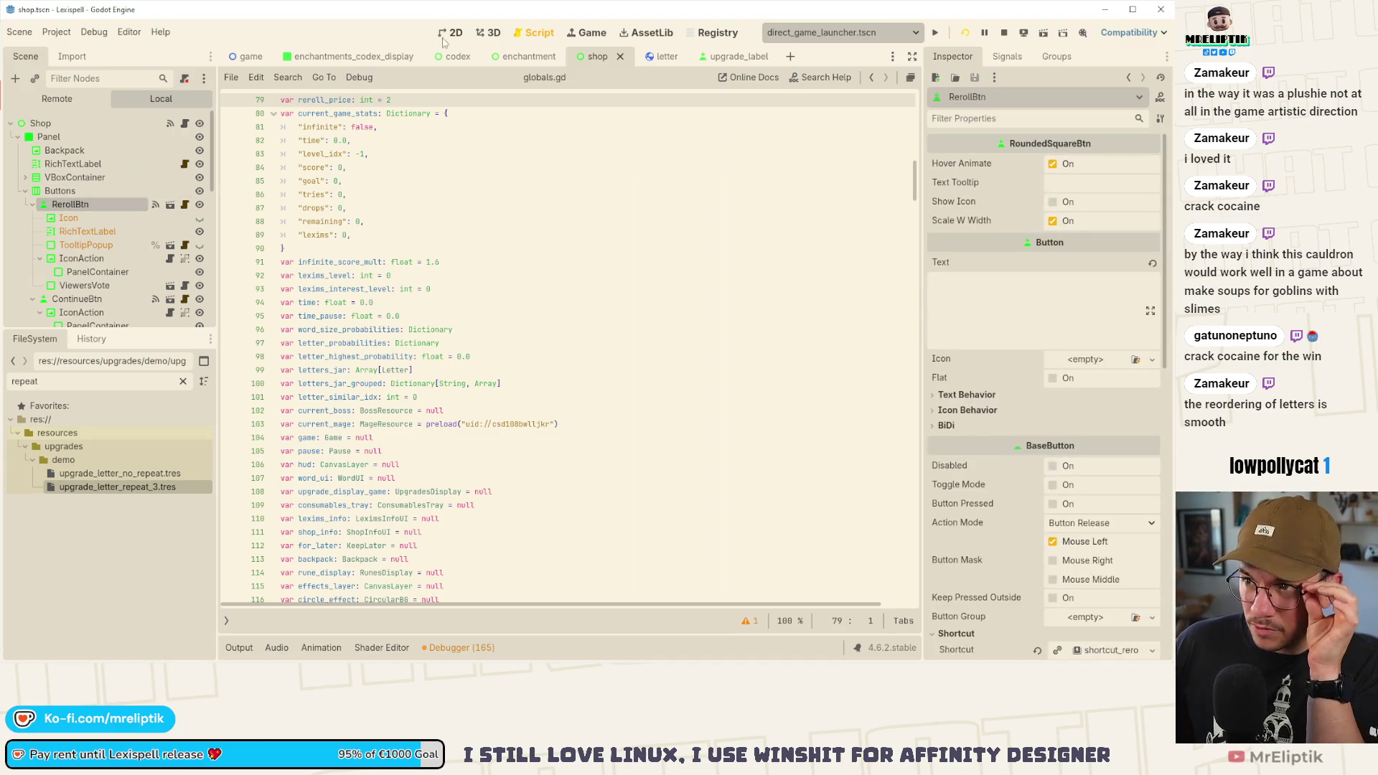
{"action": "left_click", "coordinate": [450, 32]}
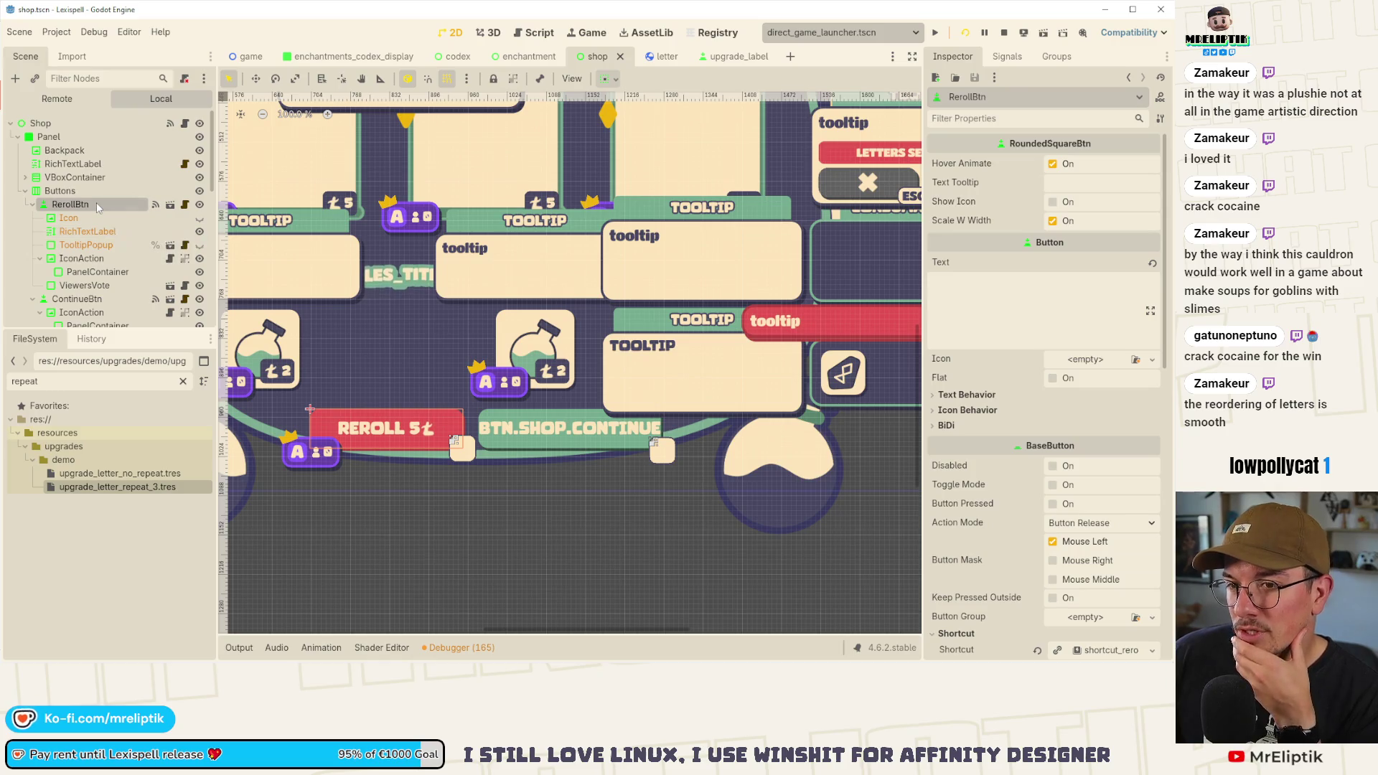
{"action": "left_click", "coordinate": [184, 124]}
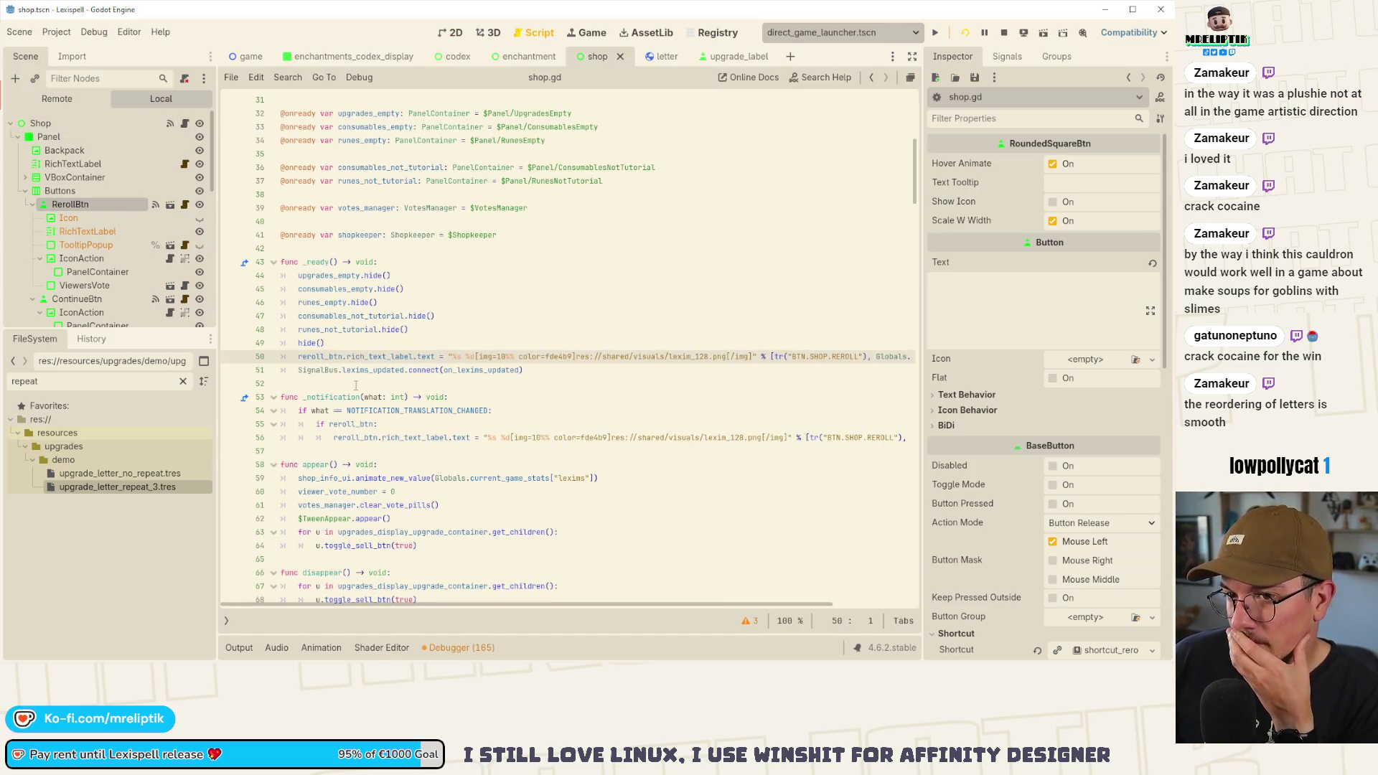
{"action": "left_click", "coordinate": [95, 206]}
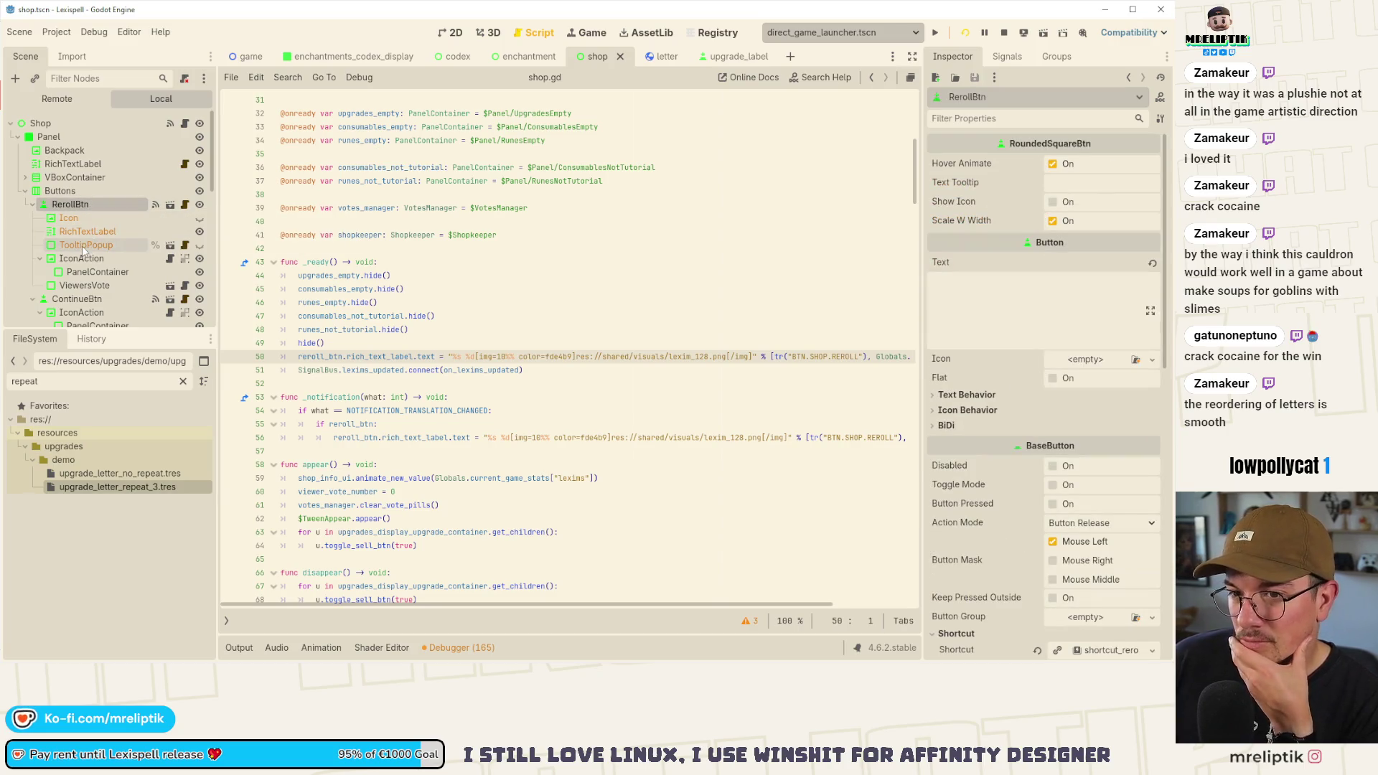
{"action": "left_click", "coordinate": [84, 230]}
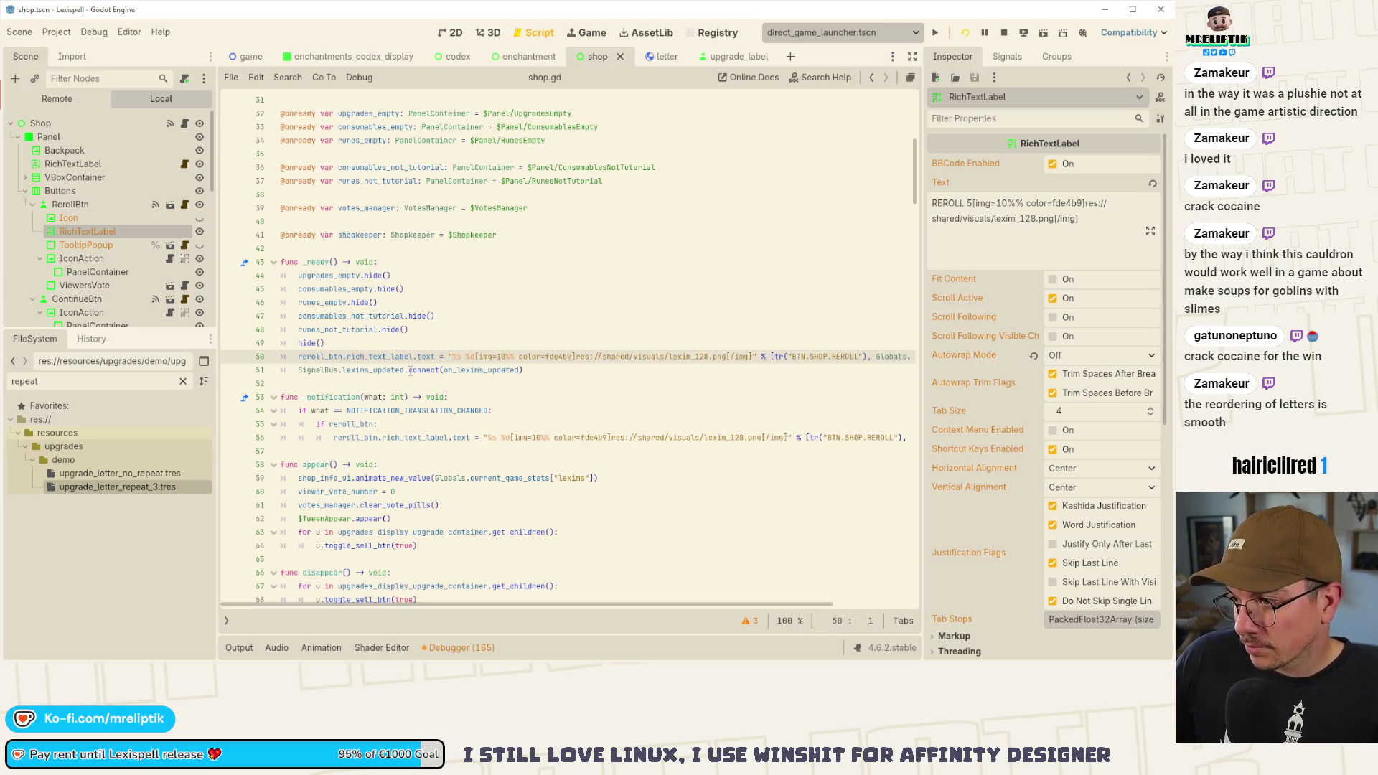
{"action": "scroll", "coordinate": [470, 356], "scroll_direction": "right", "scroll_amount": 3}
{"action": "scroll", "coordinate": [470, 357], "scroll_direction": "left", "scroll_amount": 3}
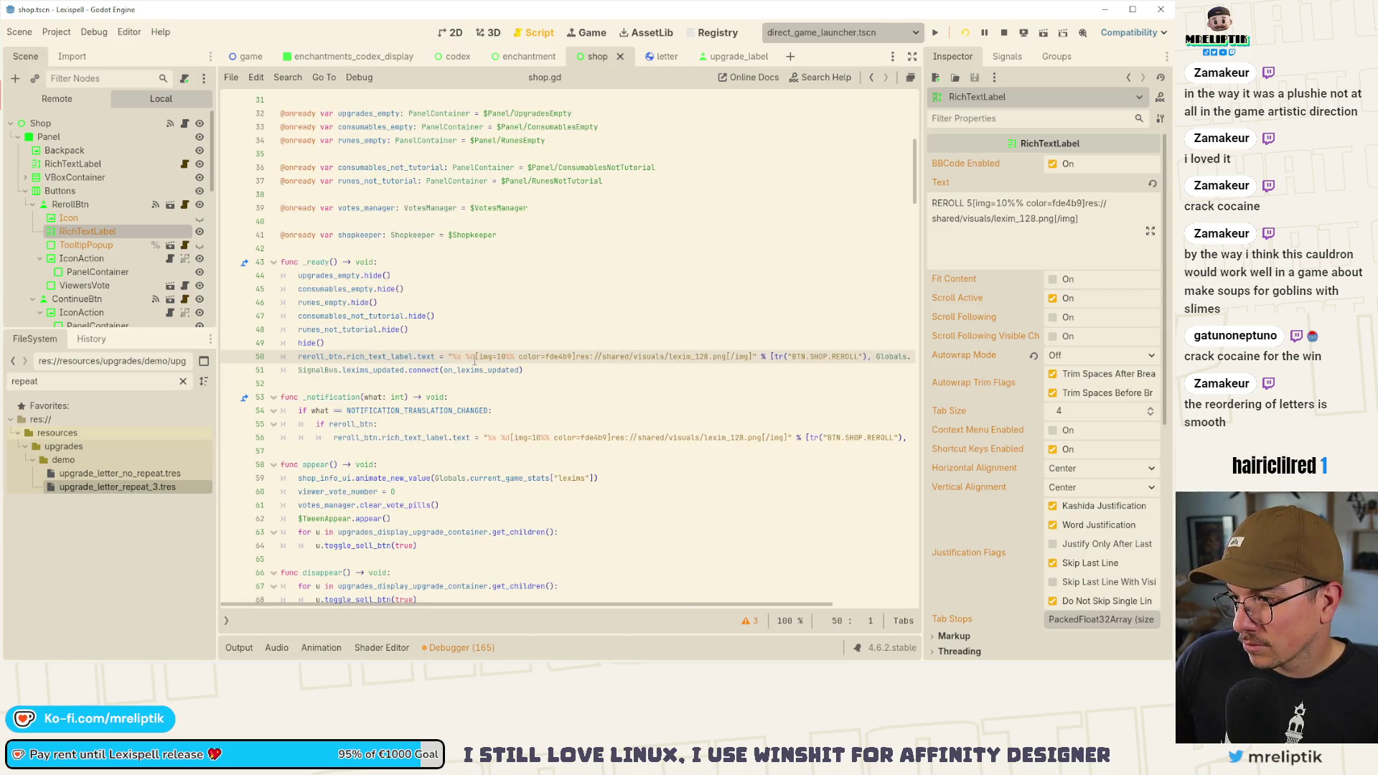
{"action": "left_click", "coordinate": [232, 647]}
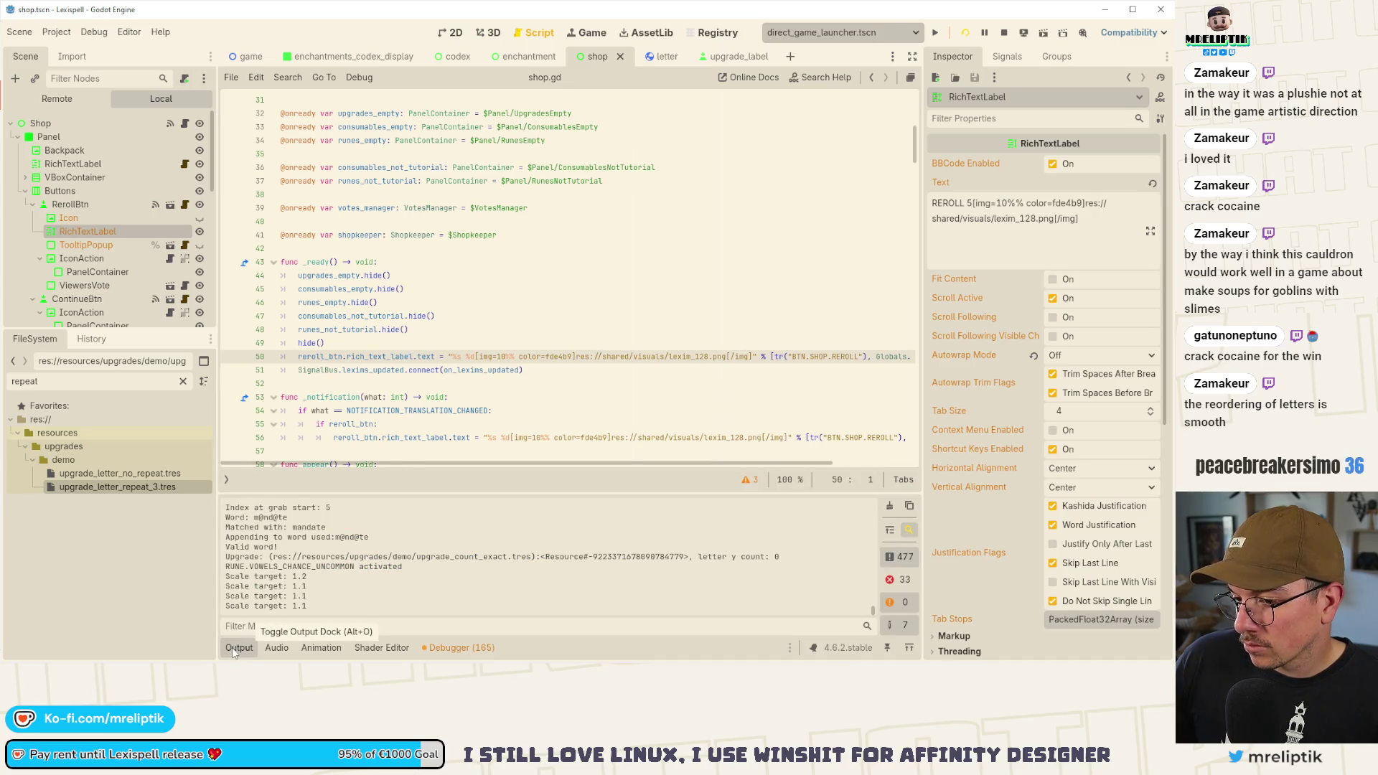
- Close the output log and launch the game with F6 for a playtest
{"action": "left_click", "coordinate": [231, 647]}
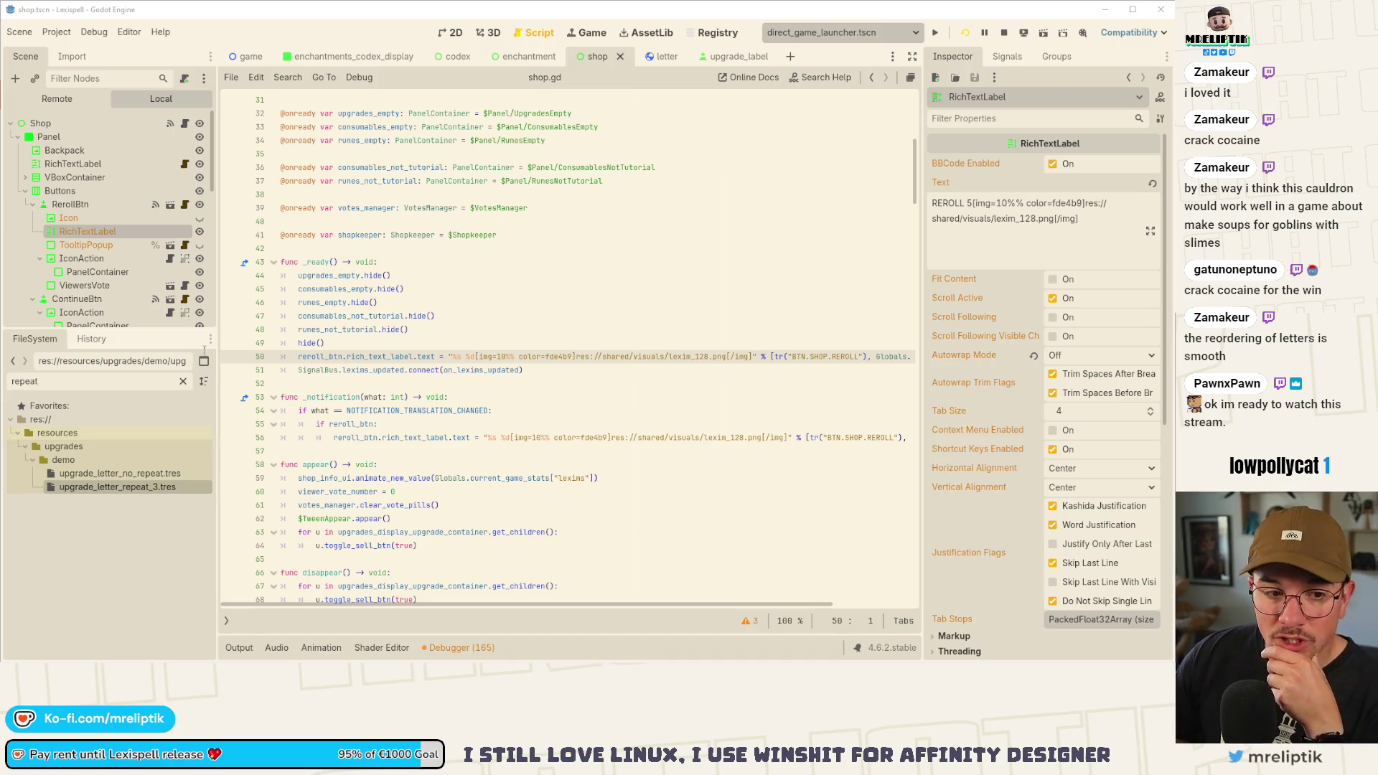
{"action": "key", "text": "F6"}
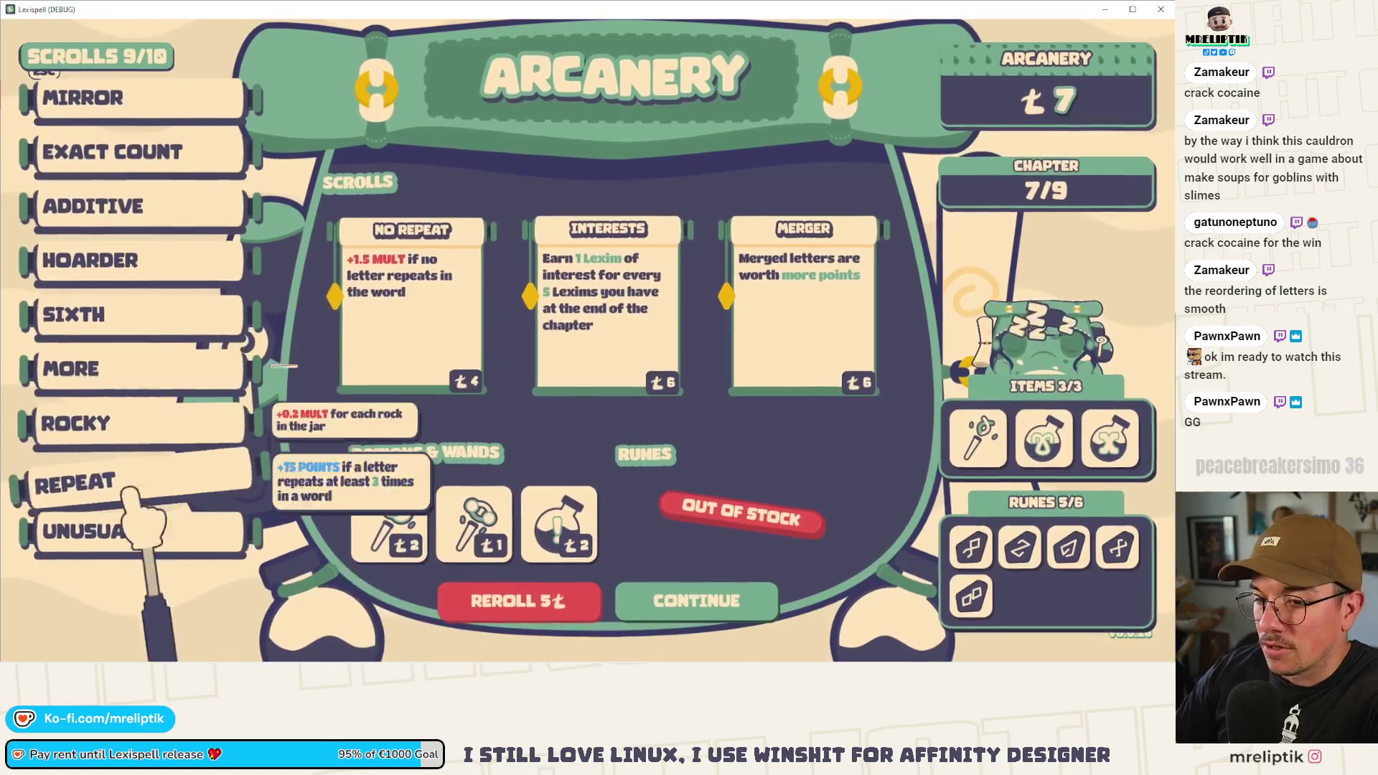
- Buy the Merger scroll for 6 Lexims and continue to chapter selection showing Chapter 8
{"action": "mouse_move", "coordinate": [129, 509]}
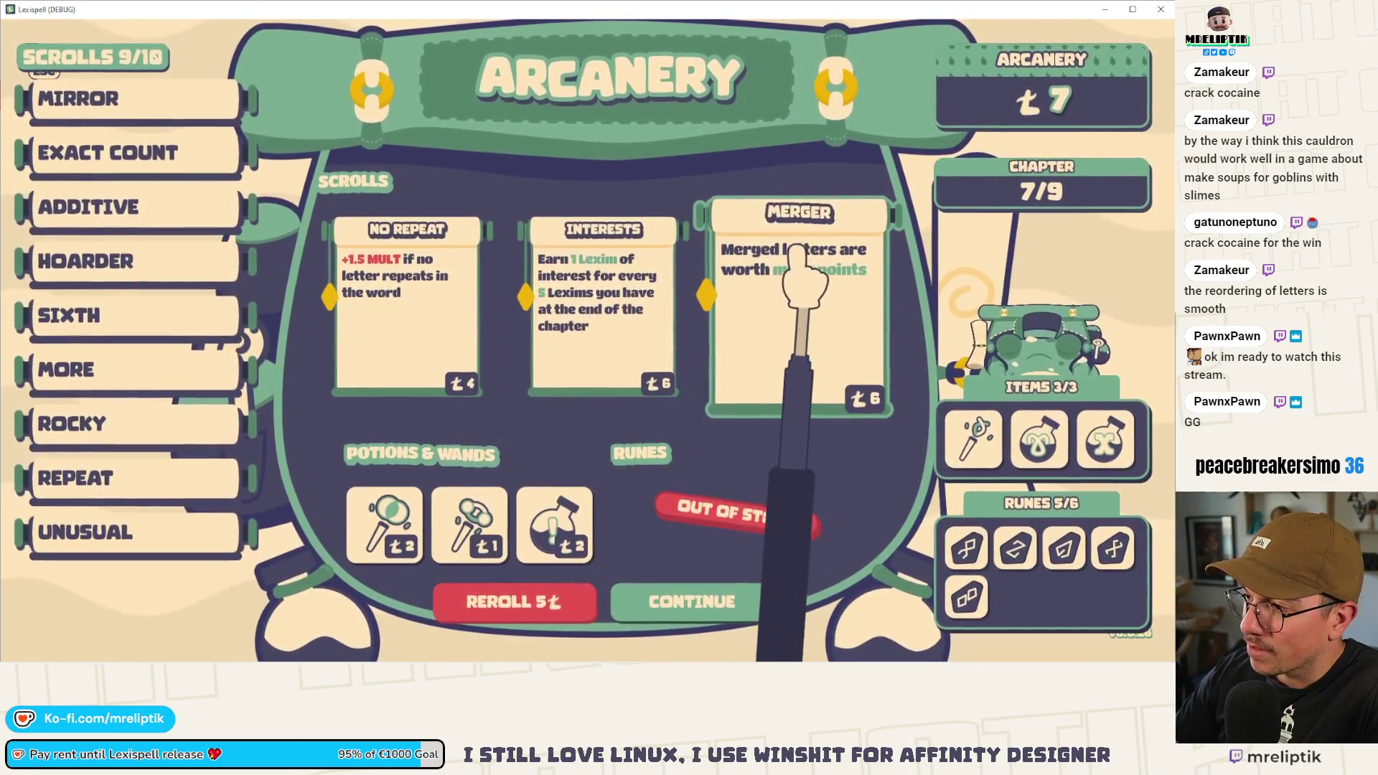
{"action": "left_click", "coordinate": [775, 270]}
{"action": "left_click", "coordinate": [696, 599]}
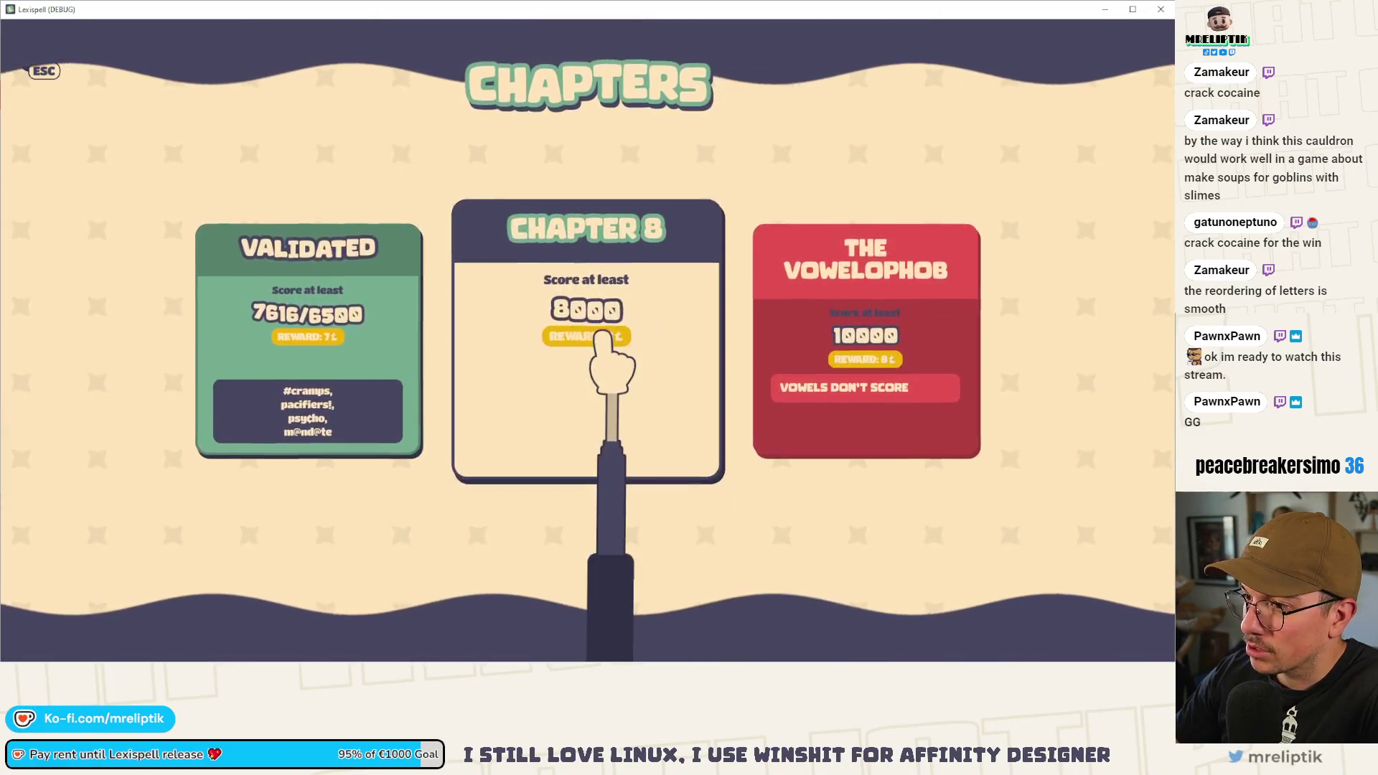
- Start Chapter 8, move the wildcard tile beside the A, and review the Additive and Exact Count scrolls
{"action": "left_click", "coordinate": [601, 336]}
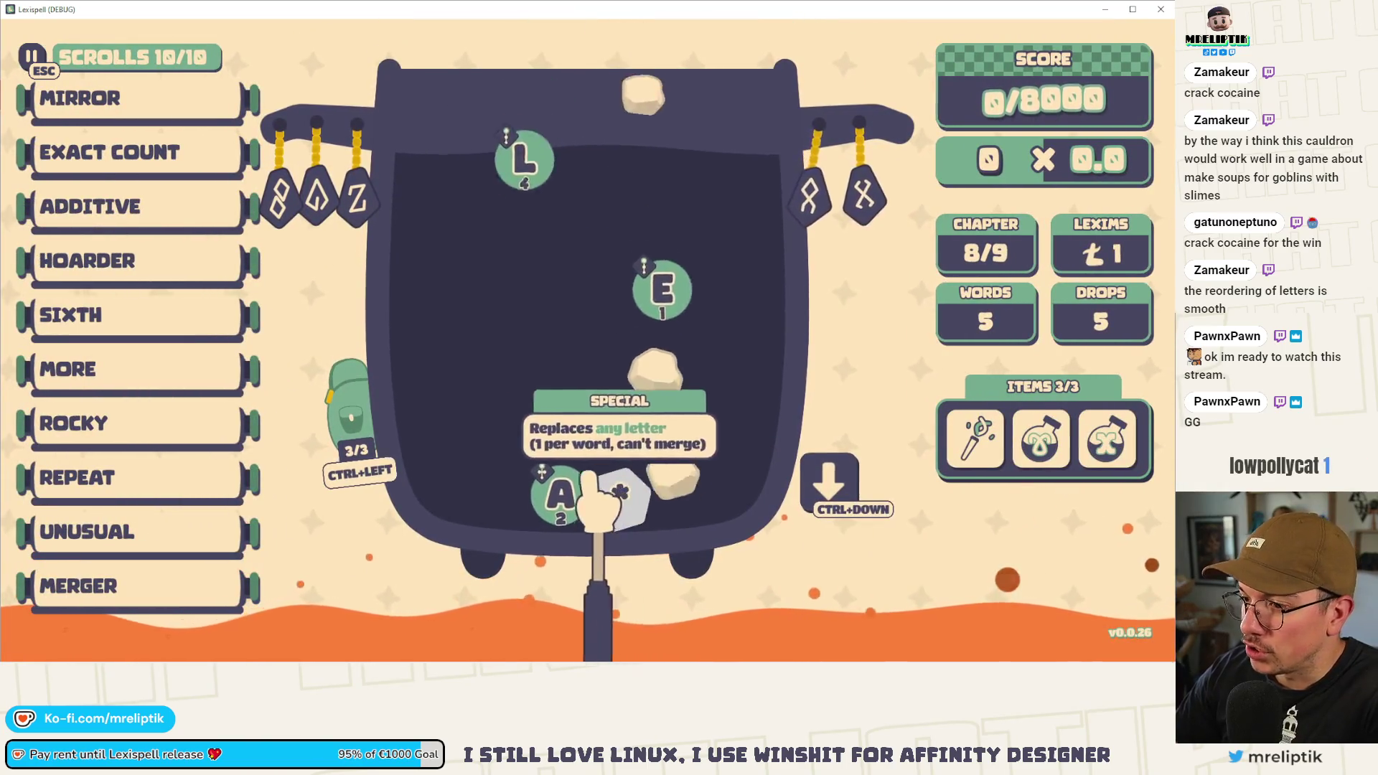
{"action": "left_click_drag", "start_coordinate": [602, 495], "coordinate": [531, 495]}
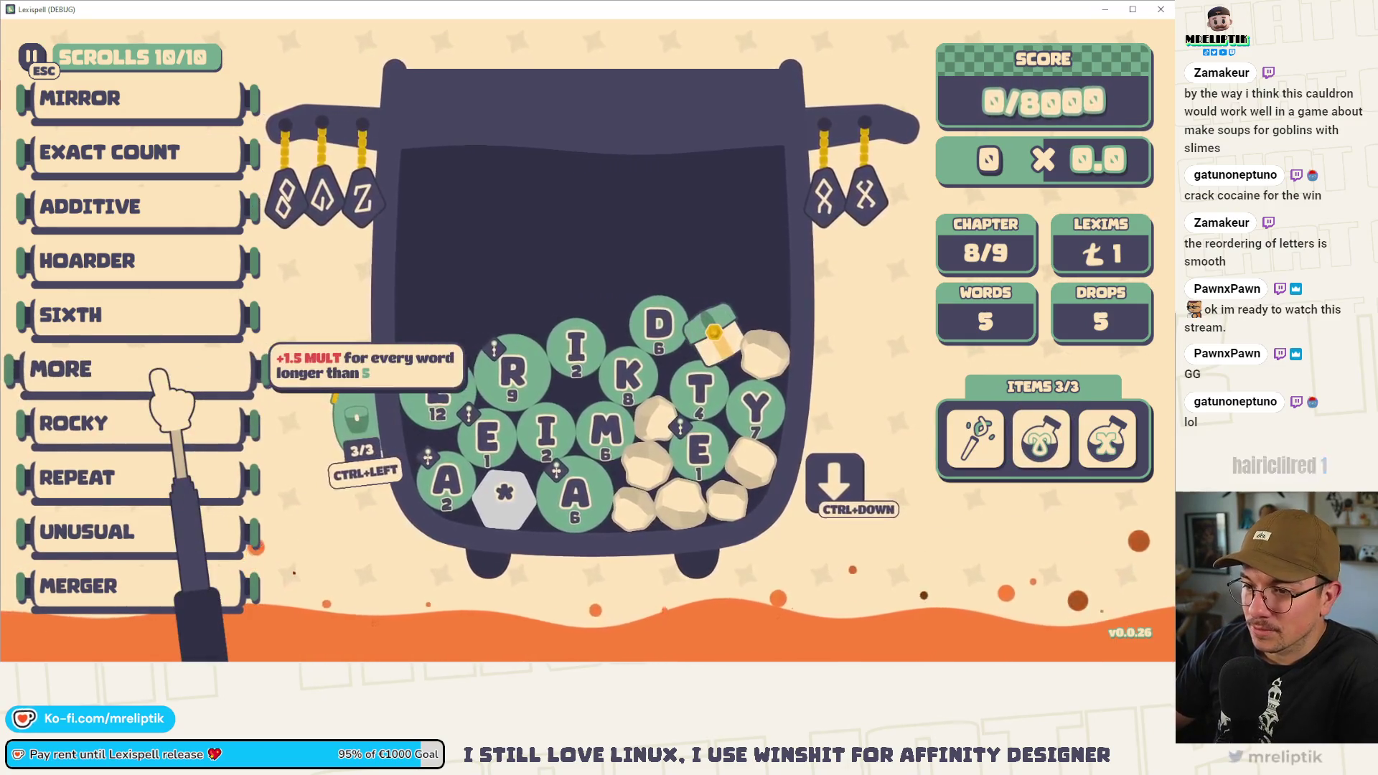
{"action": "left_click", "coordinate": [140, 224]}
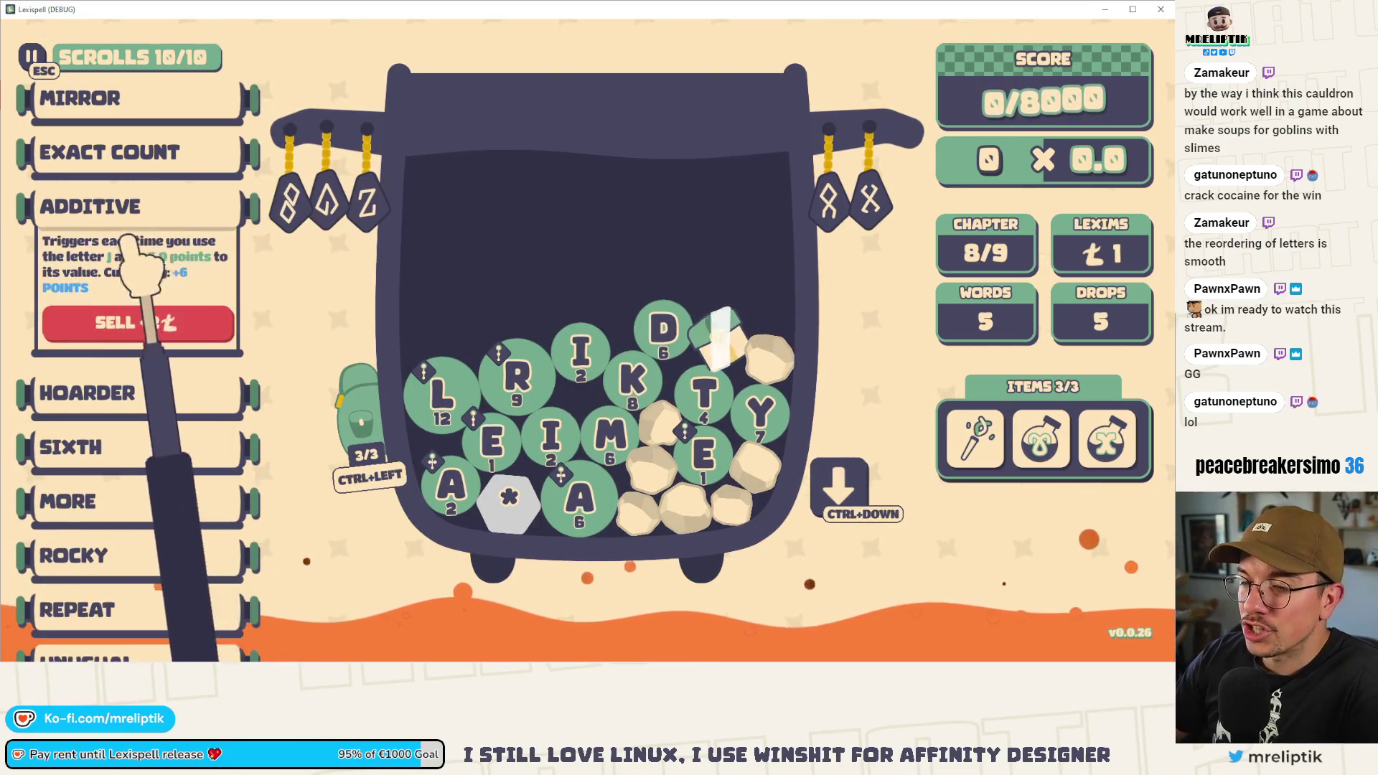
{"action": "left_click", "coordinate": [181, 203]}
{"action": "left_click", "coordinate": [173, 153]}
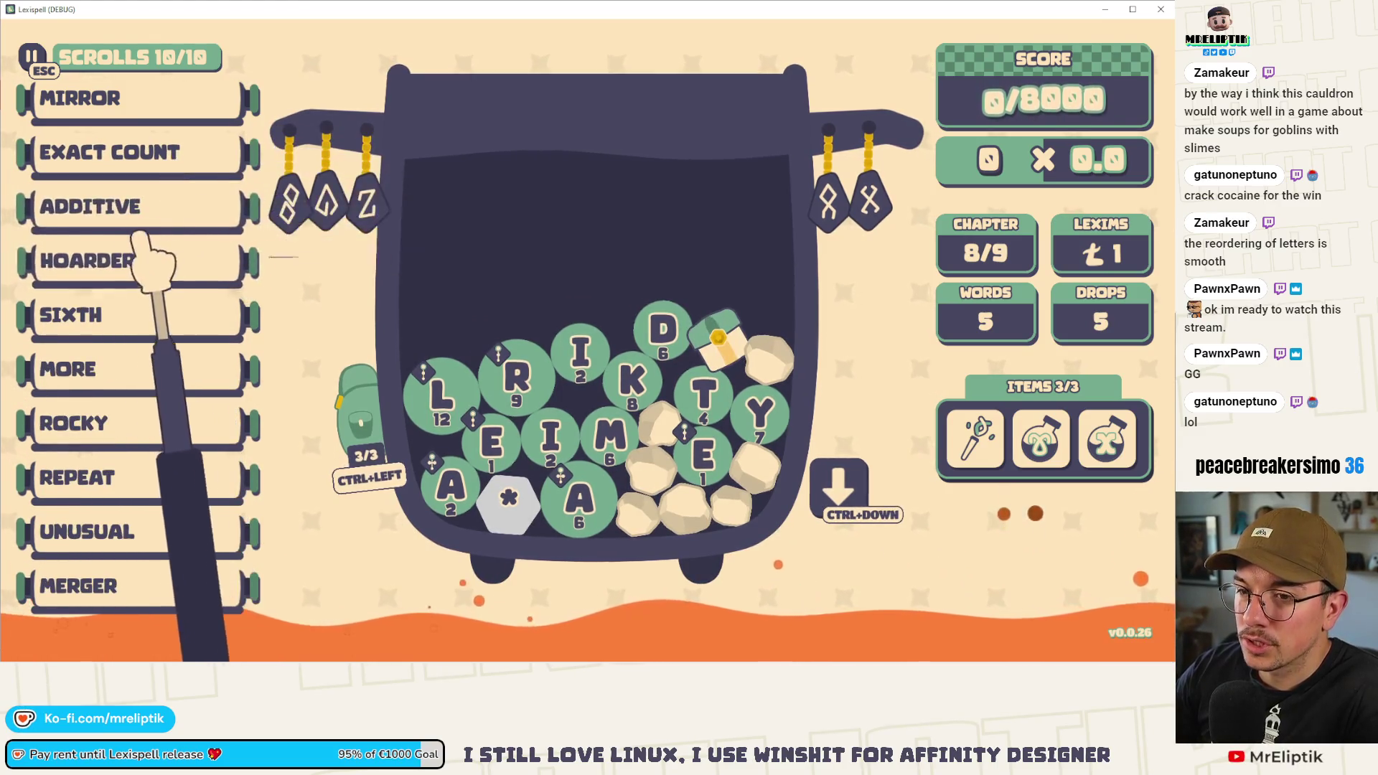
- Spell REALITY from the cauldron letters and submit it, reaching 3153 of 8000 points
{"action": "mouse_move", "coordinate": [165, 315]}
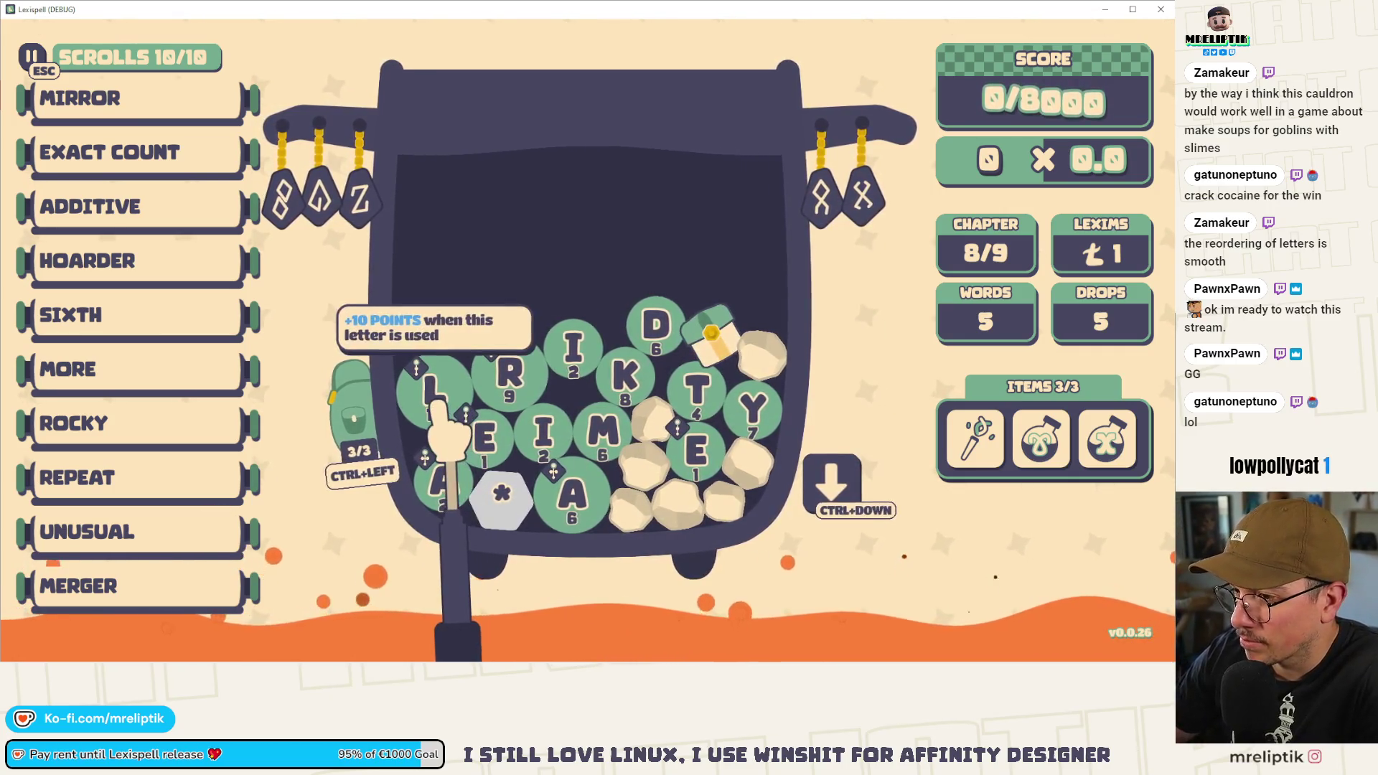
{"action": "type", "text": "Real"}
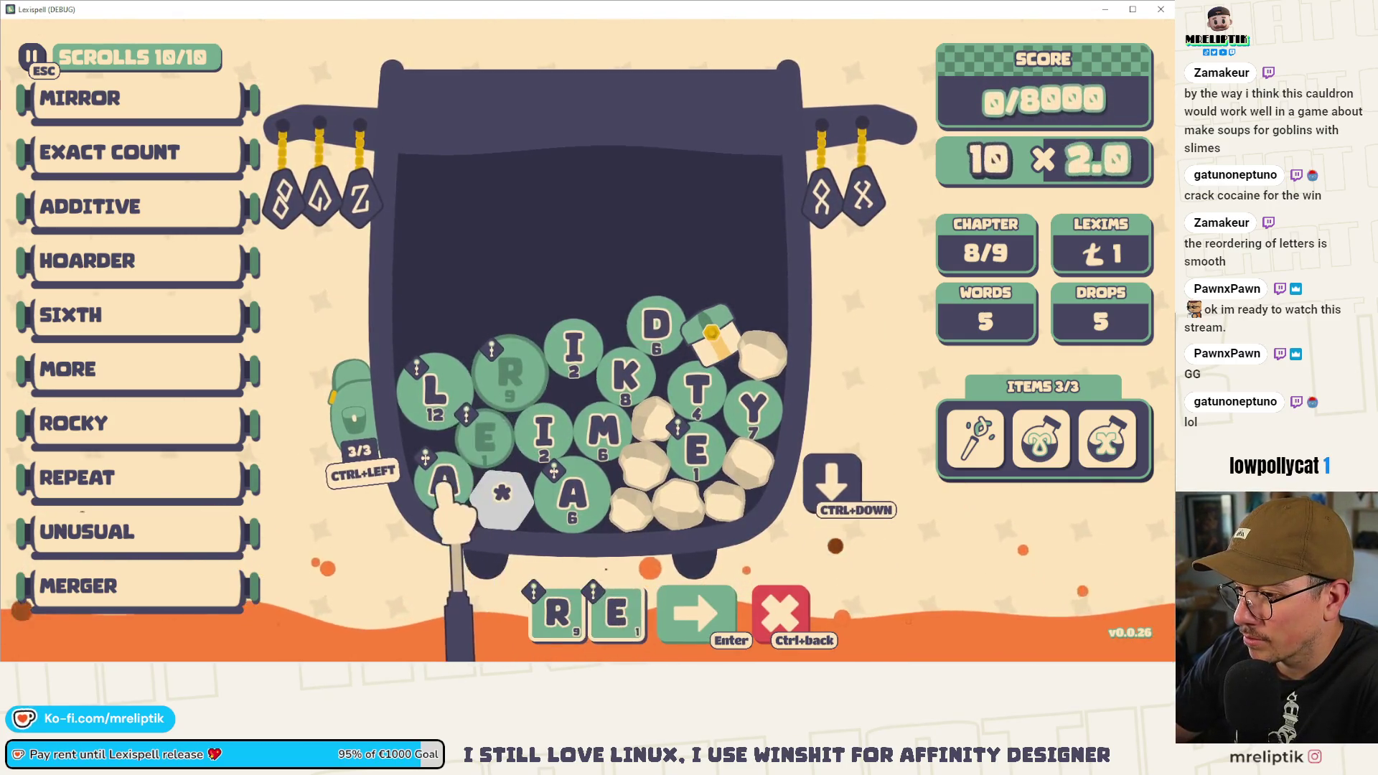
{"action": "left_click", "coordinate": [696, 393]}
{"action": "left_click", "coordinate": [500, 492]}
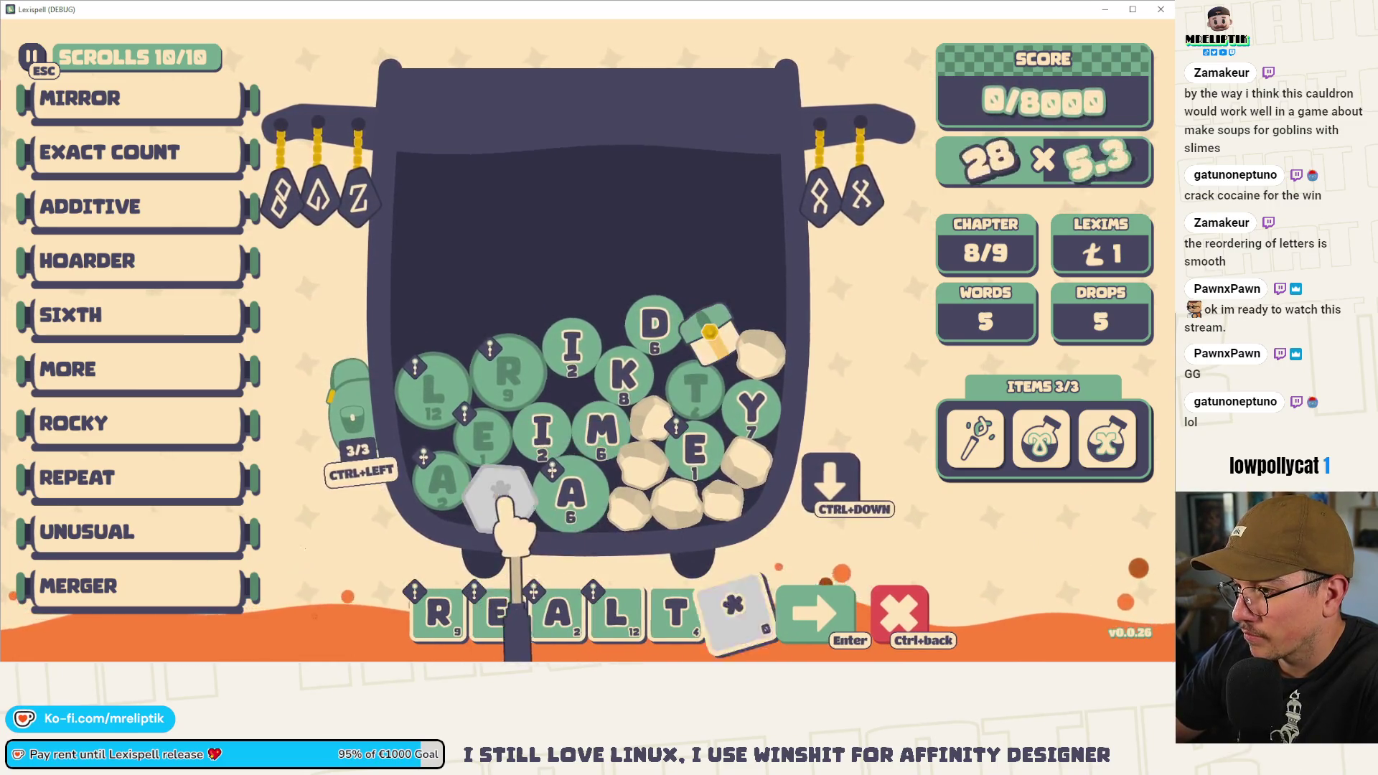
{"action": "left_click", "coordinate": [833, 488]}
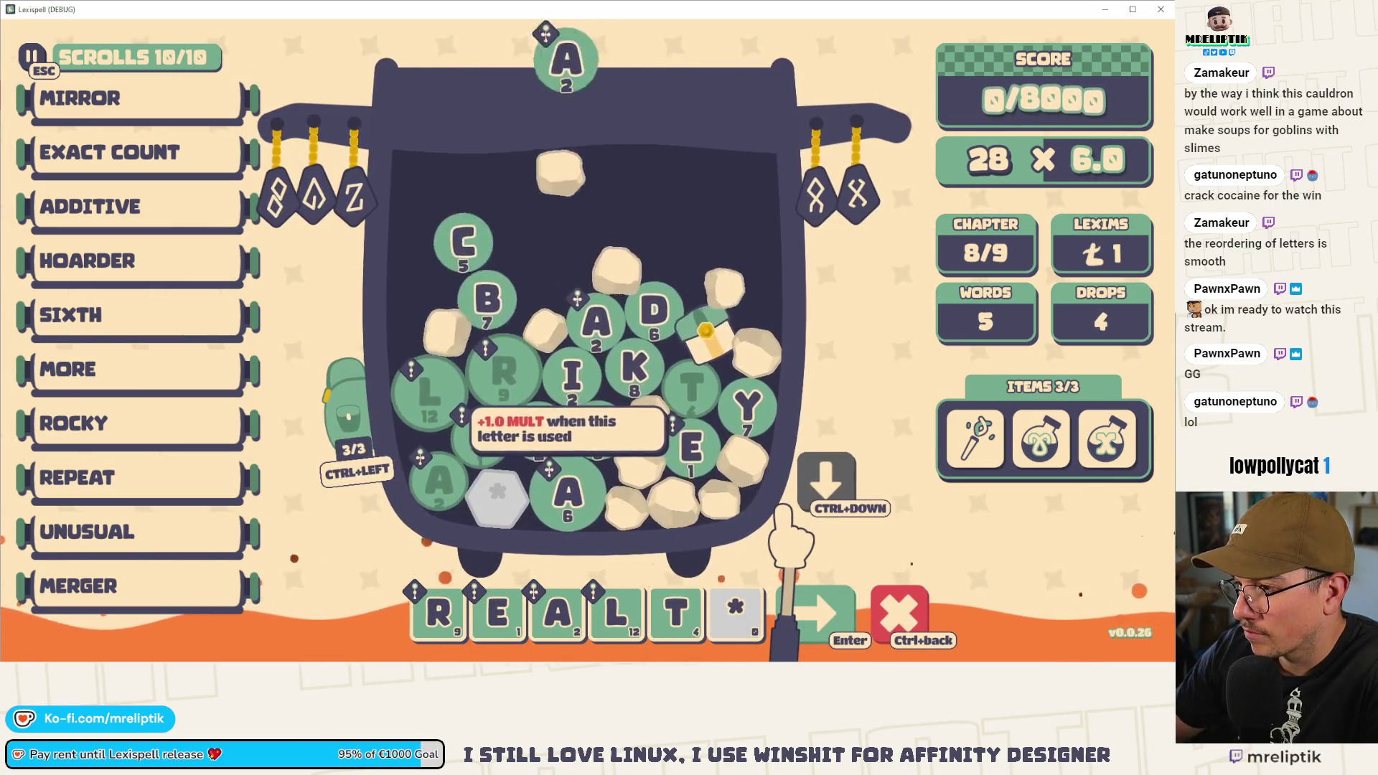
{"action": "key", "text": "BackSpace"}
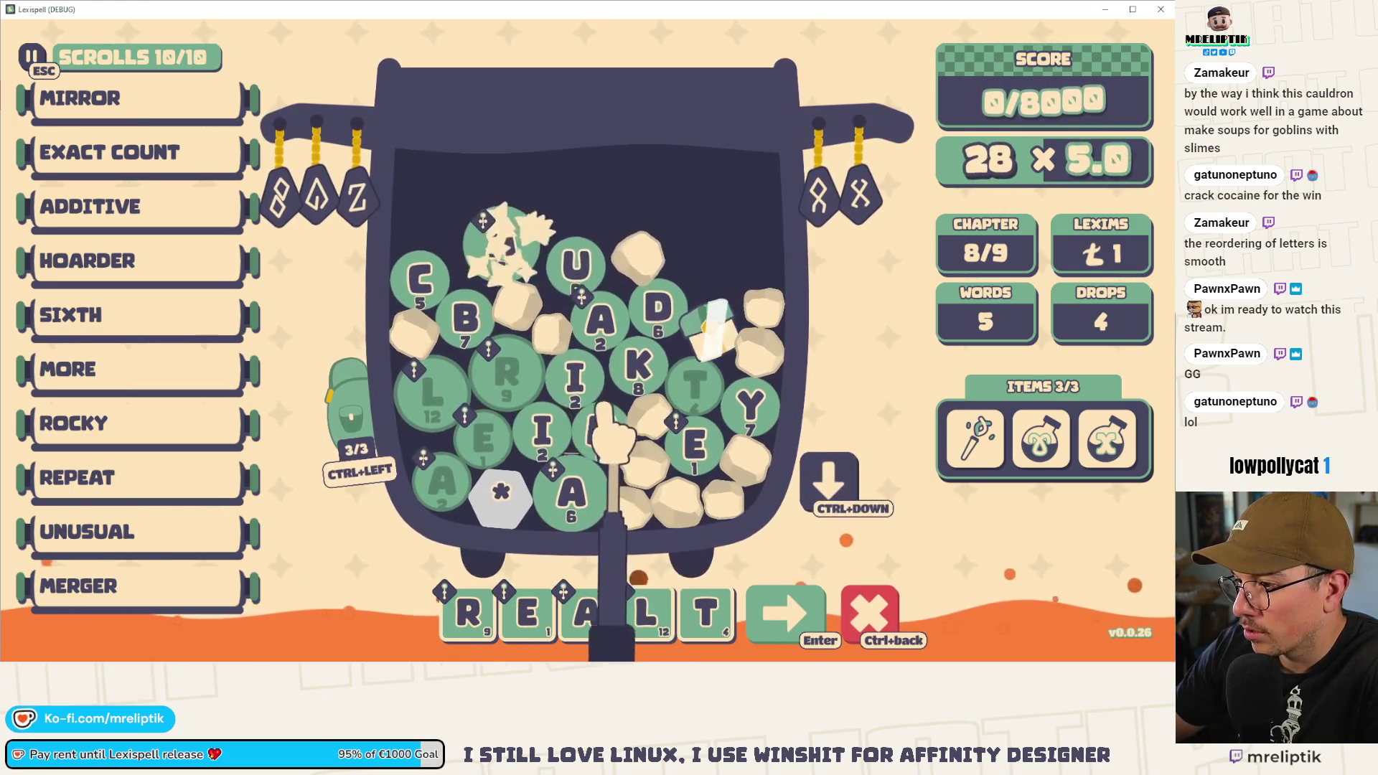
{"action": "left_click", "coordinate": [575, 377]}
{"action": "left_click_drag", "start_coordinate": [730, 617], "coordinate": [672, 619]}
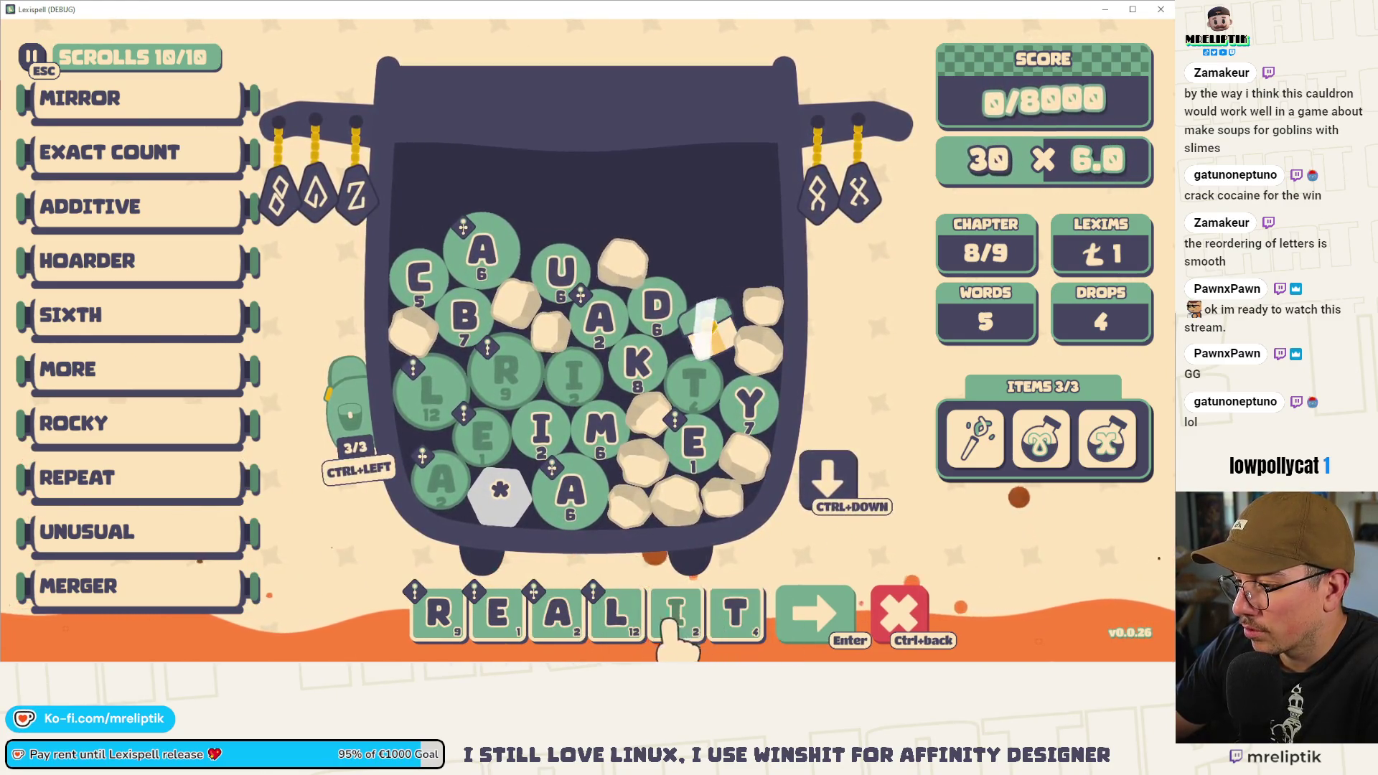
{"action": "left_click", "coordinate": [743, 423]}
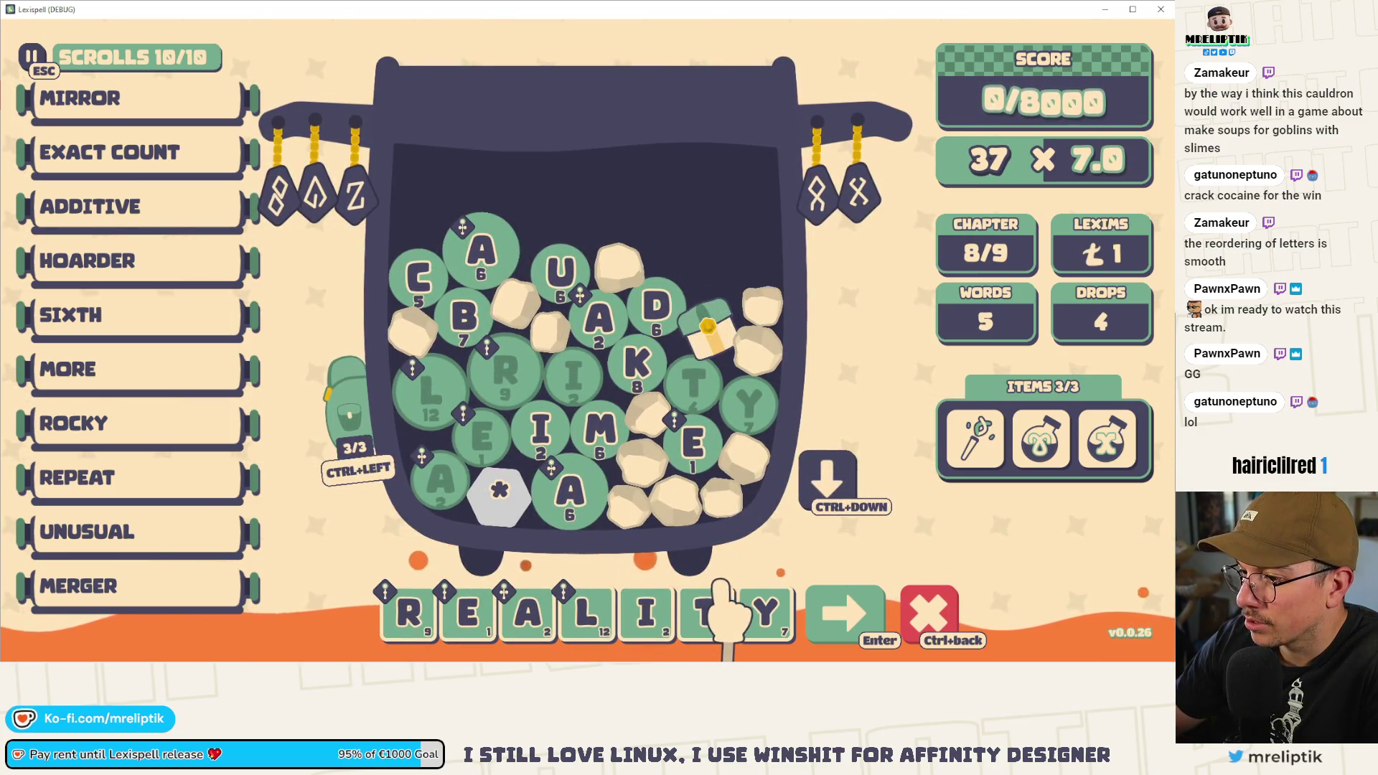
{"action": "type", "text": "a"}
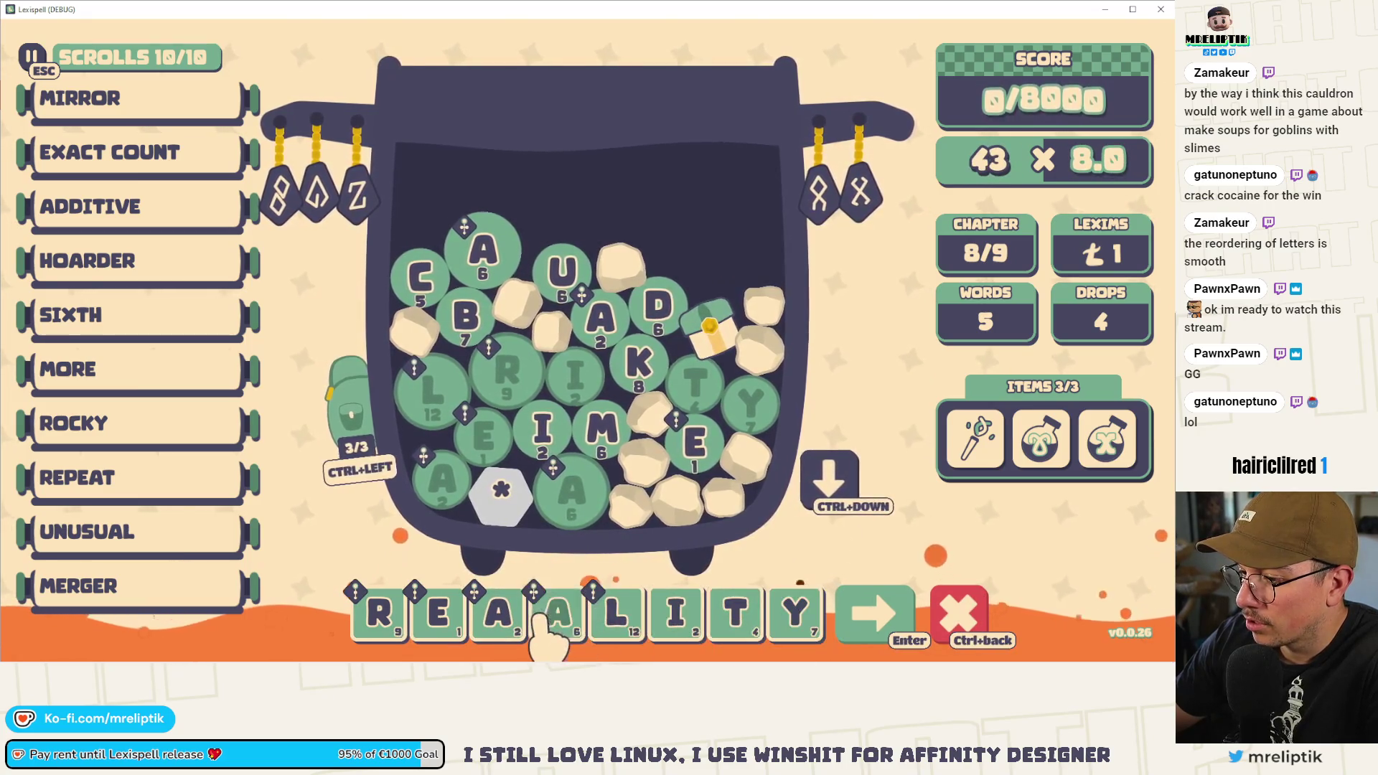
{"action": "left_click", "coordinate": [548, 618]}
{"action": "left_click", "coordinate": [864, 613]}
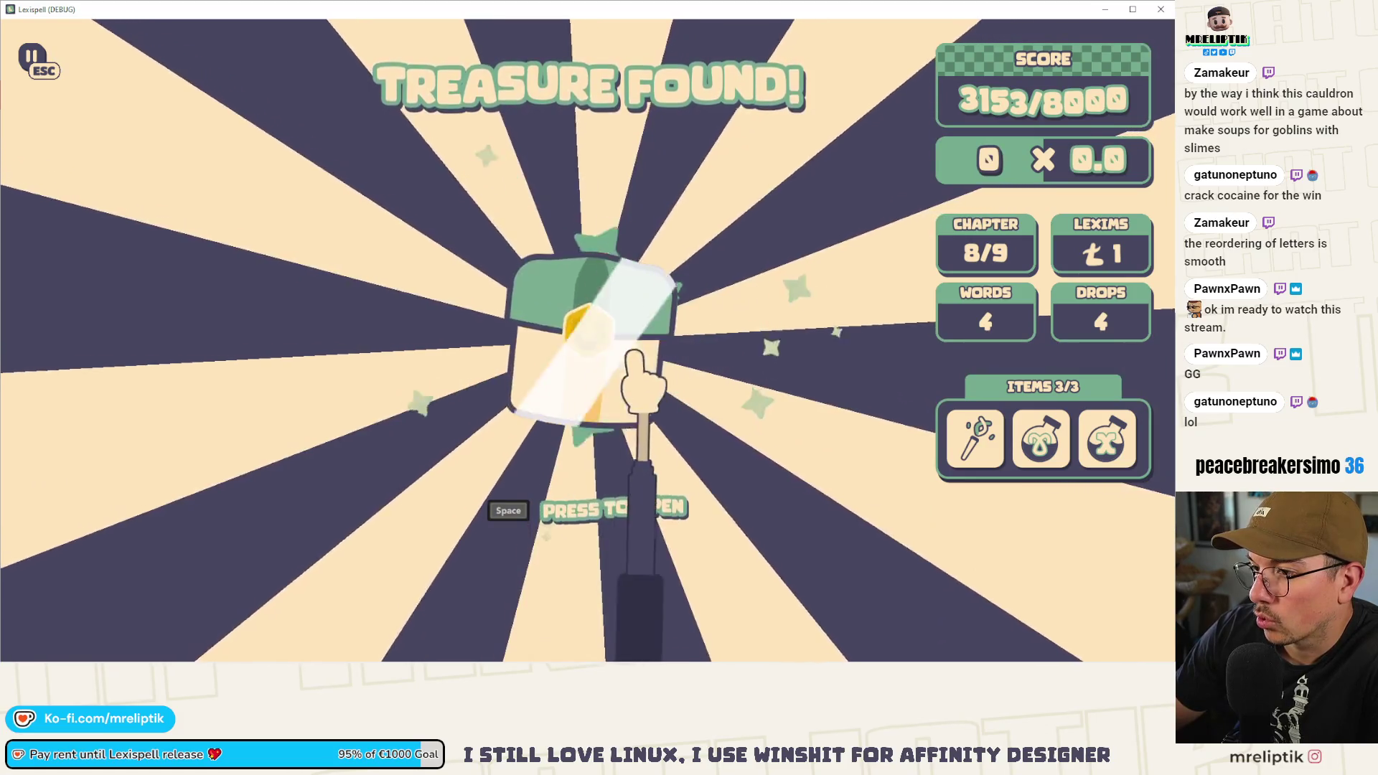
- Open the treasure chest, then spell CUB@N with the @ gem before N and submit for 3931 points
{"action": "key", "text": "space"}
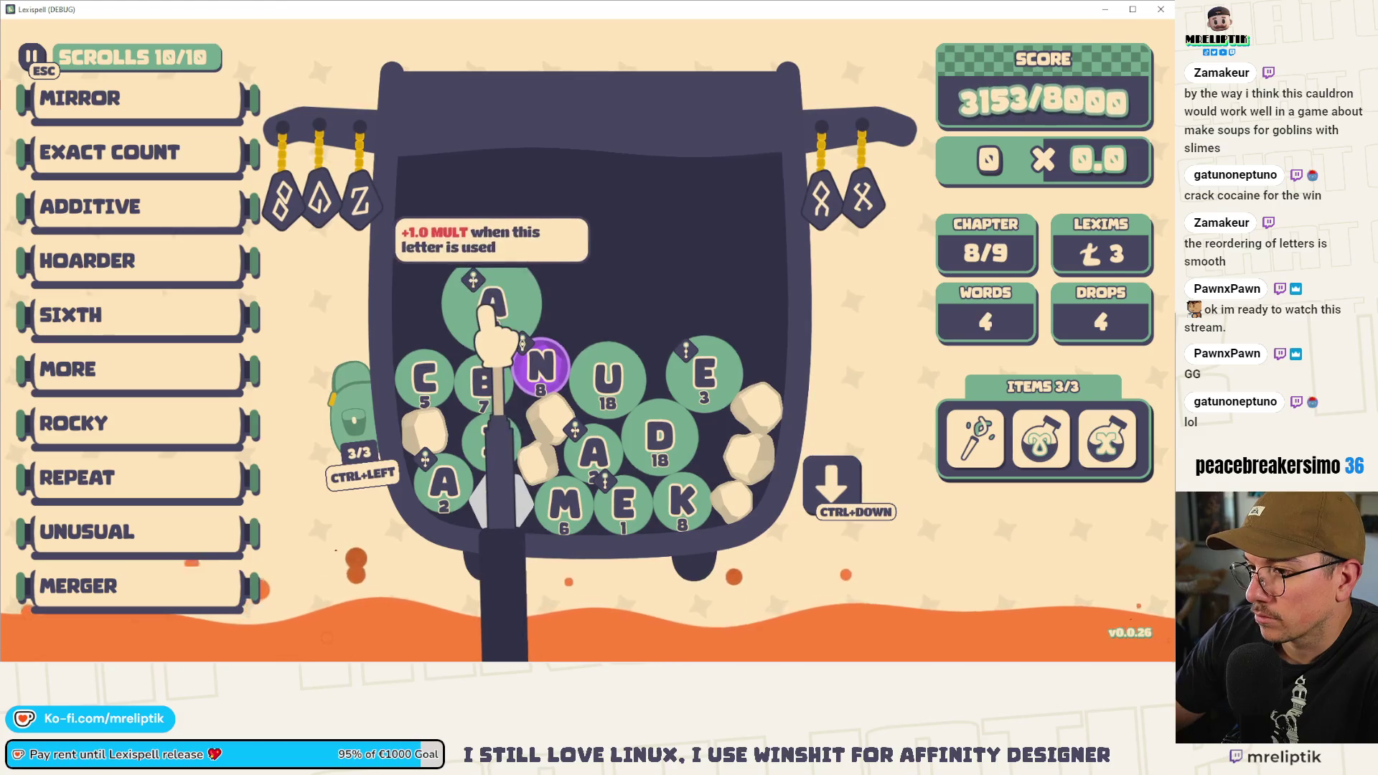
{"action": "left_click", "coordinate": [428, 378]}
{"action": "left_click", "coordinate": [608, 376]}
{"action": "left_click", "coordinate": [485, 380]}
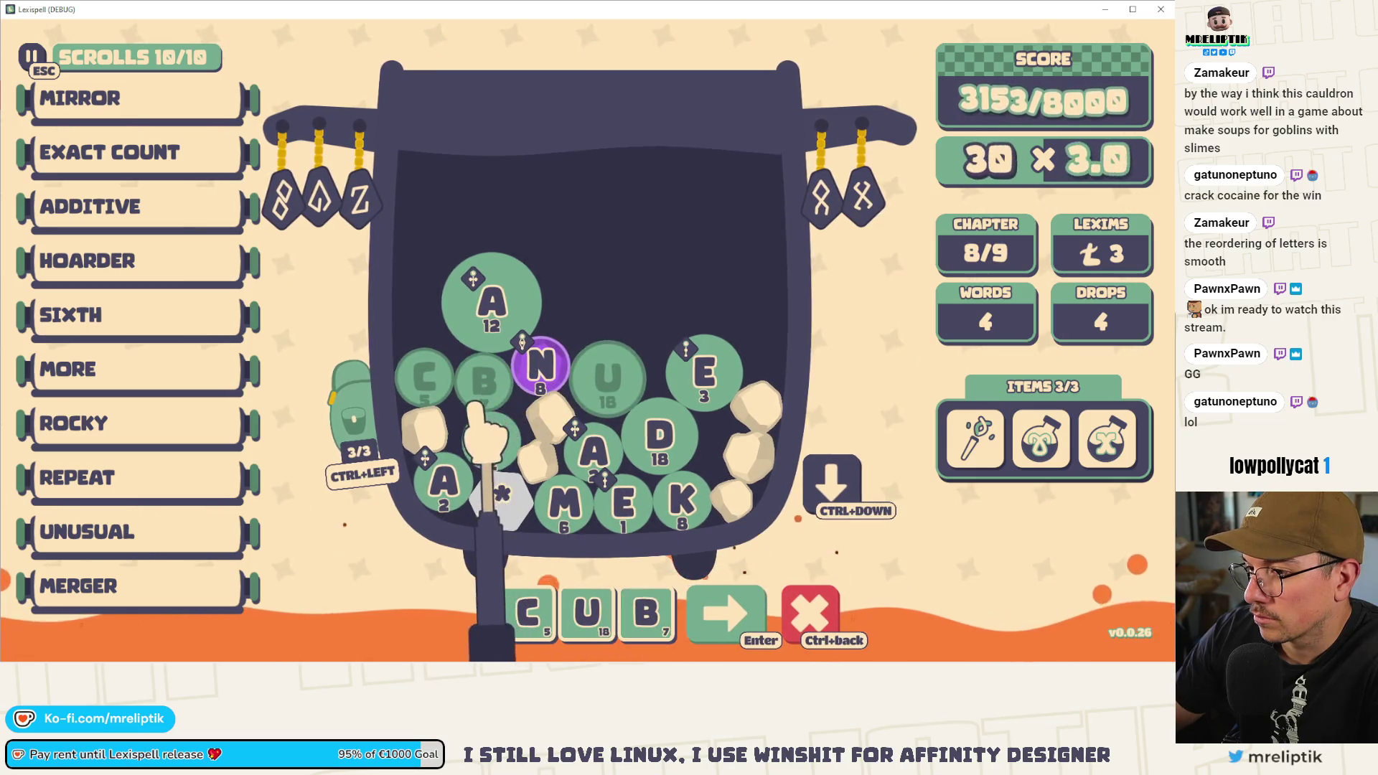
{"action": "left_click", "coordinate": [483, 308]}
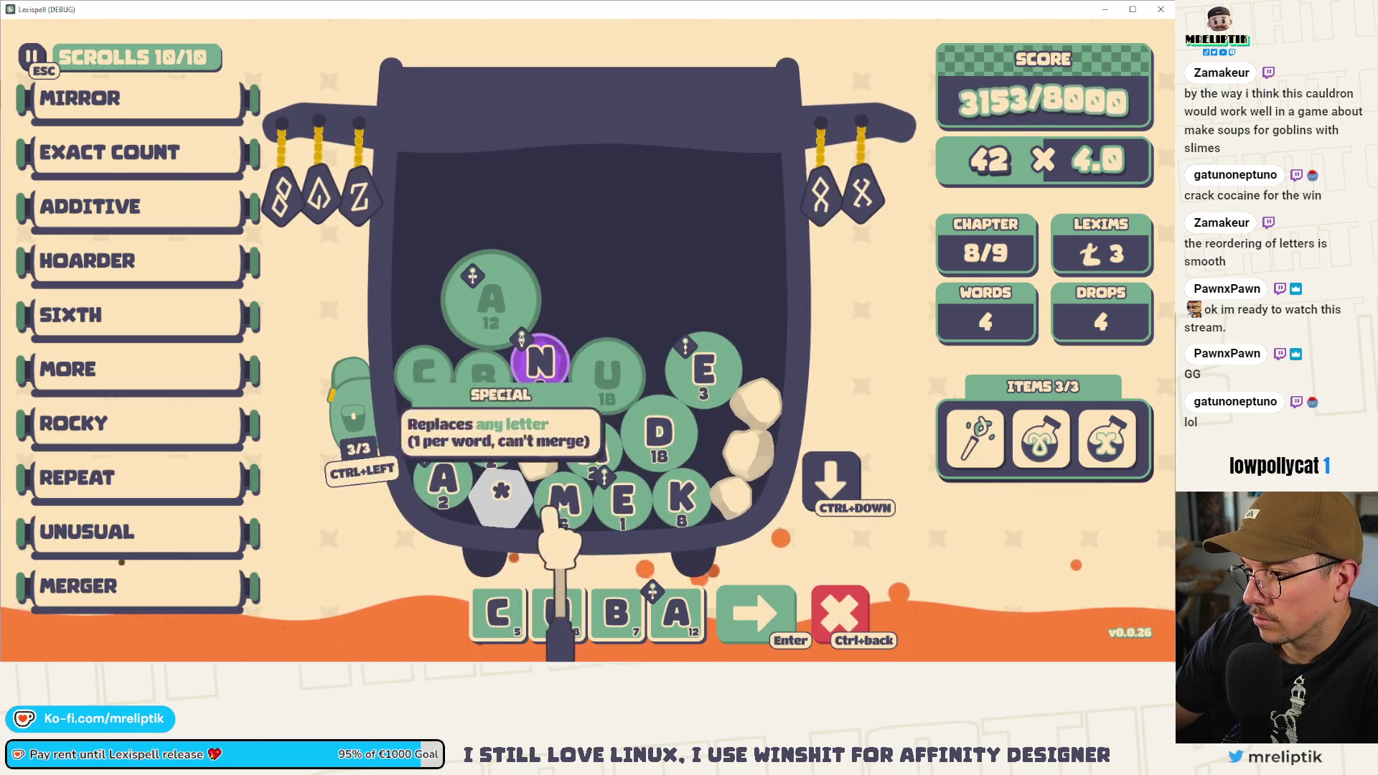
{"action": "left_click", "coordinate": [830, 488]}
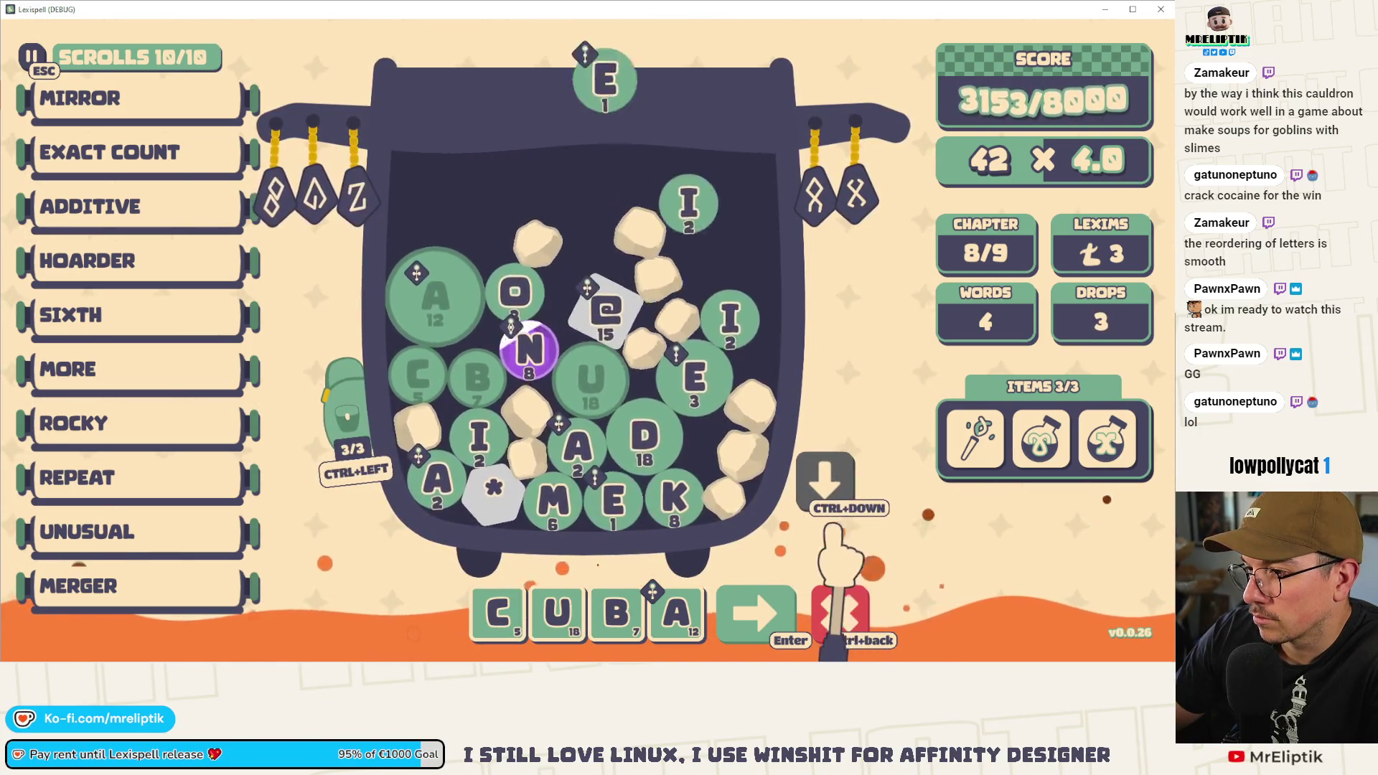
{"action": "left_click", "coordinate": [529, 344]}
{"action": "left_click", "coordinate": [610, 308]}
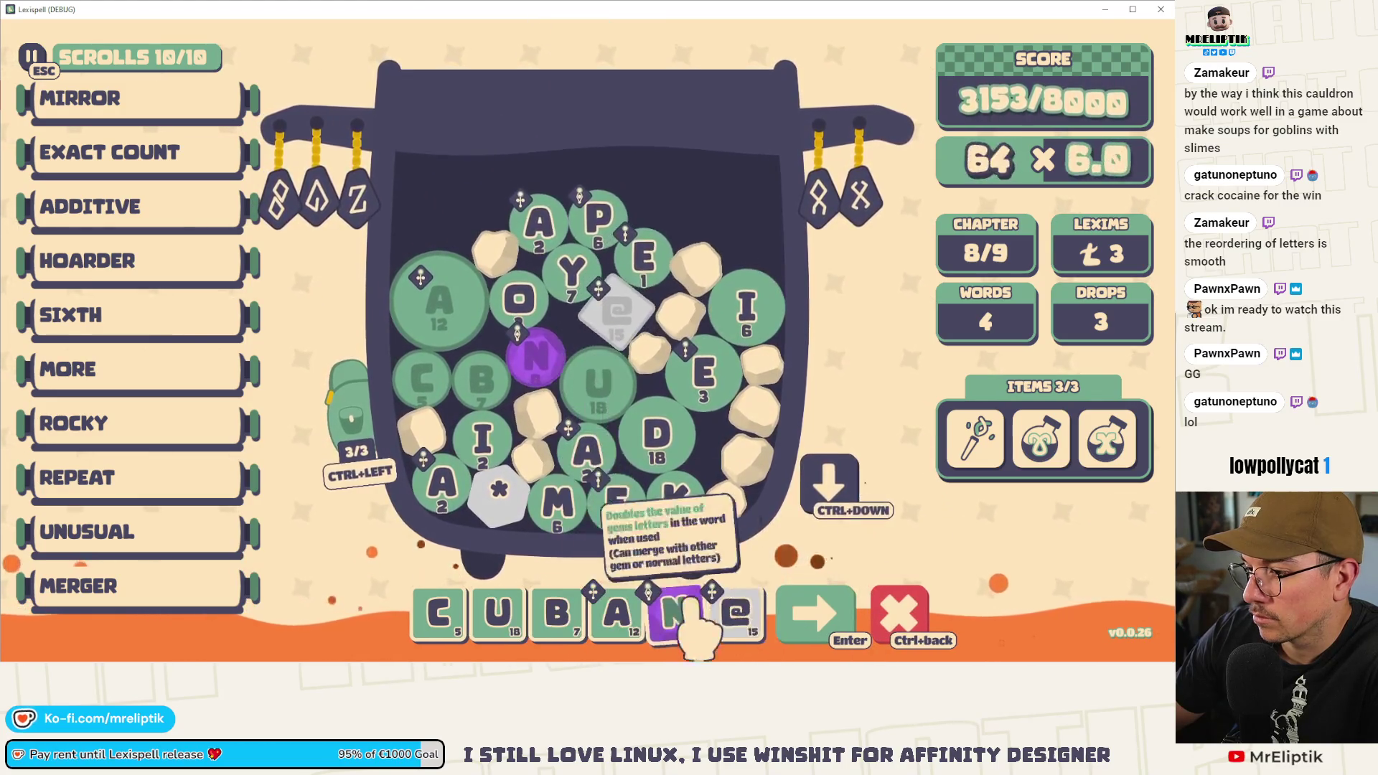
{"action": "left_click_drag", "start_coordinate": [725, 610], "coordinate": [641, 617]}
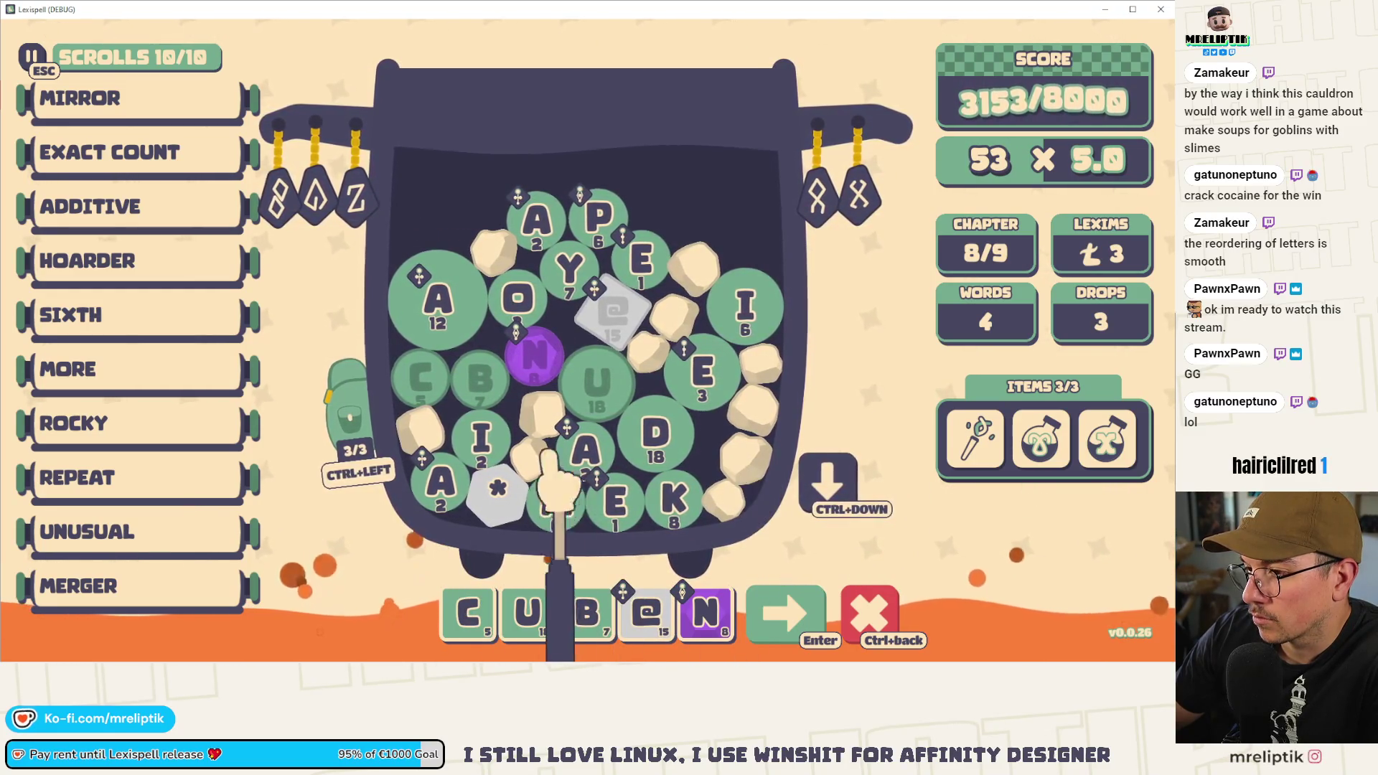
{"action": "key", "text": "Return"}
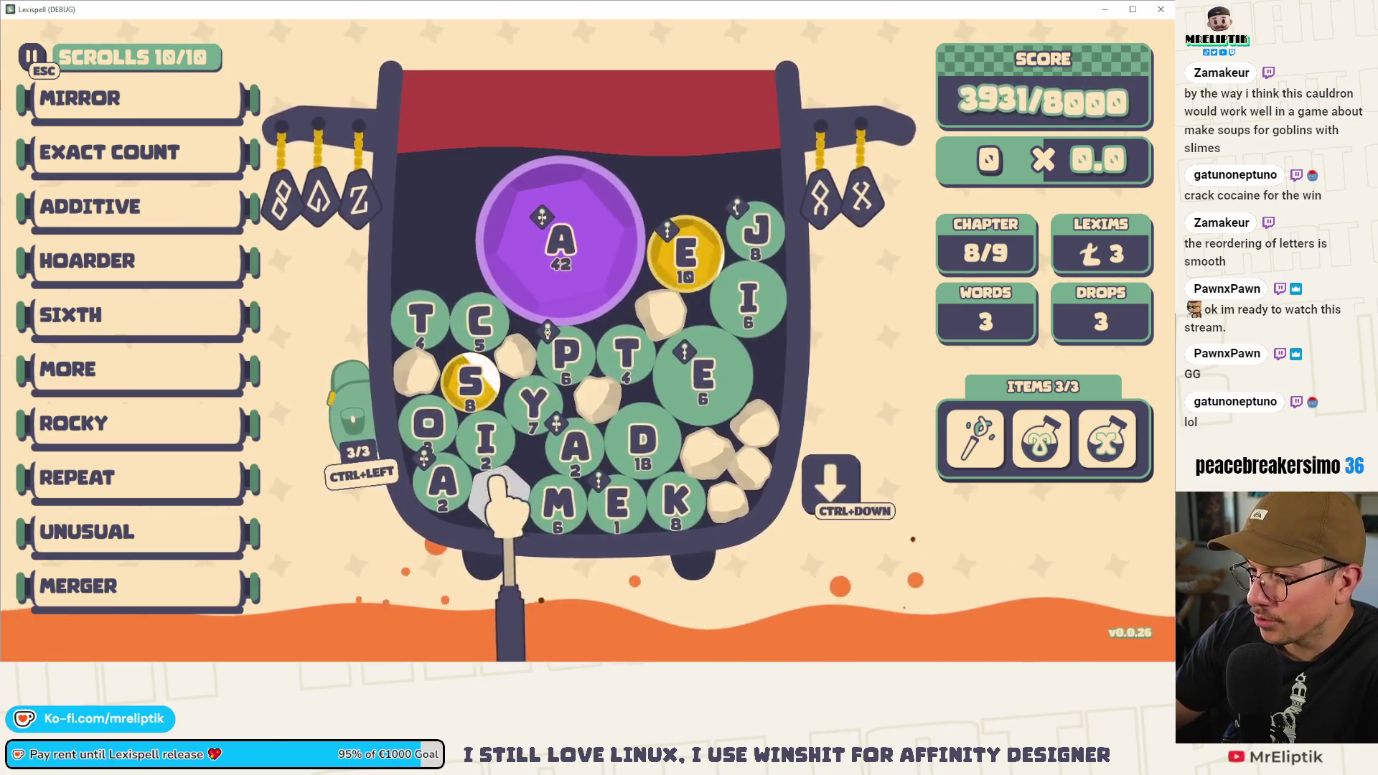
{"action": "left_click", "coordinate": [566, 267]}
{"action": "left_click", "coordinate": [683, 254]}
{"action": "left_click", "coordinate": [470, 383]}
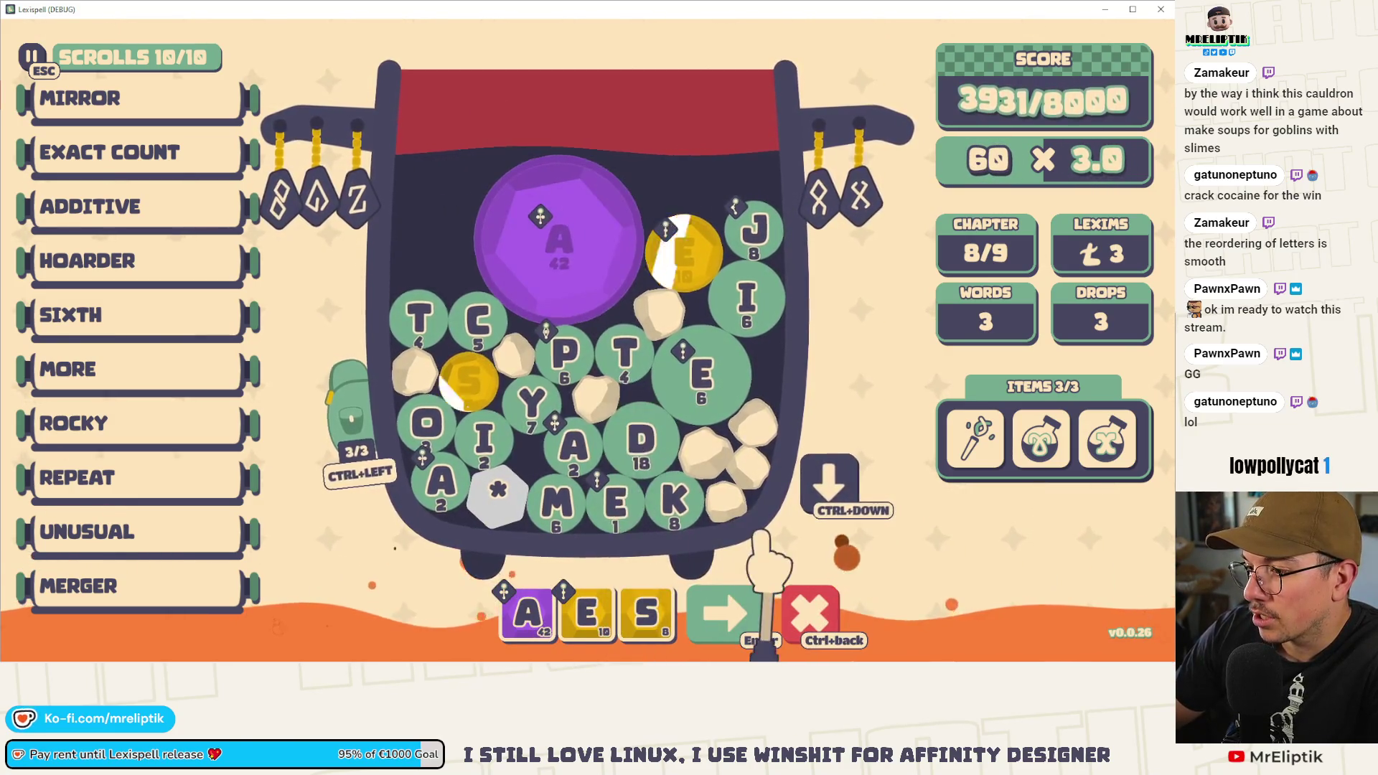
{"action": "key", "text": "ctrl+BackSpace"}
{"action": "type", "text": "y"}
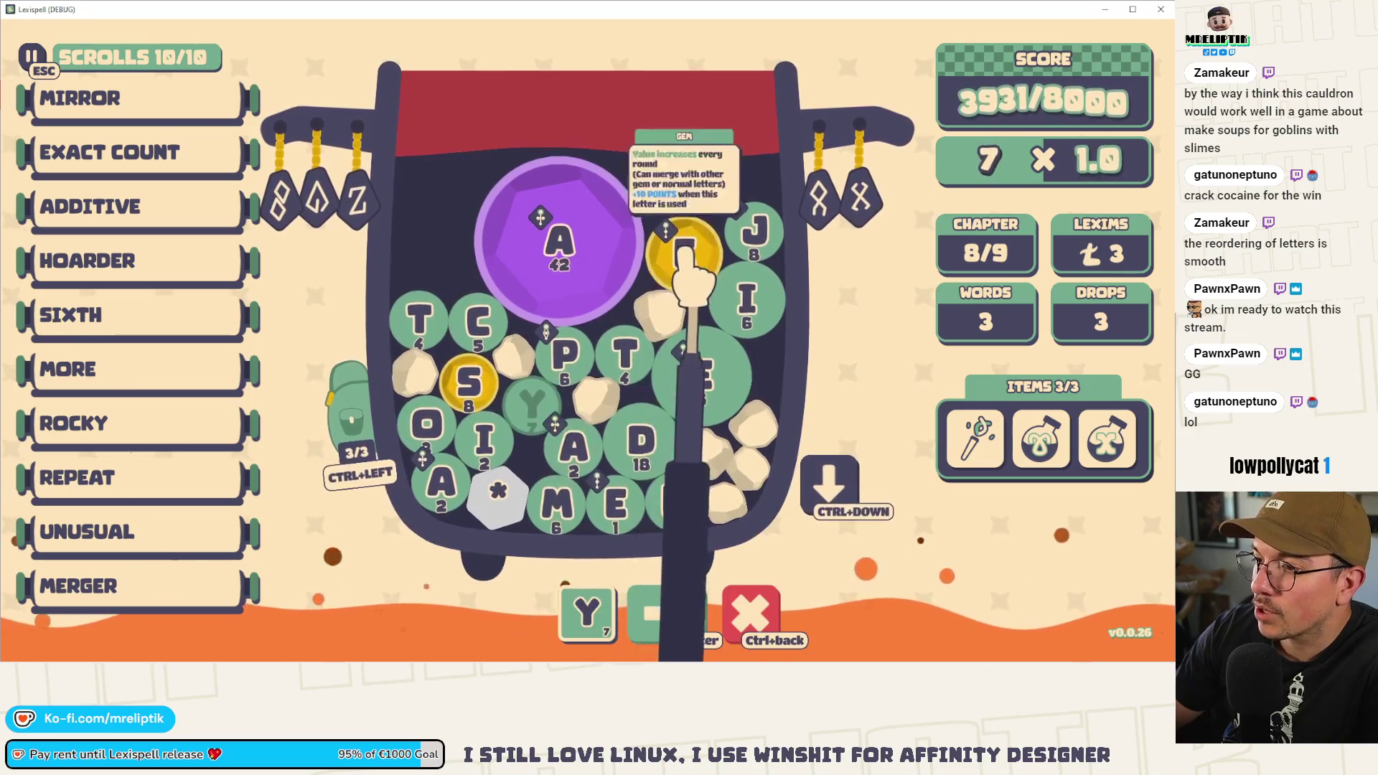
{"action": "type", "text": "eas"}
{"action": "left_click", "coordinate": [629, 354]}
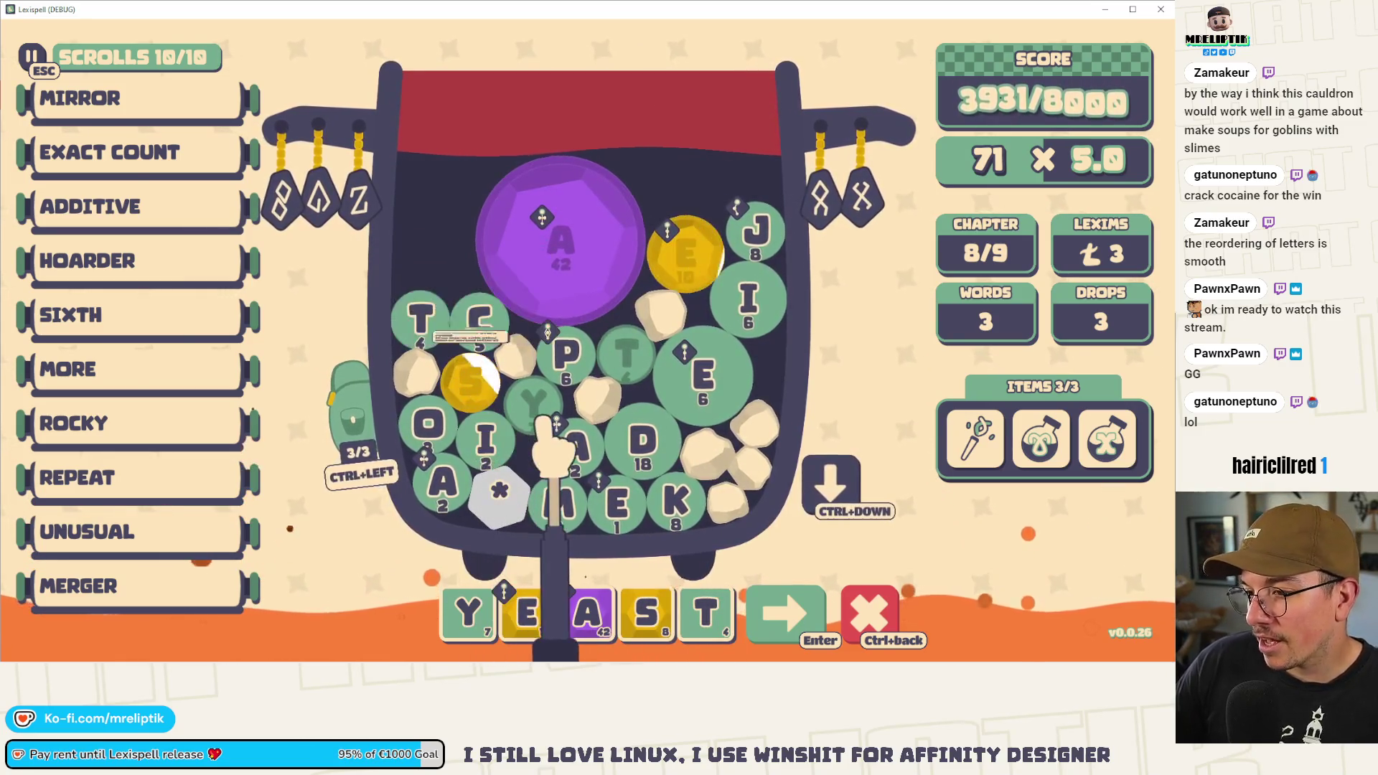
{"action": "left_click", "coordinate": [870, 615]}
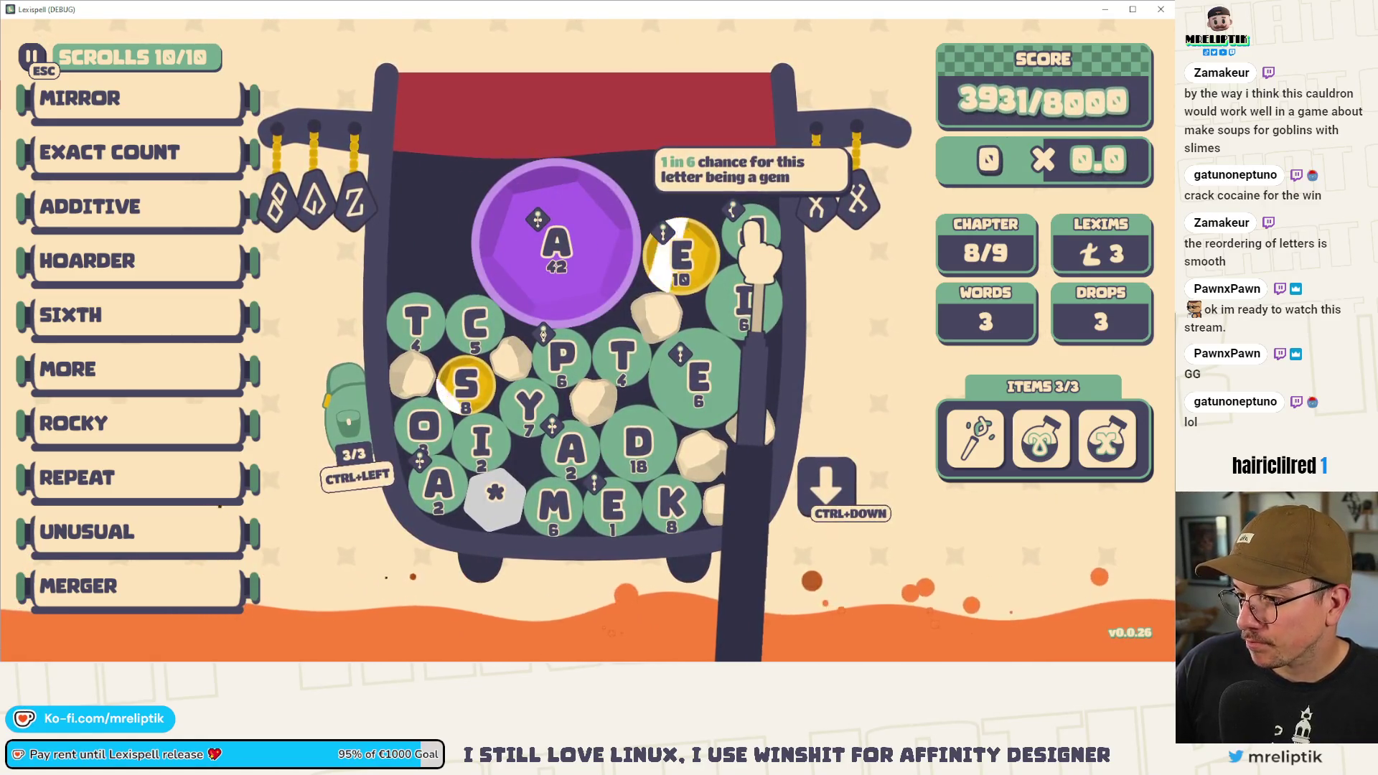
{"action": "left_click", "coordinate": [751, 228]}
{"action": "left_click", "coordinate": [556, 240]}
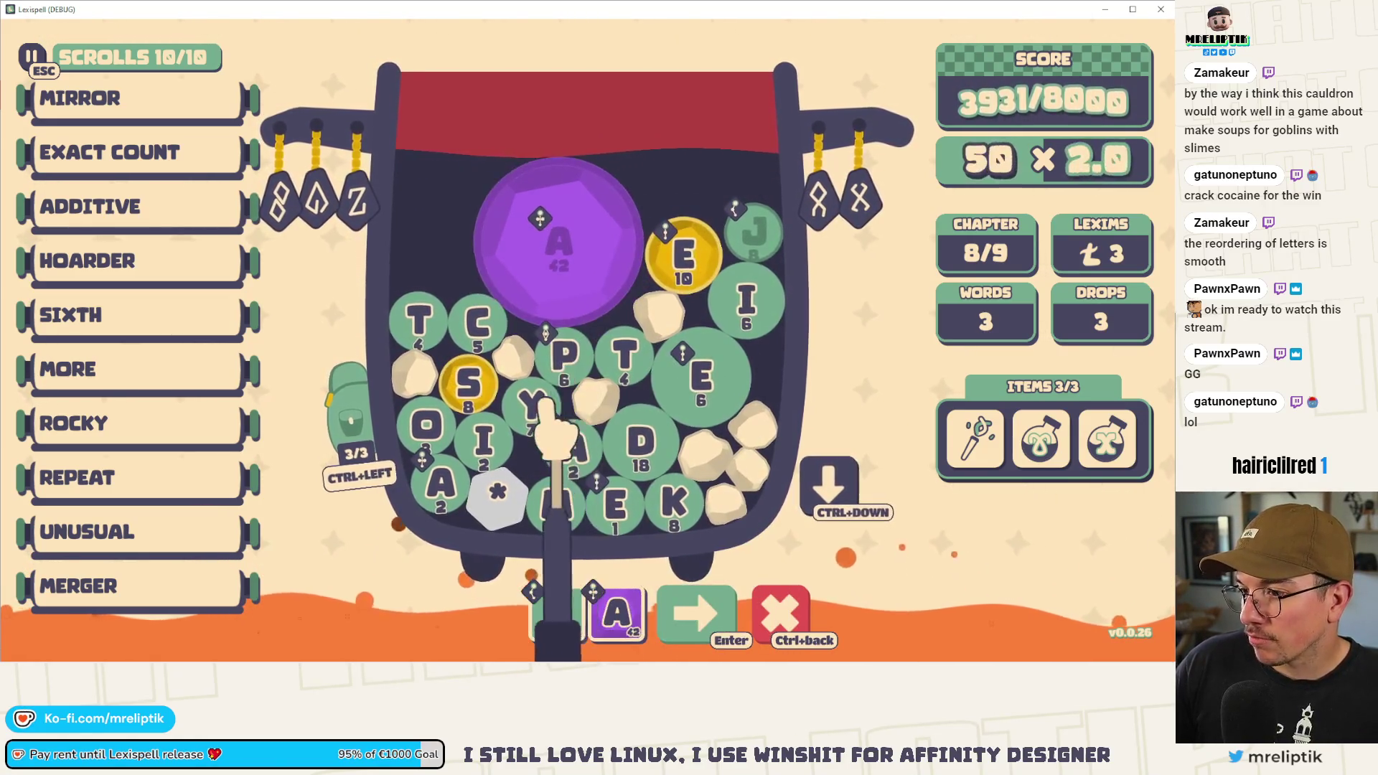
{"action": "left_click", "coordinate": [531, 406]}
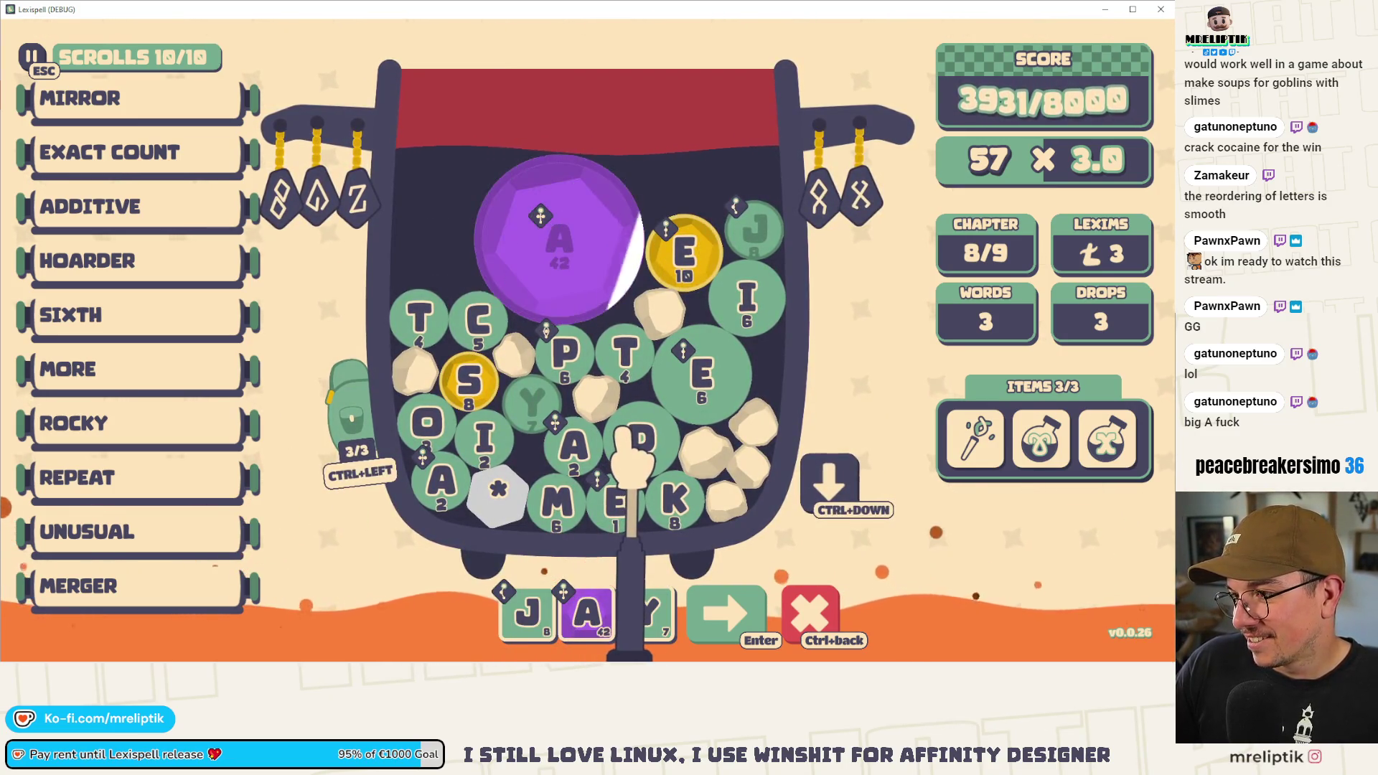
{"action": "left_click", "coordinate": [808, 614]}
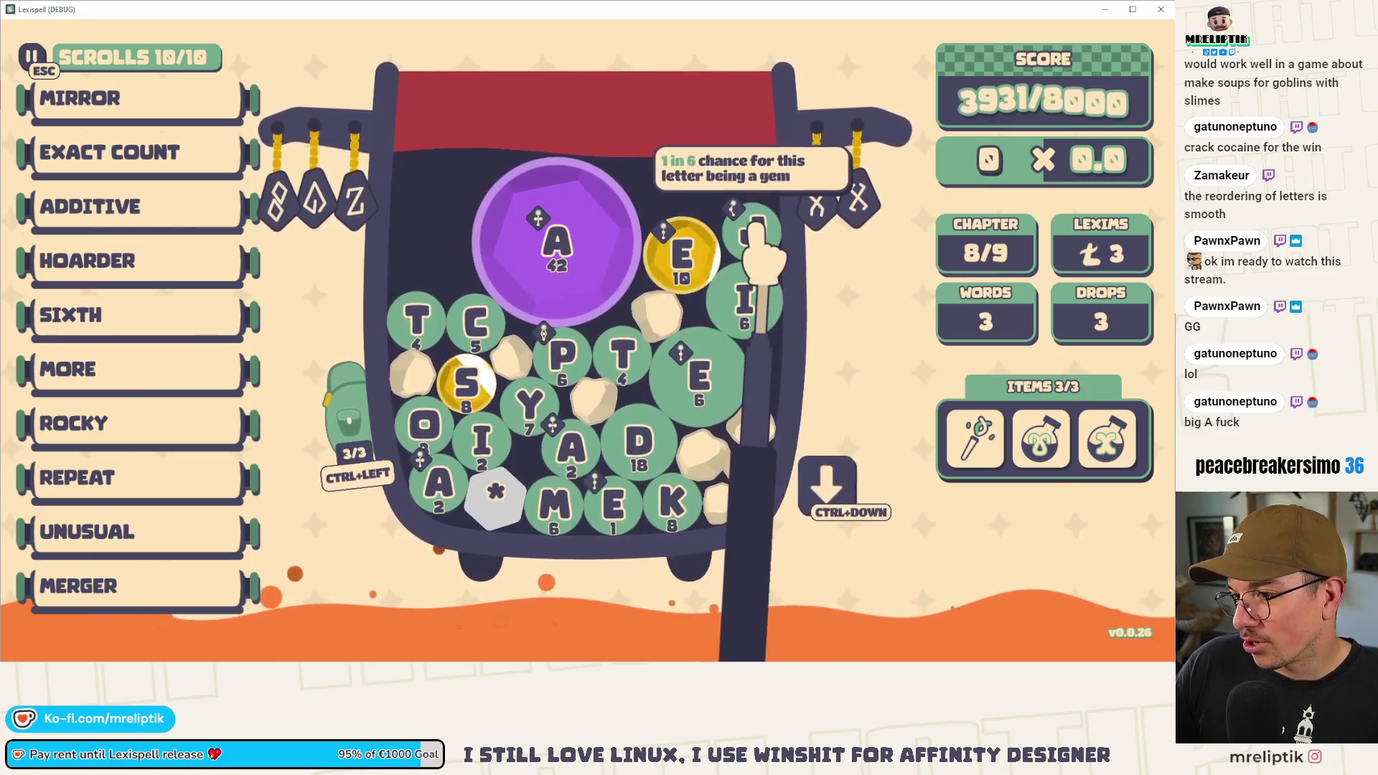
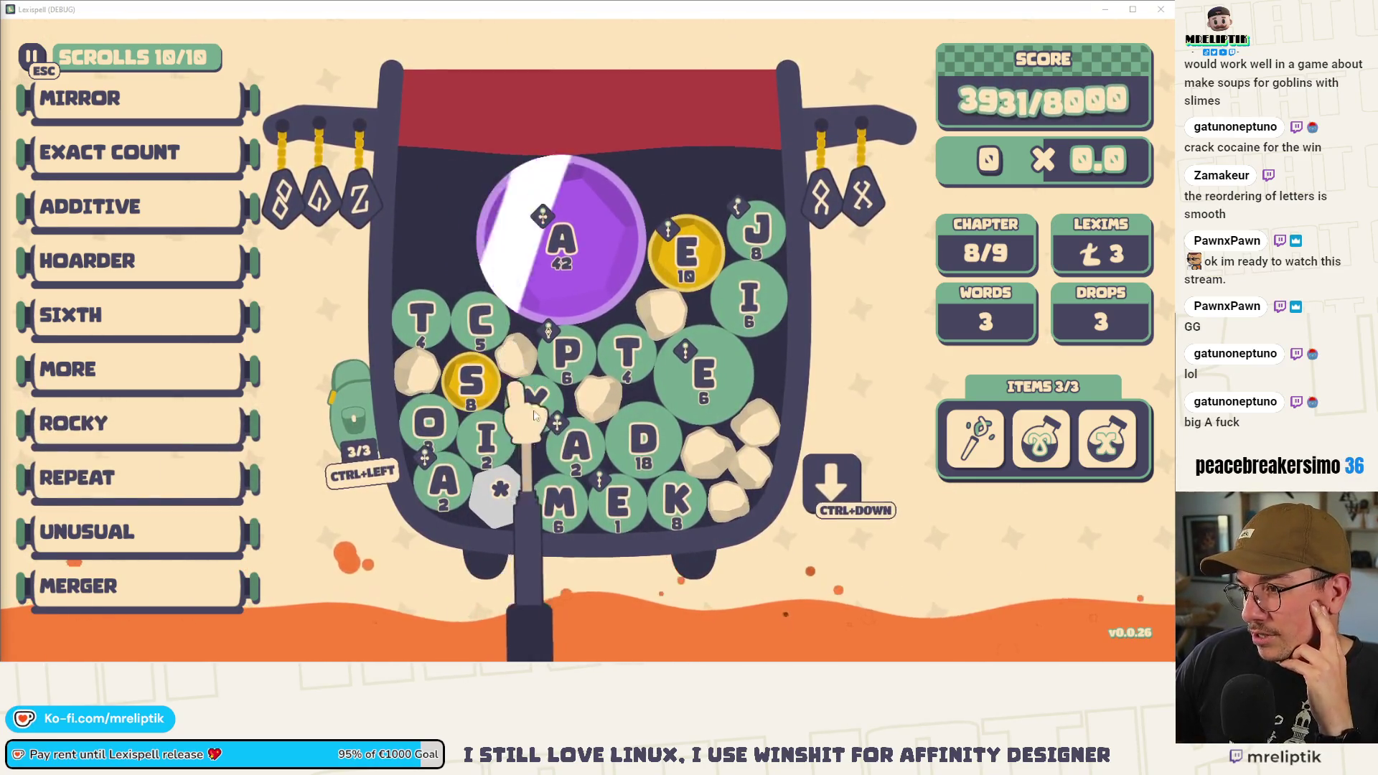
- Try the word C O * J, then discard it
{"action": "left_click", "coordinate": [494, 326]}
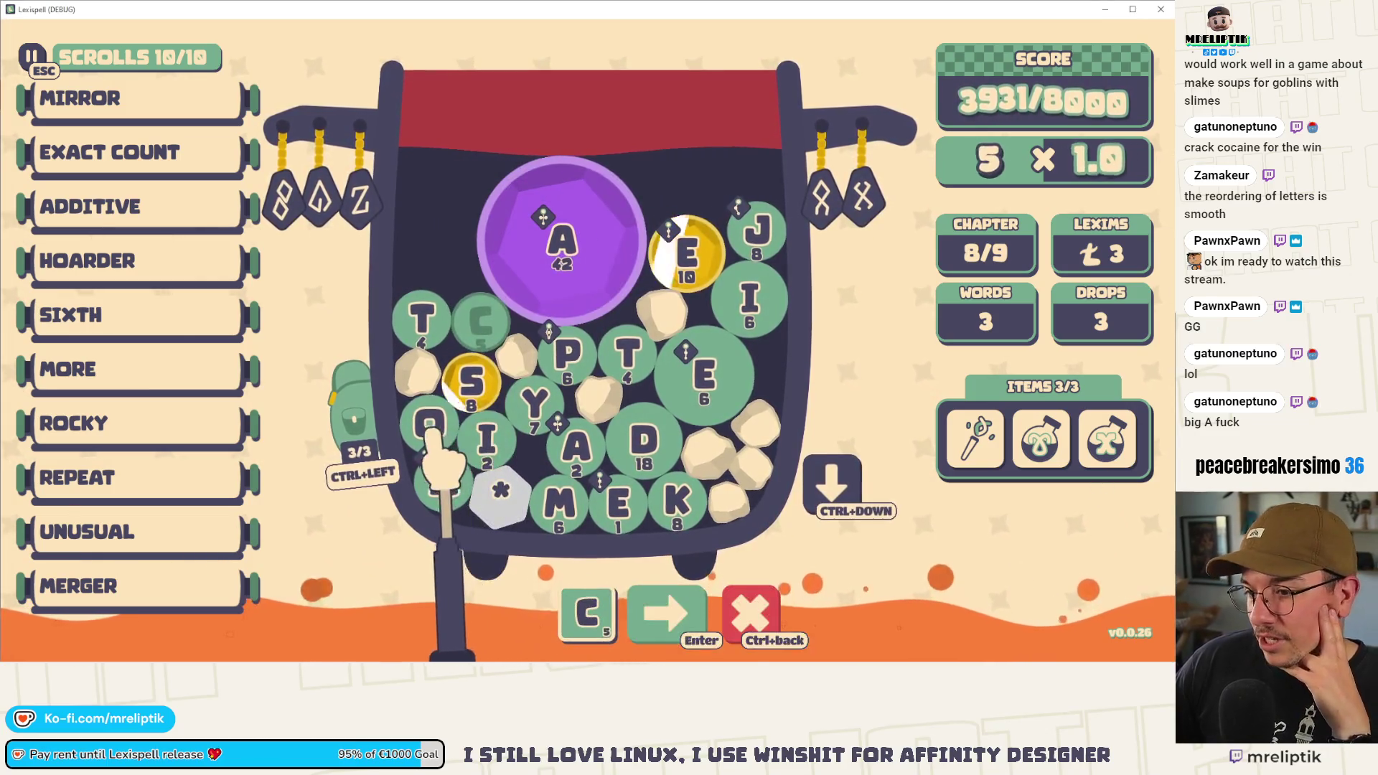
{"action": "left_click", "coordinate": [430, 423]}
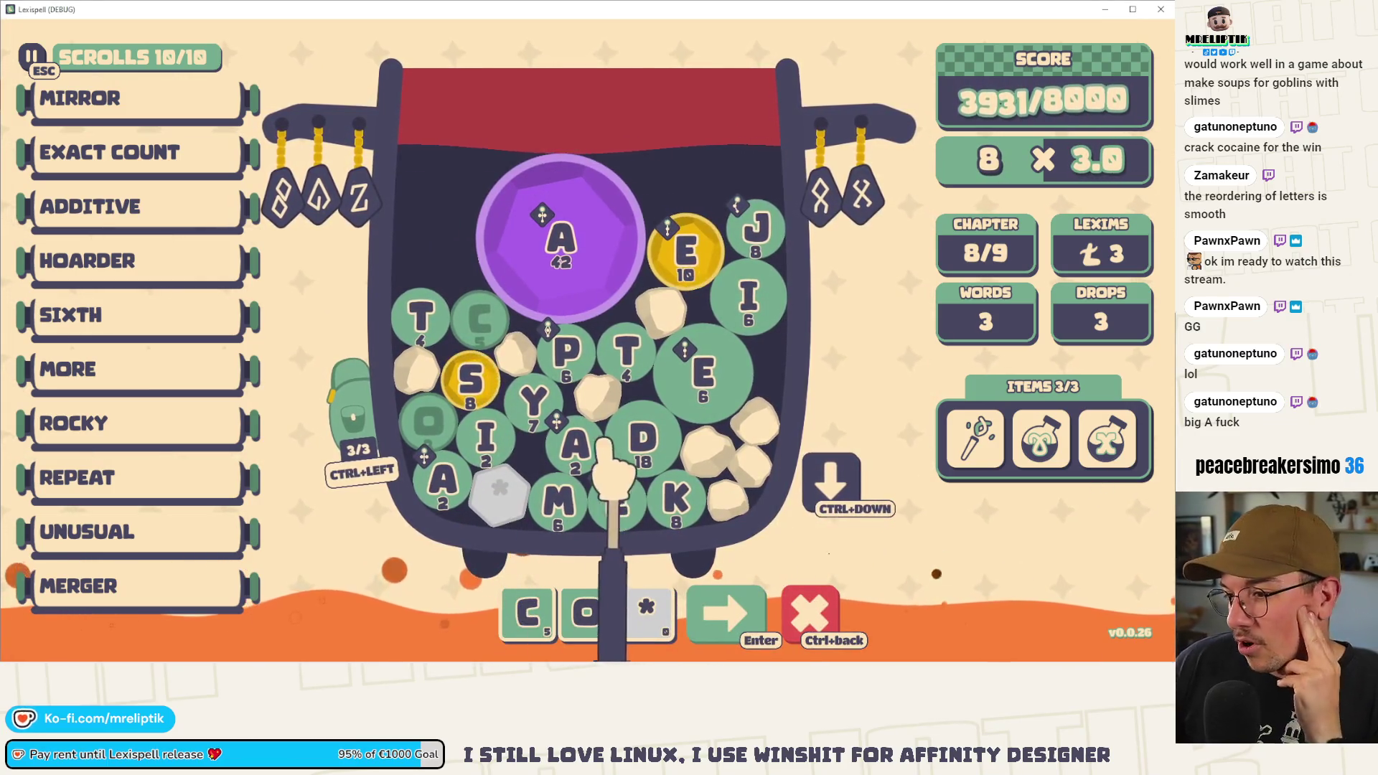
{"action": "left_click", "coordinate": [672, 492]}
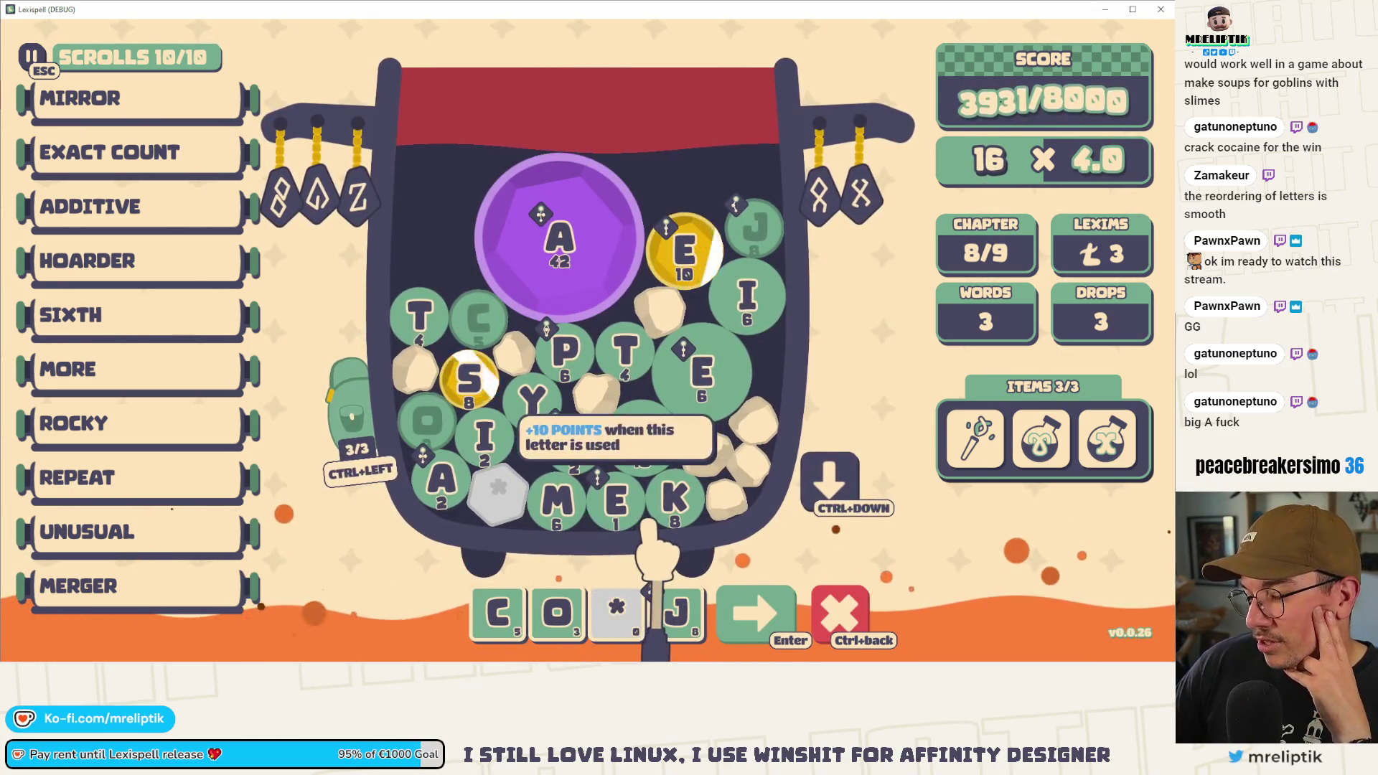
{"action": "left_click", "coordinate": [847, 610]}
- Spell YEAST from the Y, E, A, S, T tiles and submit it
{"action": "left_click", "coordinate": [528, 399]}
{"action": "left_click", "coordinate": [682, 251]}
{"action": "left_click", "coordinate": [560, 273]}
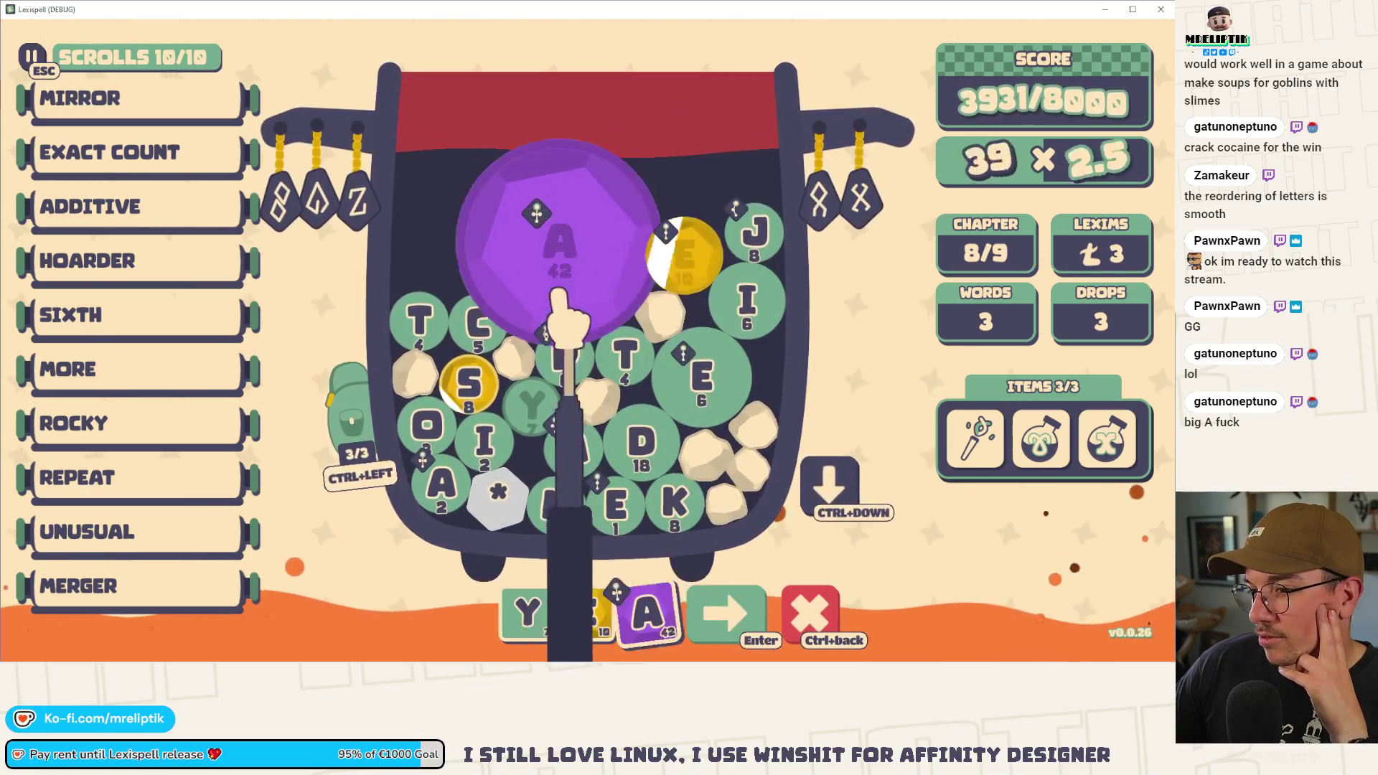
{"action": "left_click", "coordinate": [469, 384]}
{"action": "left_click", "coordinate": [624, 352]}
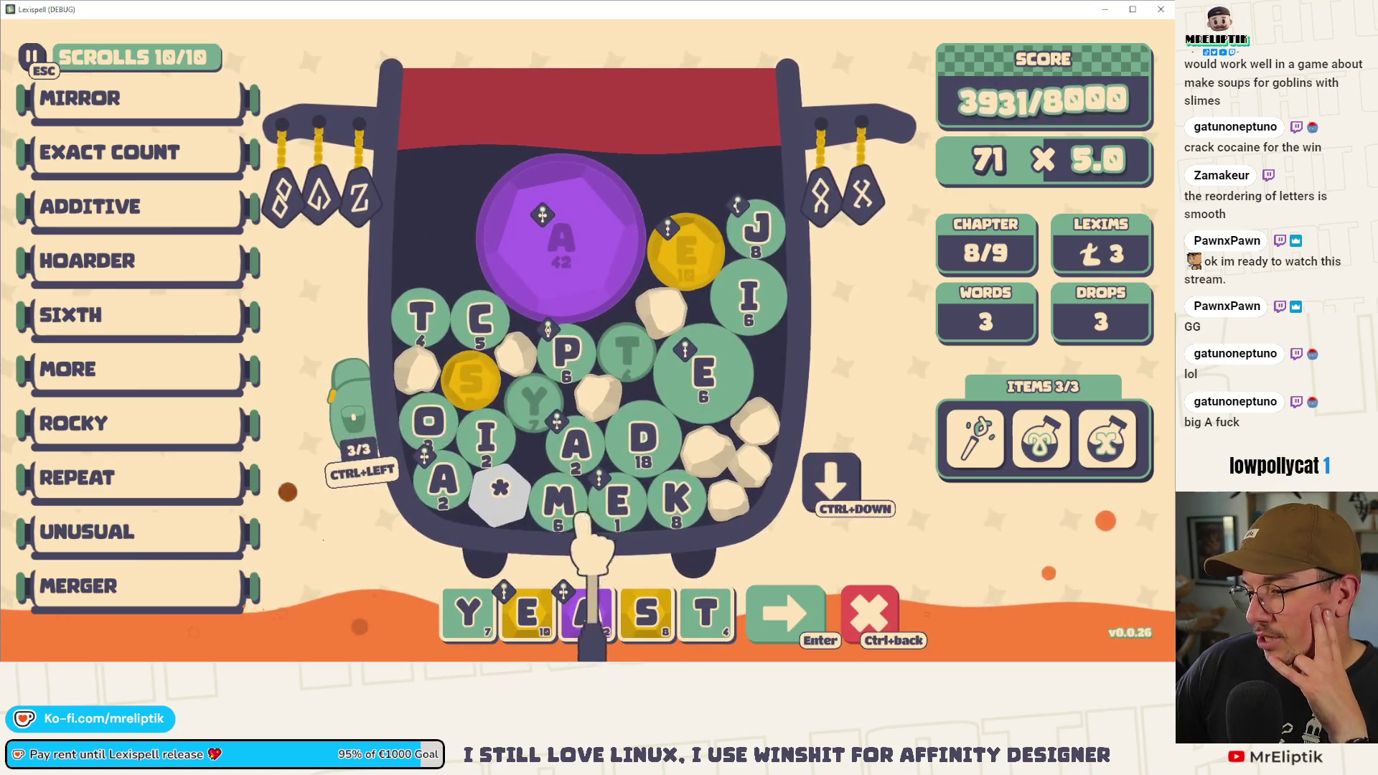
{"action": "mouse_move", "coordinate": [498, 489]}
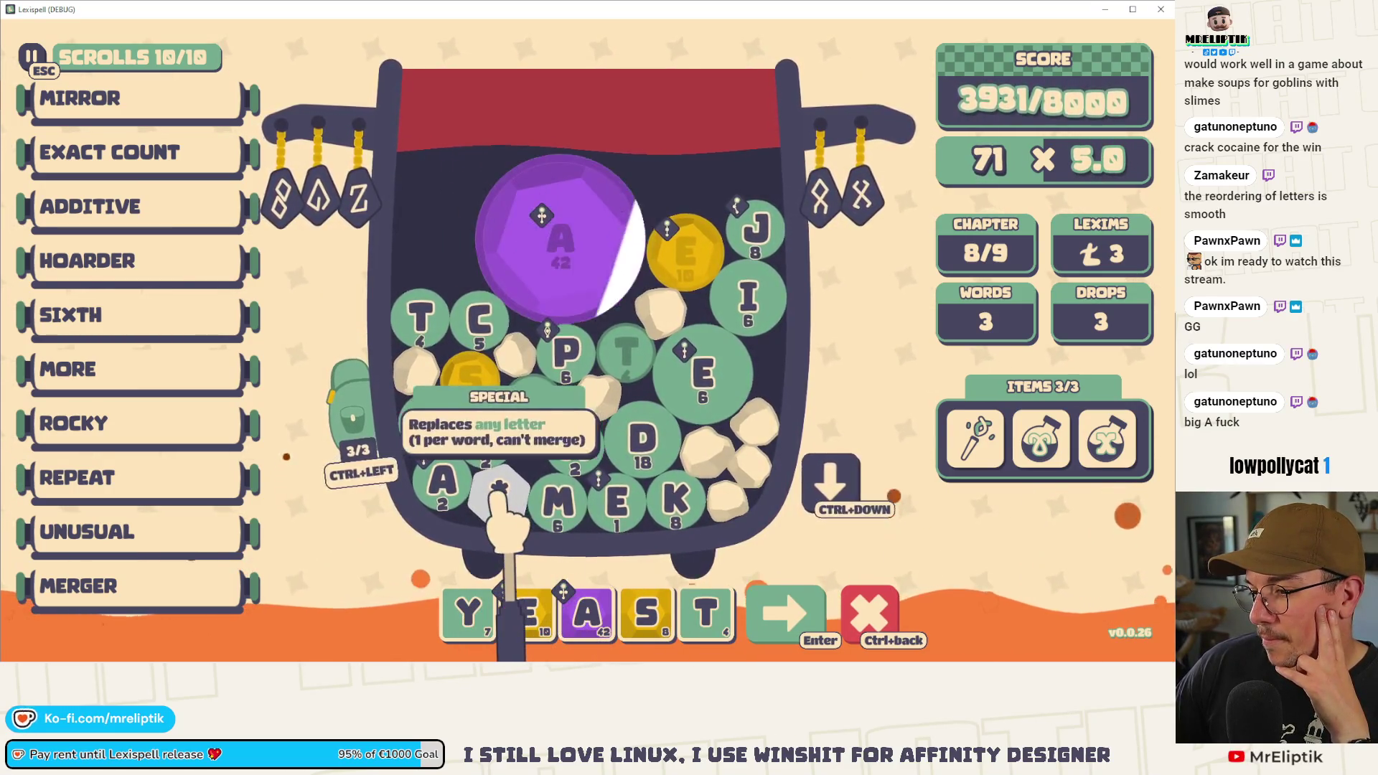
{"action": "key", "text": "Return"}
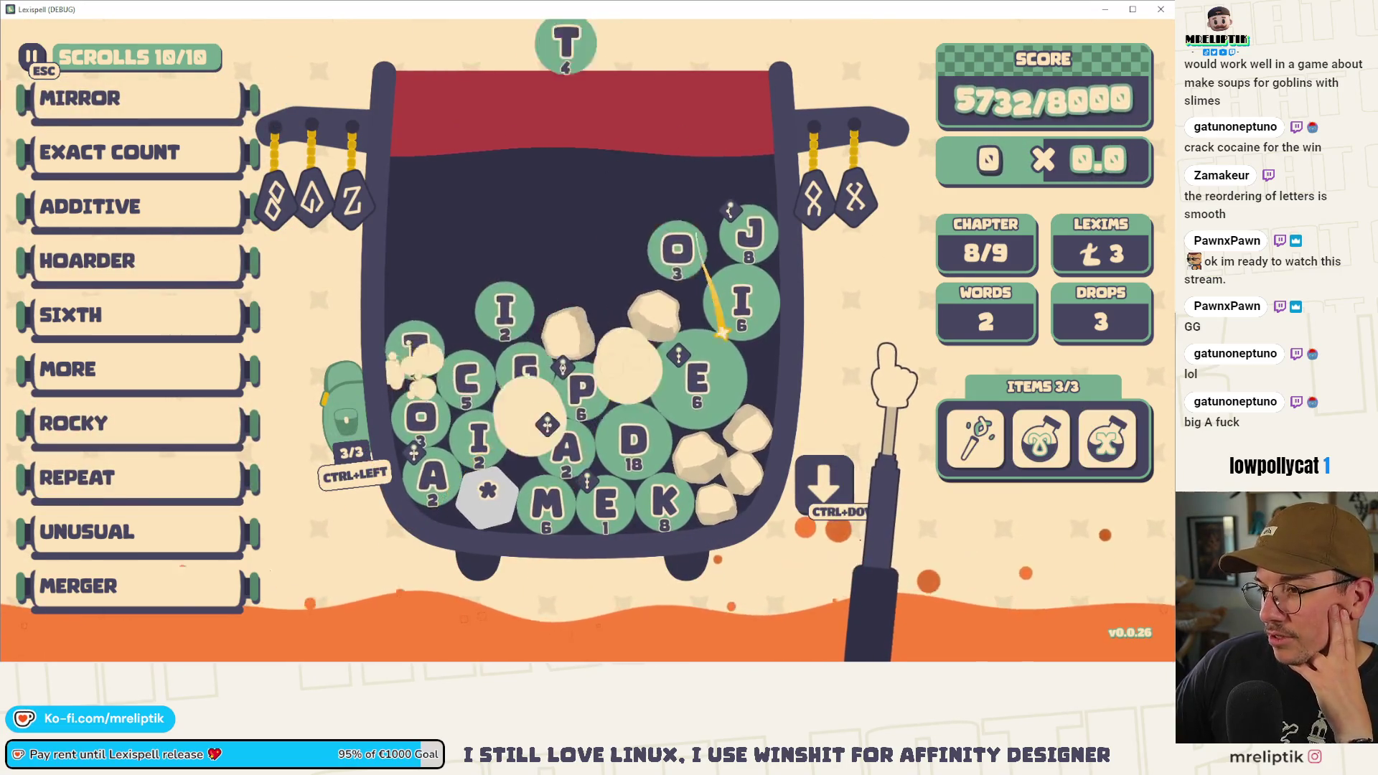
- Drop a fresh tile batch, try JACO*IA, open the saved-letter bag, then discard the word
{"action": "mouse_move", "coordinate": [755, 235]}
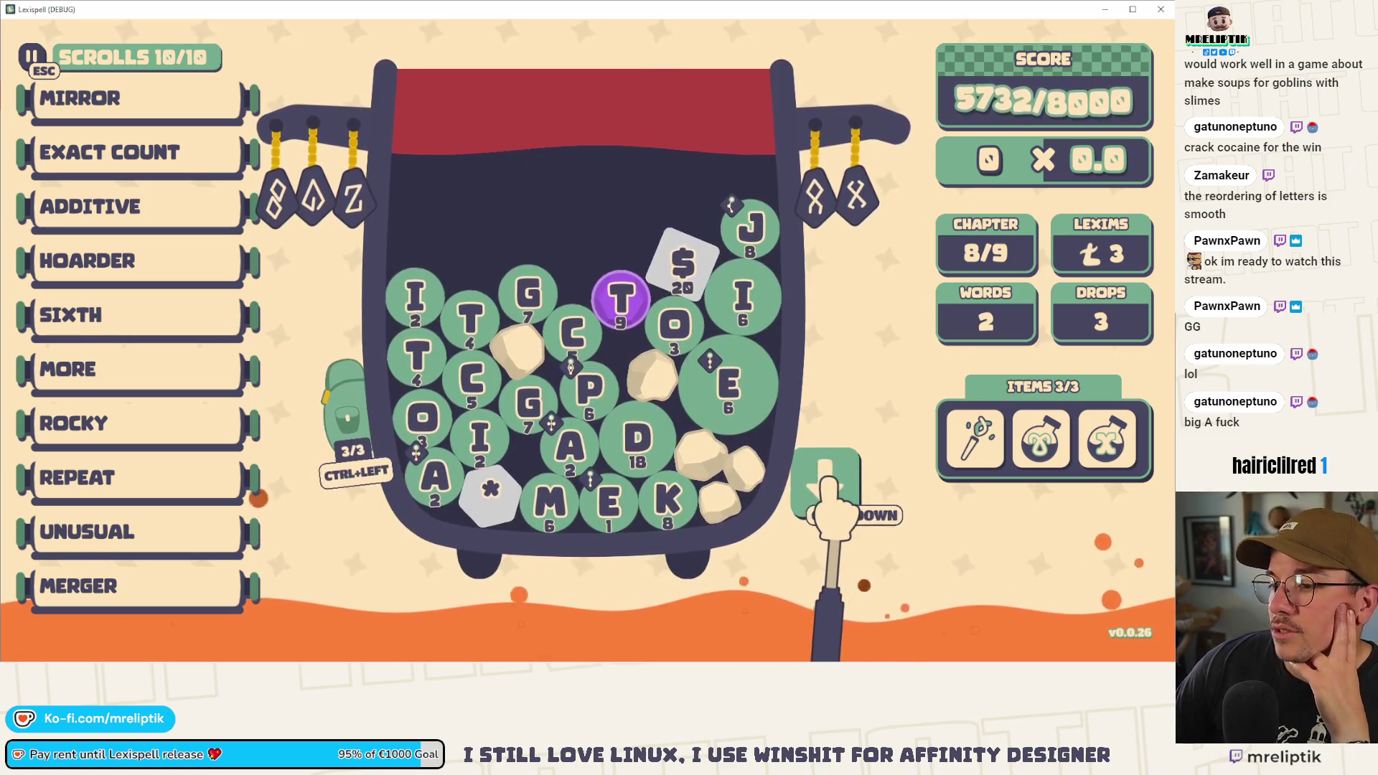
{"action": "left_click", "coordinate": [825, 480]}
{"action": "type", "text": "j"}
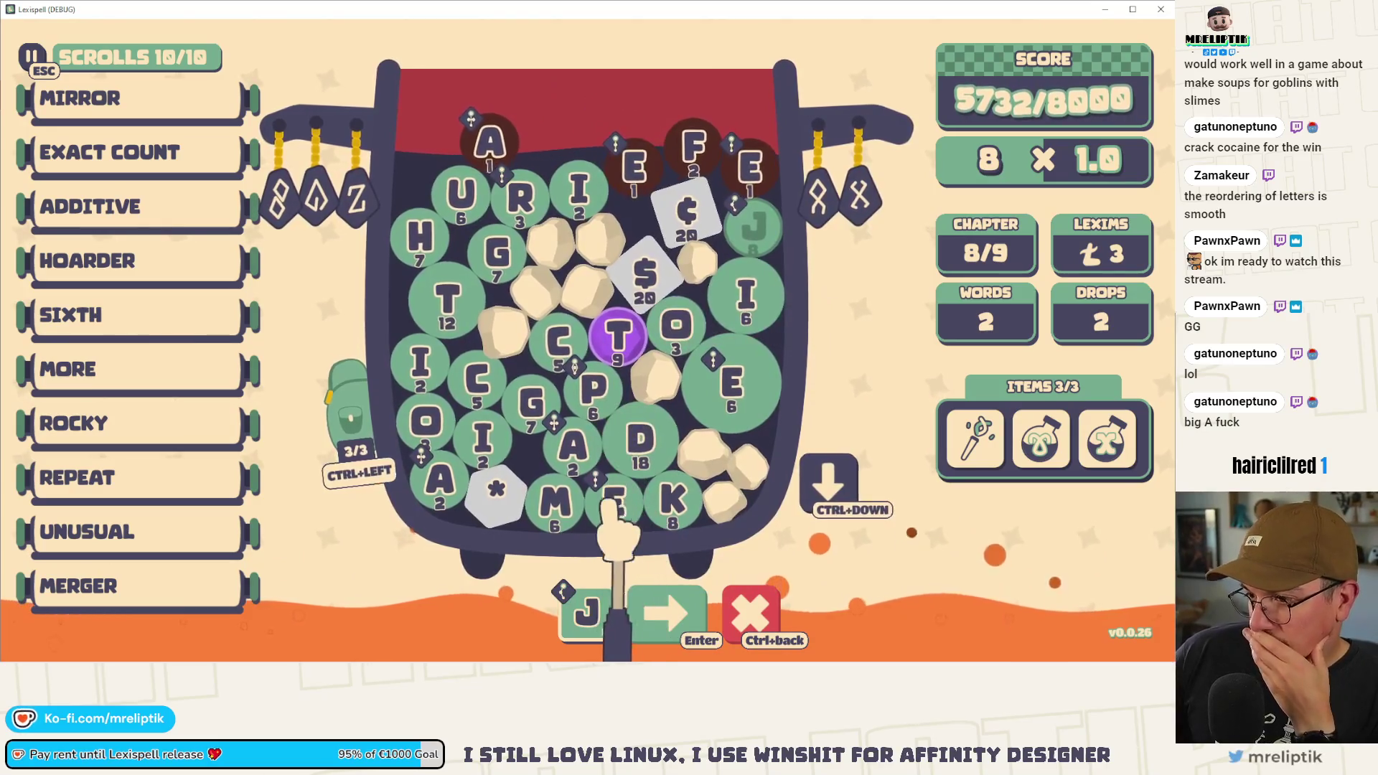
{"action": "type", "text": "ac"}
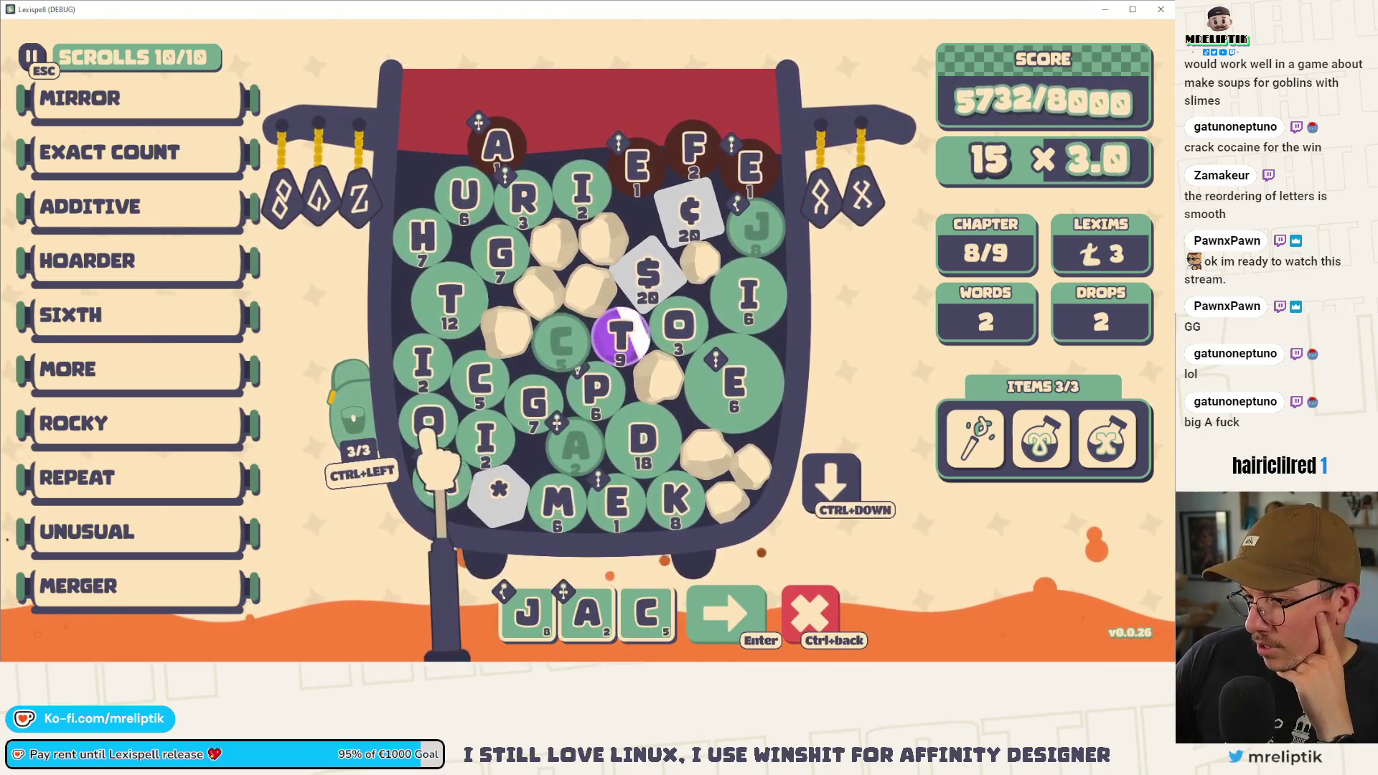
{"action": "left_click", "coordinate": [431, 433]}
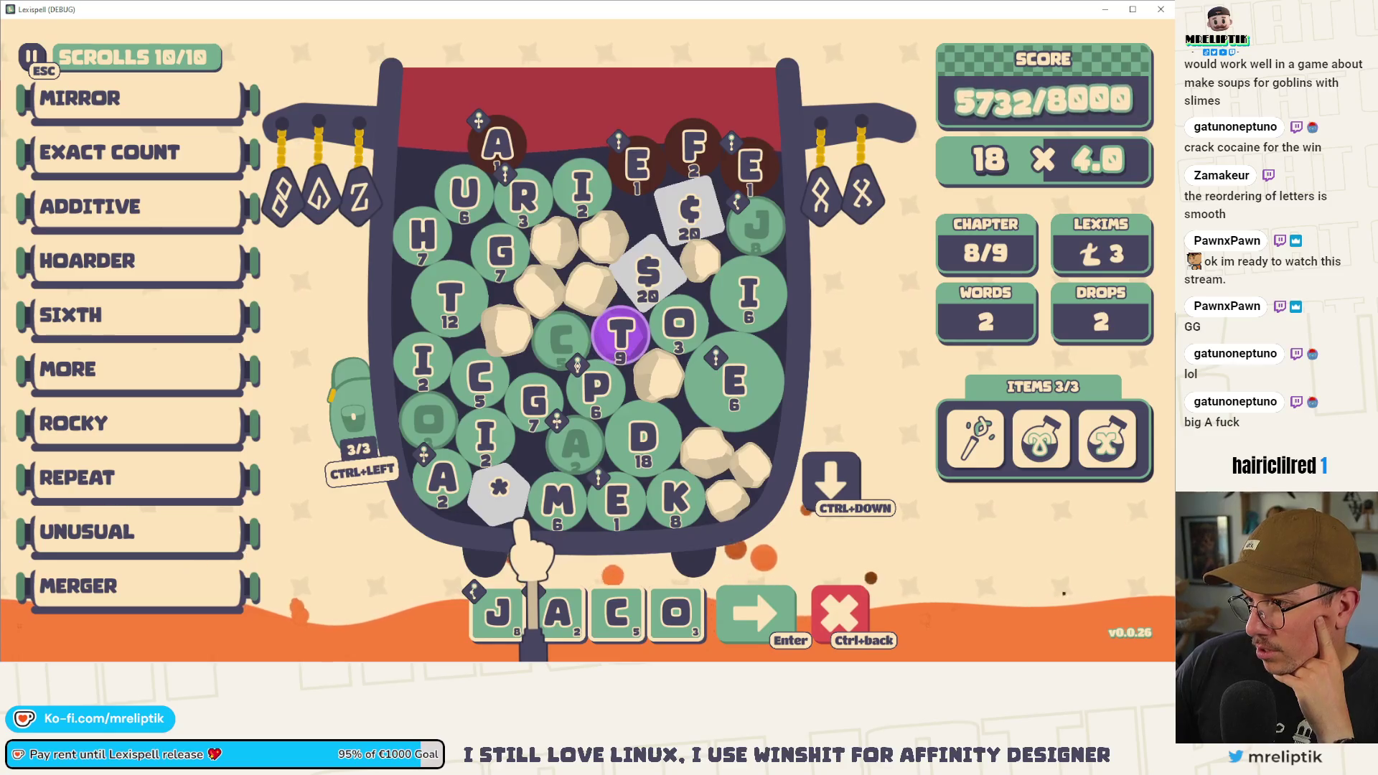
{"action": "left_click", "coordinate": [479, 510]}
{"action": "type", "text": "i"}
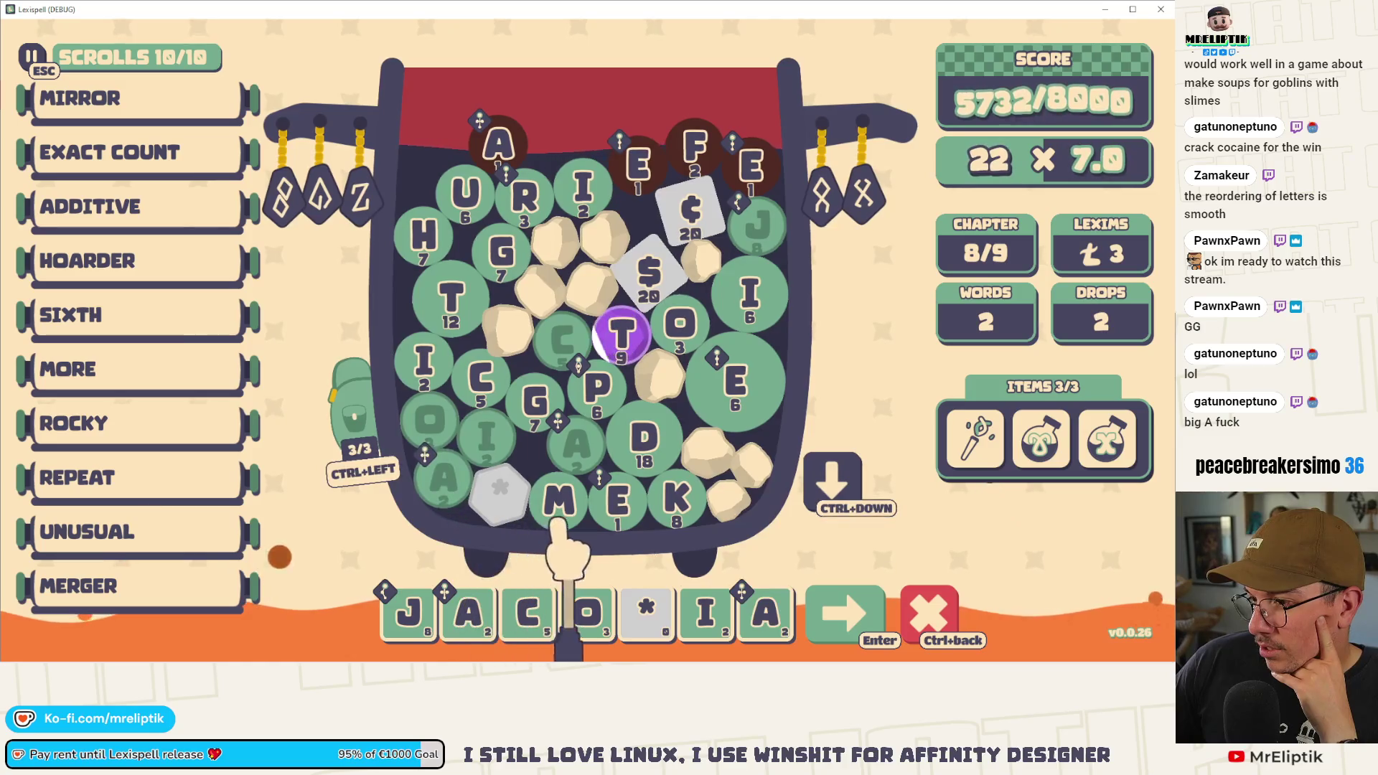
{"action": "left_click", "coordinate": [348, 416]}
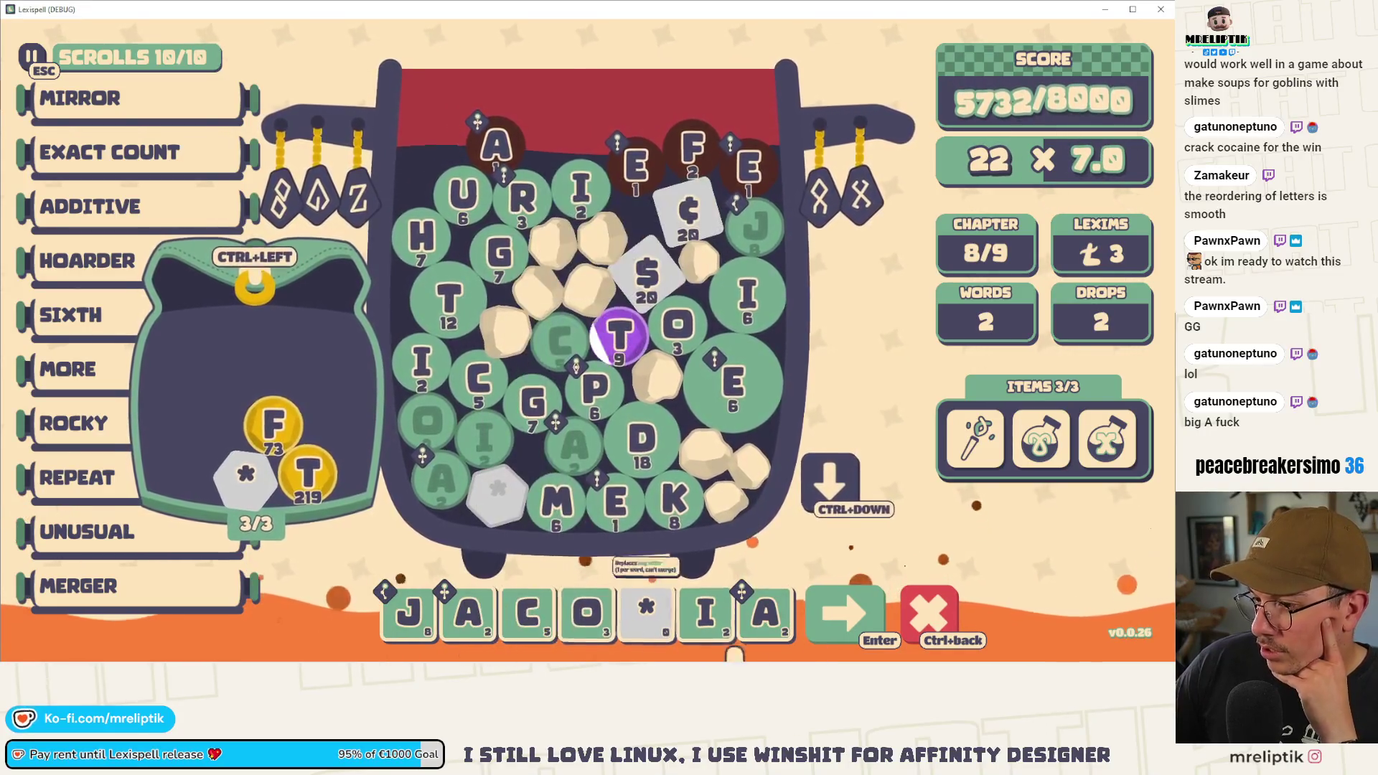
{"action": "left_click", "coordinate": [875, 595]}
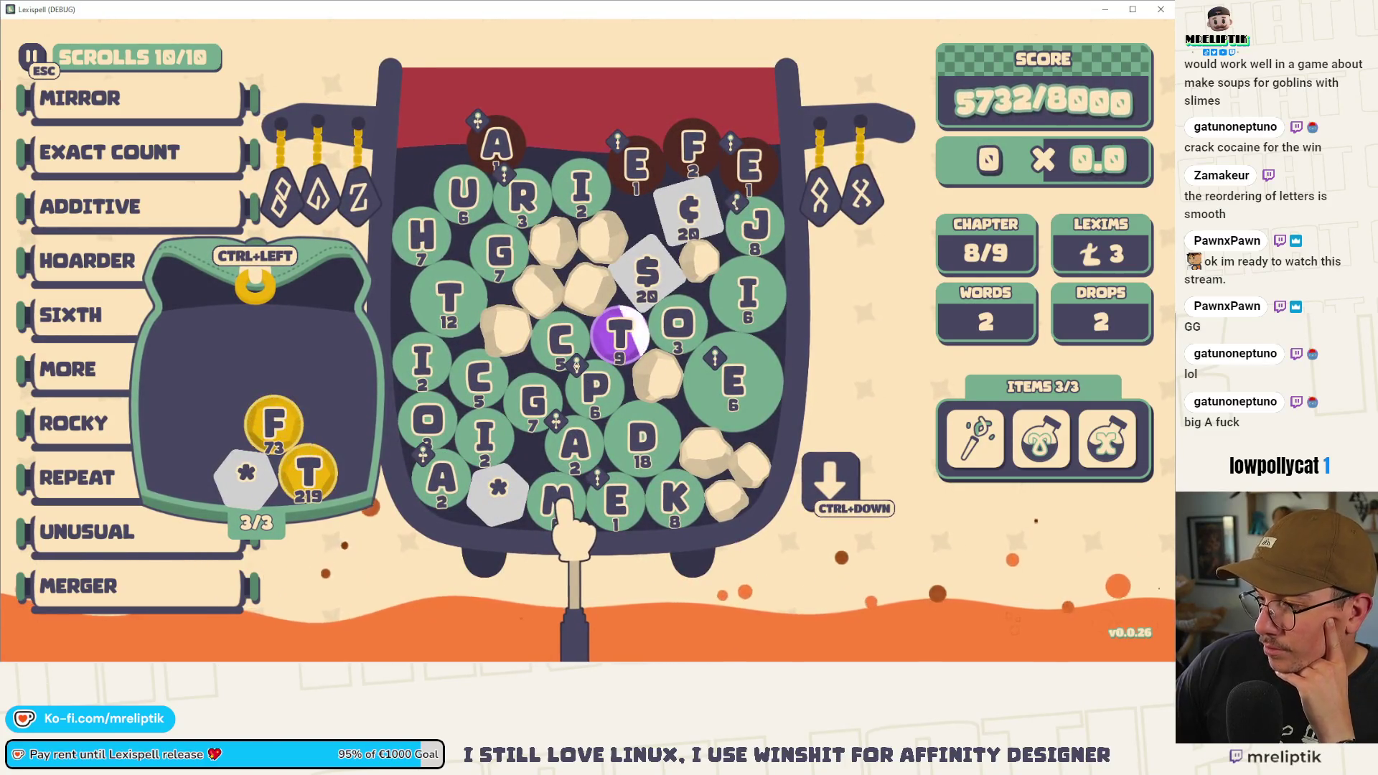
{"action": "left_click", "coordinate": [752, 228]}
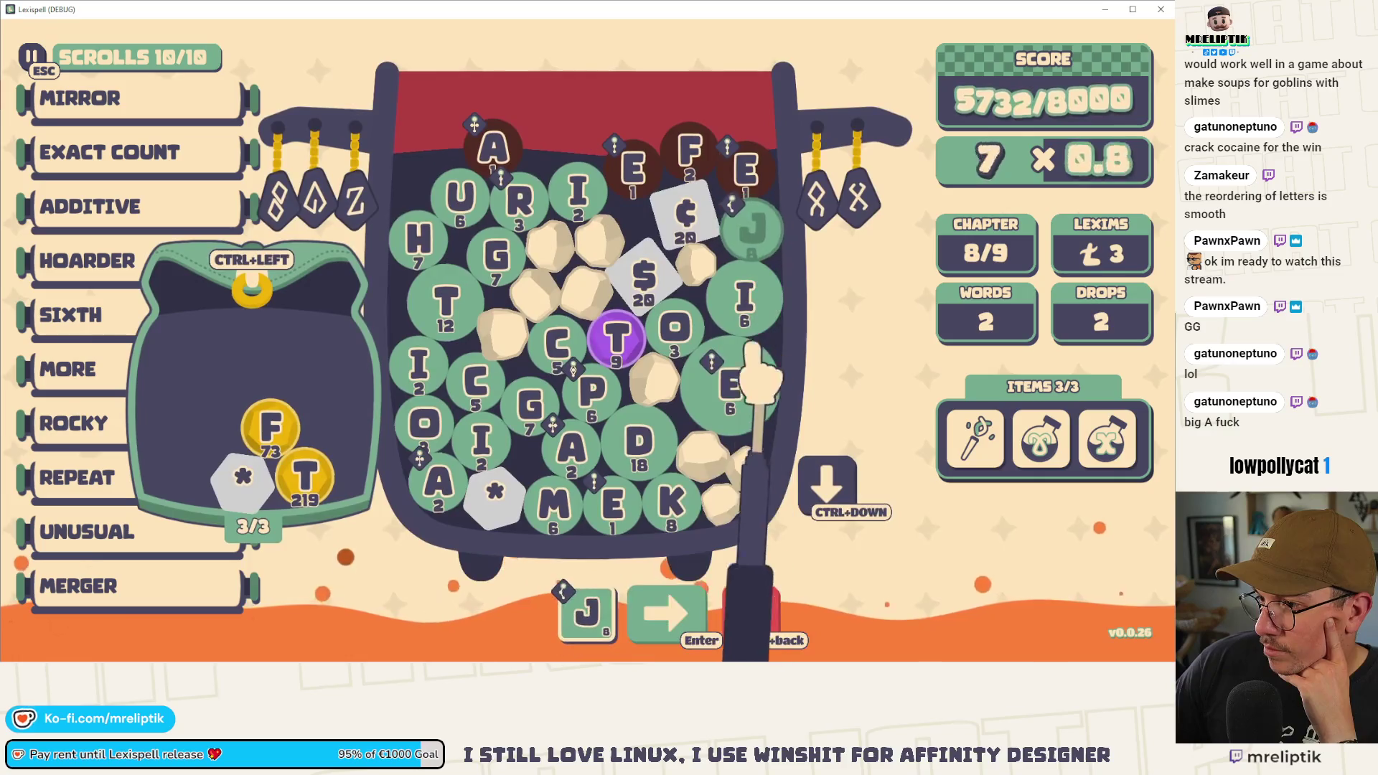
{"action": "left_click", "coordinate": [675, 326]}
{"action": "left_click", "coordinate": [425, 422]}
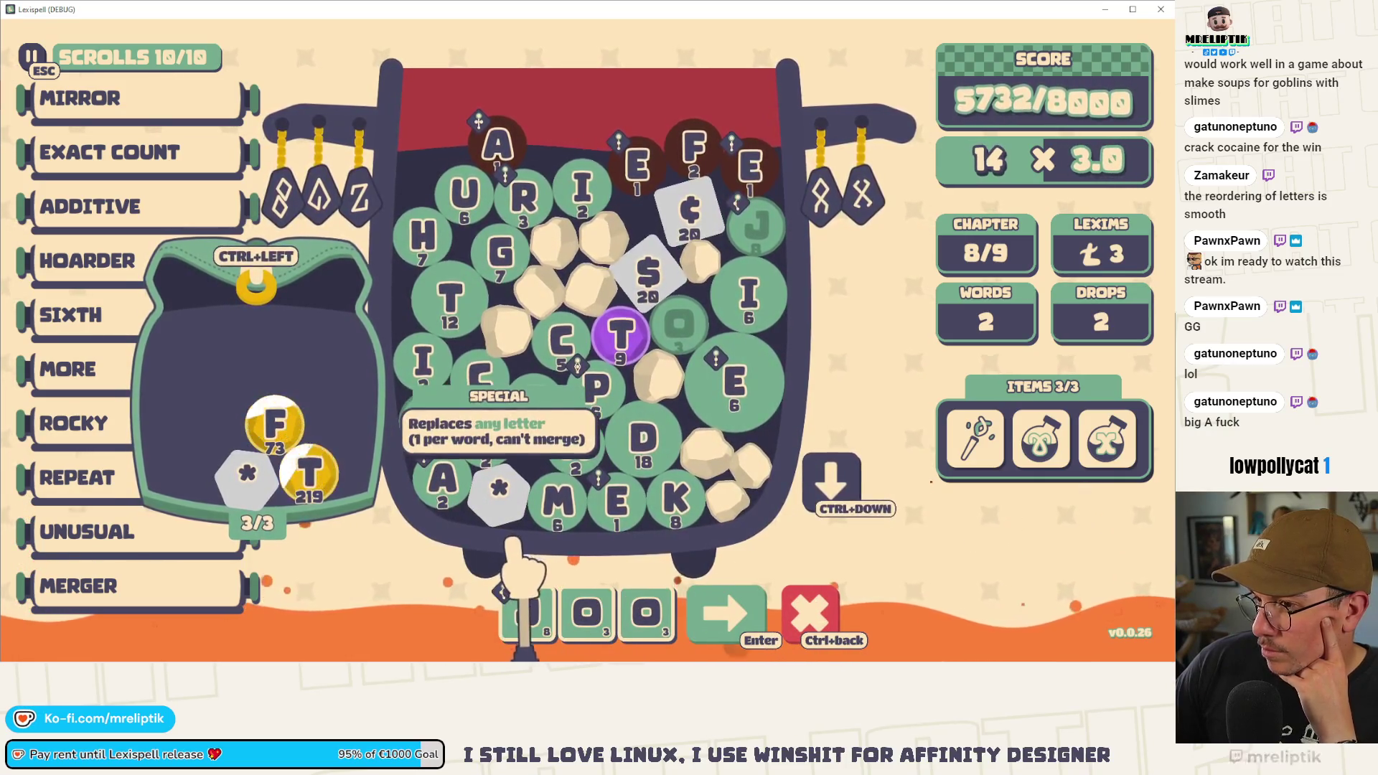
{"action": "left_click", "coordinate": [464, 194]}
{"action": "left_click", "coordinate": [523, 198]}
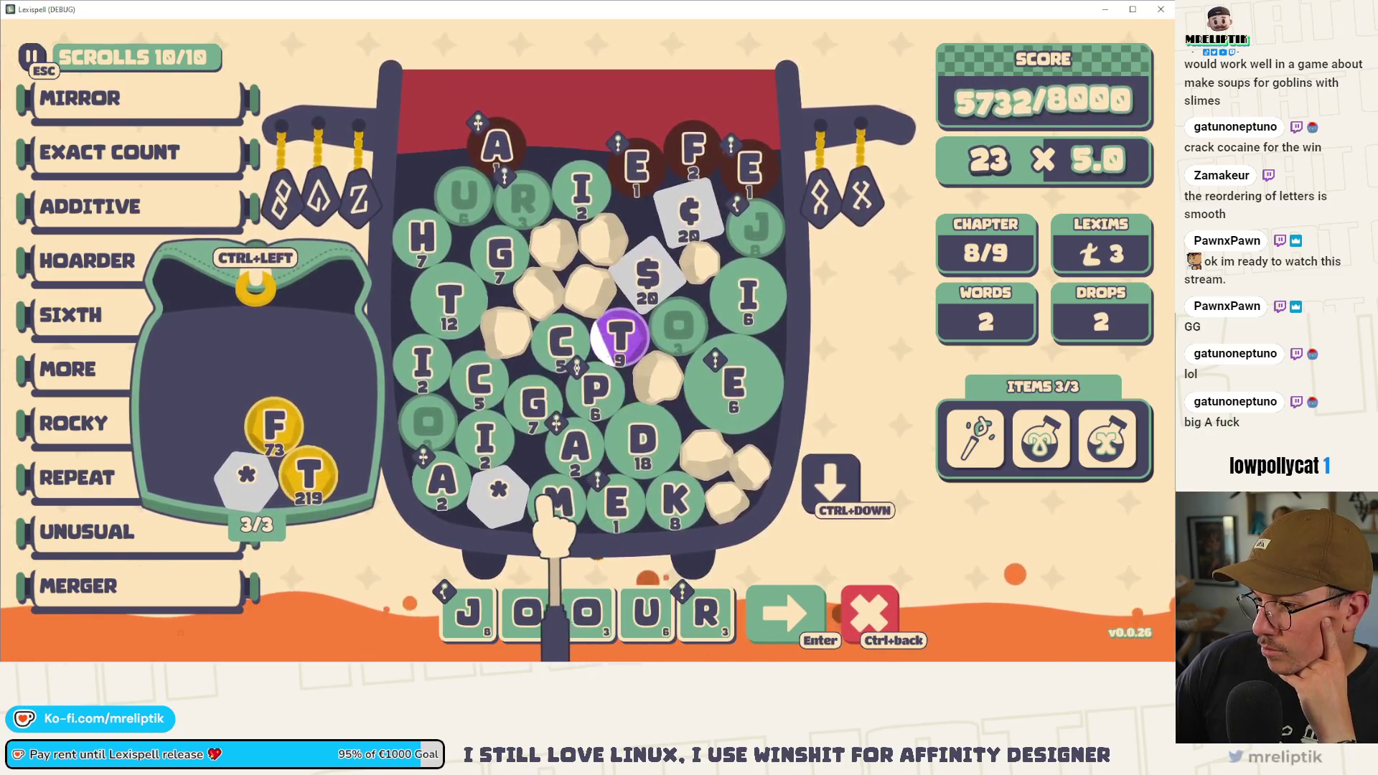
{"action": "left_click", "coordinate": [518, 502]}
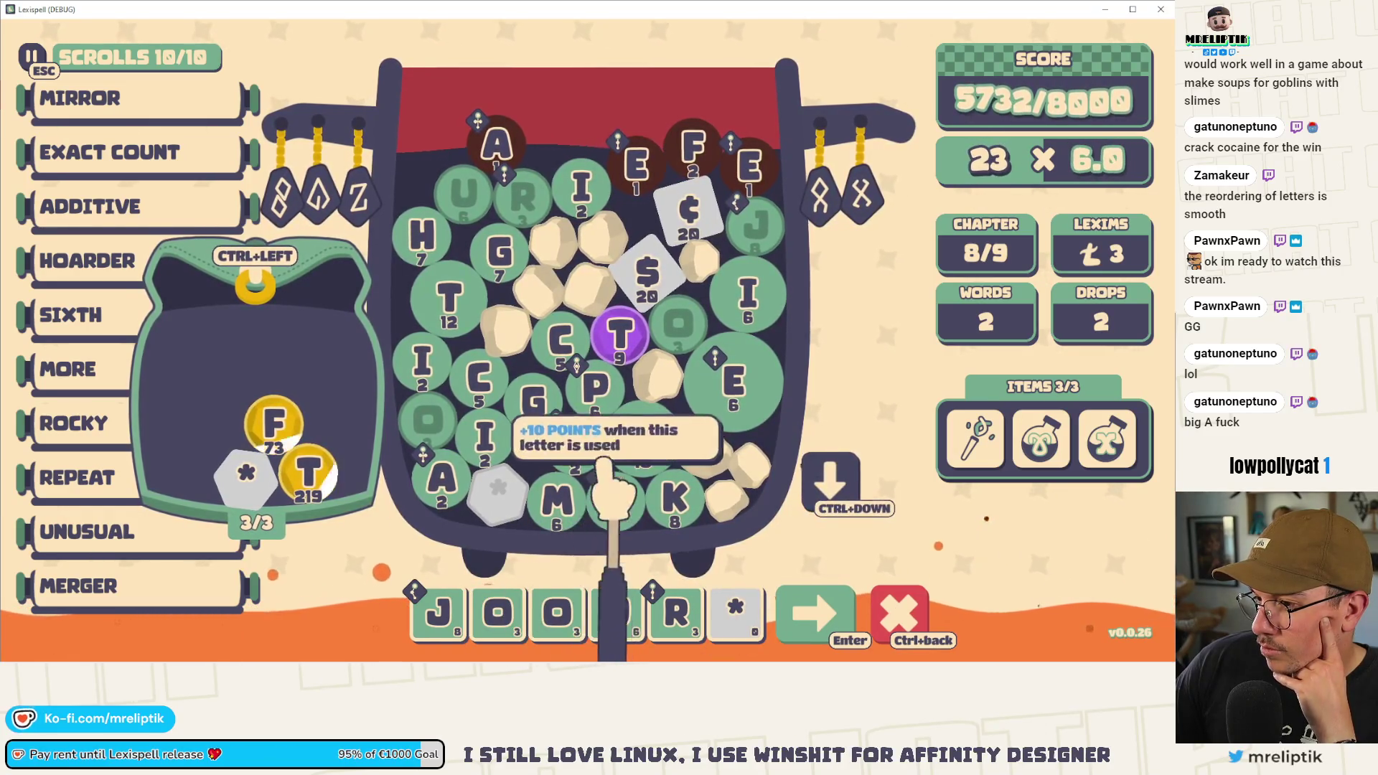
{"action": "left_click", "coordinate": [574, 444]}
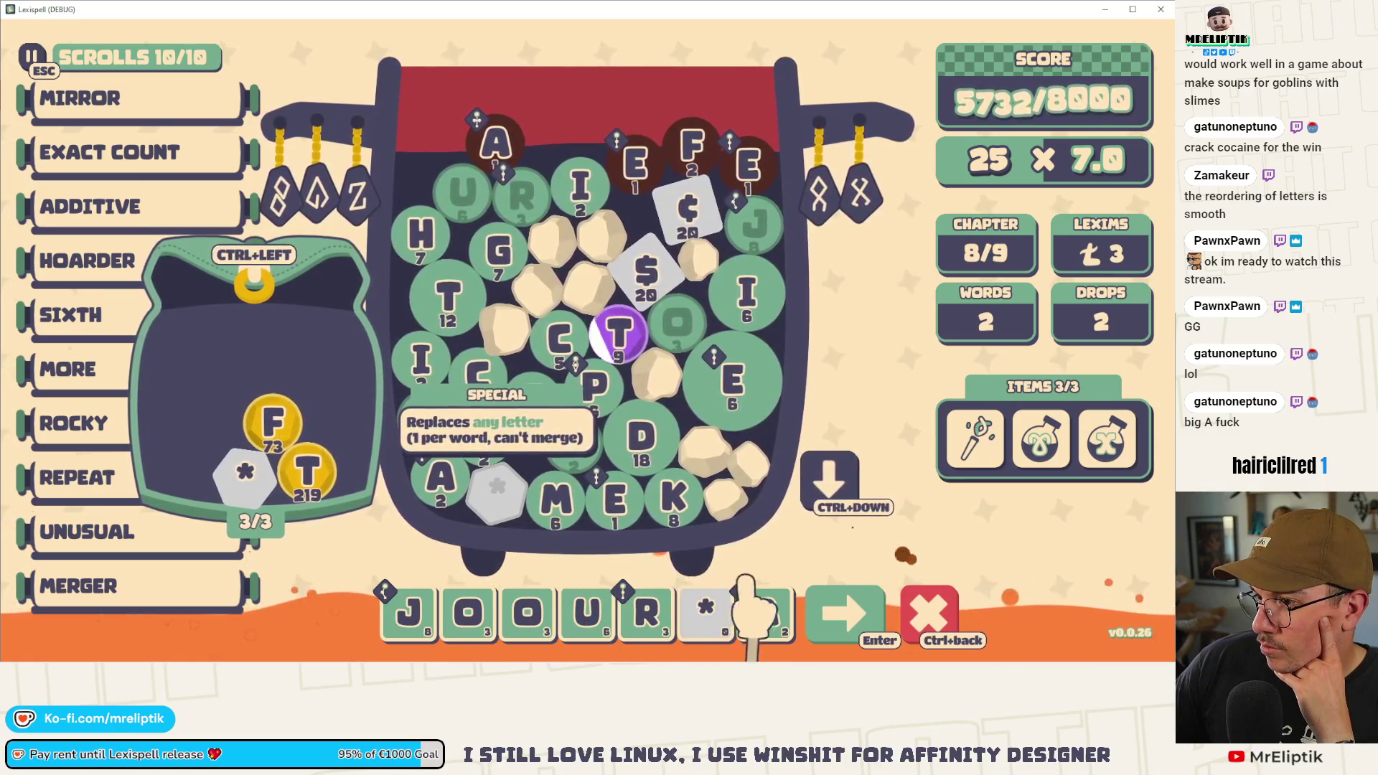
{"action": "left_click", "coordinate": [758, 607]}
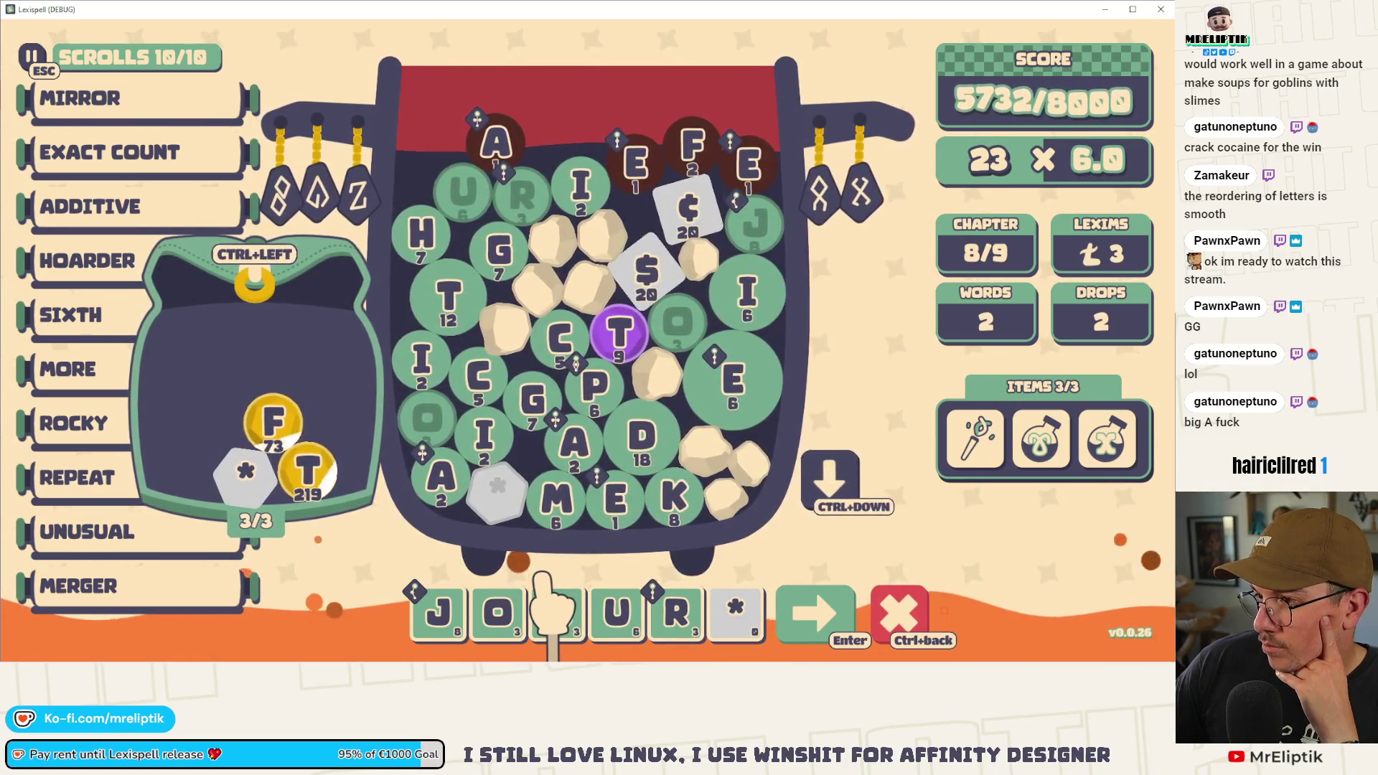
{"action": "left_click", "coordinate": [732, 607]}
{"action": "key", "text": "e"}
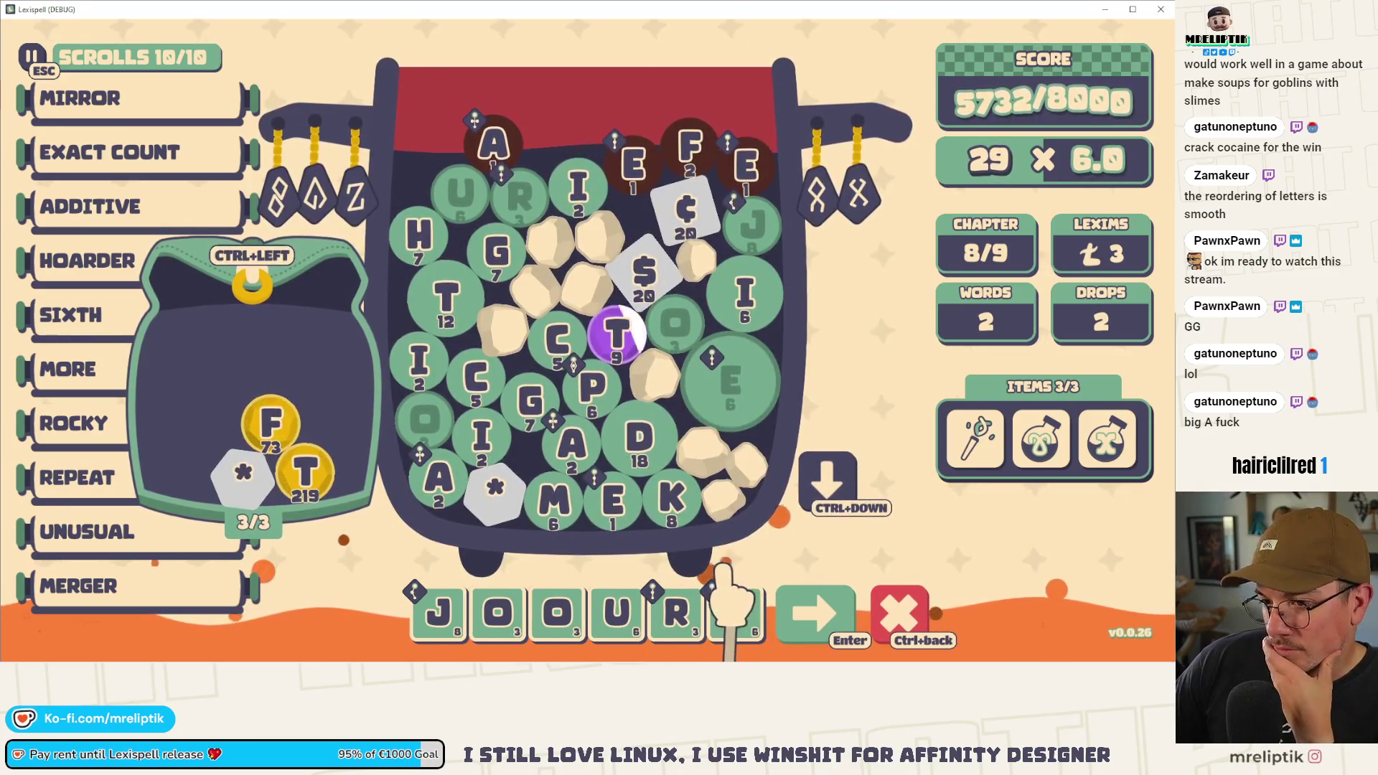
{"action": "left_click", "coordinate": [495, 486]}
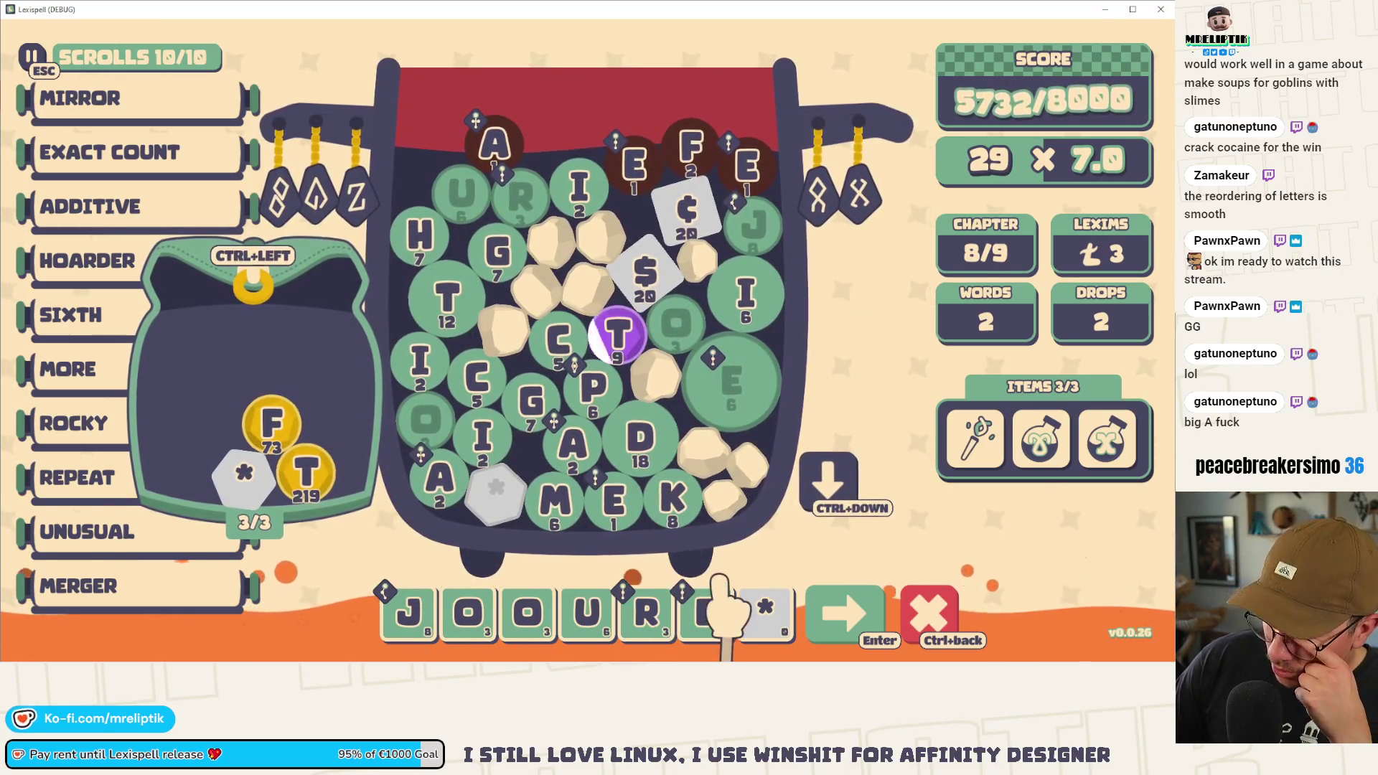
{"action": "left_click", "coordinate": [719, 603]}
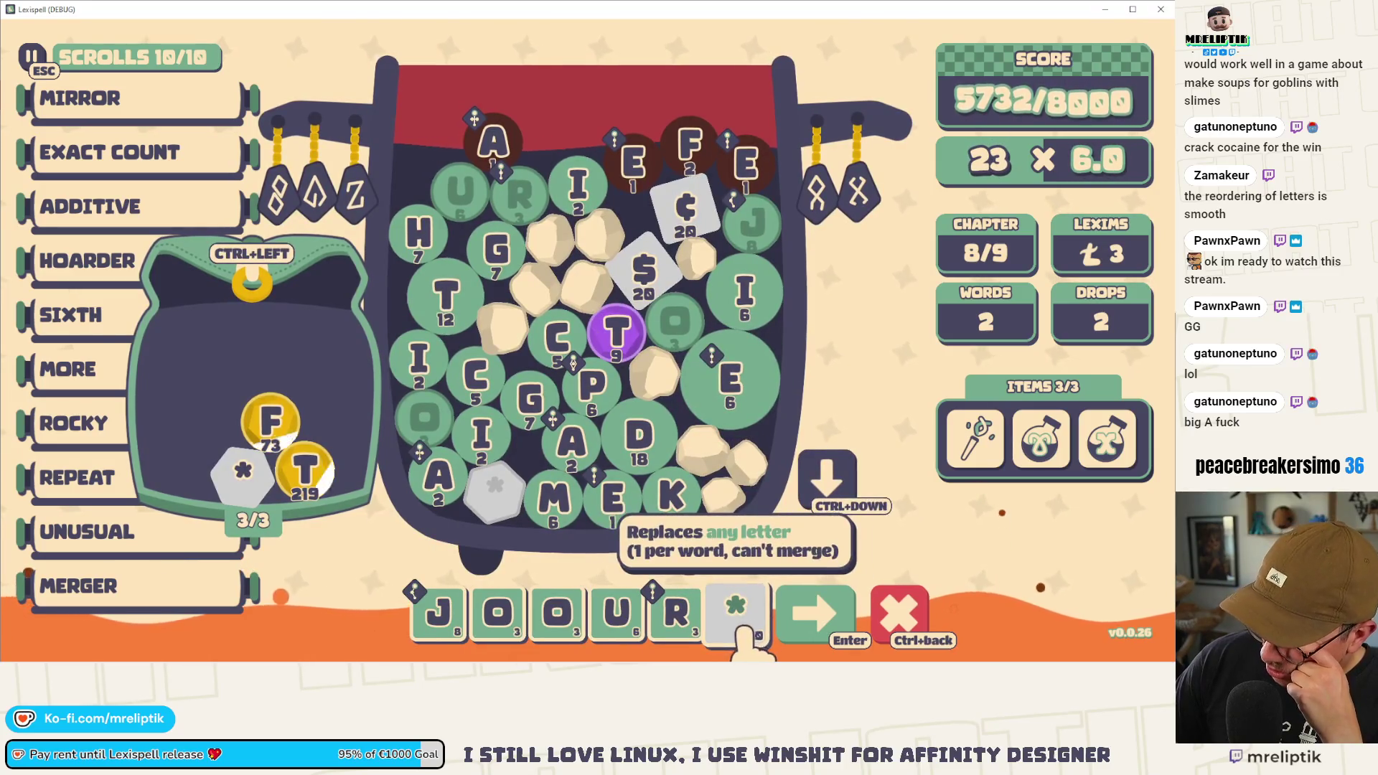
{"action": "left_click", "coordinate": [562, 617]}
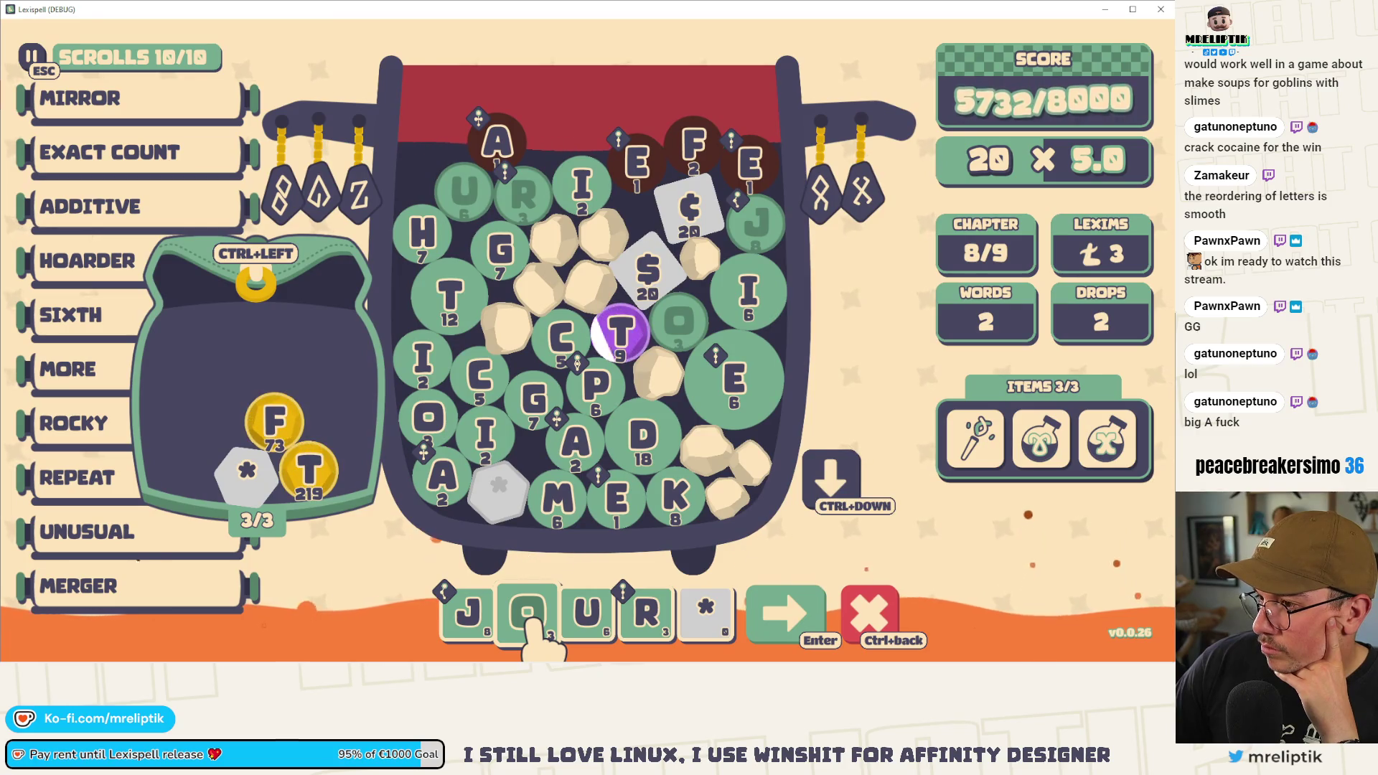
{"action": "key", "text": "ctrl+BackSpace"}
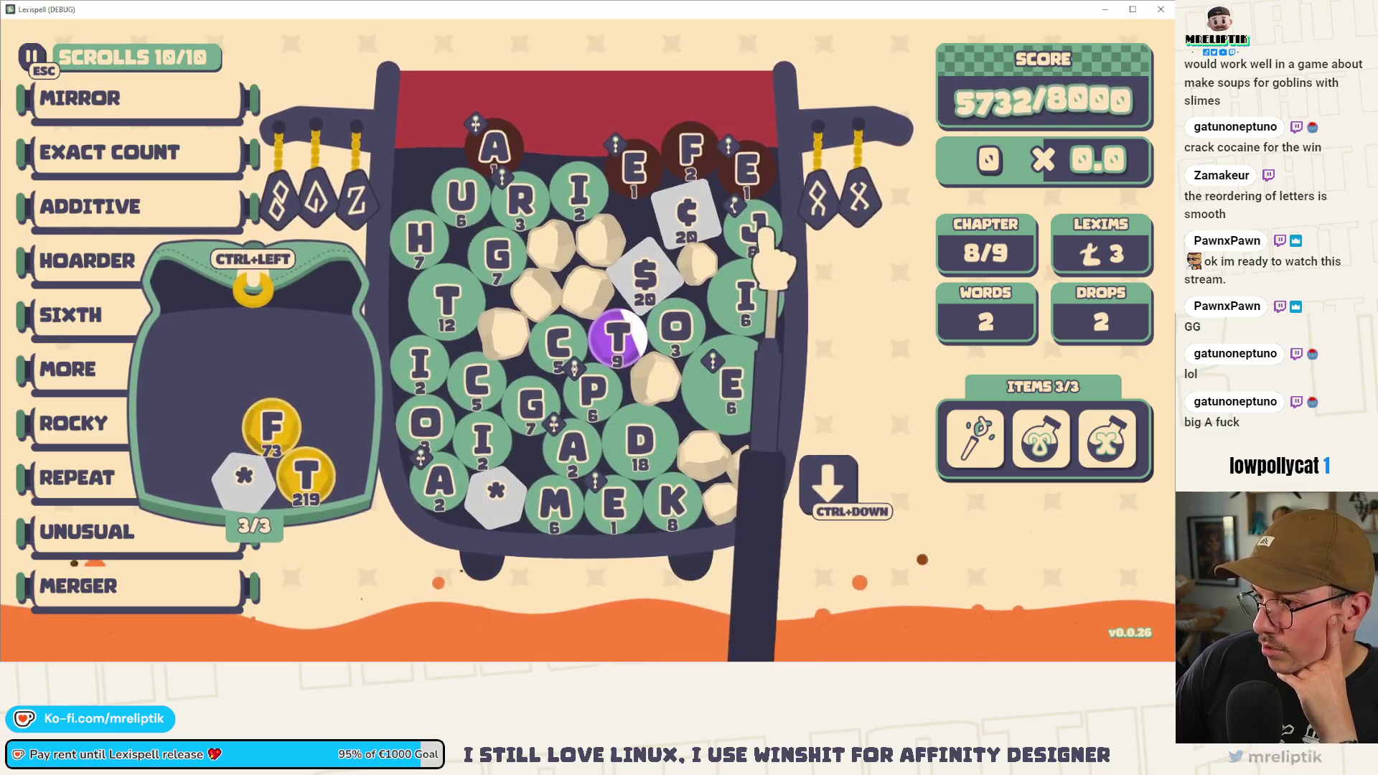
- Build JURIS$TICTIO with the wildcard at the end and try submitting it
{"action": "left_click", "coordinate": [753, 228]}
{"action": "left_click", "coordinate": [463, 195]}
{"action": "left_click", "coordinate": [522, 201]}
{"action": "left_click", "coordinate": [580, 190]}
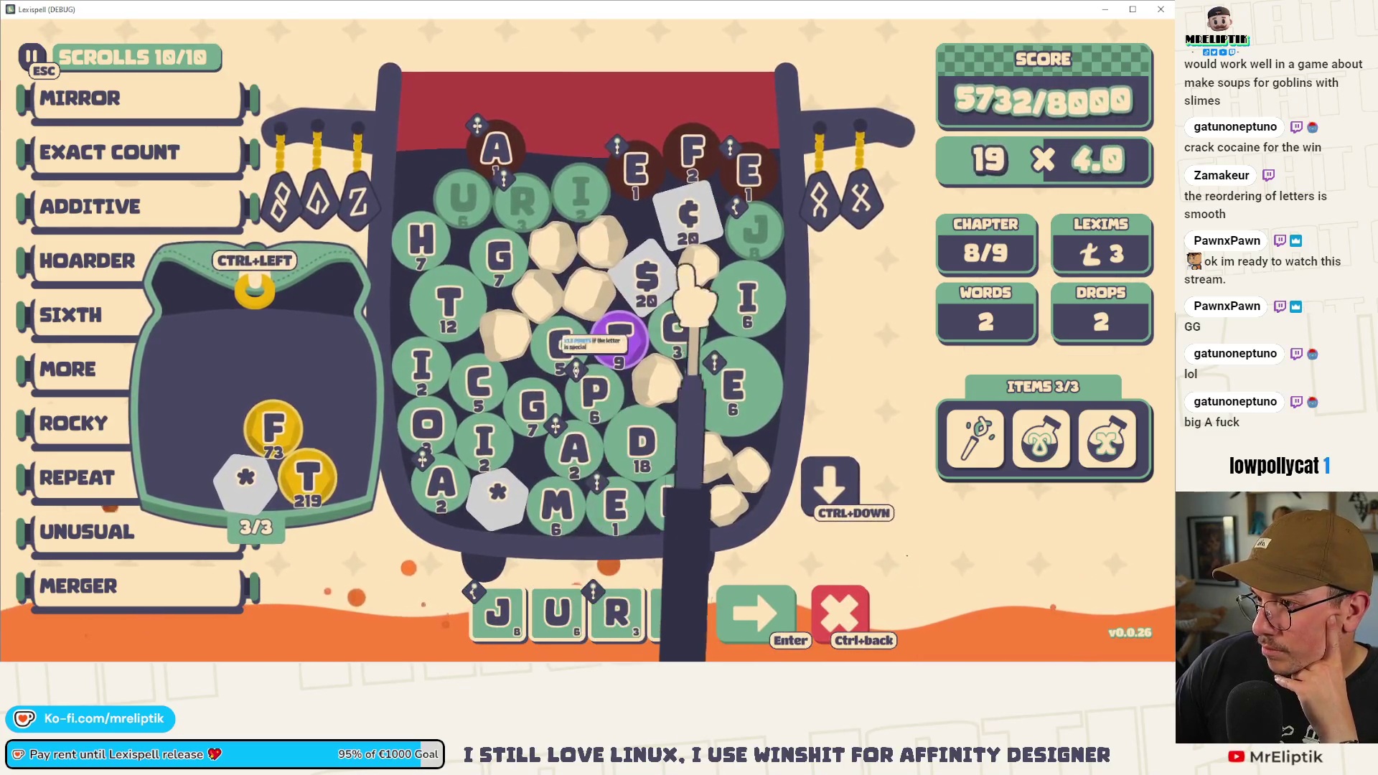
{"action": "left_click", "coordinate": [675, 271]}
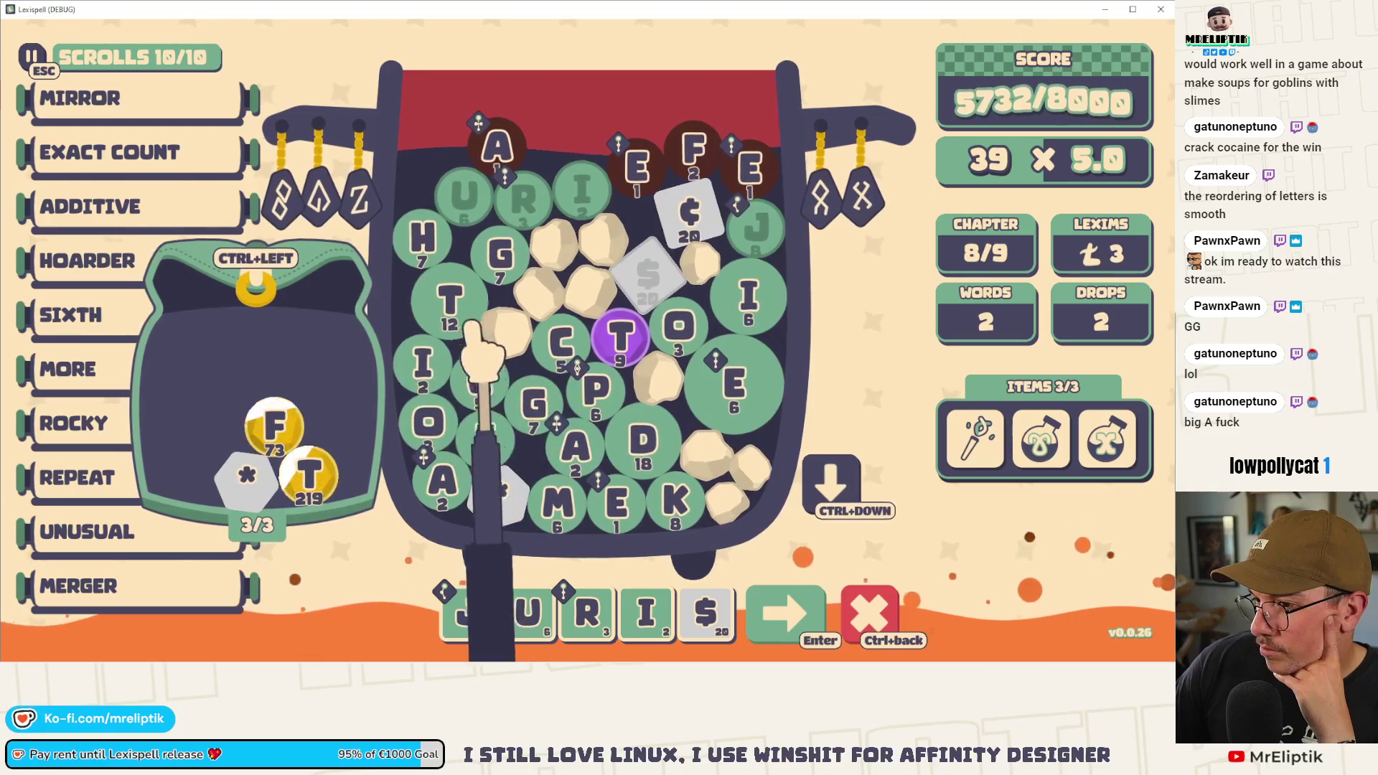
{"action": "left_click", "coordinate": [448, 301]}
{"action": "left_click", "coordinate": [486, 438]}
{"action": "left_click", "coordinate": [479, 379]}
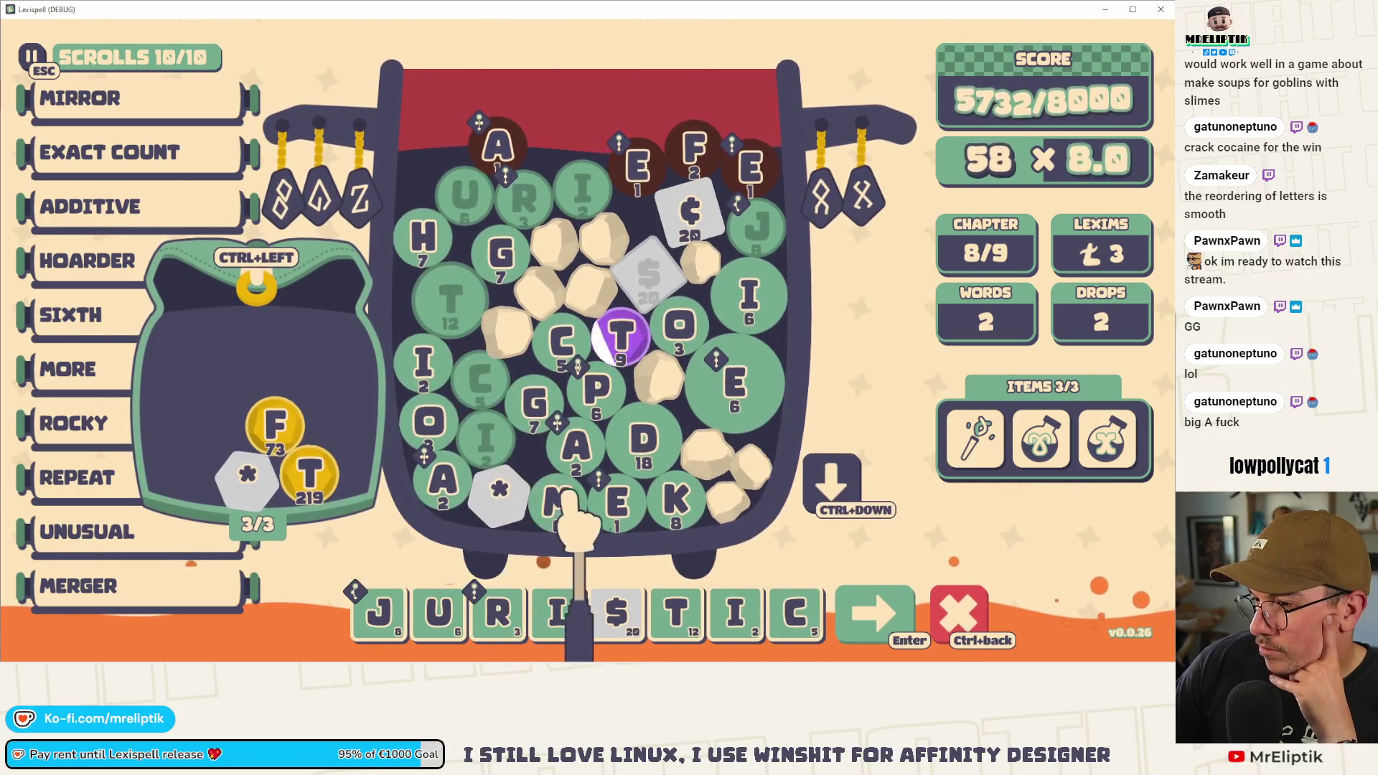
{"action": "left_click", "coordinate": [498, 491]}
{"action": "left_click", "coordinate": [748, 301]}
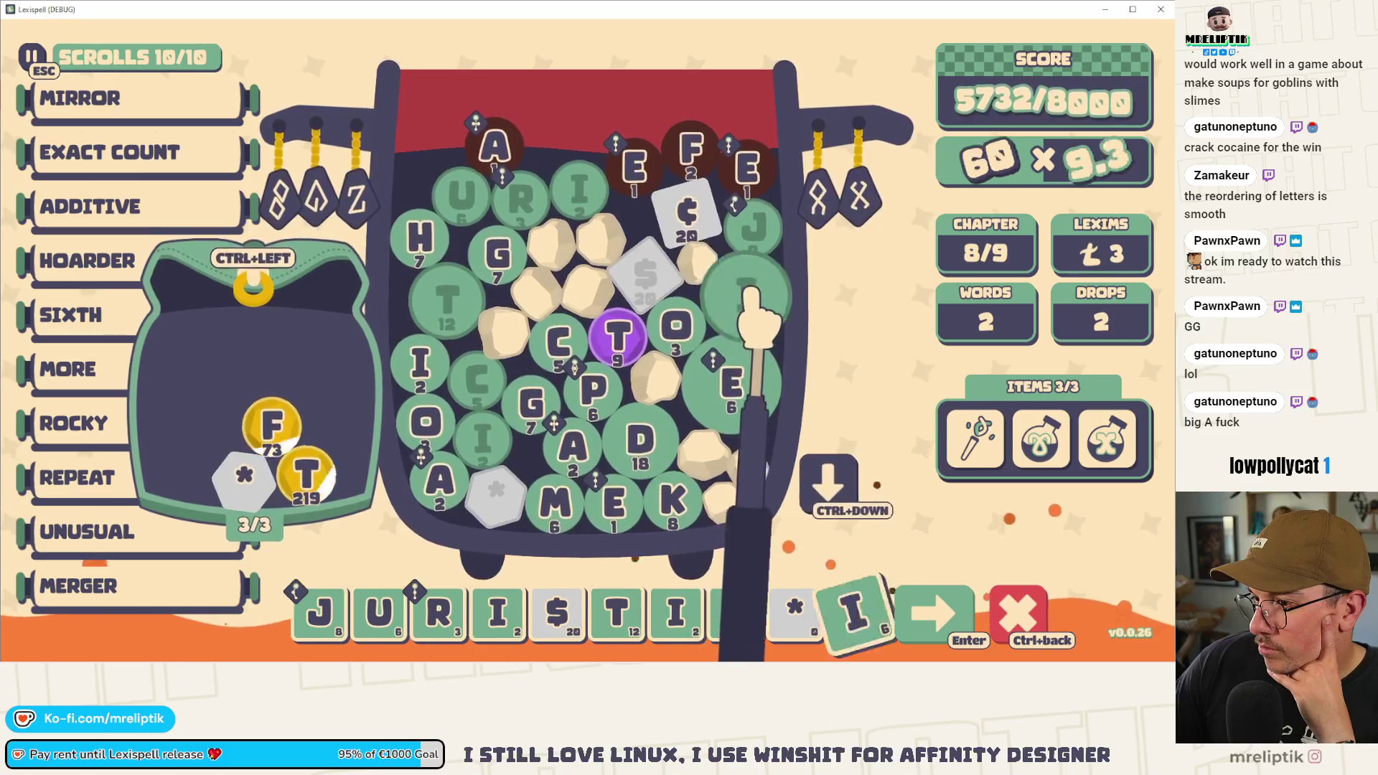
{"action": "left_click", "coordinate": [678, 327]}
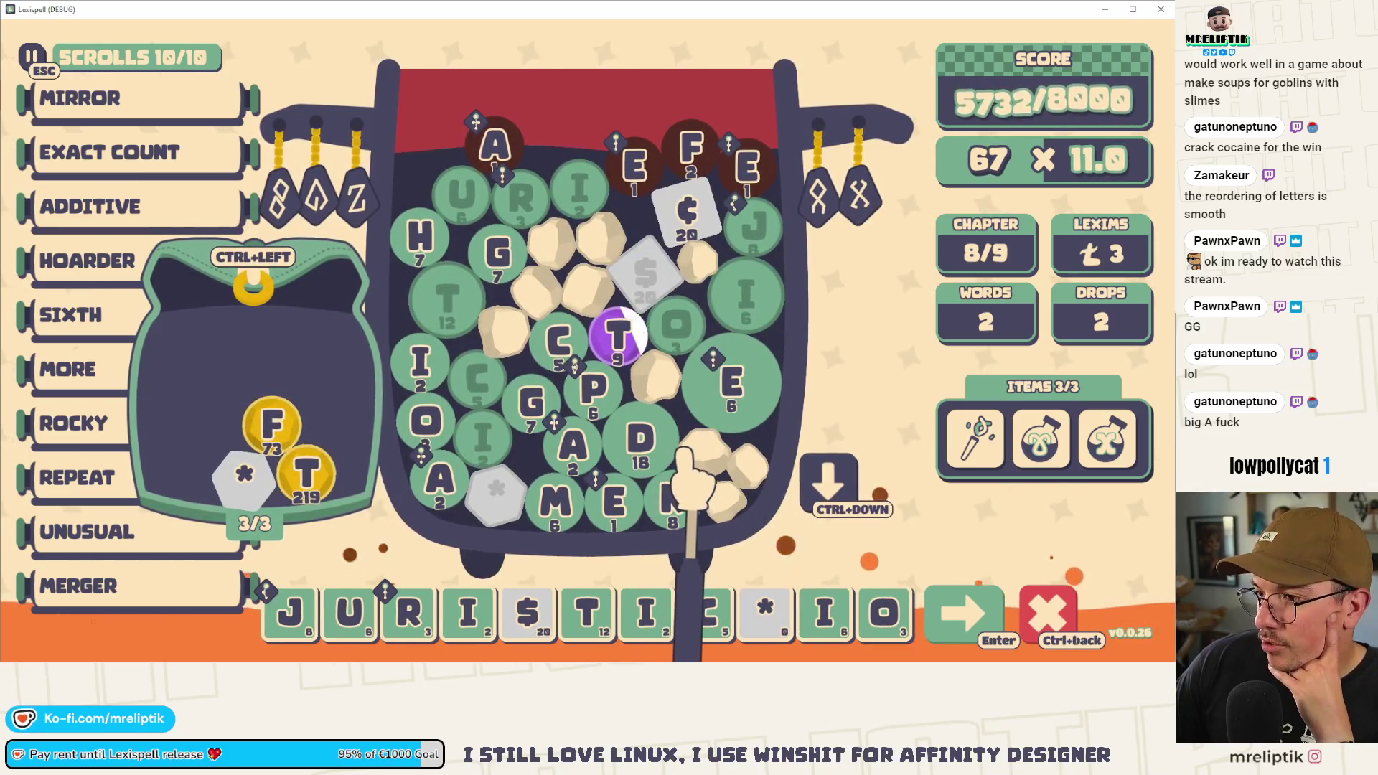
{"action": "left_click", "coordinate": [618, 334]}
{"action": "mouse_move", "coordinate": [736, 610]}
{"action": "left_mouse_down"}
{"action": "mouse_move", "coordinate": [861, 632]}
{"action": "mouse_move", "coordinate": [736, 615]}
{"action": "left_mouse_up"}
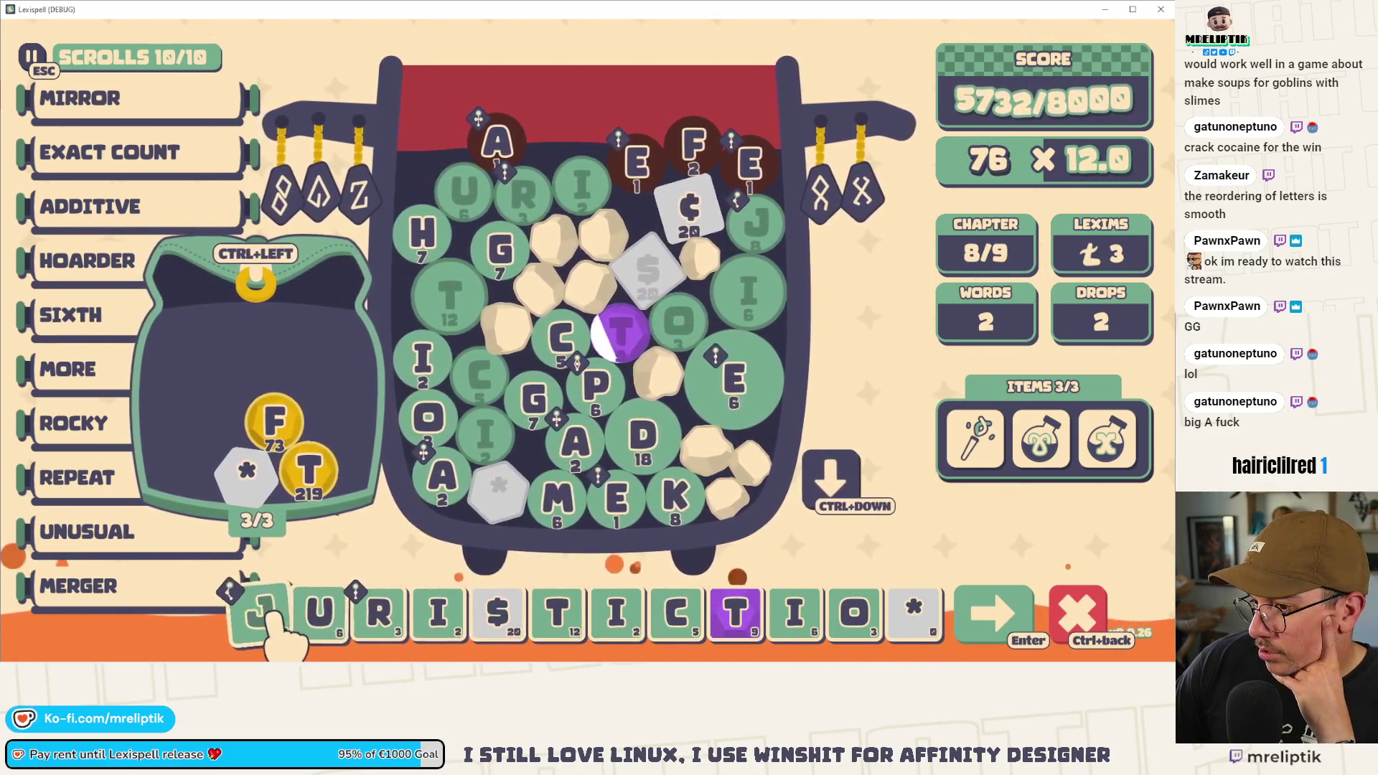
{"action": "left_click", "coordinate": [990, 610]}
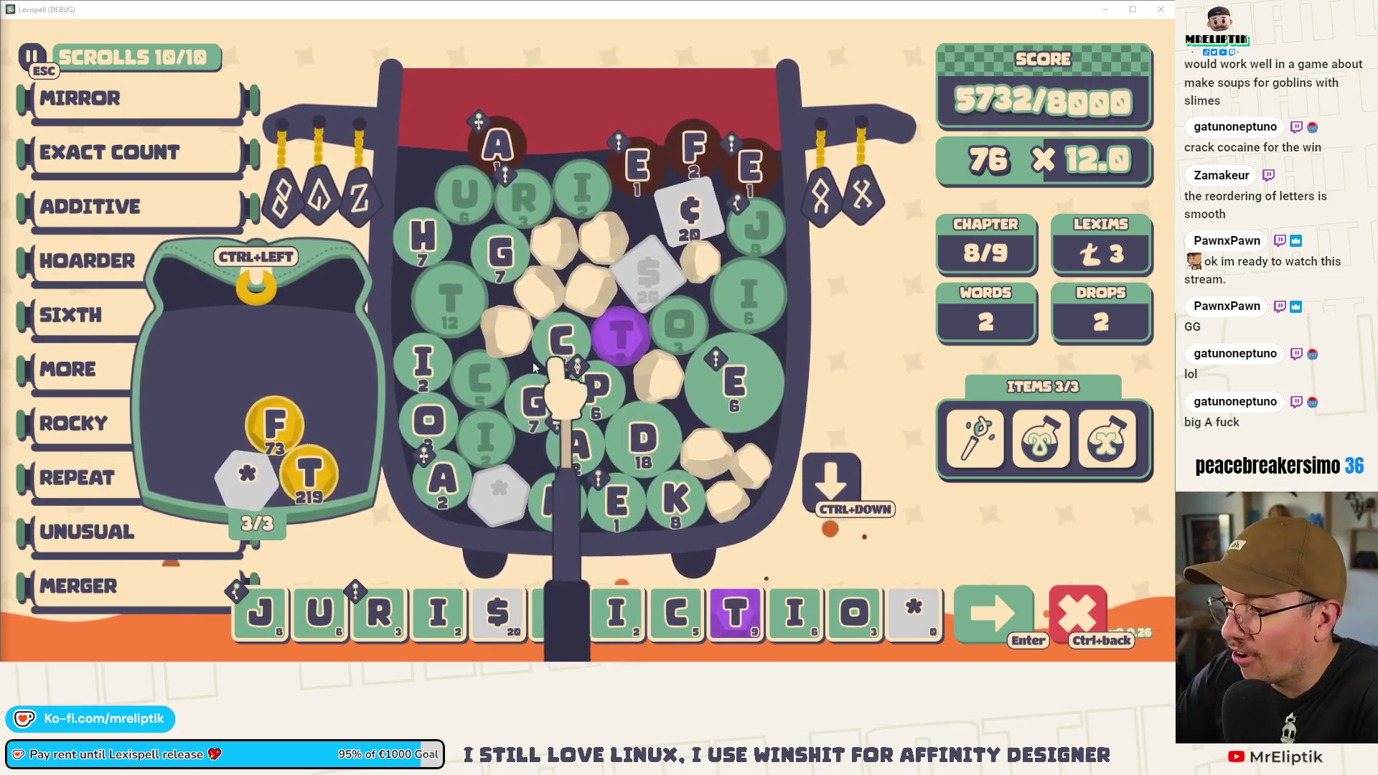
- Insert the D tile after $, remove the extra T, and submit JURISDICTIO
{"action": "left_click", "coordinate": [657, 448]}
{"action": "left_click_drag", "start_coordinate": [262, 610], "coordinate": [592, 602]}
{"action": "left_click", "coordinate": [613, 564]}
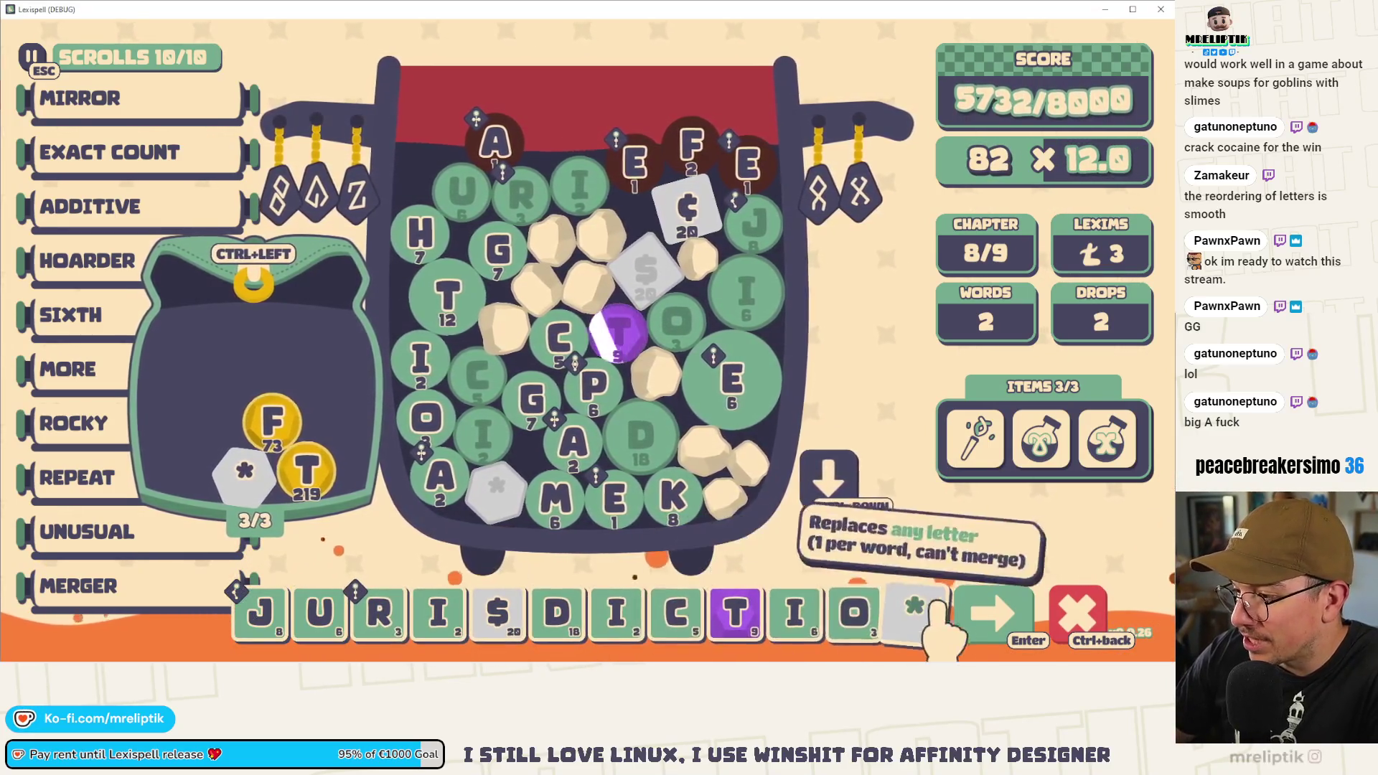
{"action": "key", "text": "Return"}
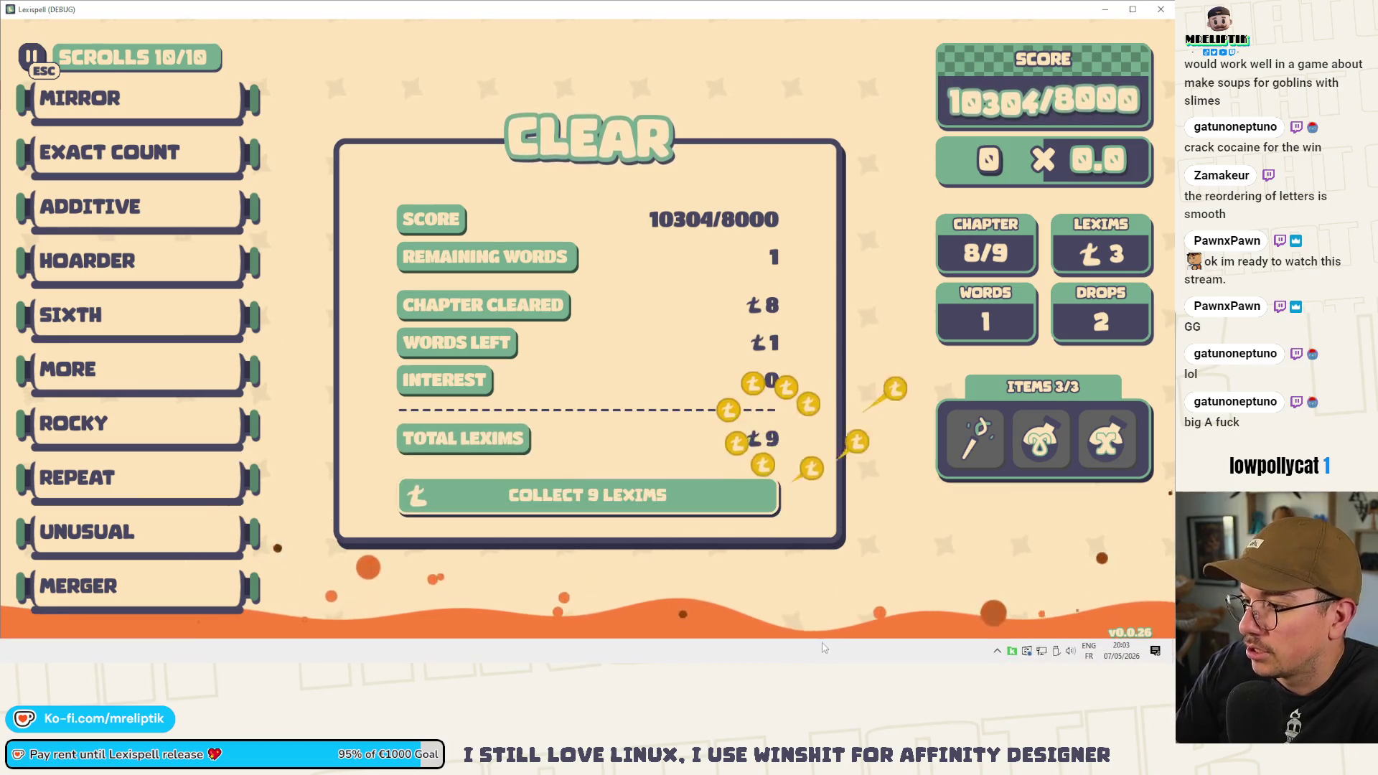
- Collect the 9 lexims and enchant the C tile with the middle enchantment
{"action": "left_click", "coordinate": [593, 499]}
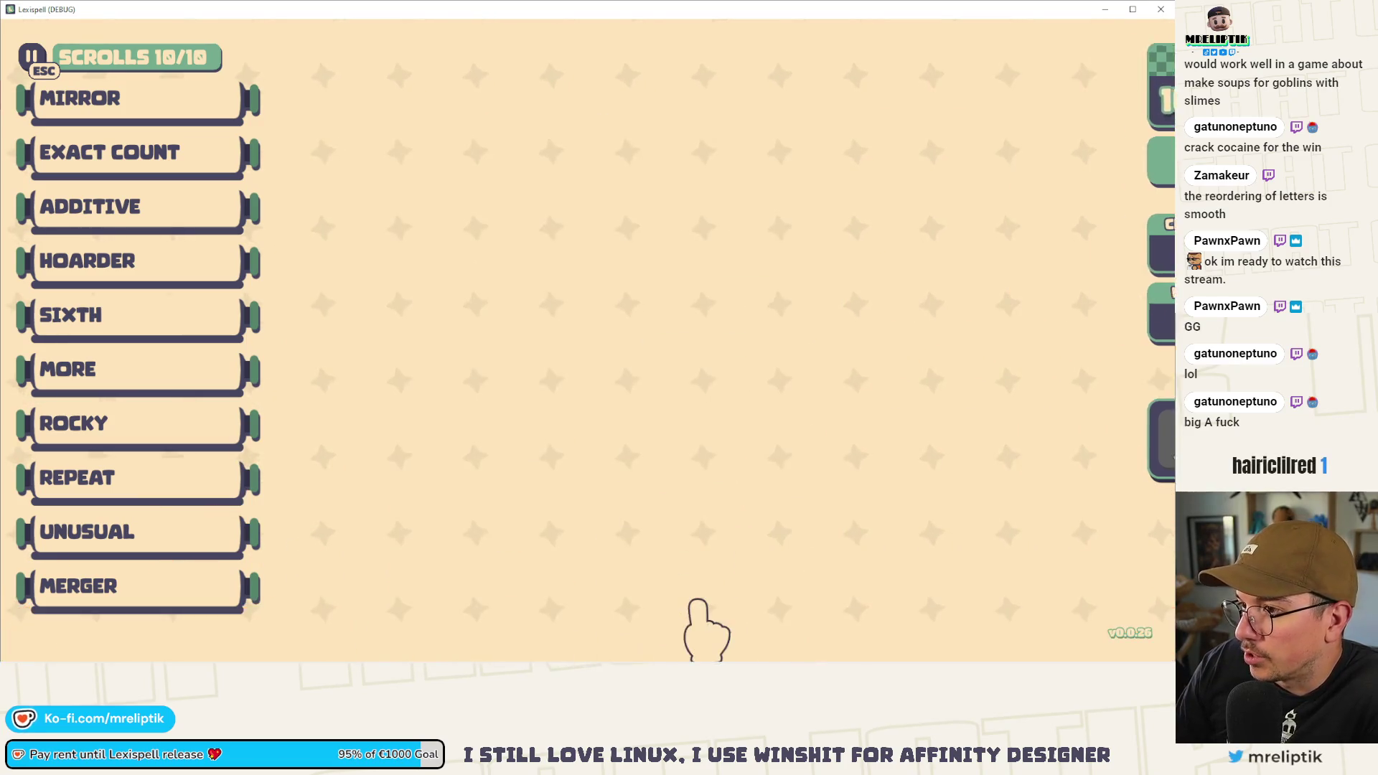
{"action": "mouse_move", "coordinate": [439, 480]}
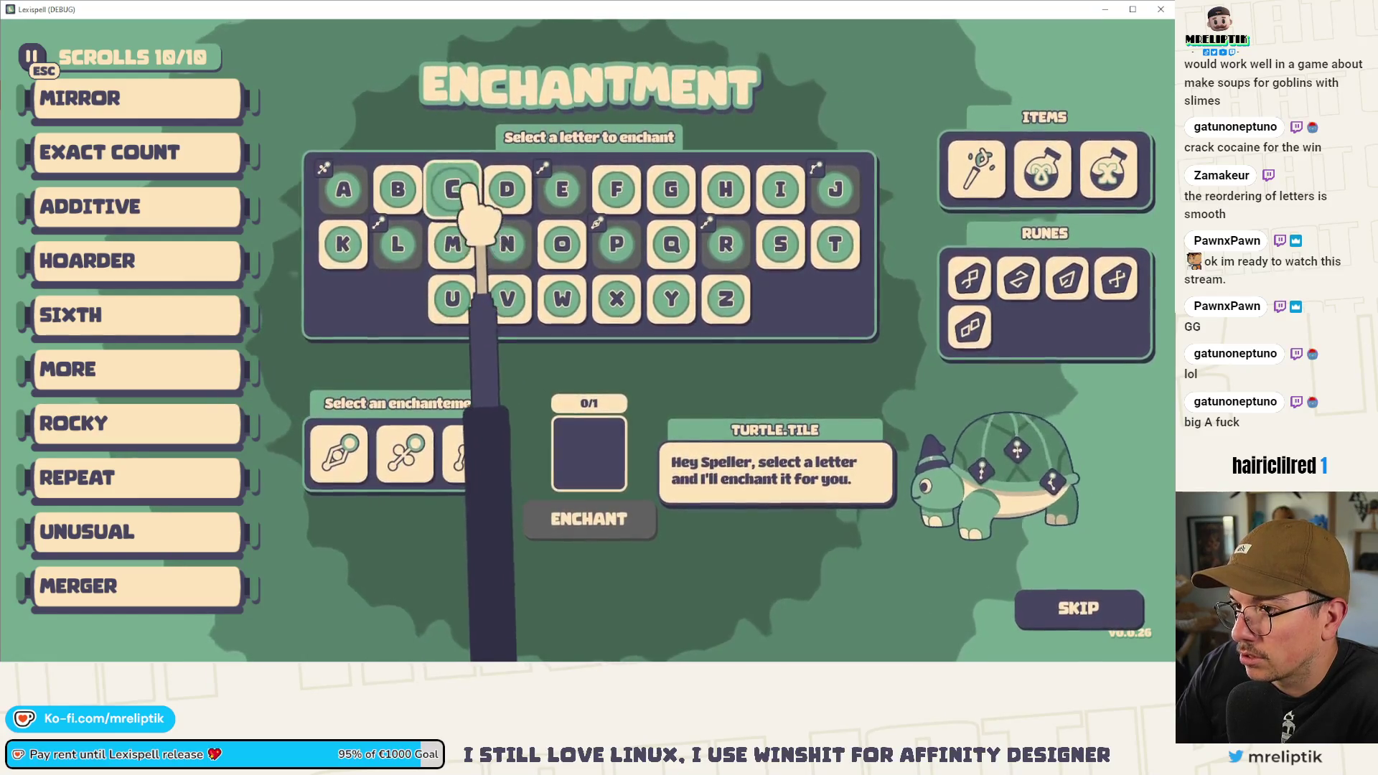
{"action": "left_click", "coordinate": [453, 193]}
{"action": "left_click", "coordinate": [405, 450]}
{"action": "left_click", "coordinate": [606, 511]}
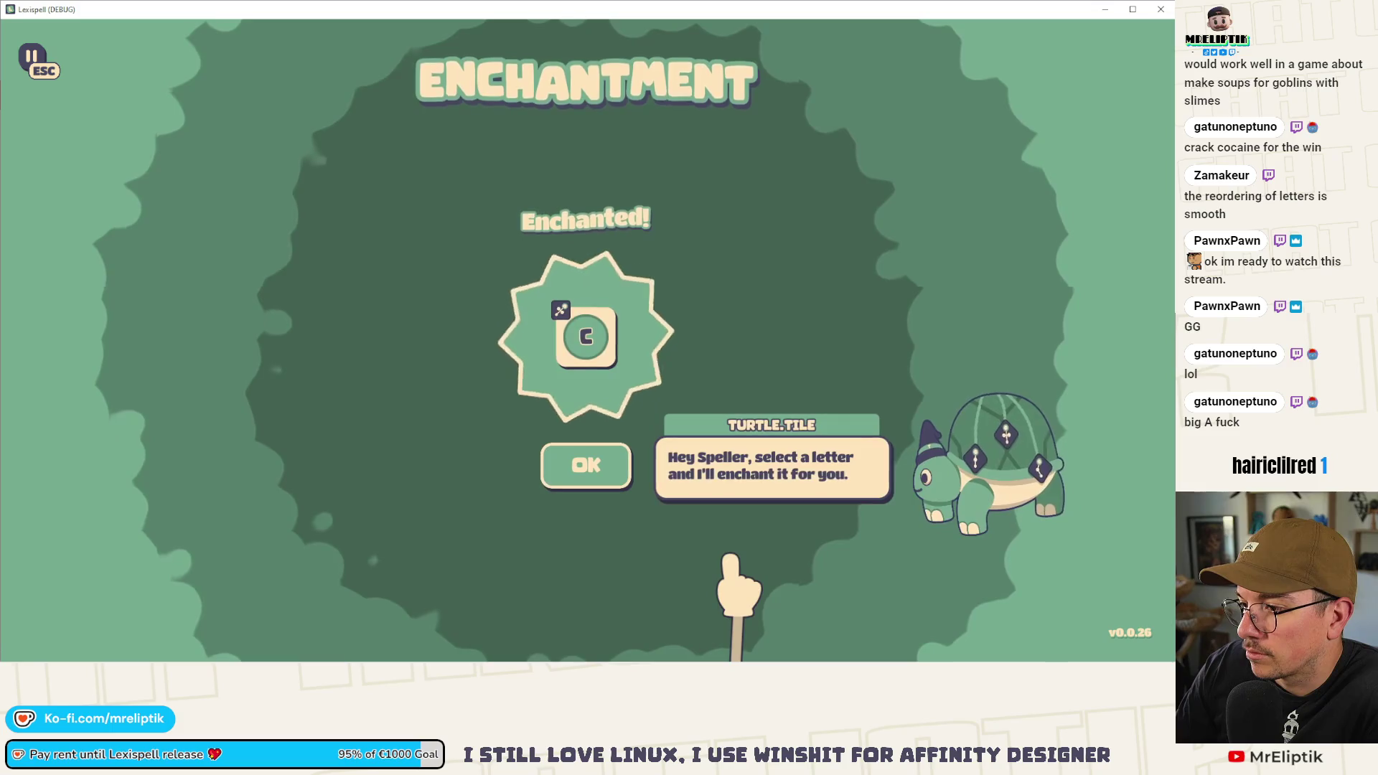
{"action": "key", "text": "Return"}
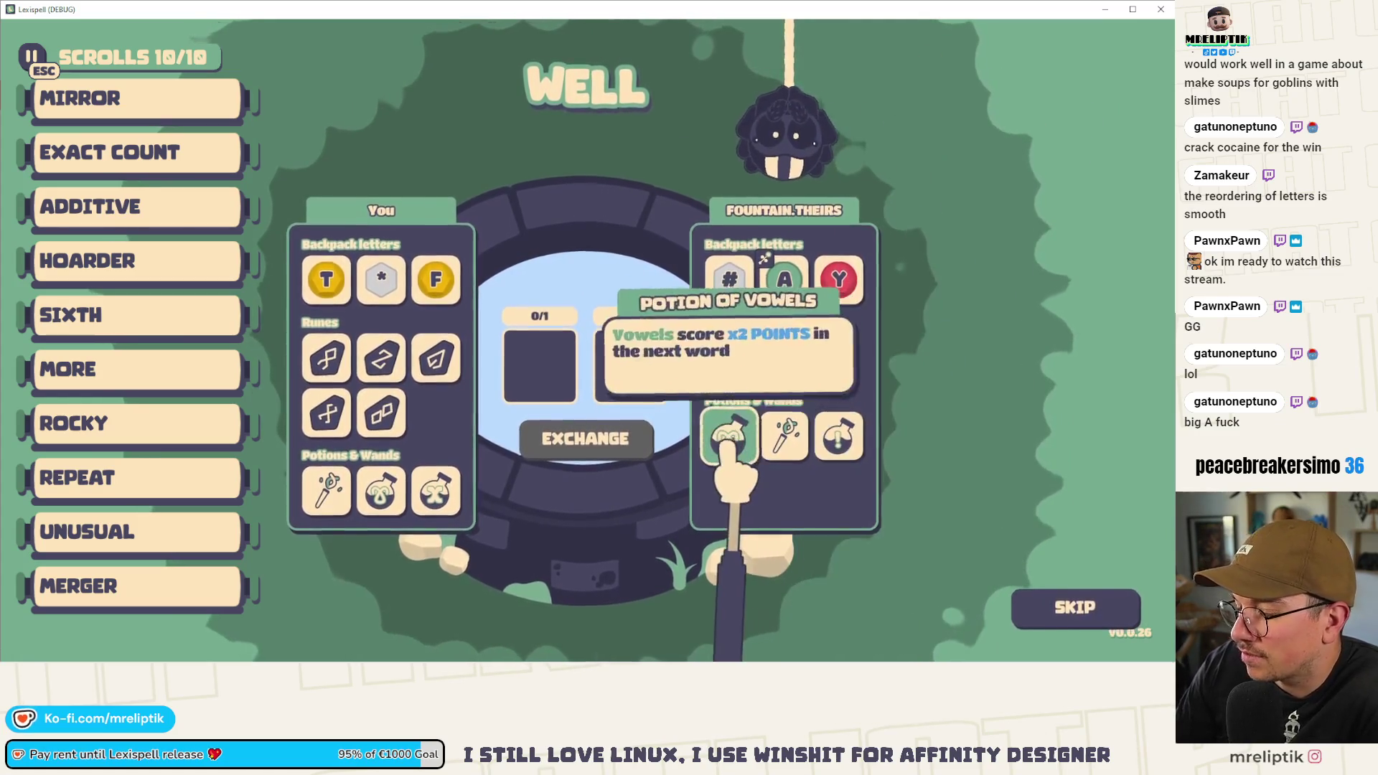
- Skip the Well trade, moving on to the Arcanery shop with 12 lexims
{"action": "left_click", "coordinate": [1094, 615]}
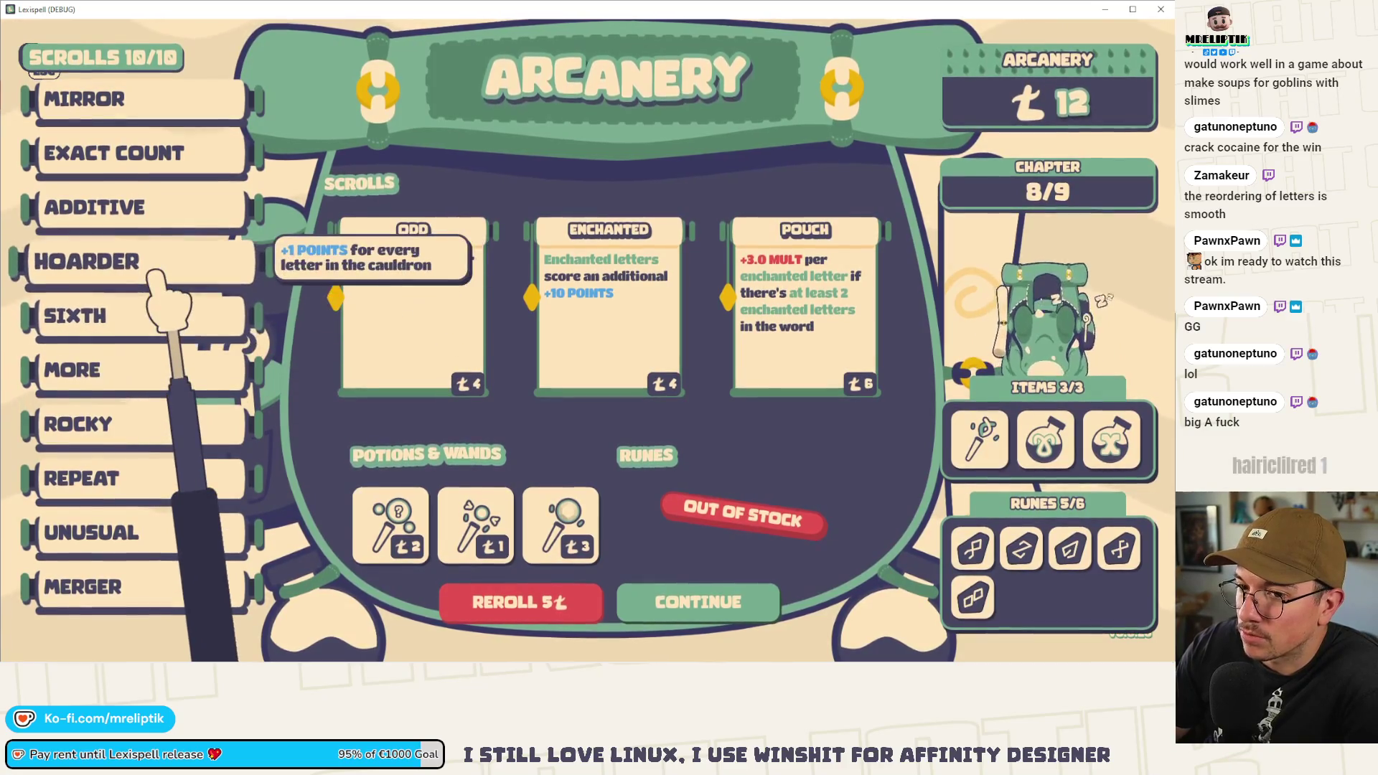
- Swap ADDITIVE and ROCKY for ENCHANTED and POUCH scrolls, then start The Vowelophob
{"action": "left_click", "coordinate": [153, 207]}
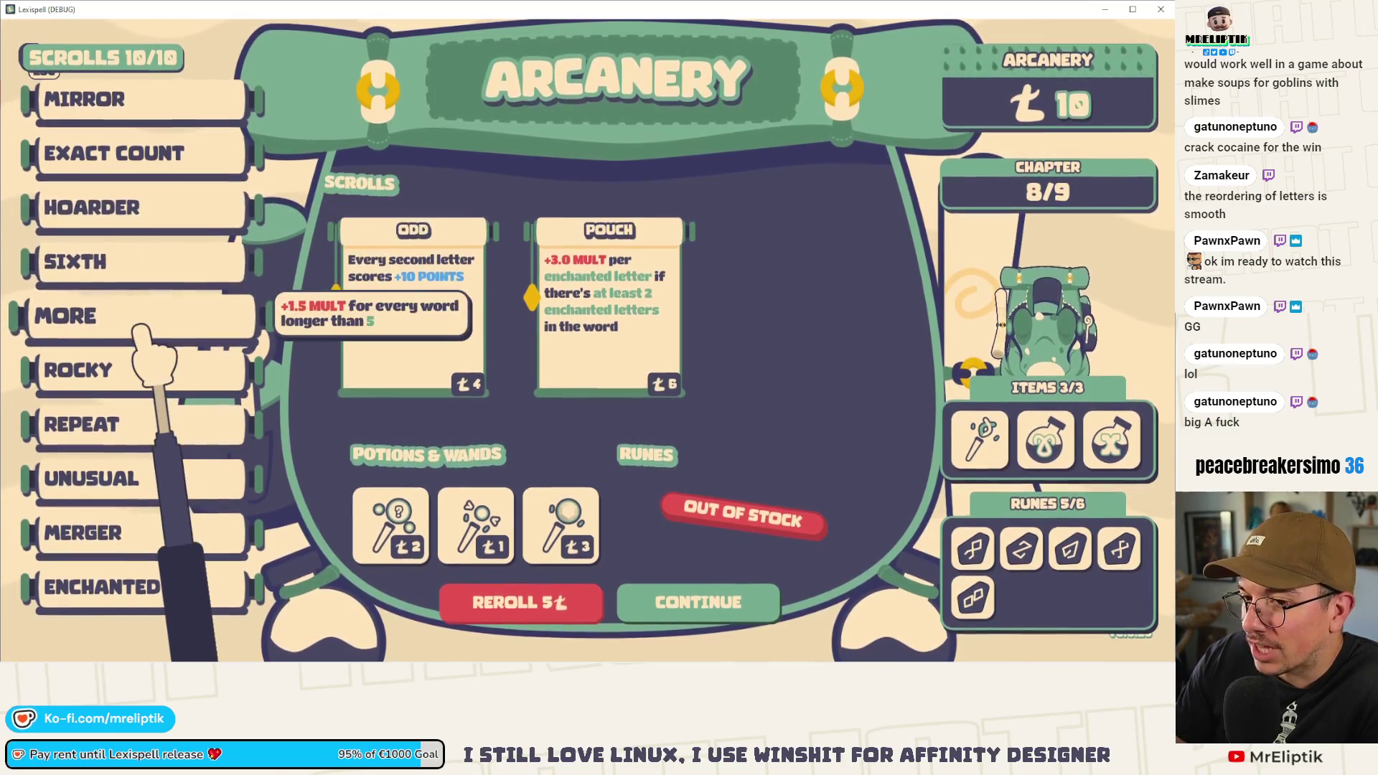
{"action": "left_click", "coordinate": [141, 364]}
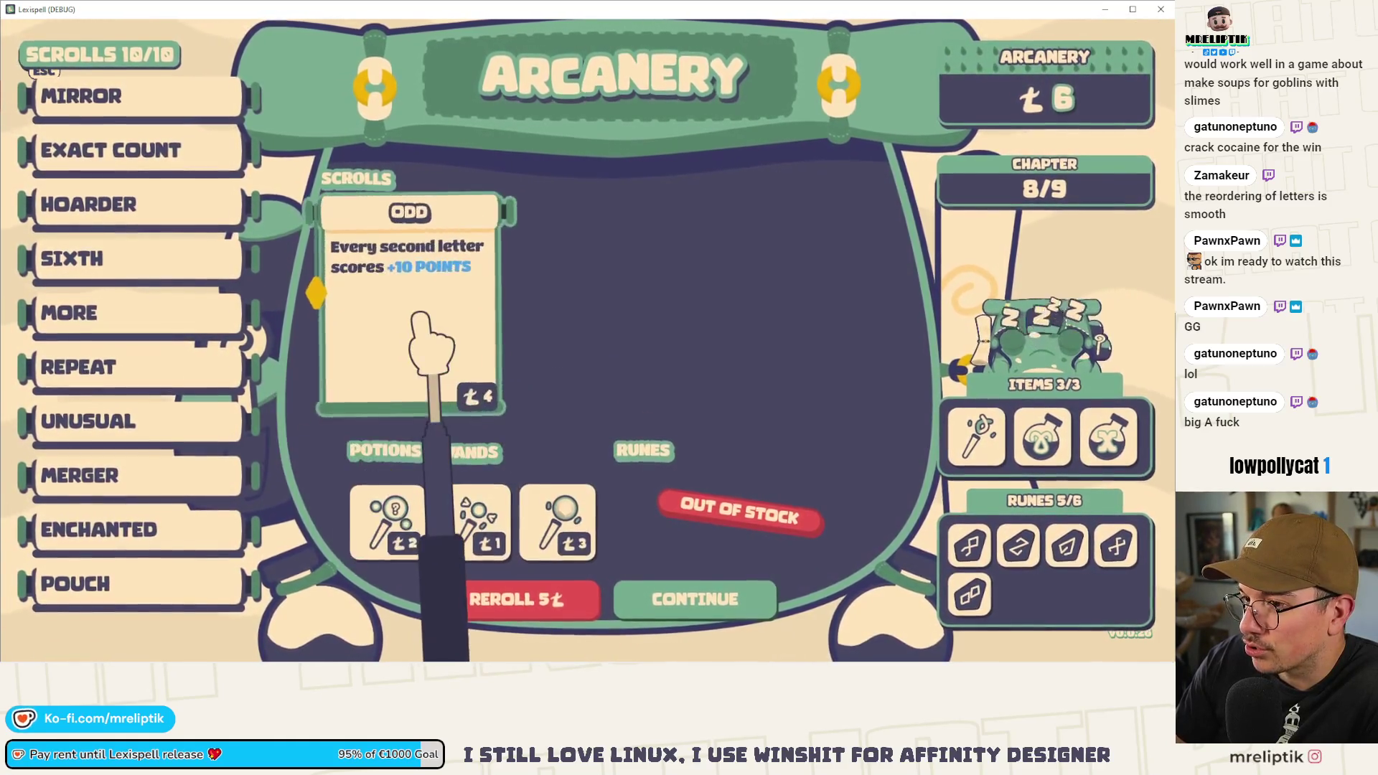
{"action": "left_click", "coordinate": [694, 594]}
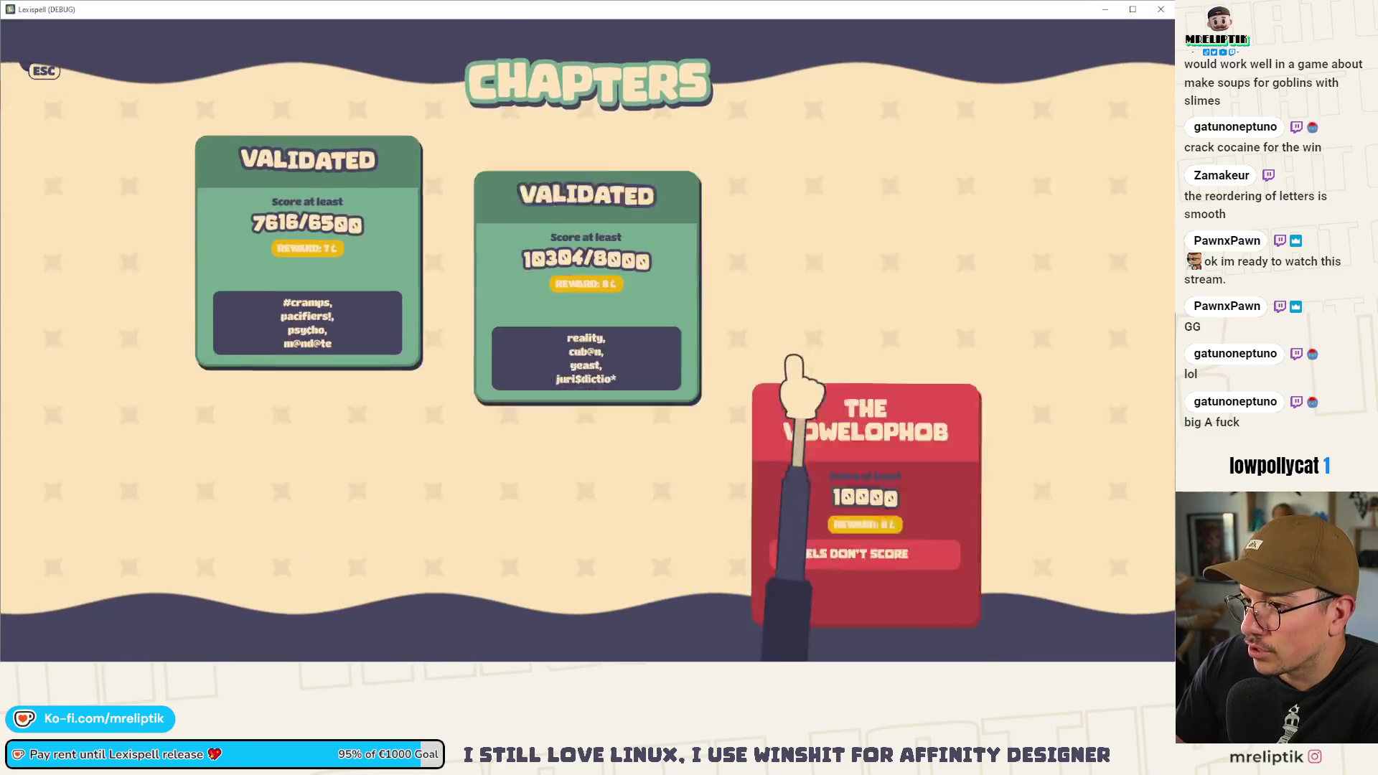
{"action": "left_click", "coordinate": [764, 396]}
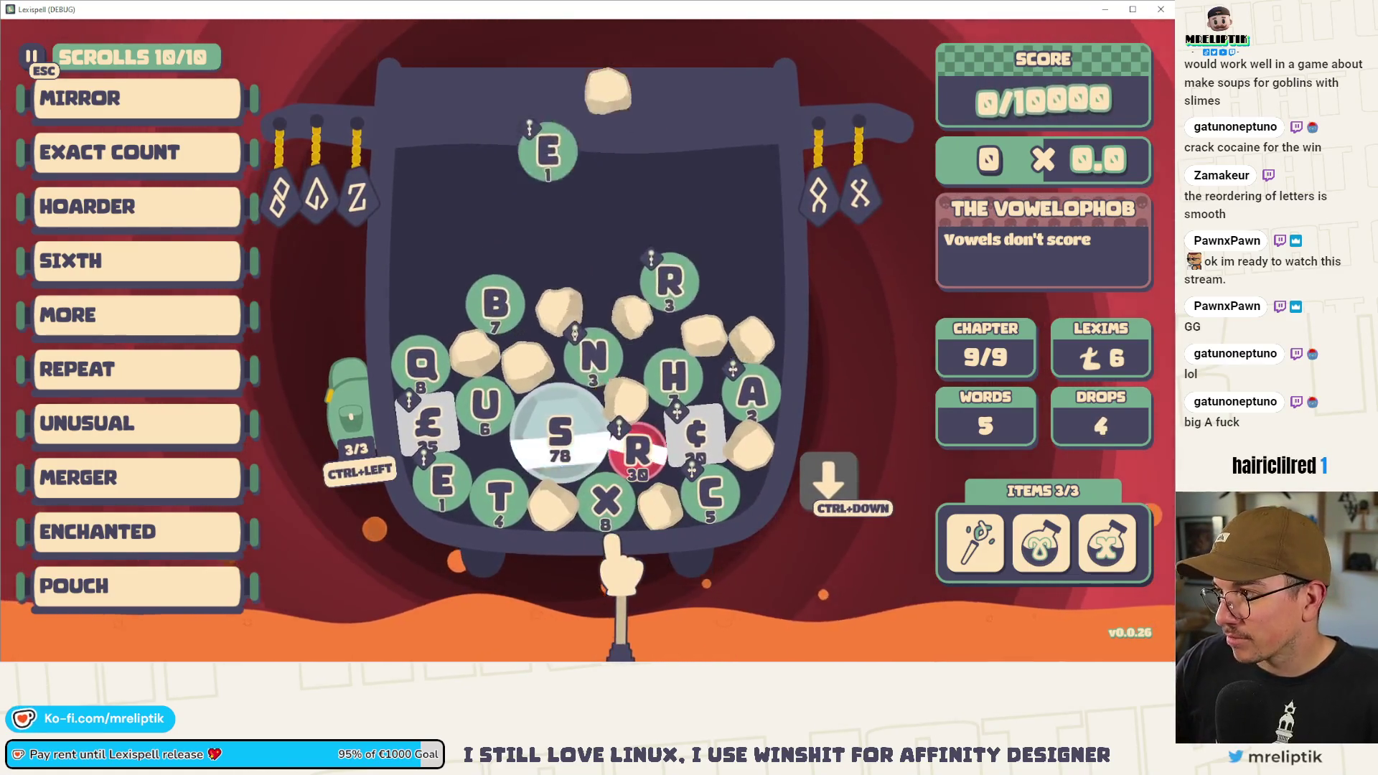
- Start the word with the S, U, R, R, E, N tiles
{"action": "mouse_move", "coordinate": [137, 573]}
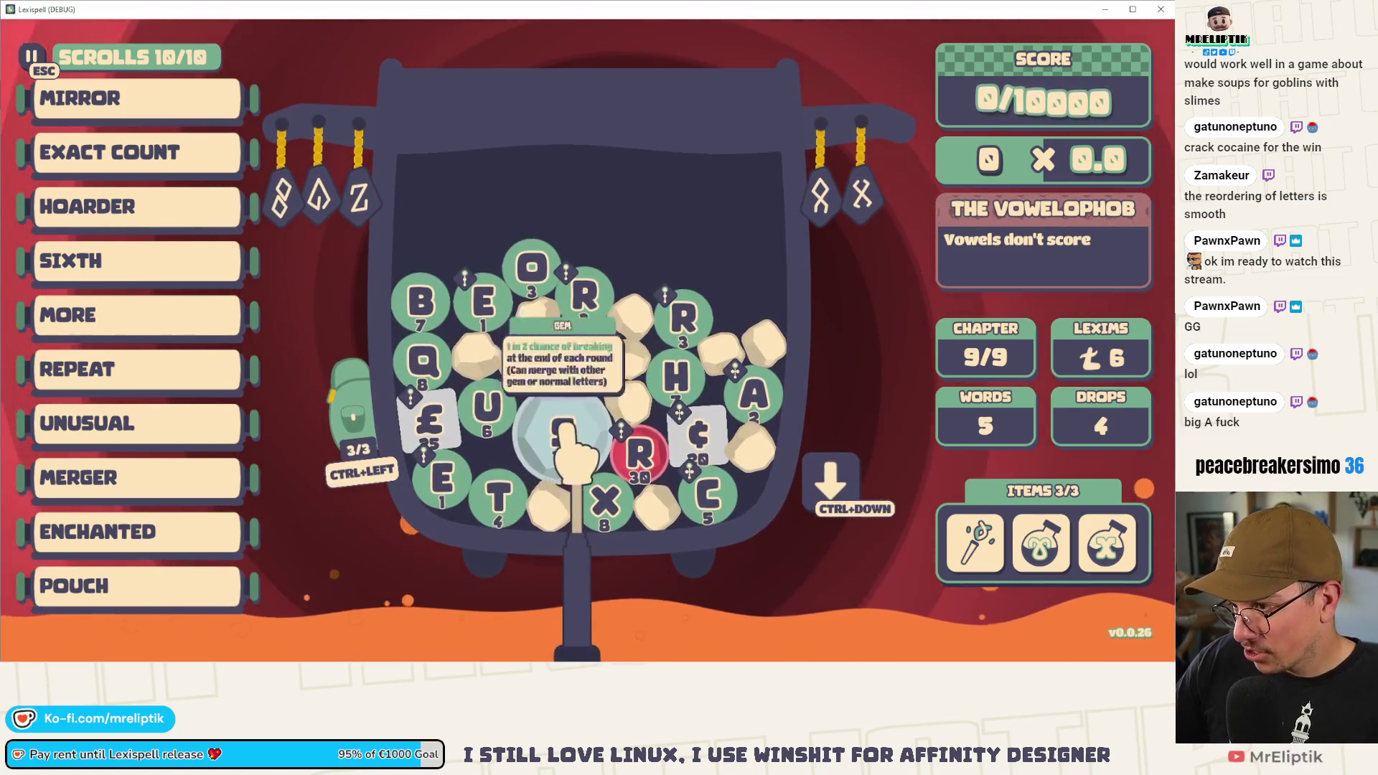
{"action": "left_click", "coordinate": [562, 434]}
{"action": "left_click", "coordinate": [487, 406]}
{"action": "left_click", "coordinate": [630, 468]}
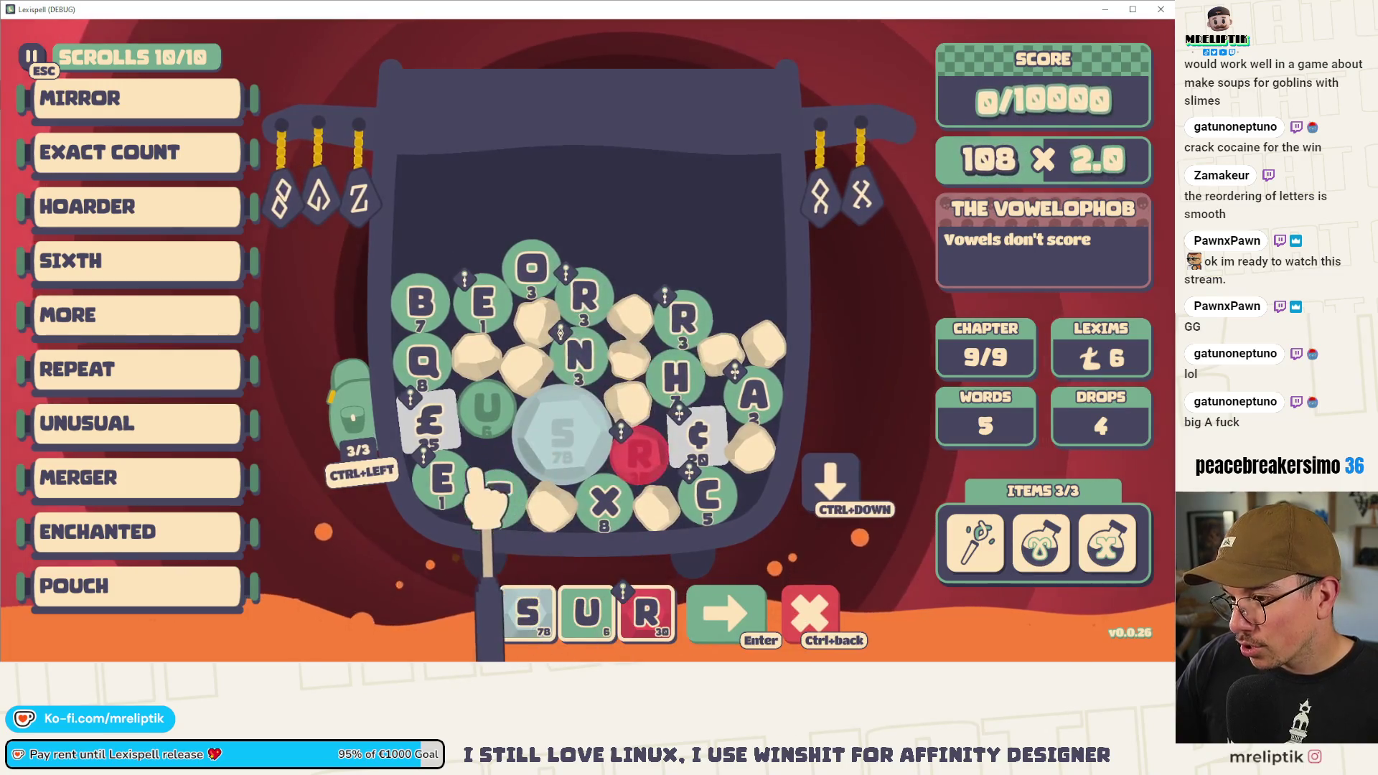
{"action": "left_click", "coordinate": [585, 294]}
{"action": "left_click", "coordinate": [484, 302]}
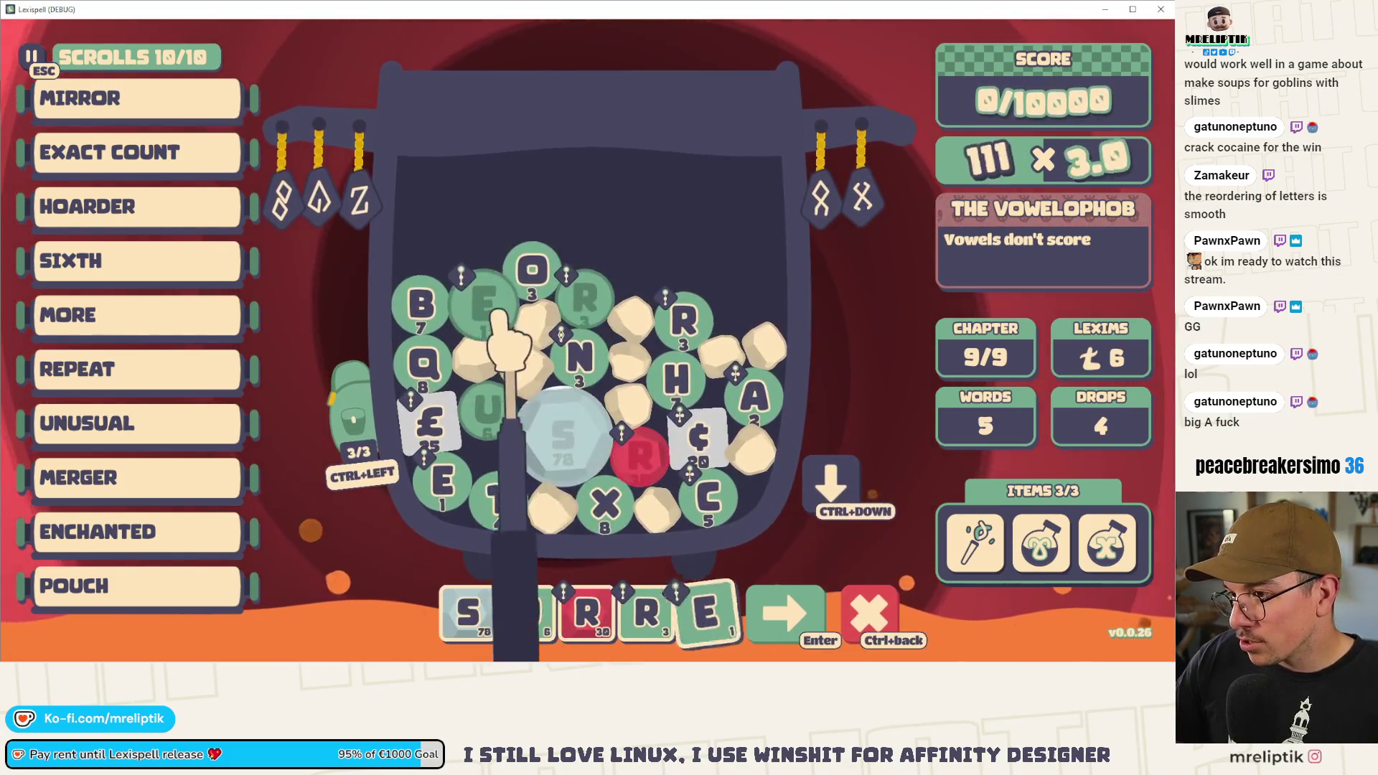
{"action": "left_click", "coordinate": [580, 354]}
- Drop new letters, complete SURREN*ER with the wildcard, E and R, and submit it
{"action": "key", "text": "ctrl+Down"}
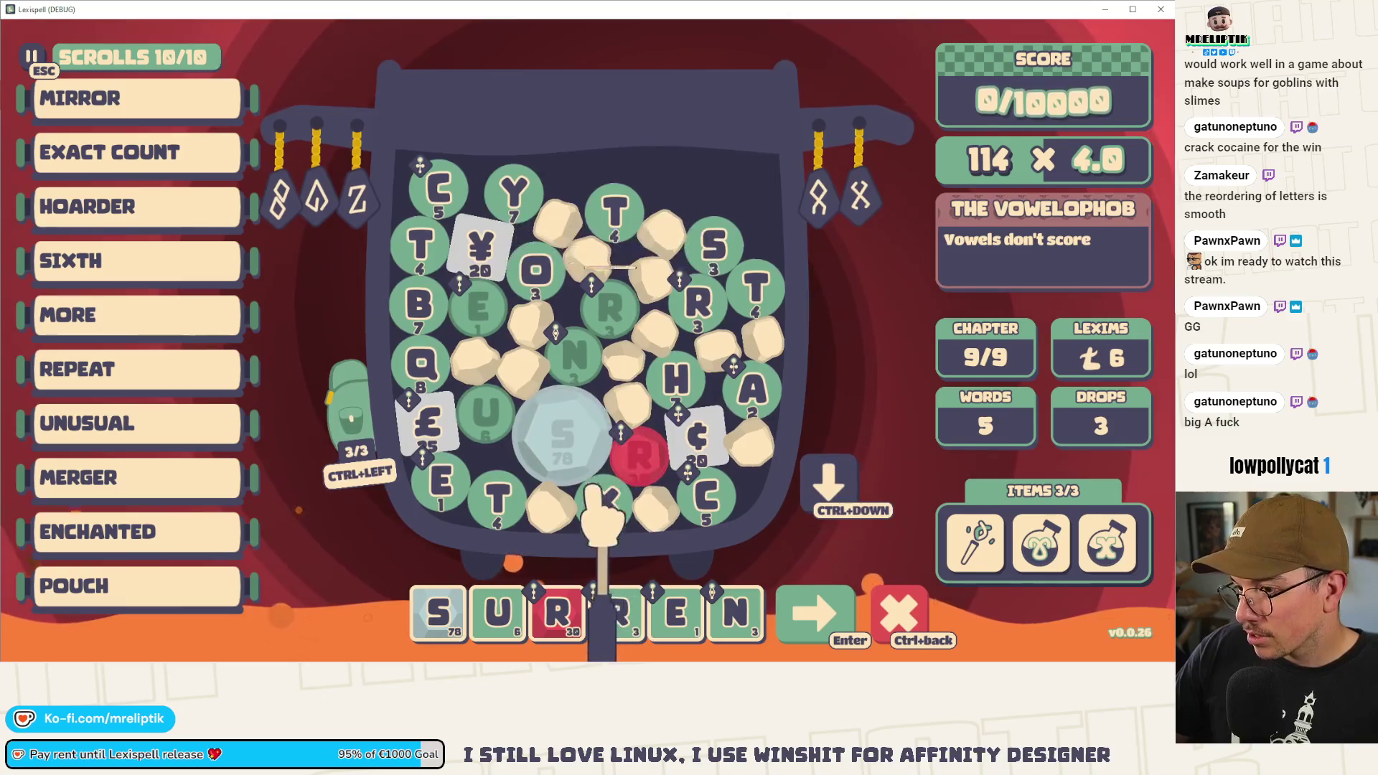
{"action": "key", "text": "ctrl+Left"}
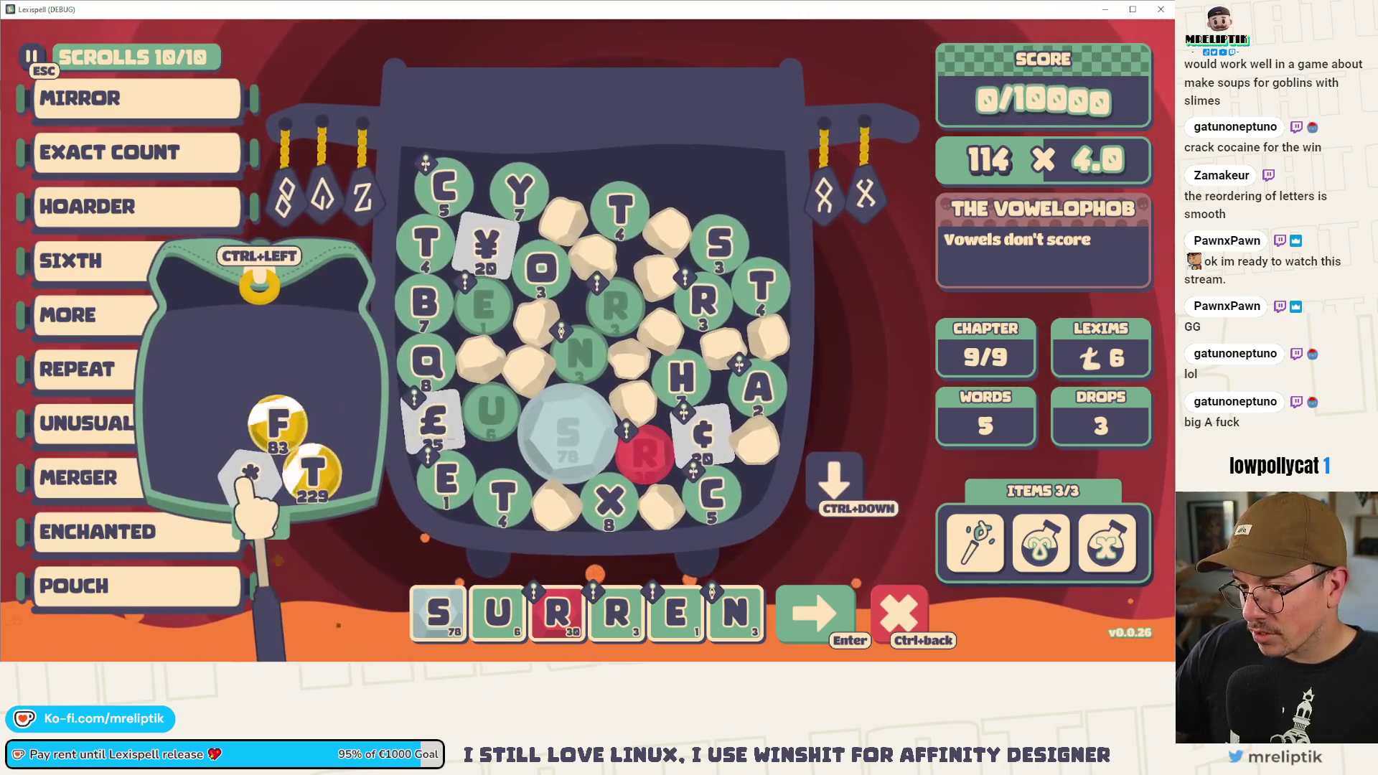
{"action": "mouse_move", "coordinate": [468, 614]}
{"action": "left_mouse_down"}
{"action": "mouse_move", "coordinate": [450, 393]}
{"action": "mouse_move", "coordinate": [470, 610]}
{"action": "left_mouse_up"}
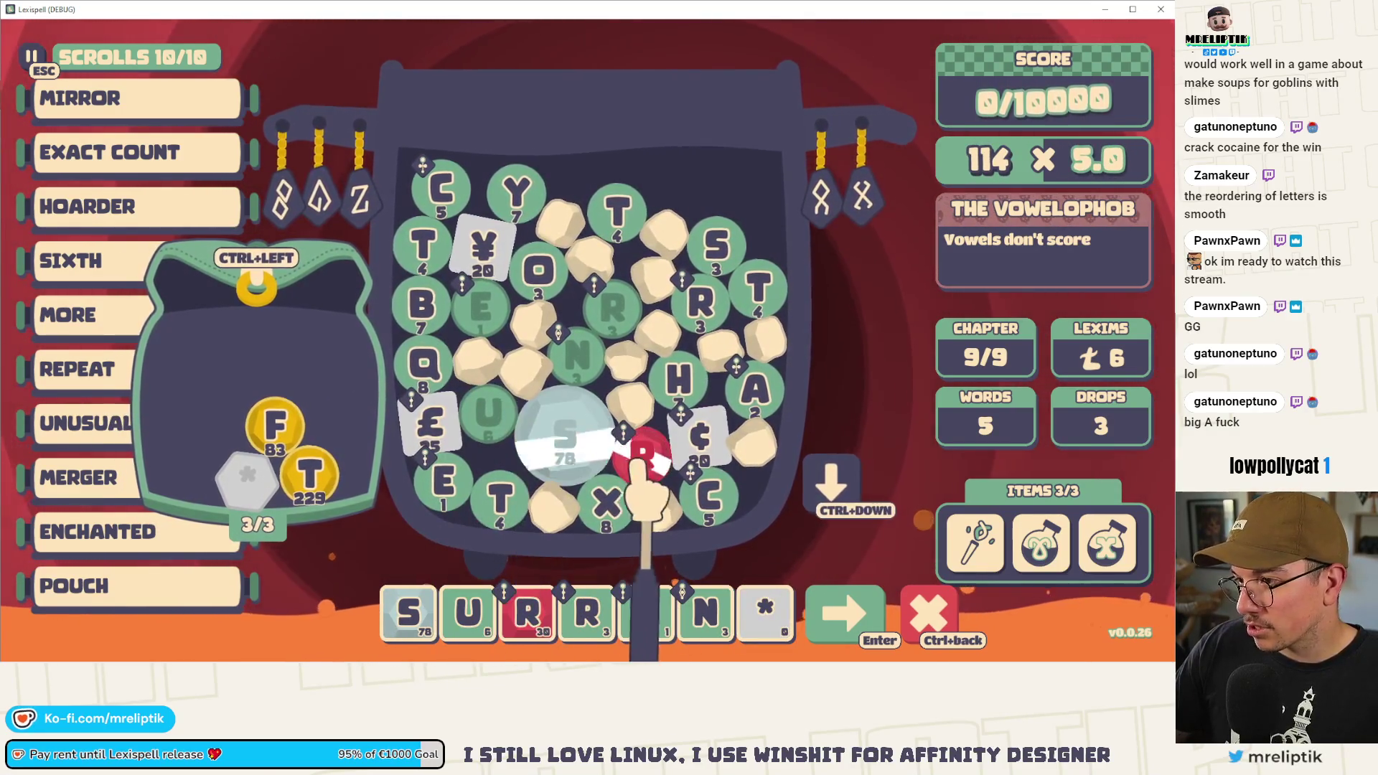
{"action": "left_click", "coordinate": [445, 484]}
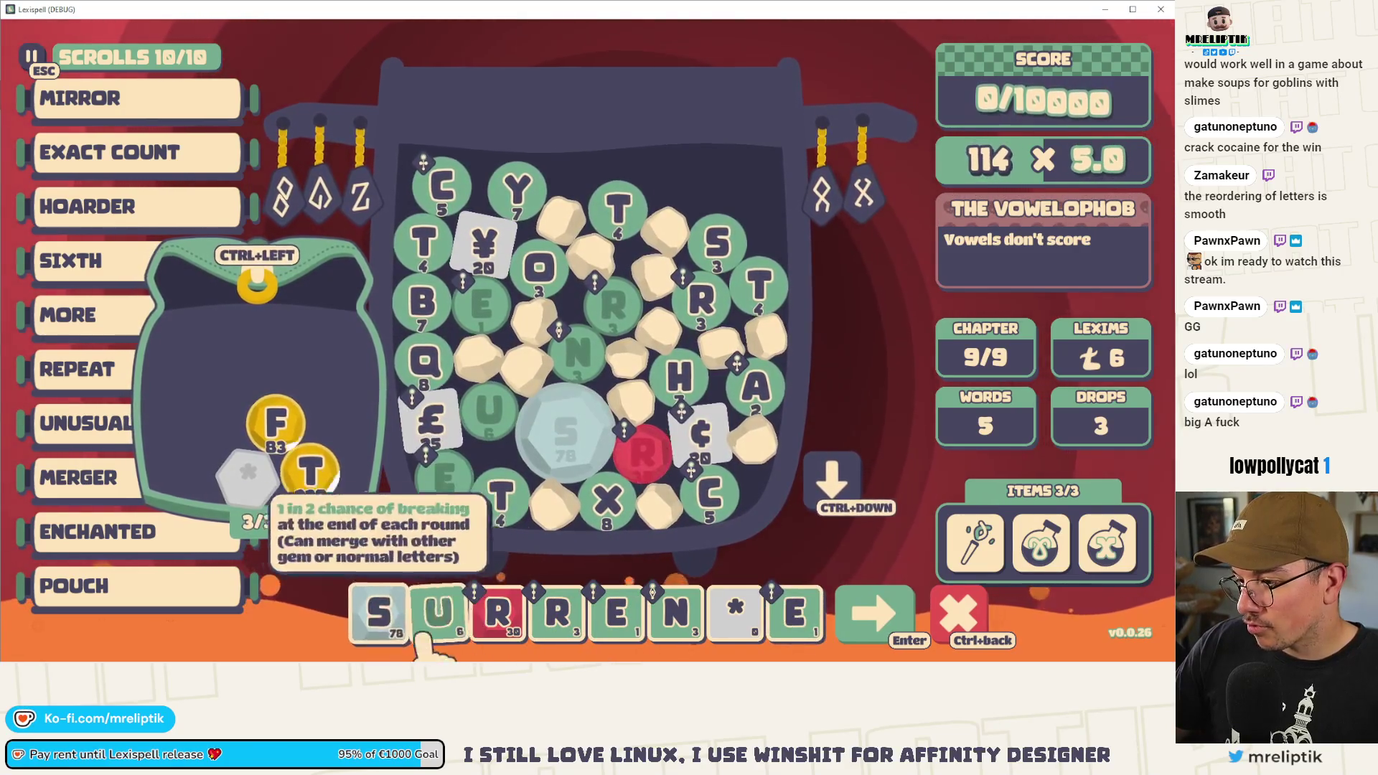
{"action": "left_click", "coordinate": [641, 452]}
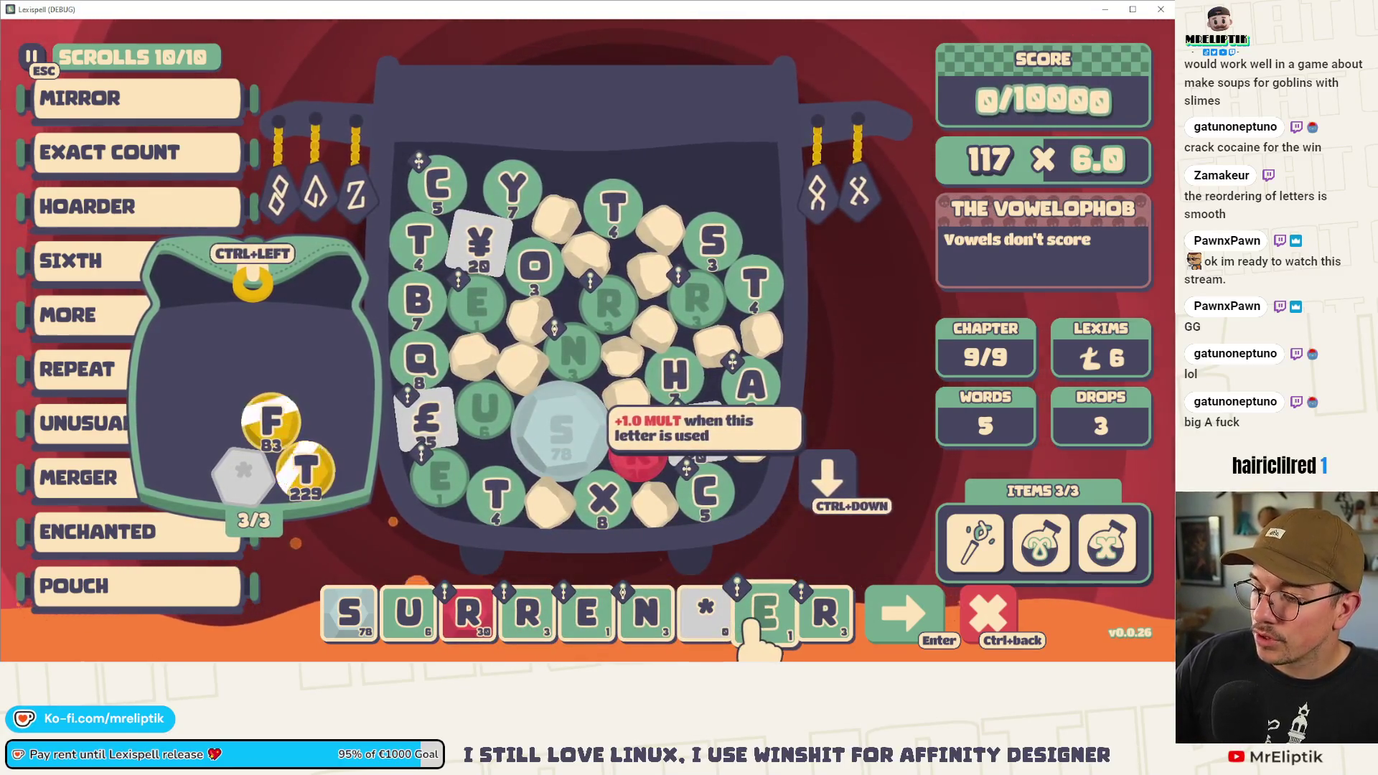
{"action": "key", "text": "ctrl+Left"}
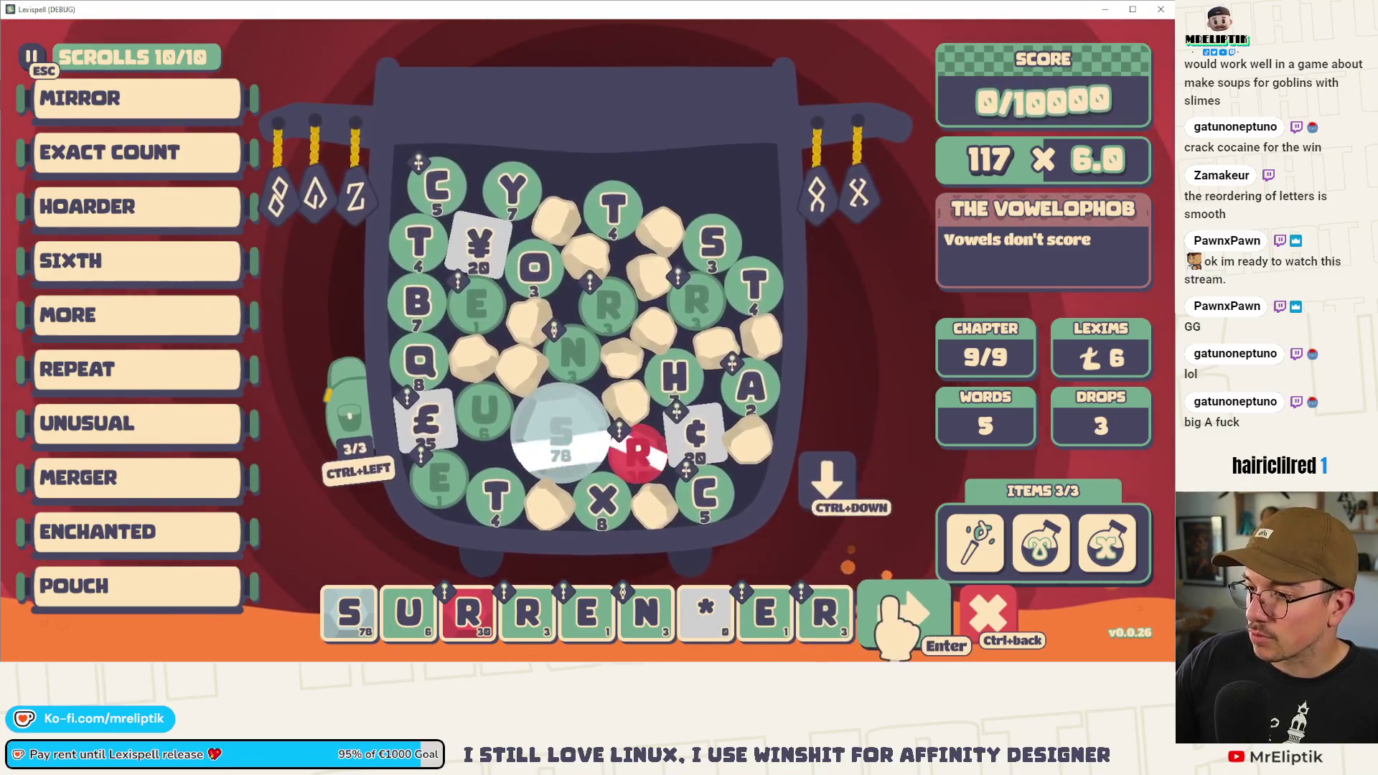
{"action": "left_click", "coordinate": [900, 613]}
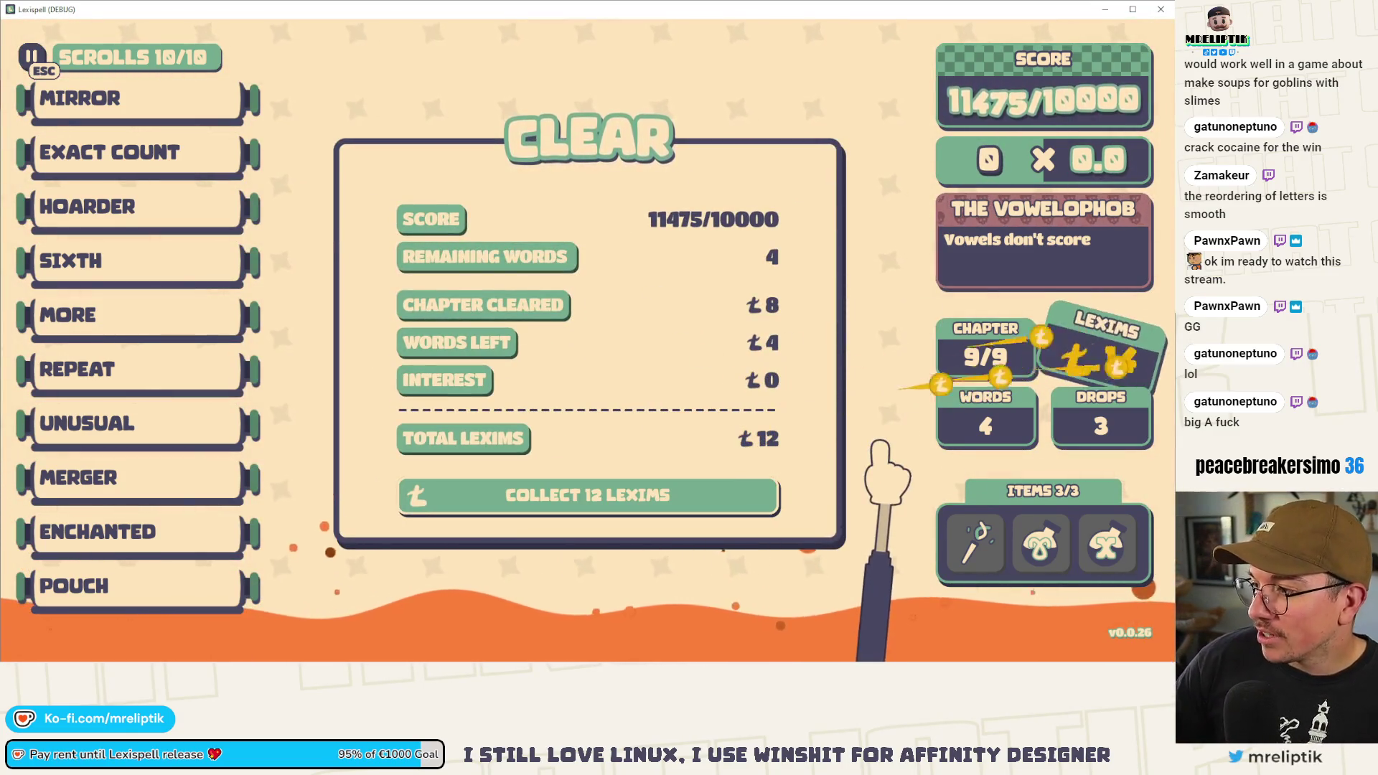
- Collect the 12 lexims for clearing chapter 9, which triggers the 'instantiate' crash
{"action": "left_click", "coordinate": [630, 495]}
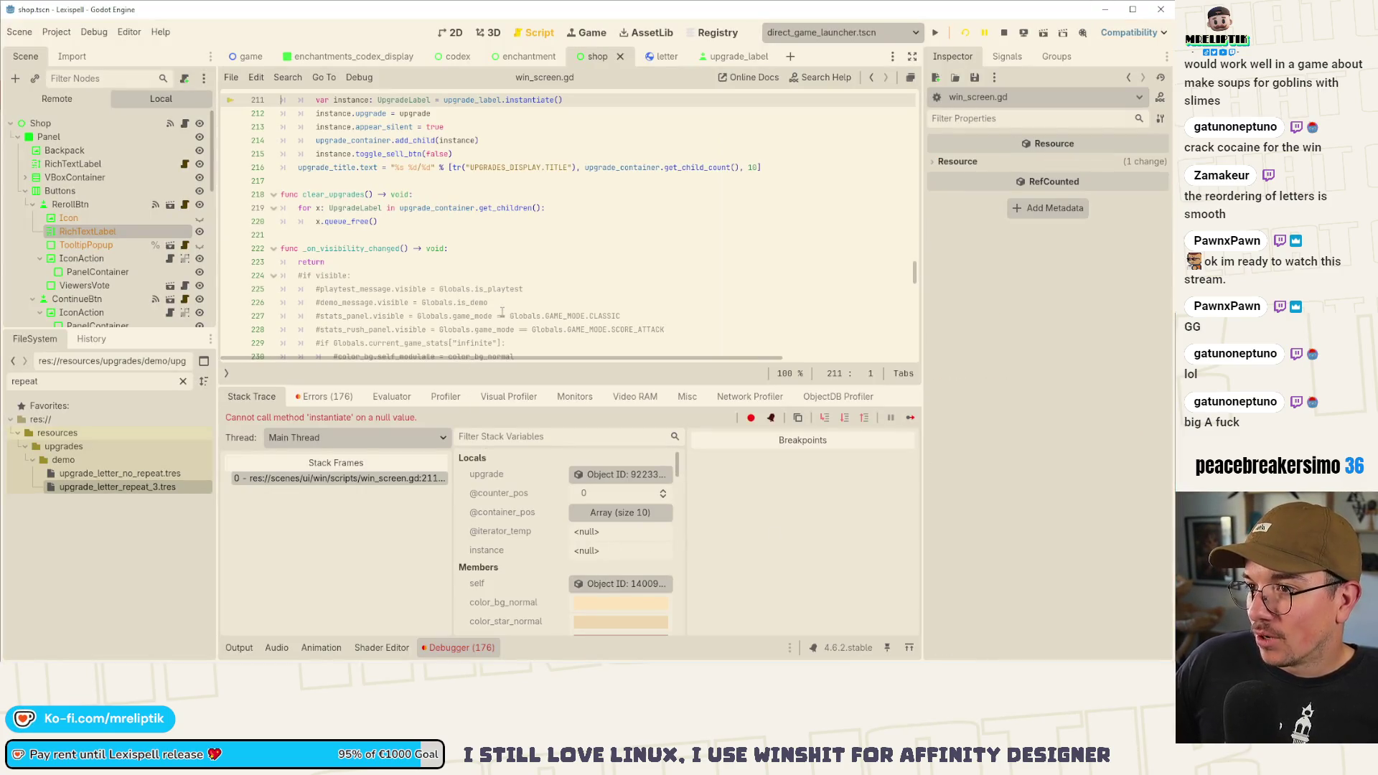
- Inspect the Shop scene's root, VBoxContainer and UpgradesEmpty nodes
{"action": "scroll", "coordinate": [502, 311], "scroll_direction": "up", "scroll_amount": 2}
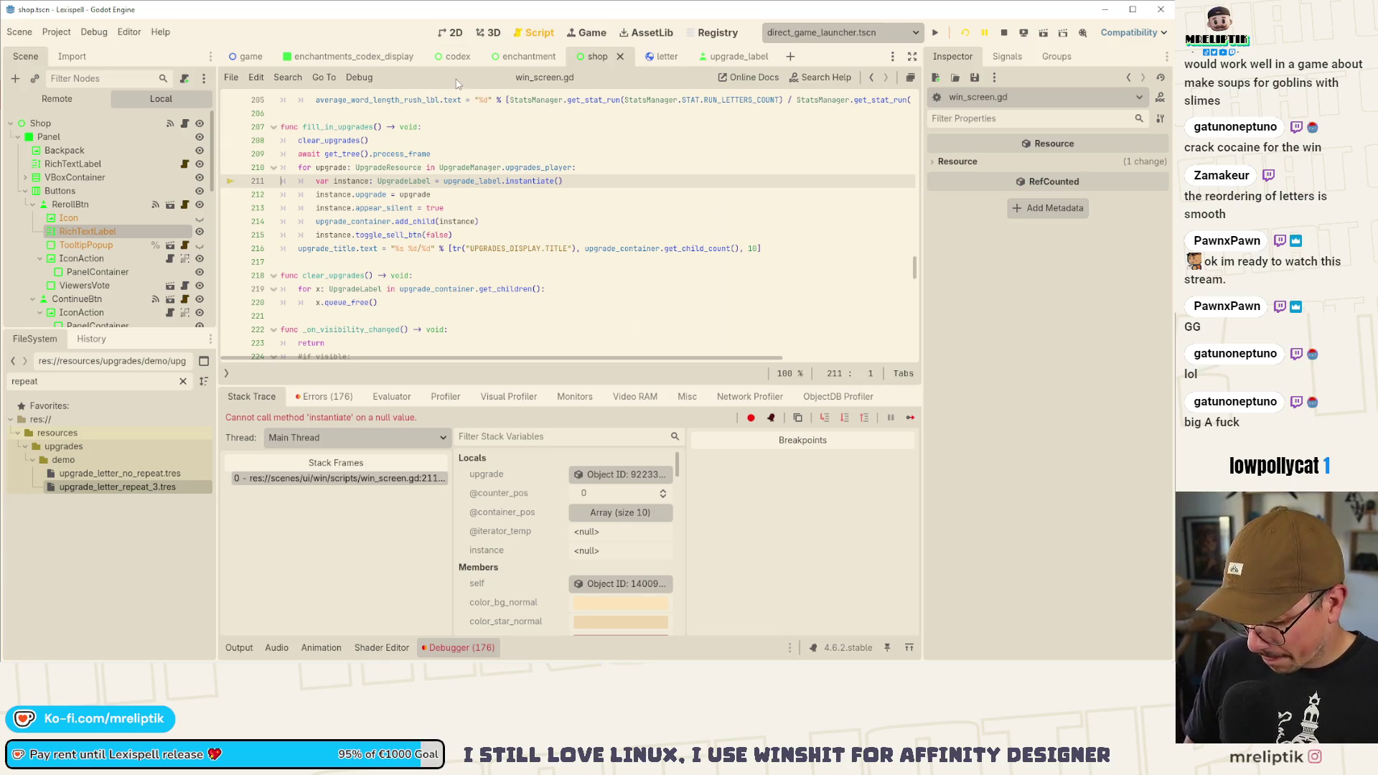
{"action": "left_click", "coordinate": [86, 118]}
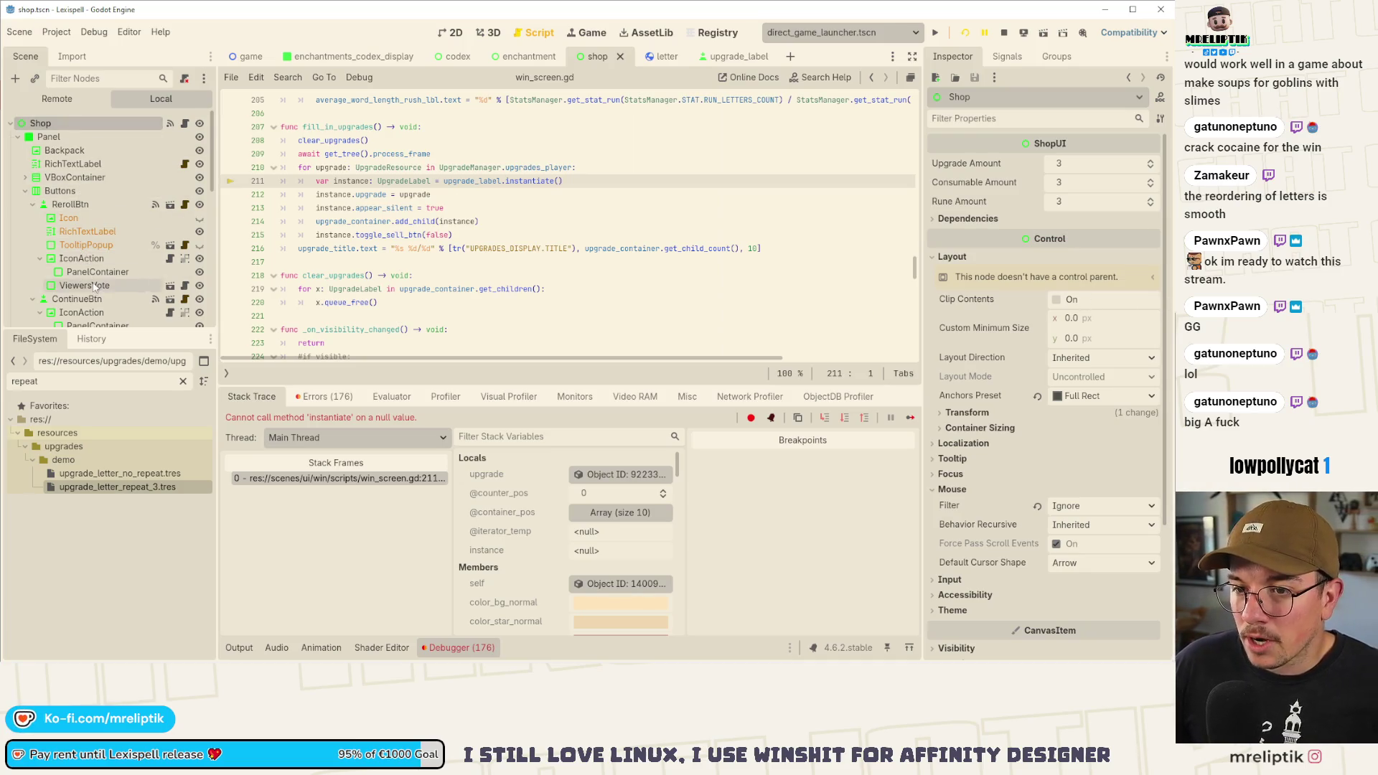
{"action": "left_click", "coordinate": [25, 177]}
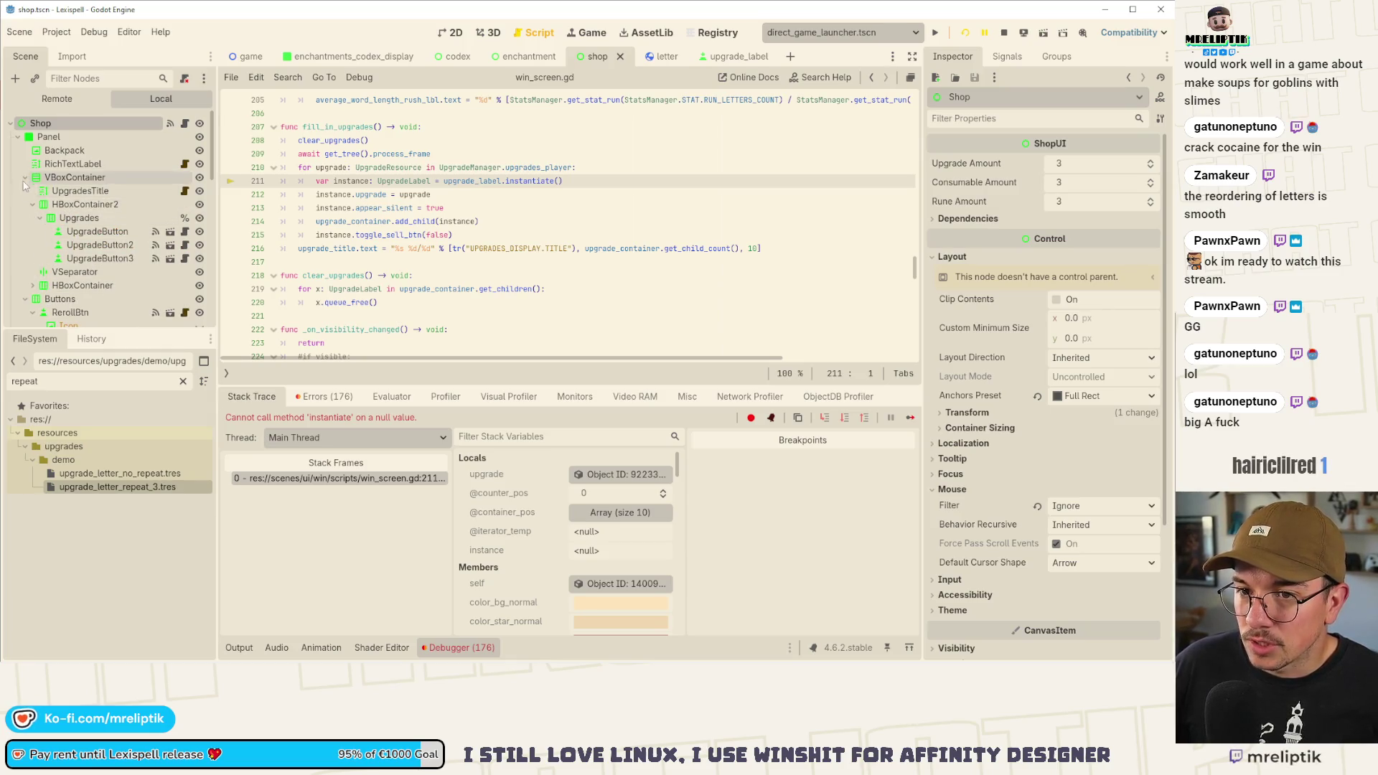
{"action": "scroll", "coordinate": [72, 229], "scroll_direction": "down", "scroll_amount": 5}
{"action": "left_click", "coordinate": [72, 187]}
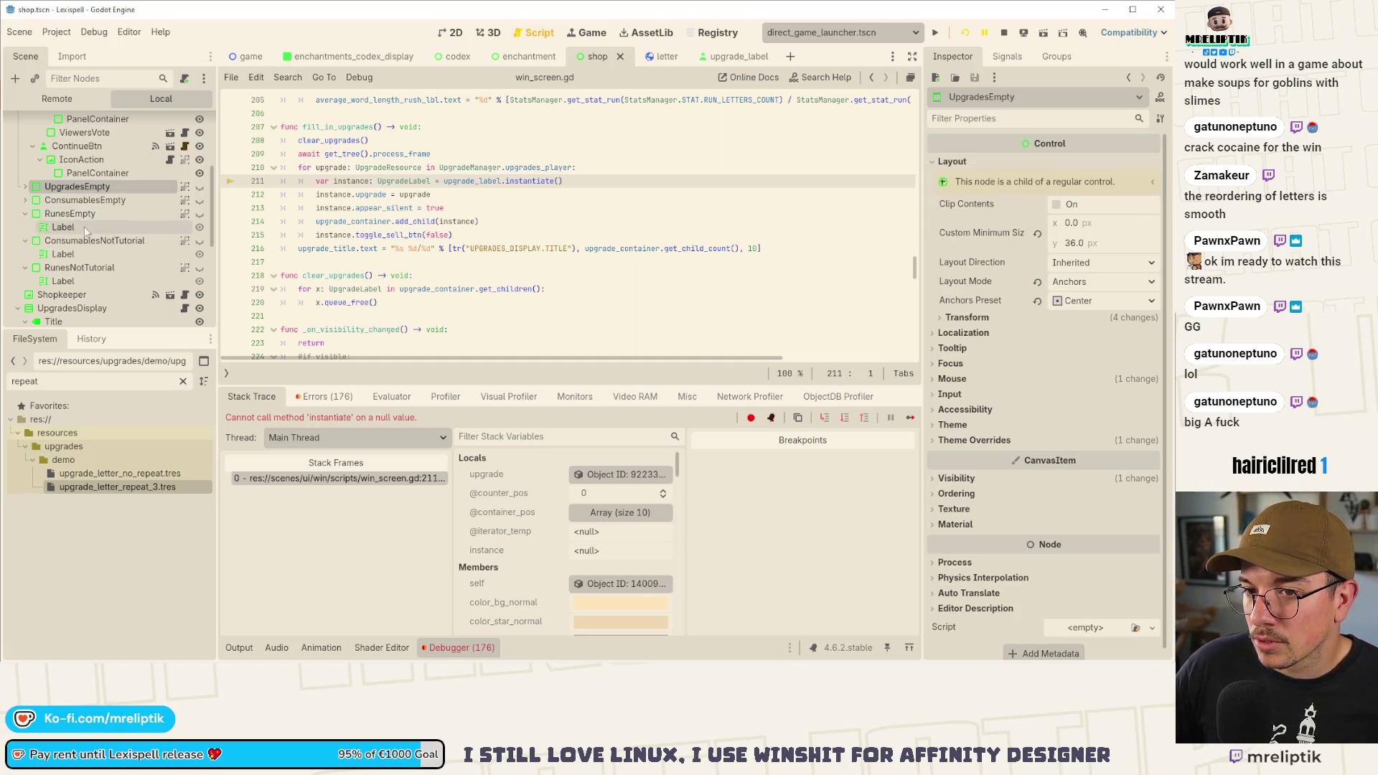
{"action": "scroll", "coordinate": [115, 231], "scroll_direction": "up", "scroll_amount": 5}
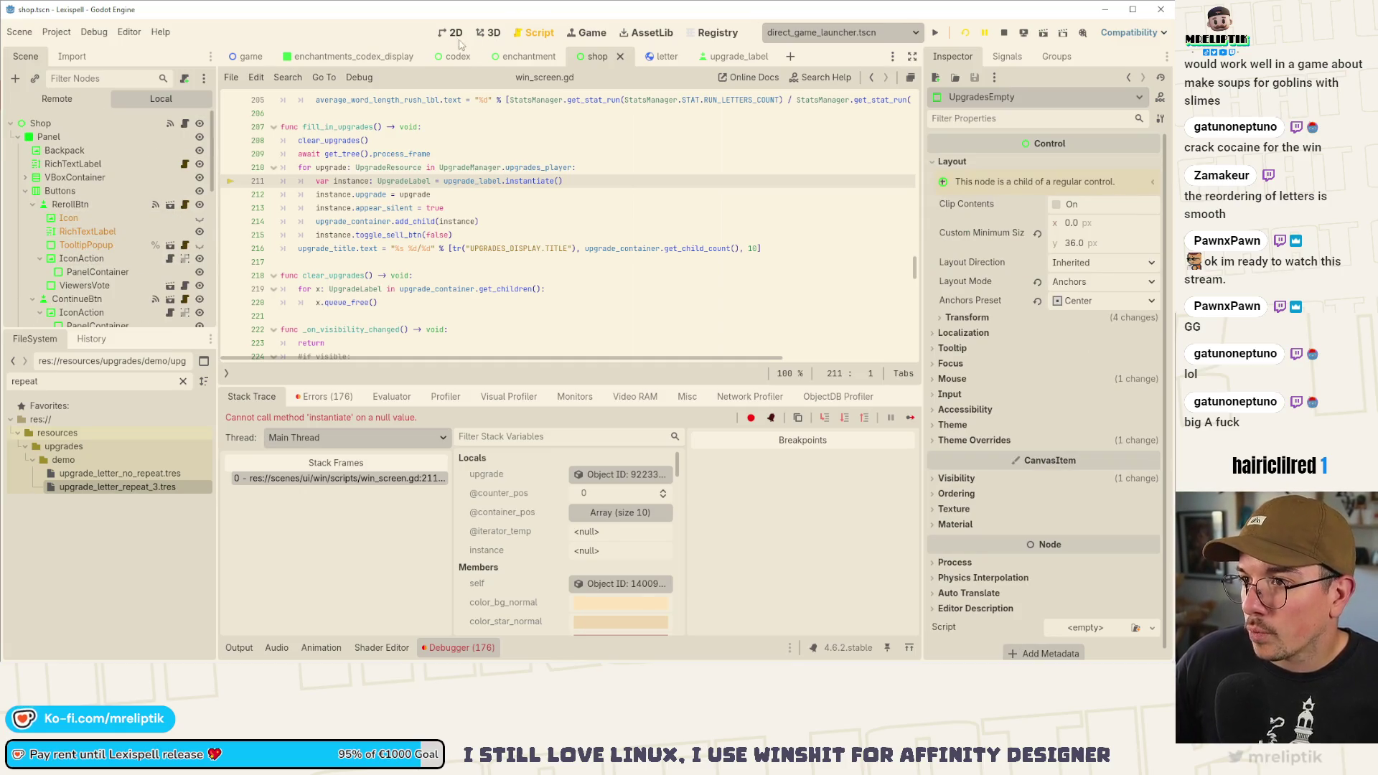
- In win_screen.tscn, assign upgrade_label.tscn to WinScreen's Upgrade Label, then save and close it
{"action": "key", "text": "ctrl+shift+o"}
{"action": "key", "text": "Return"}
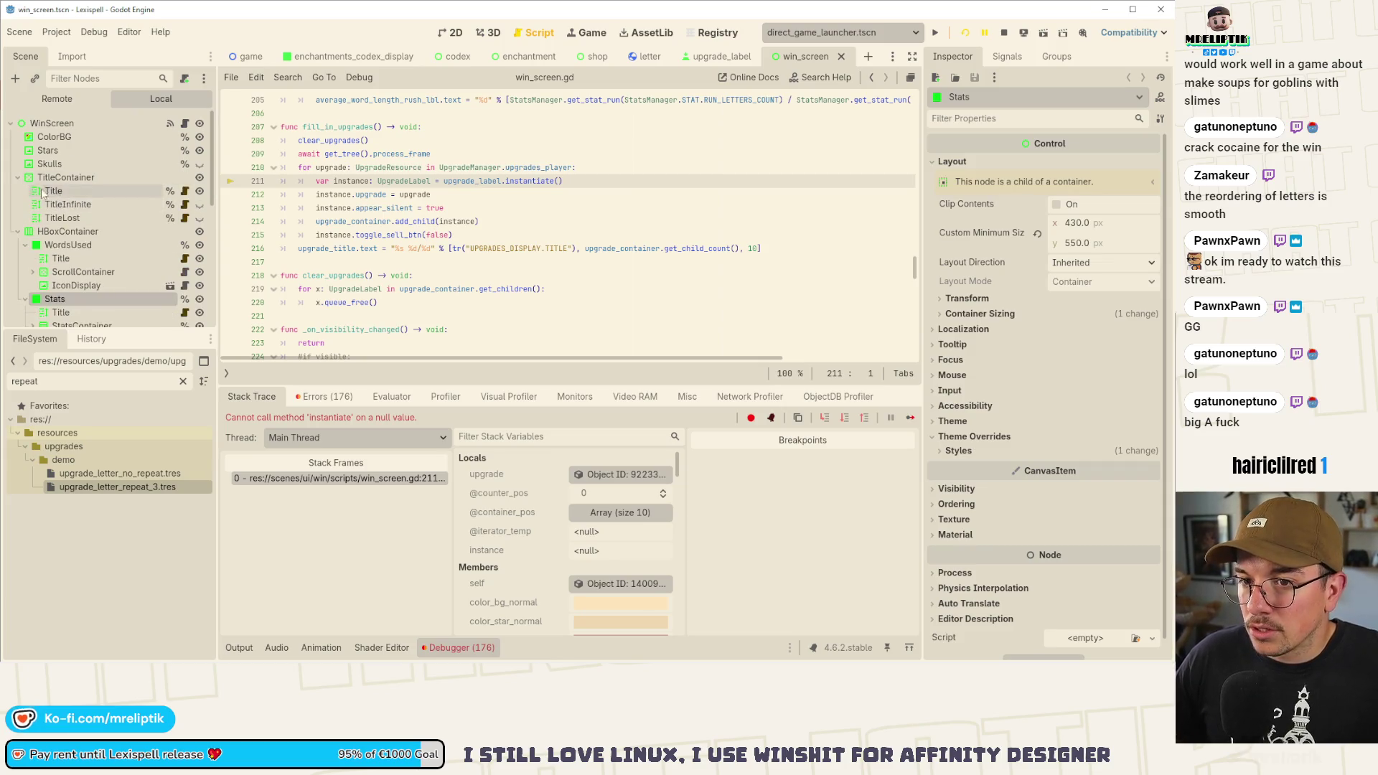
{"action": "scroll", "coordinate": [100, 237], "scroll_direction": "down", "scroll_amount": 3}
{"action": "scroll", "coordinate": [101, 236], "scroll_direction": "down", "scroll_amount": 3}
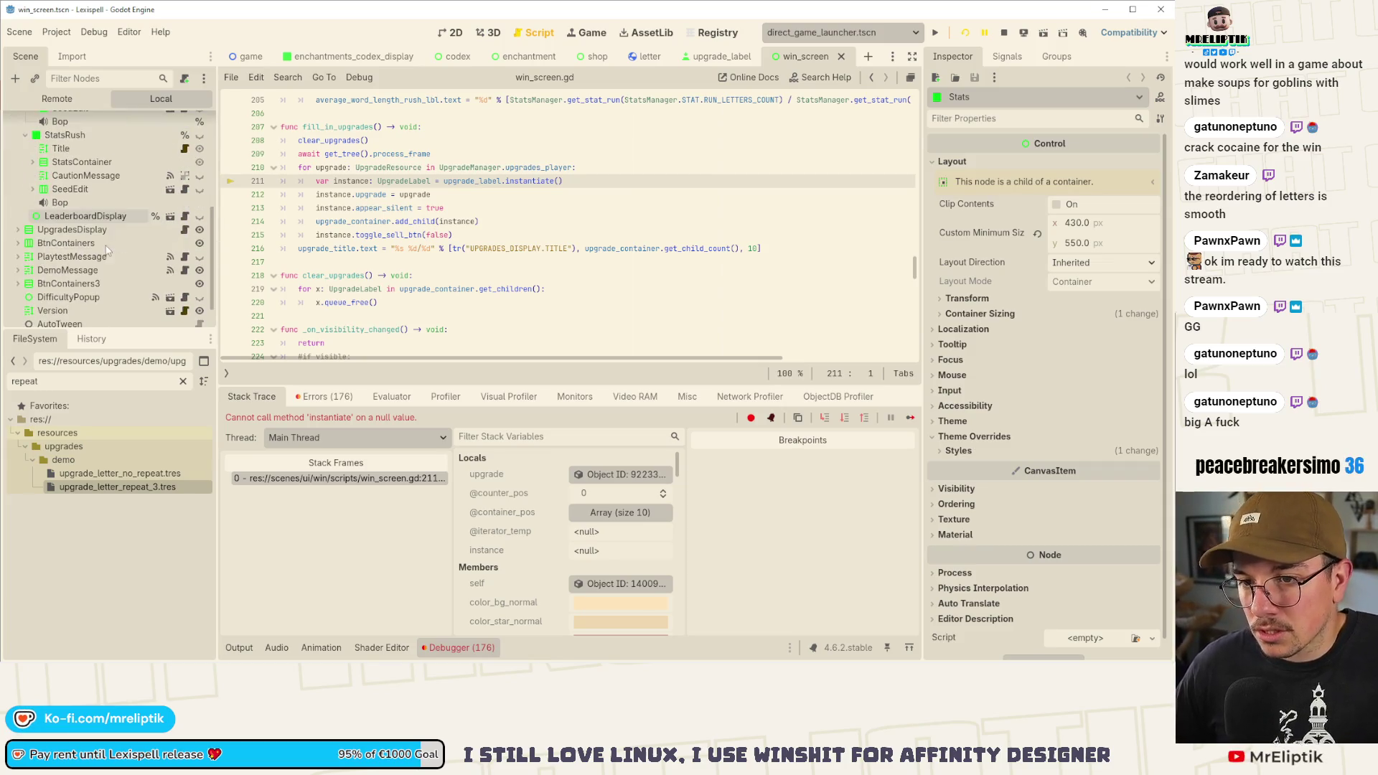
{"action": "left_click", "coordinate": [79, 230]}
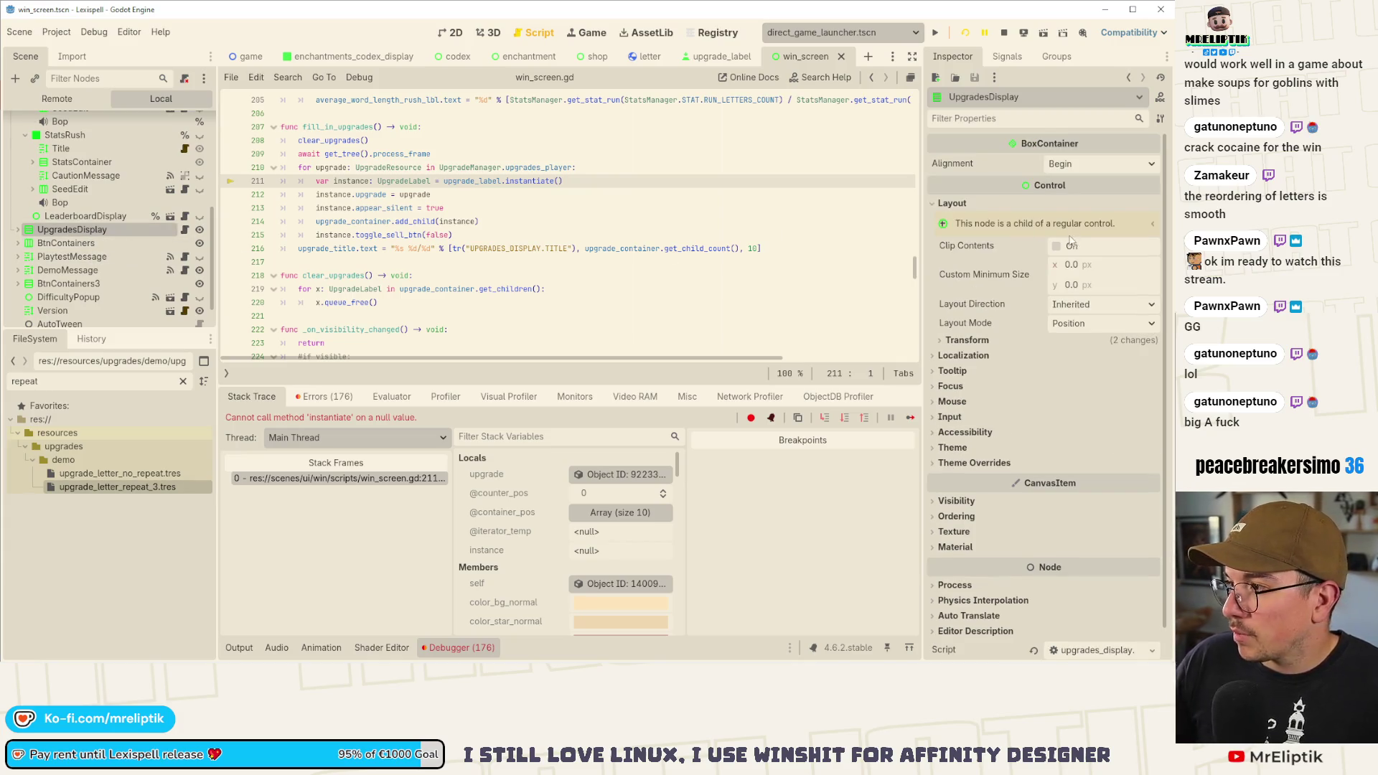
{"action": "scroll", "coordinate": [36, 231], "scroll_direction": "up", "scroll_amount": 5}
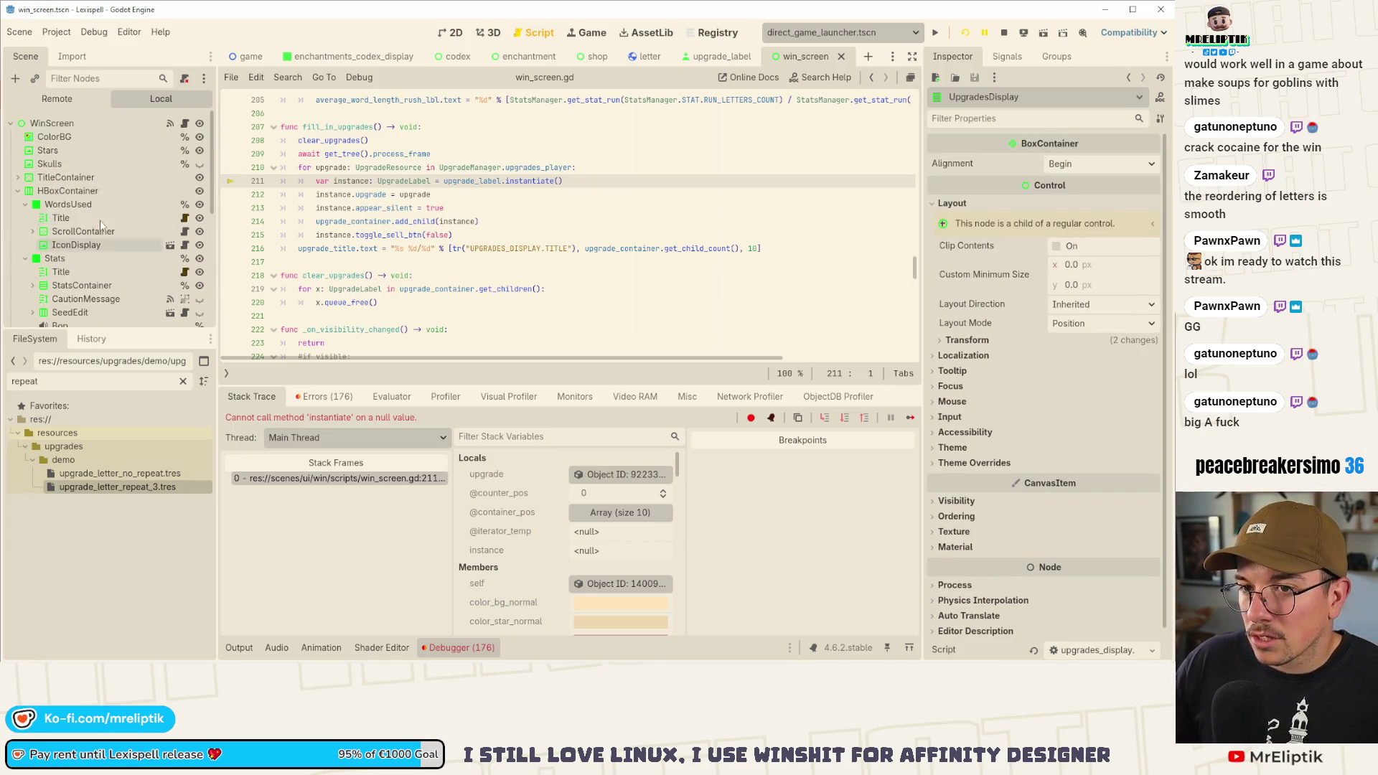
{"action": "left_click", "coordinate": [79, 123]}
{"action": "left_click_drag", "start_coordinate": [1044, 247], "coordinate": [1035, 242]}
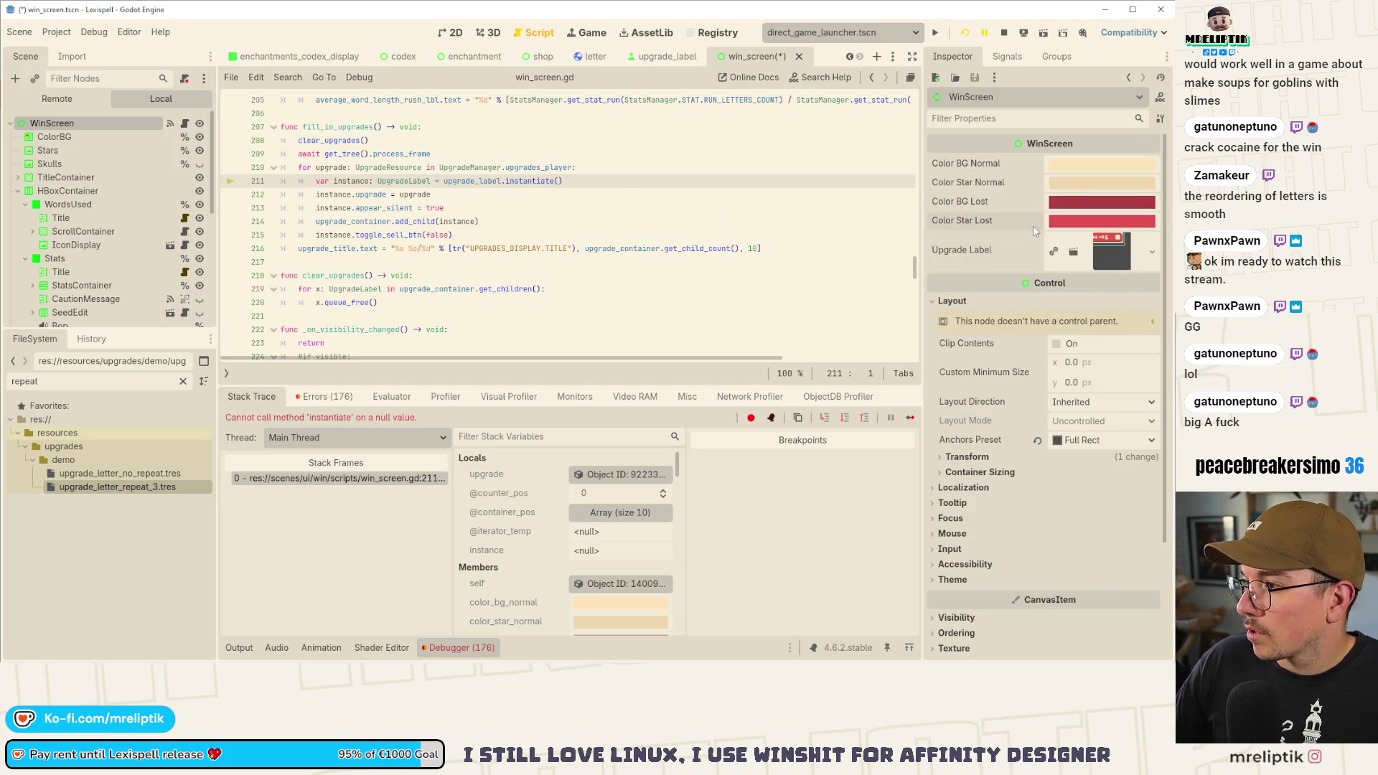
{"action": "key", "text": "ctrl+s"}
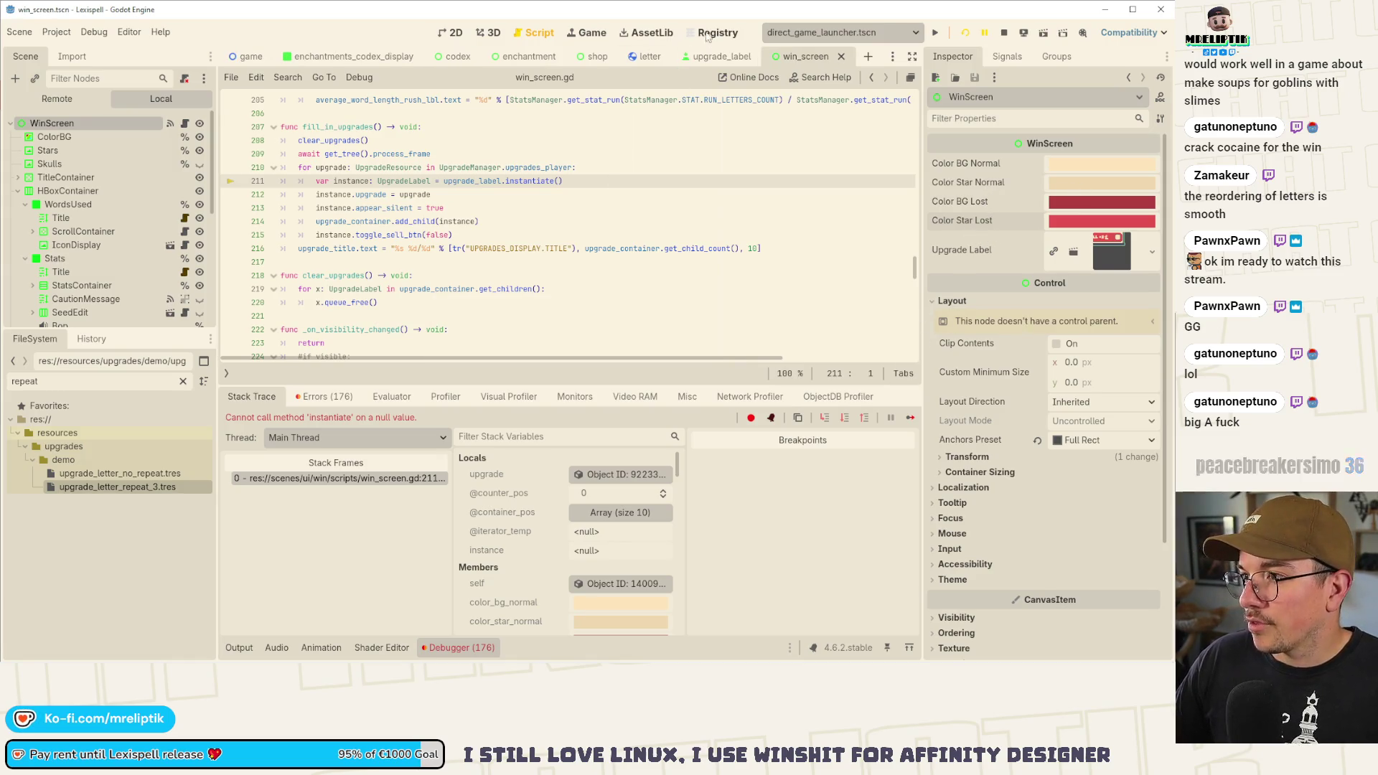
{"action": "left_click", "coordinate": [841, 56]}
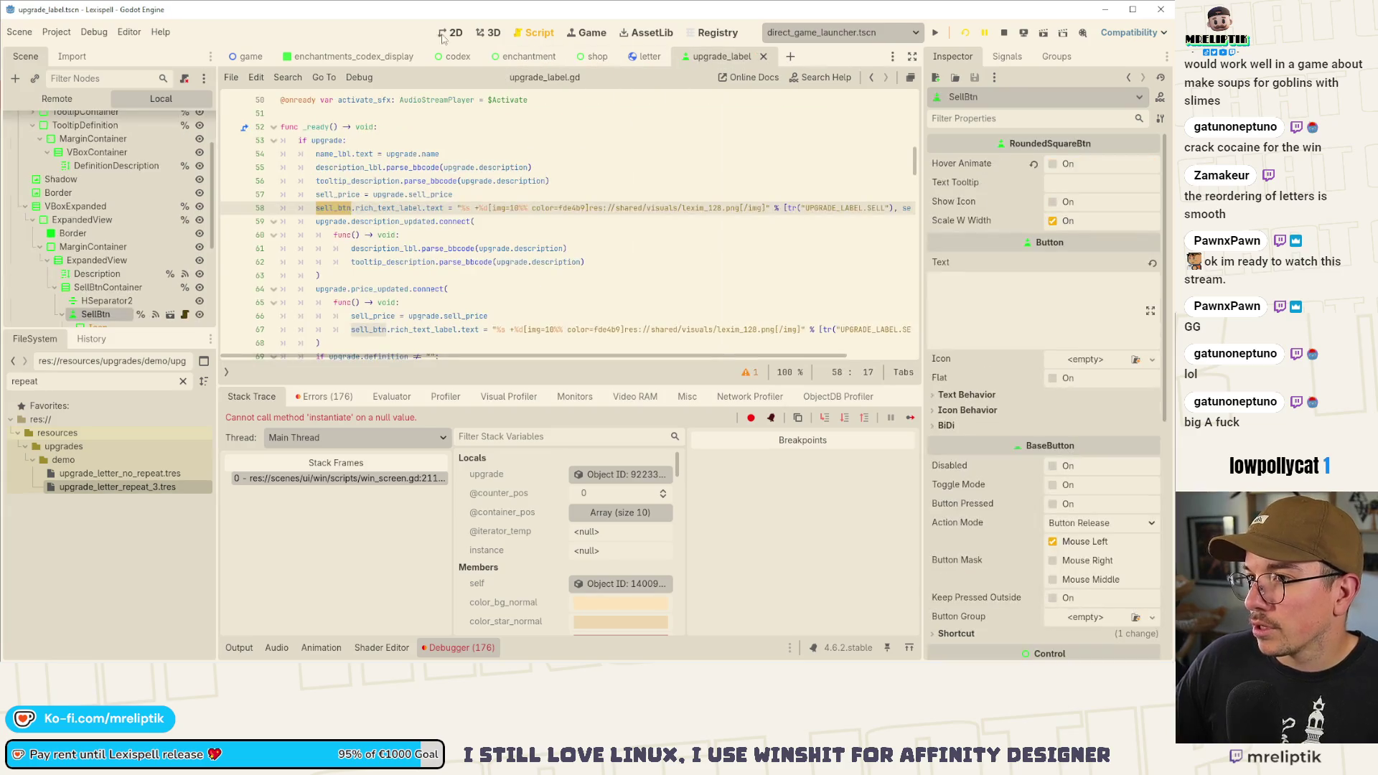
- Switch to the 2D view, collapse the bottom panel, and close the upgrade_label scene tab
{"action": "left_click", "coordinate": [454, 34]}
{"action": "left_click", "coordinate": [243, 648]}
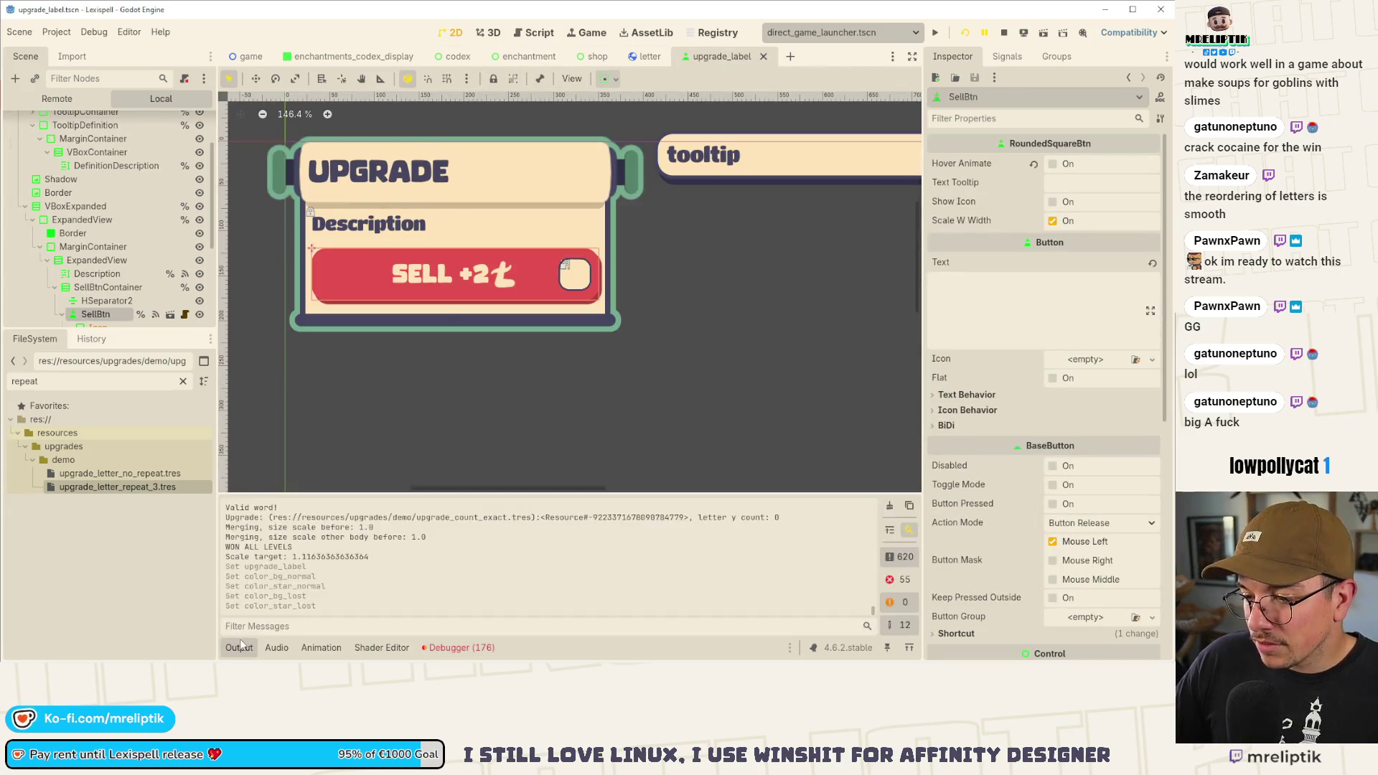
{"action": "left_click", "coordinate": [242, 647]}
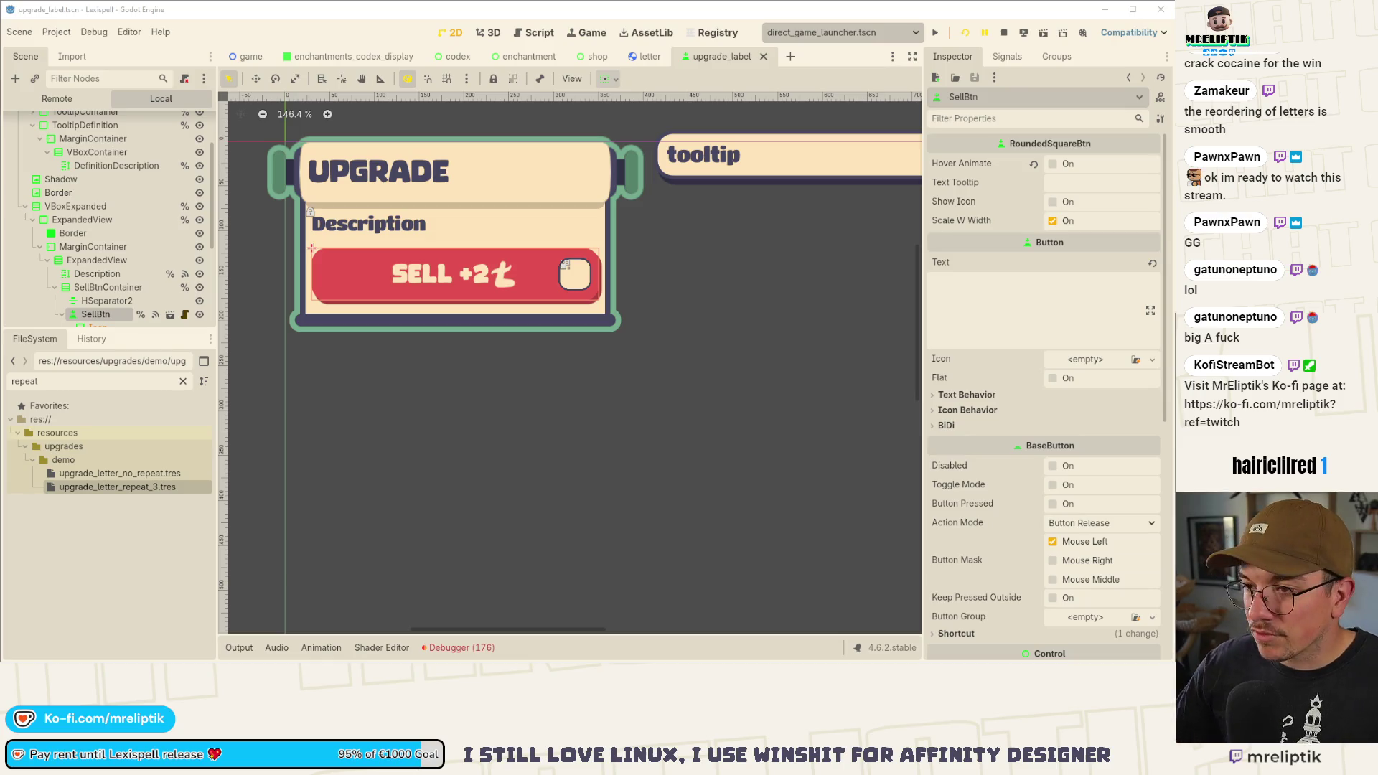
{"action": "left_click", "coordinate": [155, 587]}
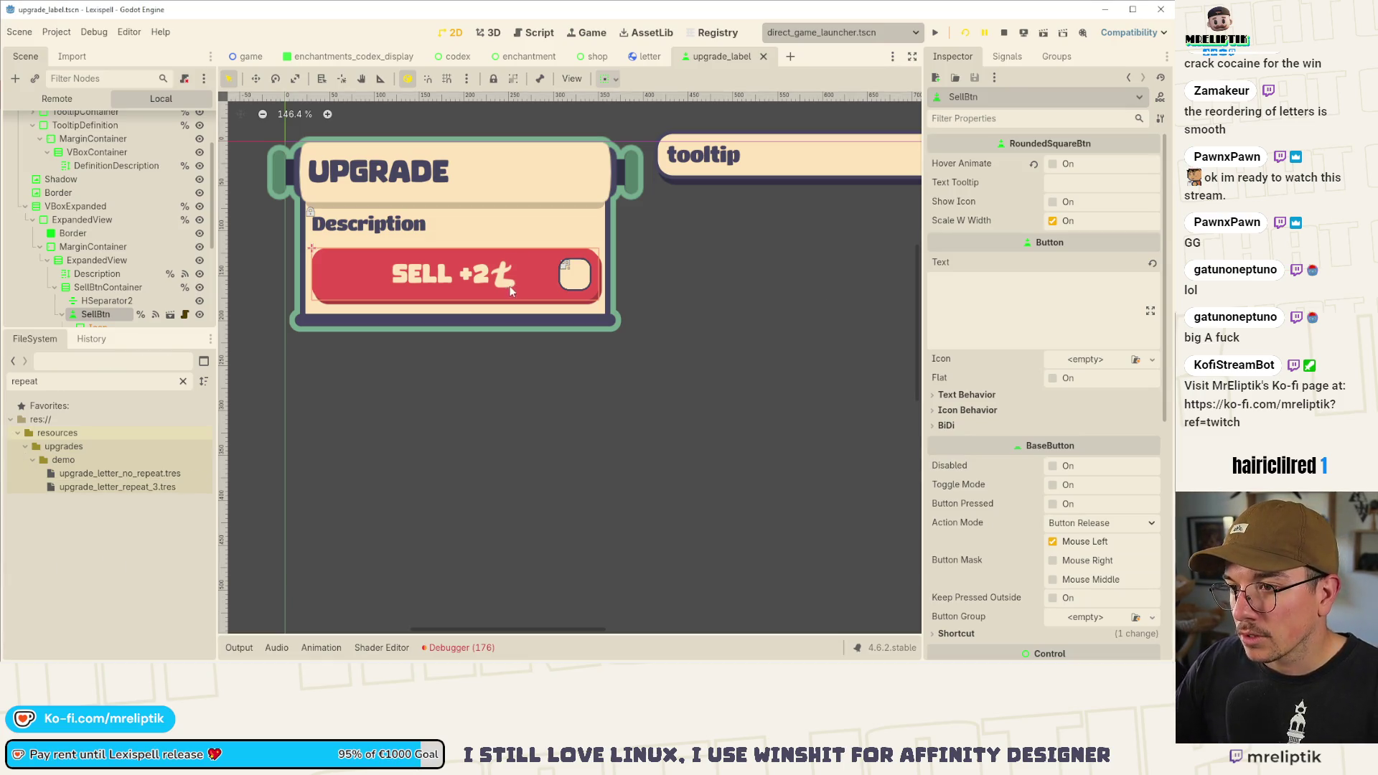
{"action": "middle_click", "coordinate": [717, 58]}
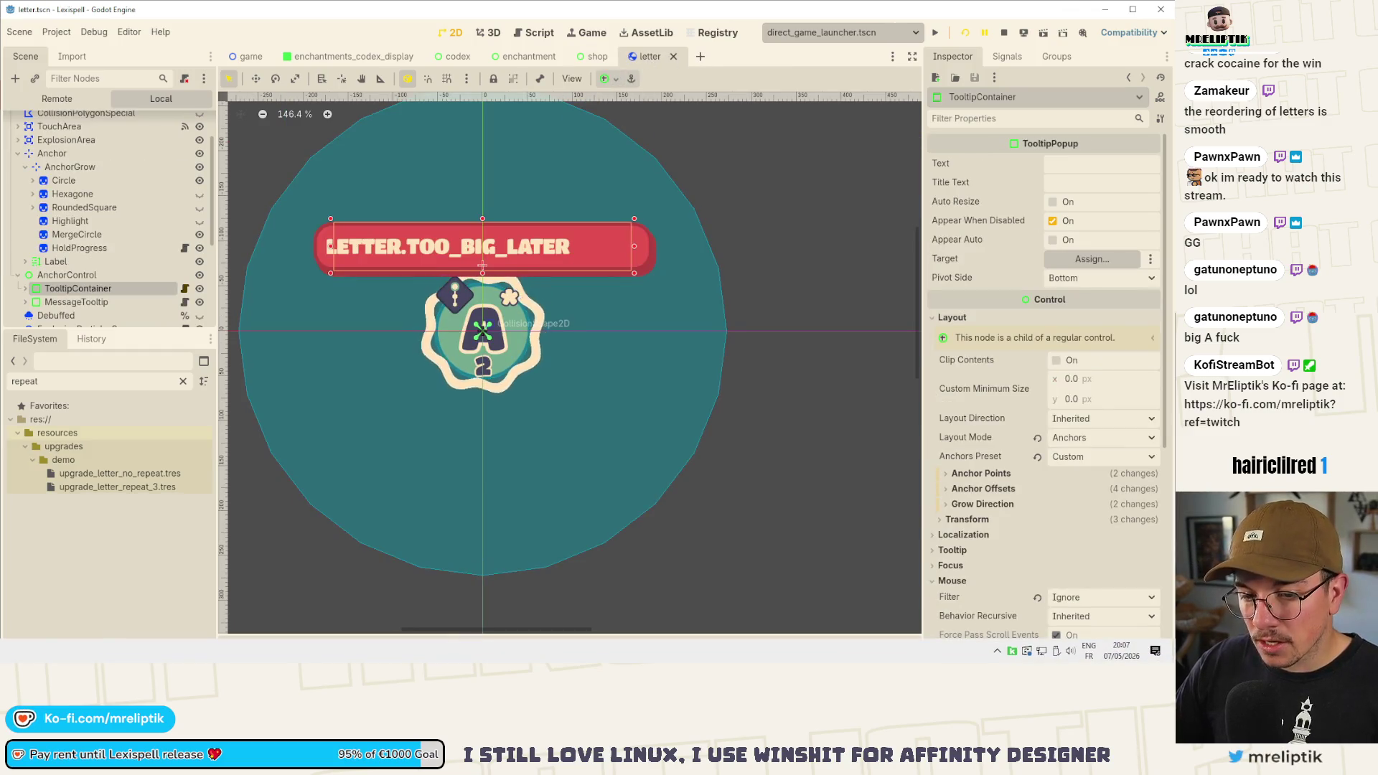
{"action": "key", "text": "alt+Tab"}
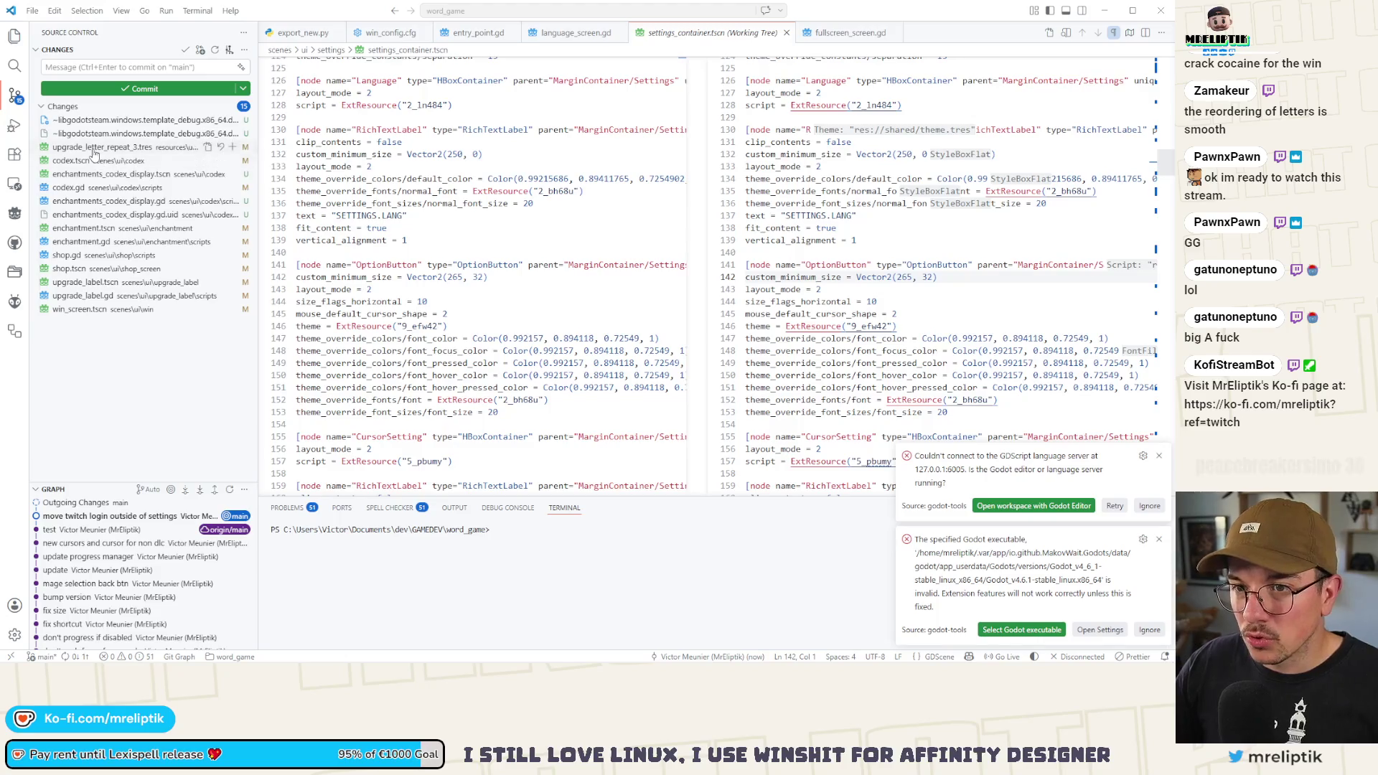
- Commit the upgrade_letter_repeat_3.tres points change with message 'bump value'
{"action": "left_click", "coordinate": [94, 148]}
{"action": "left_click", "coordinate": [231, 148]}
{"action": "left_click", "coordinate": [119, 66]}
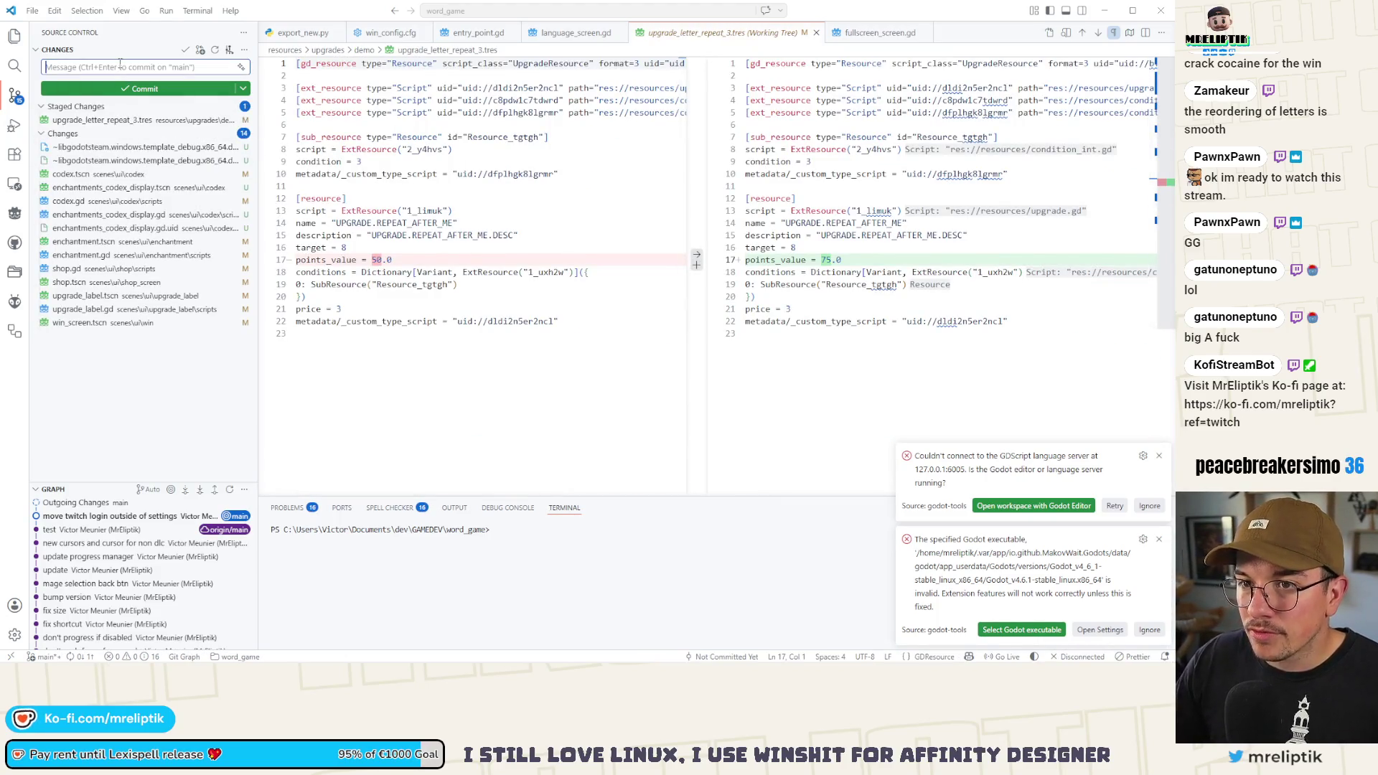
{"action": "type", "text": "bump value"}
{"action": "key", "text": "ctrl+Return"}
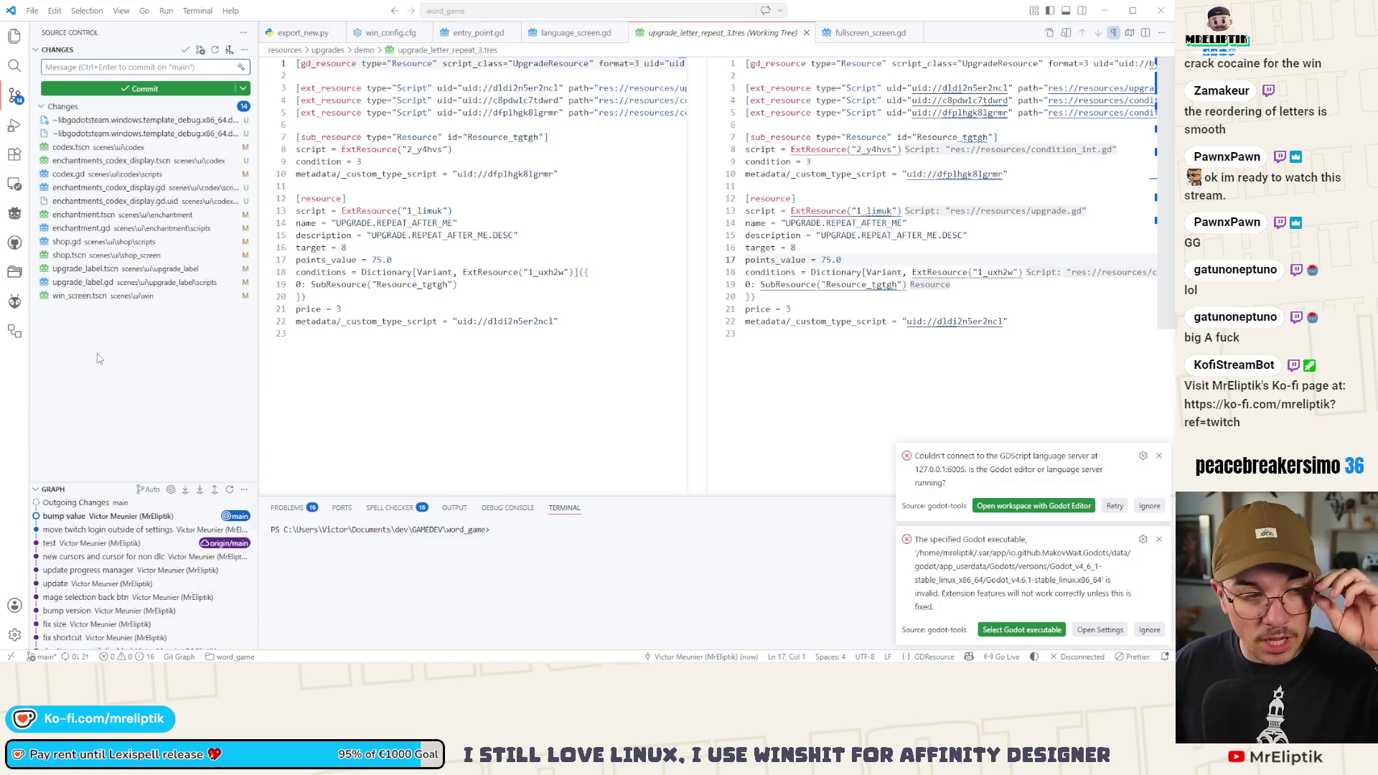
- Commit the win_screen.tscn change with message 'resetport'
{"action": "left_click", "coordinate": [94, 296]}
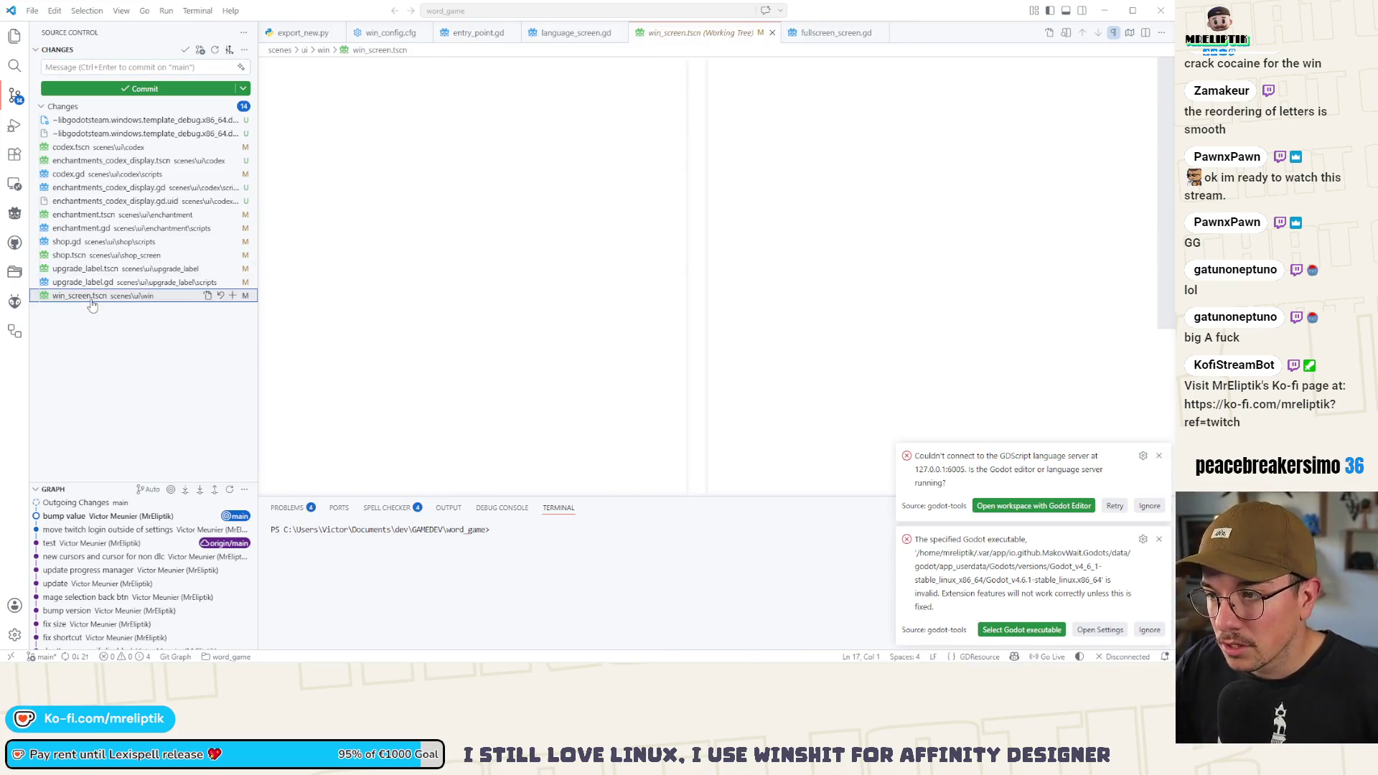
{"action": "left_click", "coordinate": [85, 68]}
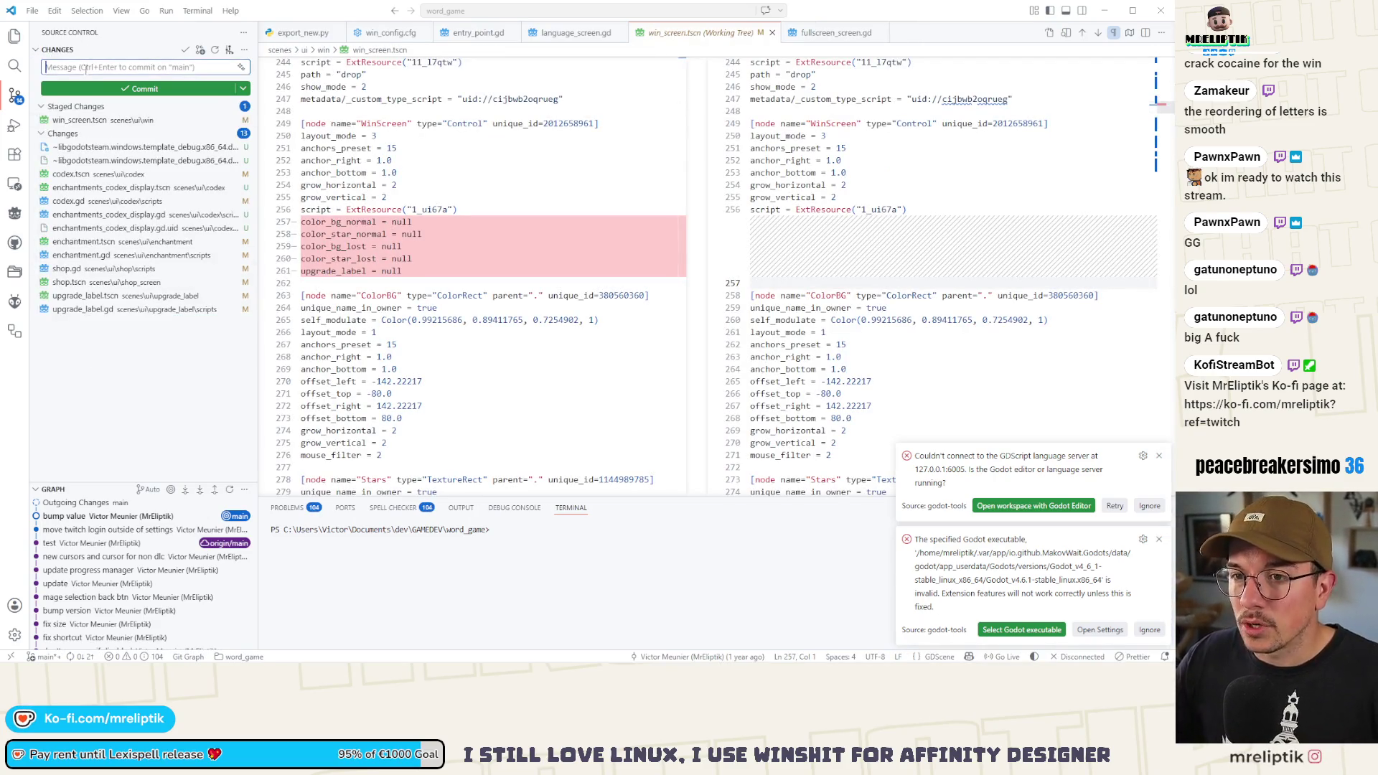
{"action": "type", "text": "reset ex"}
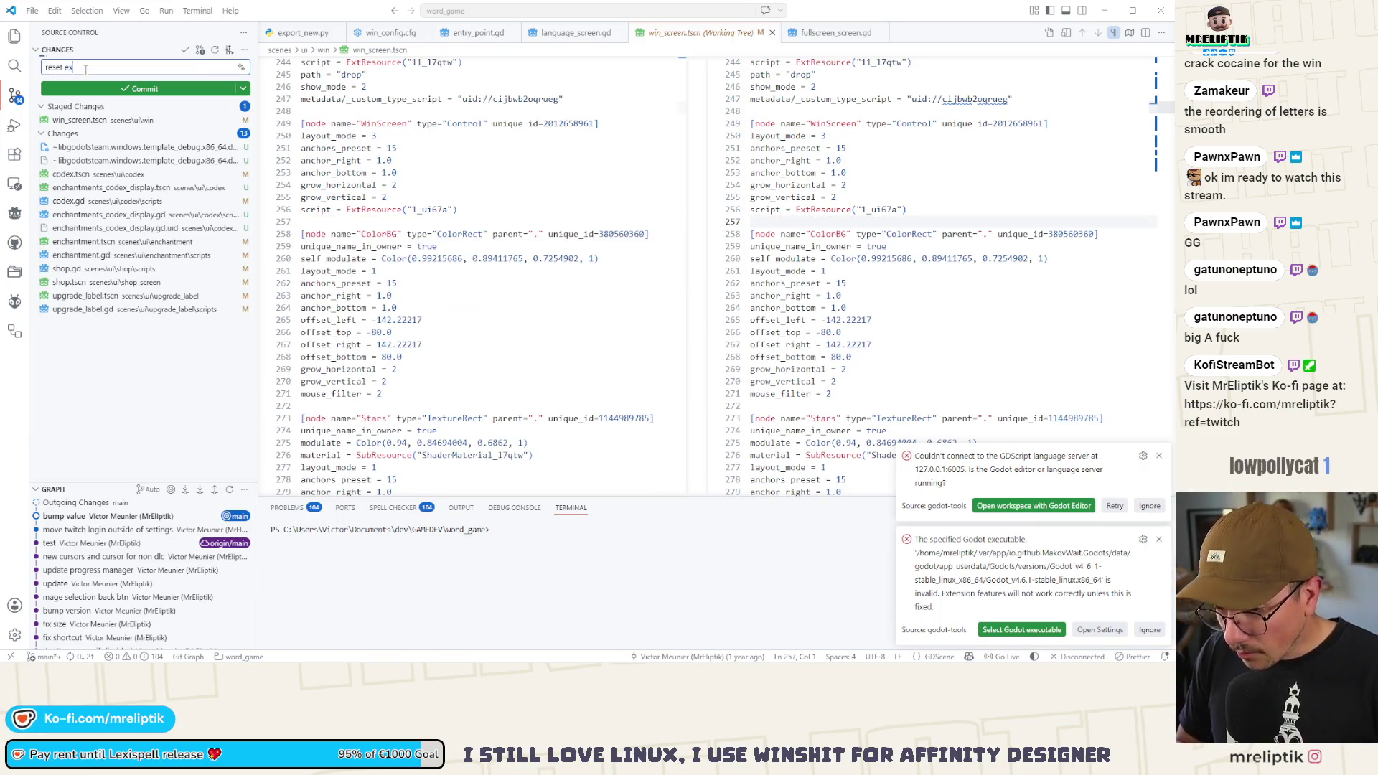
{"action": "type", "text": "port"}
{"action": "key", "text": "ctrl+Return"}
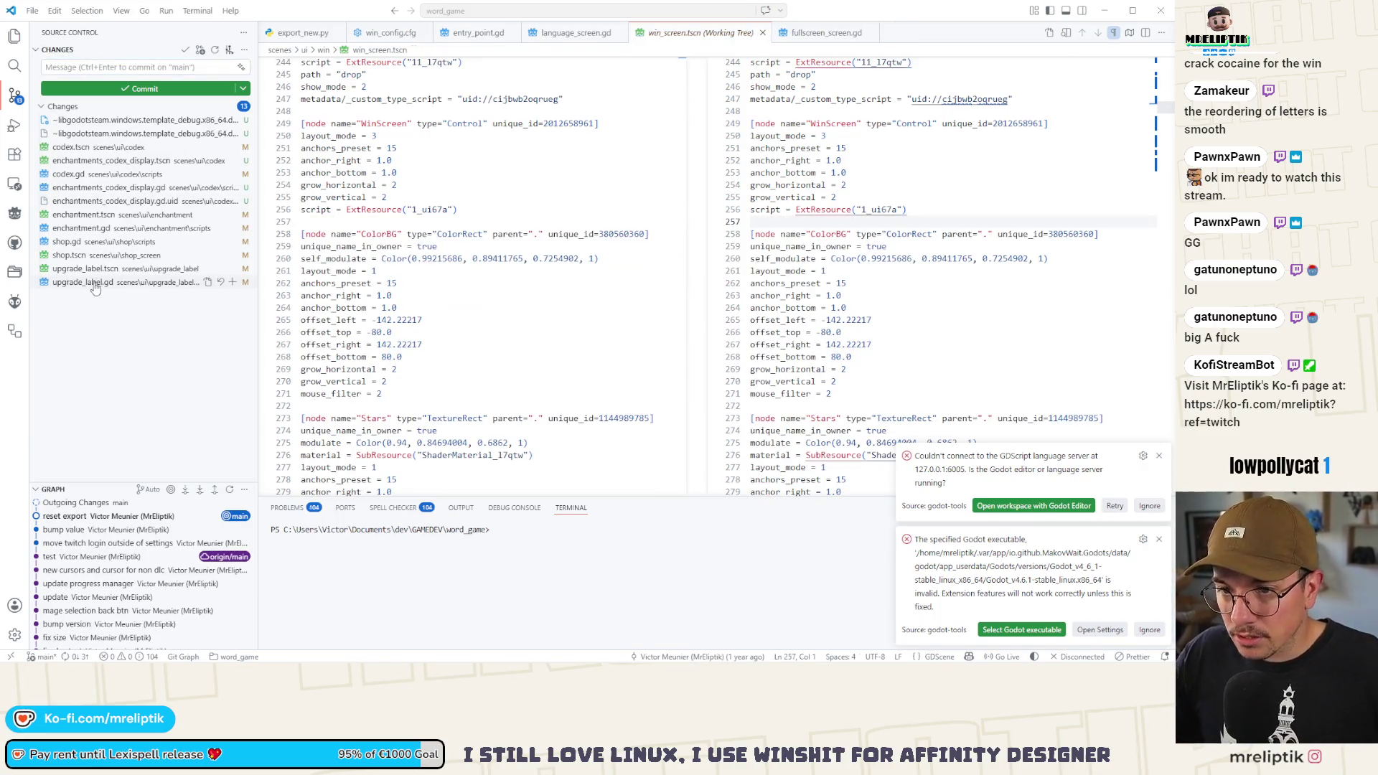
- Review the diffs, then commit the shop script and scene changes as 'smaller lexim icon'
{"action": "left_click", "coordinate": [95, 282]}
{"action": "left_click", "coordinate": [95, 256]}
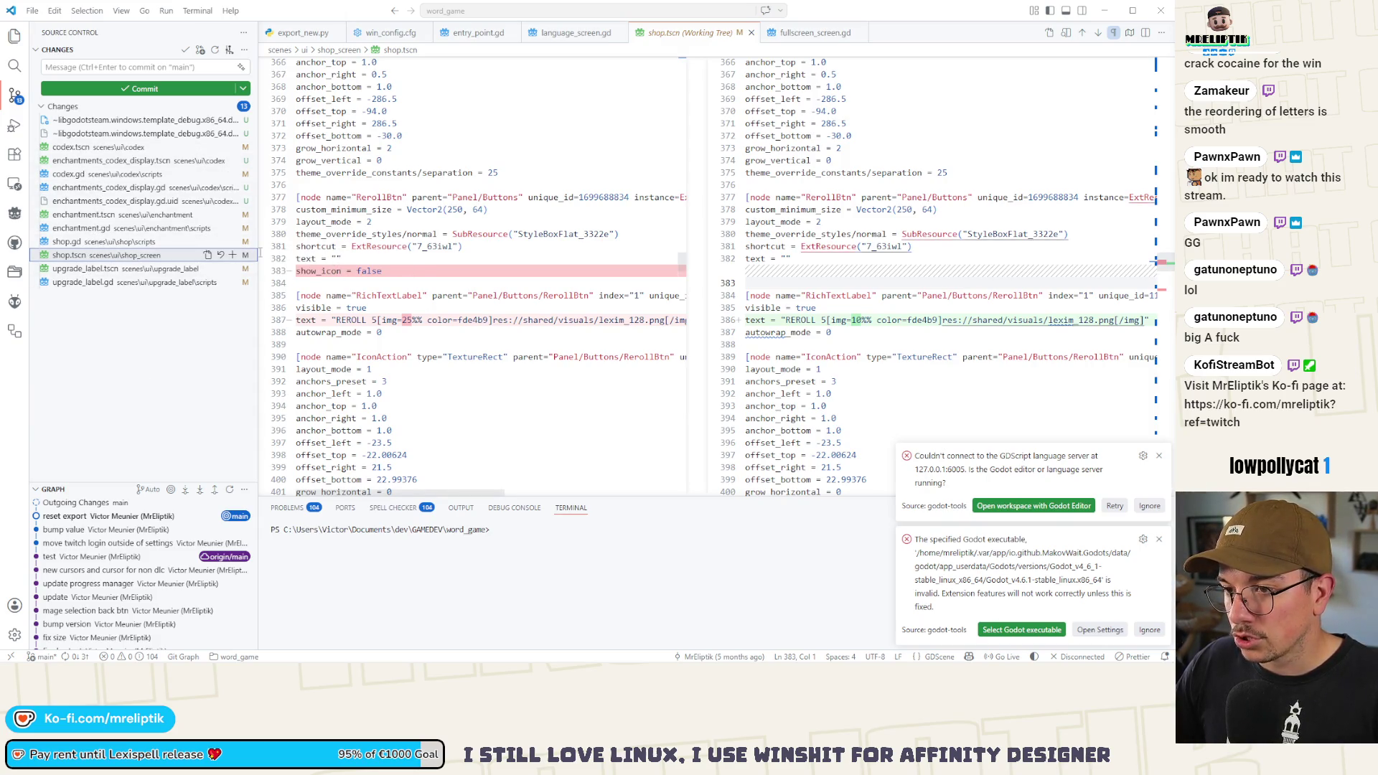
{"action": "left_click", "coordinate": [68, 242]}
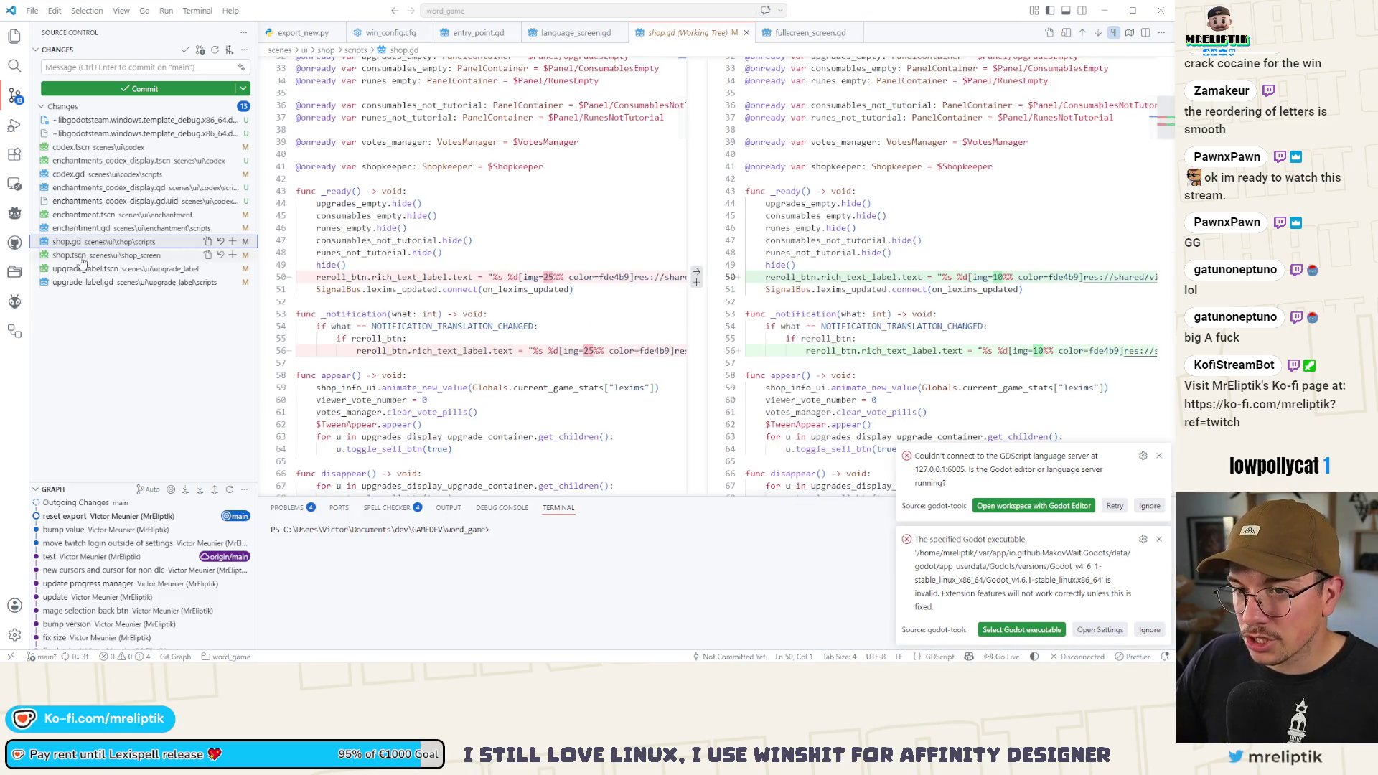
{"action": "left_click", "coordinate": [233, 245]}
{"action": "left_click", "coordinate": [101, 70]}
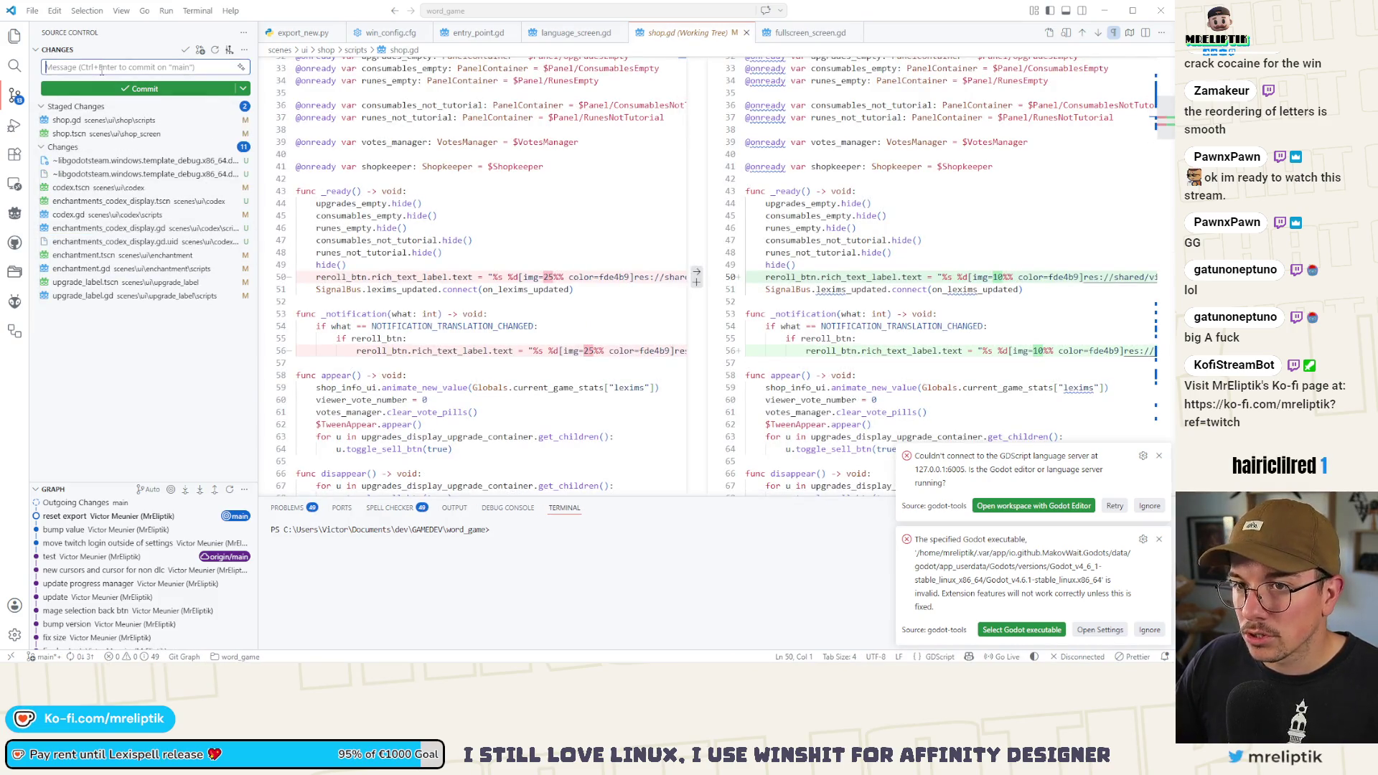
{"action": "type", "text": "smaller lexim icon"}
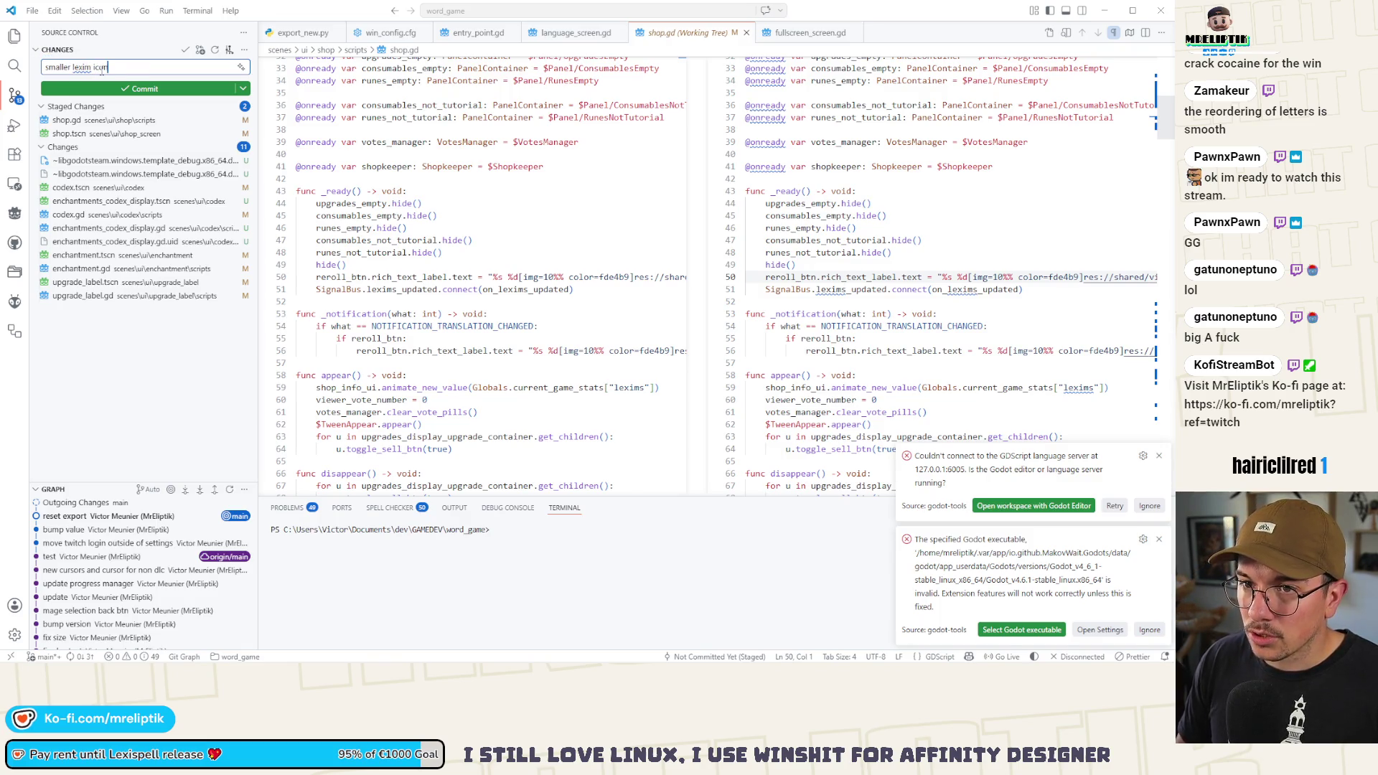
{"action": "left_click", "coordinate": [140, 88]}
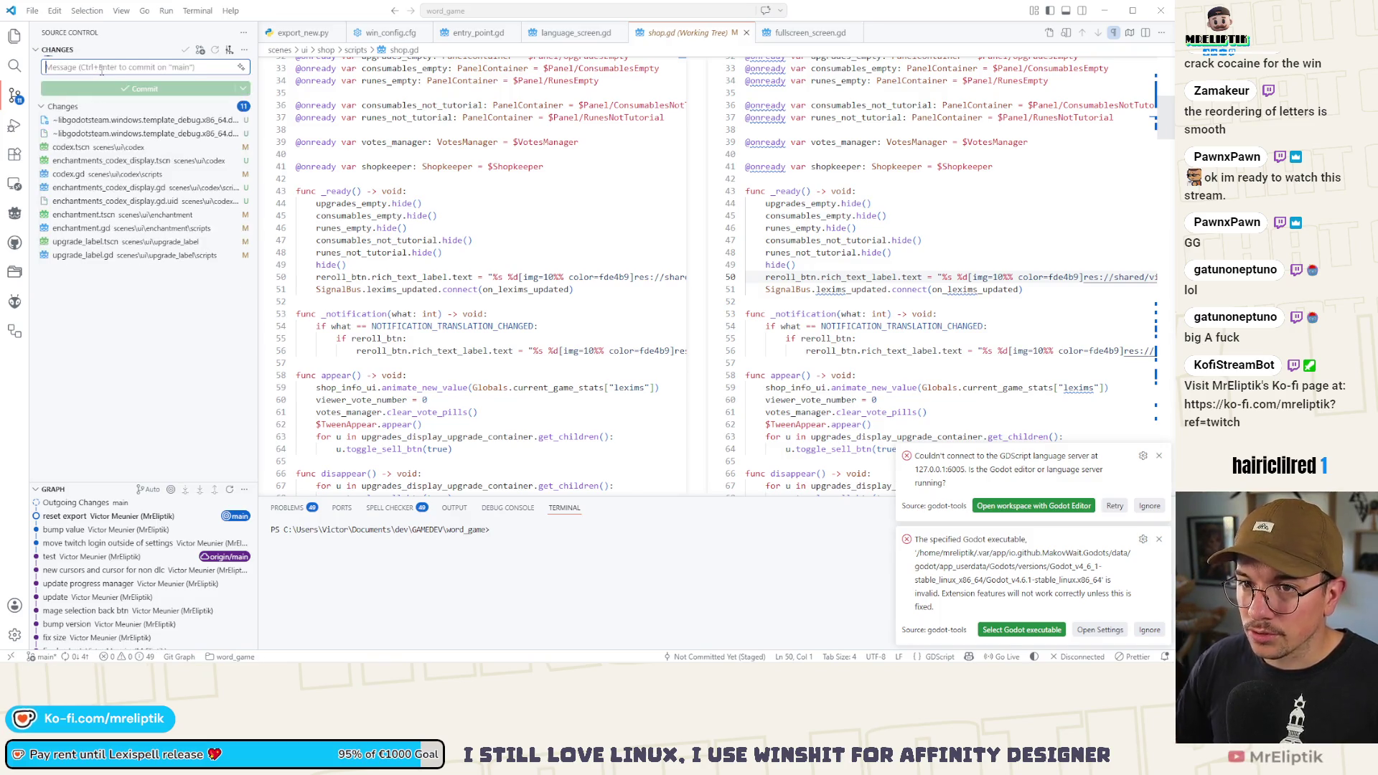
- Review the enchantment script and scene diffs
{"action": "left_click", "coordinate": [87, 228]}
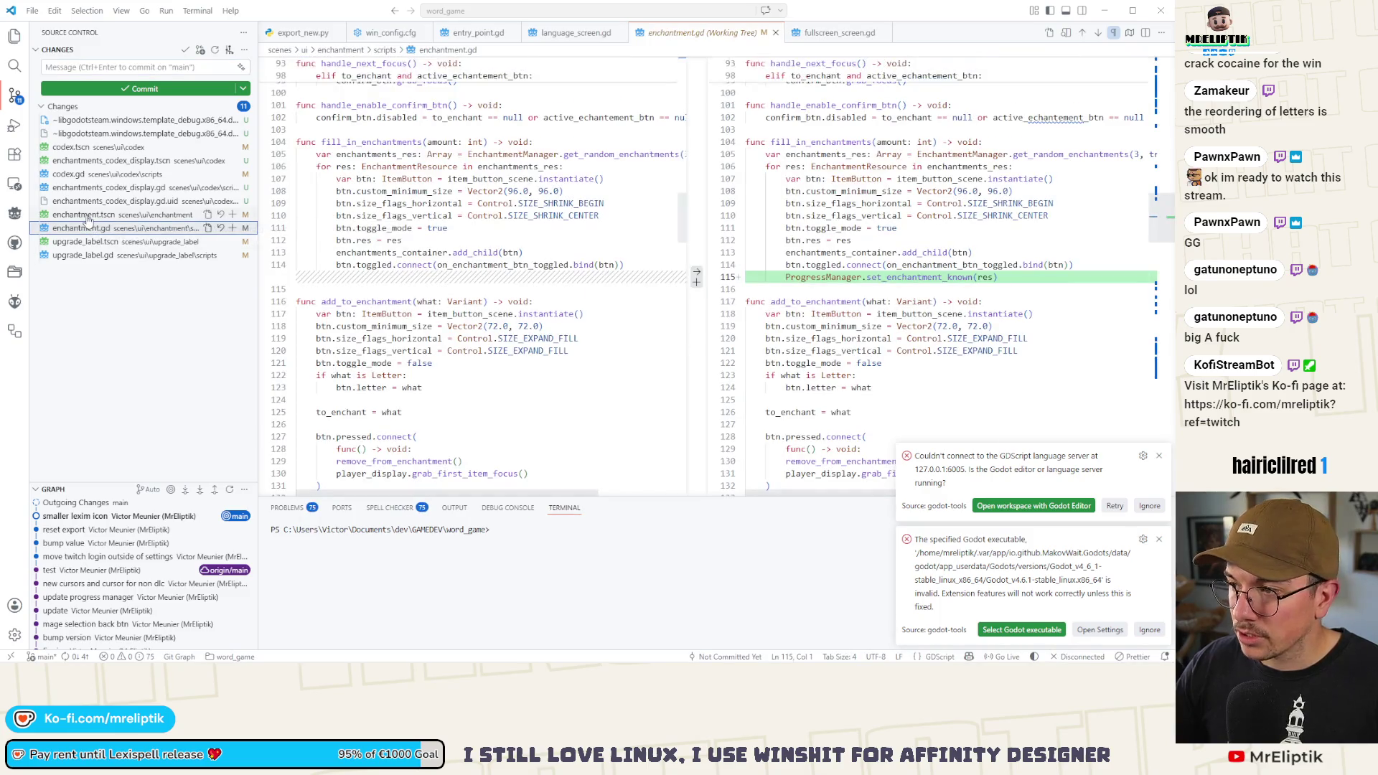
{"action": "left_click", "coordinate": [87, 215]}
{"action": "left_click", "coordinate": [96, 226]}
{"action": "left_click", "coordinate": [95, 219]}
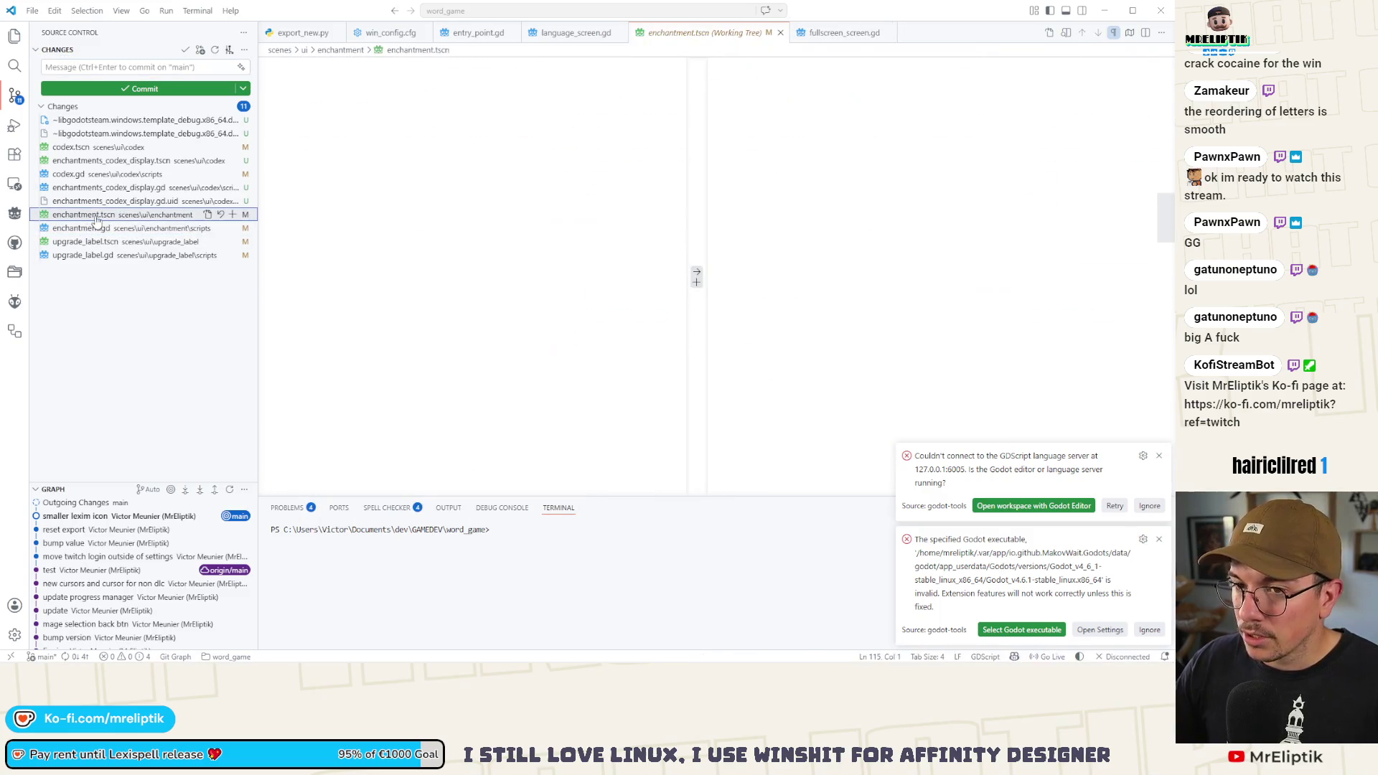
{"action": "left_click", "coordinate": [95, 228]}
- Commit the upgrade label scene and script changes as 'smalelr lexim'
{"action": "left_click", "coordinate": [95, 243]}
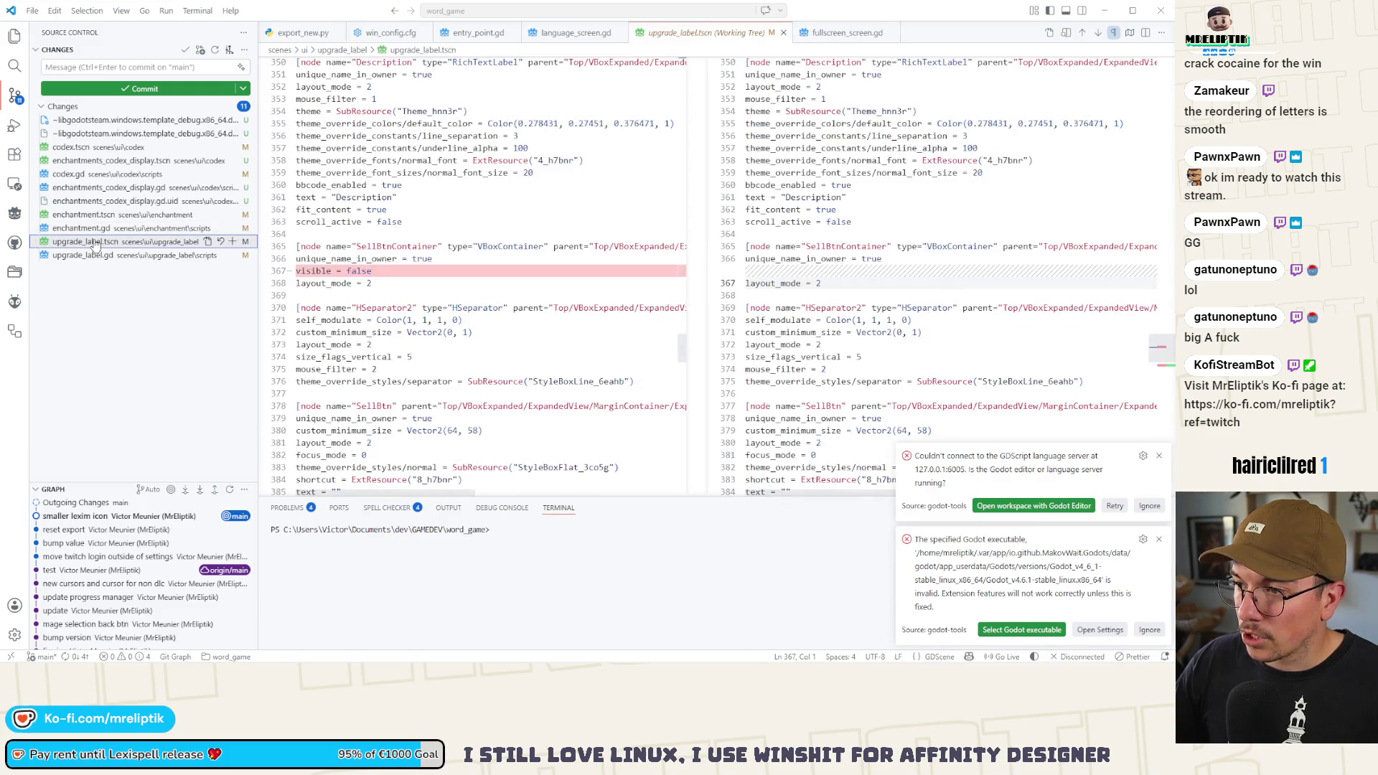
{"action": "left_click", "coordinate": [91, 256]}
{"action": "left_click", "coordinate": [93, 242], "text": "shift"}
{"action": "left_click", "coordinate": [231, 241]}
{"action": "left_click", "coordinate": [144, 68]}
{"action": "type", "text": "smalelr lexim"}
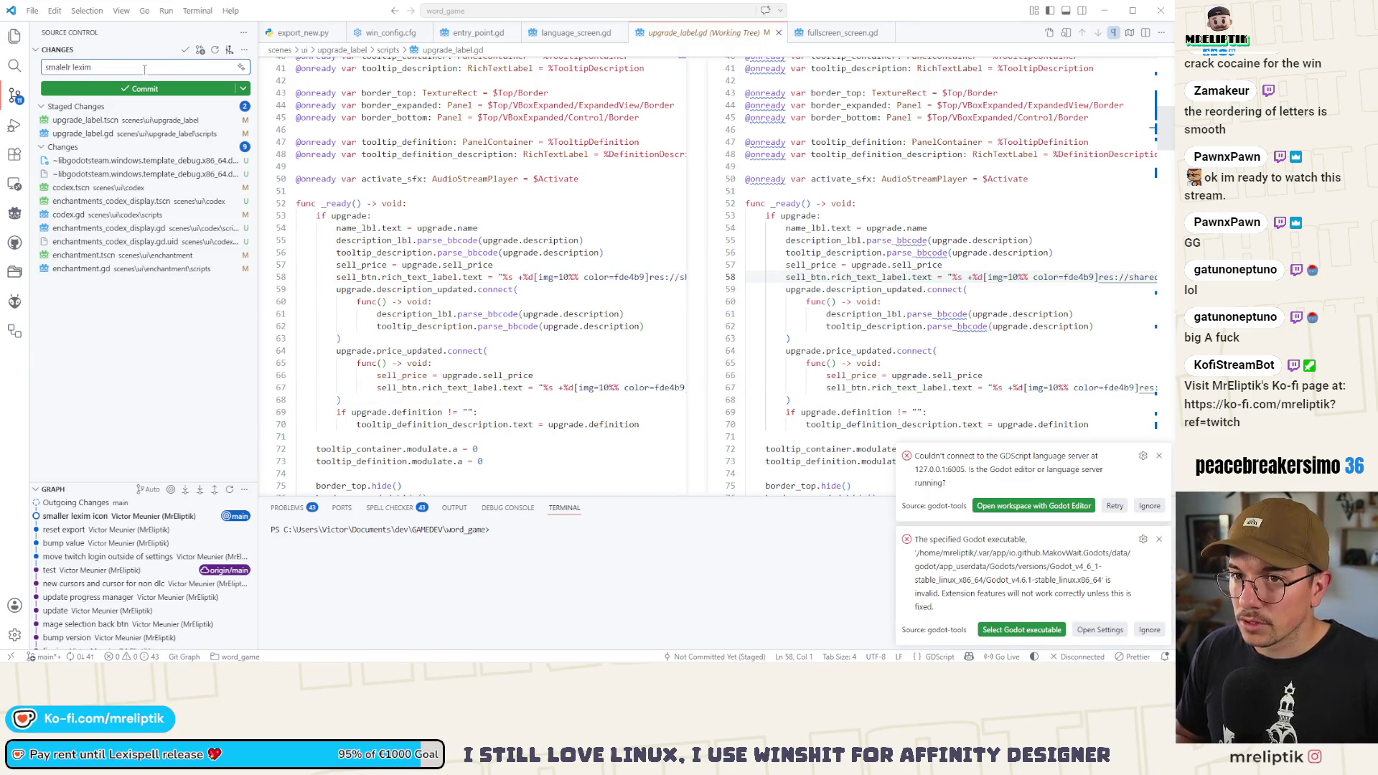
{"action": "key", "text": "ctrl+Return"}
- Stage the codex scene, codex display, codex.gd and enchantment.gd files and commit as 'ent codex'
{"action": "left_click", "coordinate": [128, 133]}
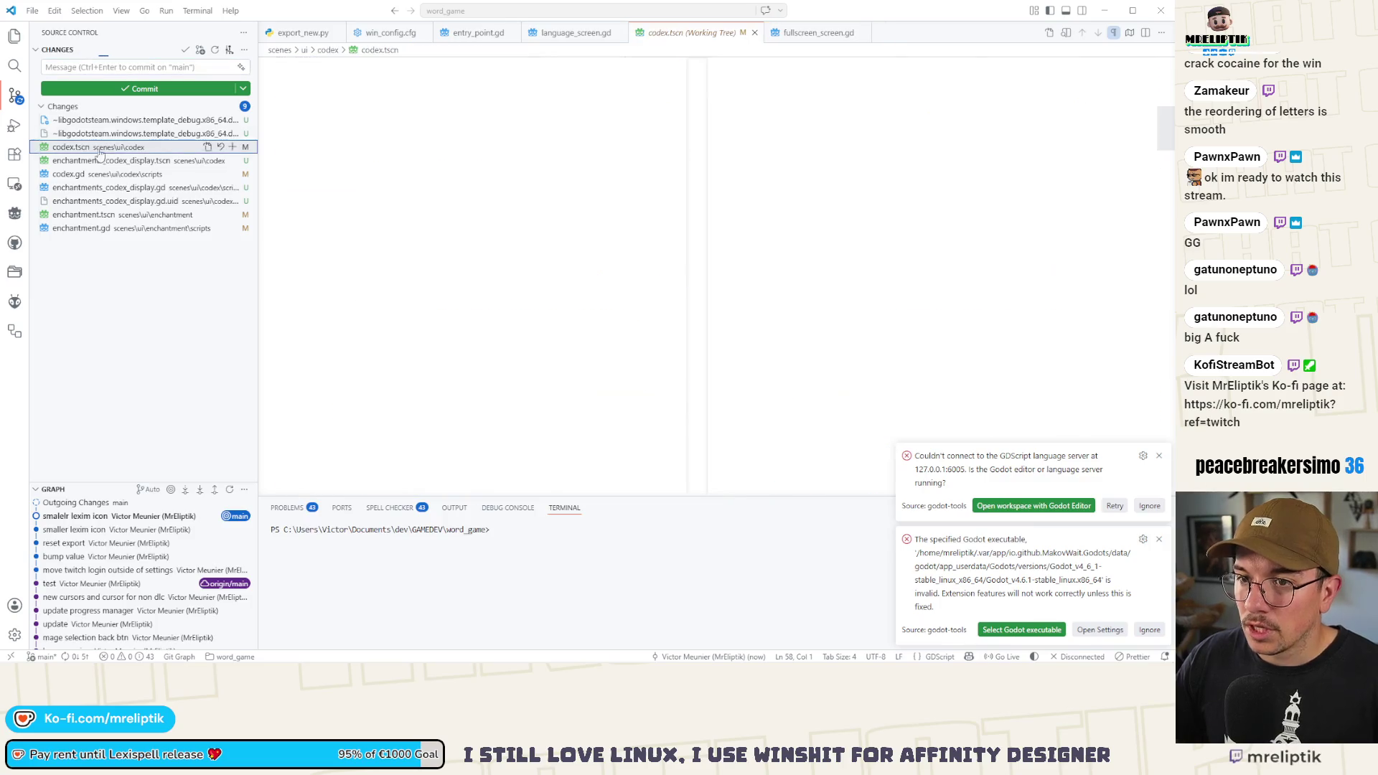
{"action": "left_click", "coordinate": [114, 147]}
{"action": "left_click", "coordinate": [100, 161]}
{"action": "left_click", "coordinate": [86, 176]}
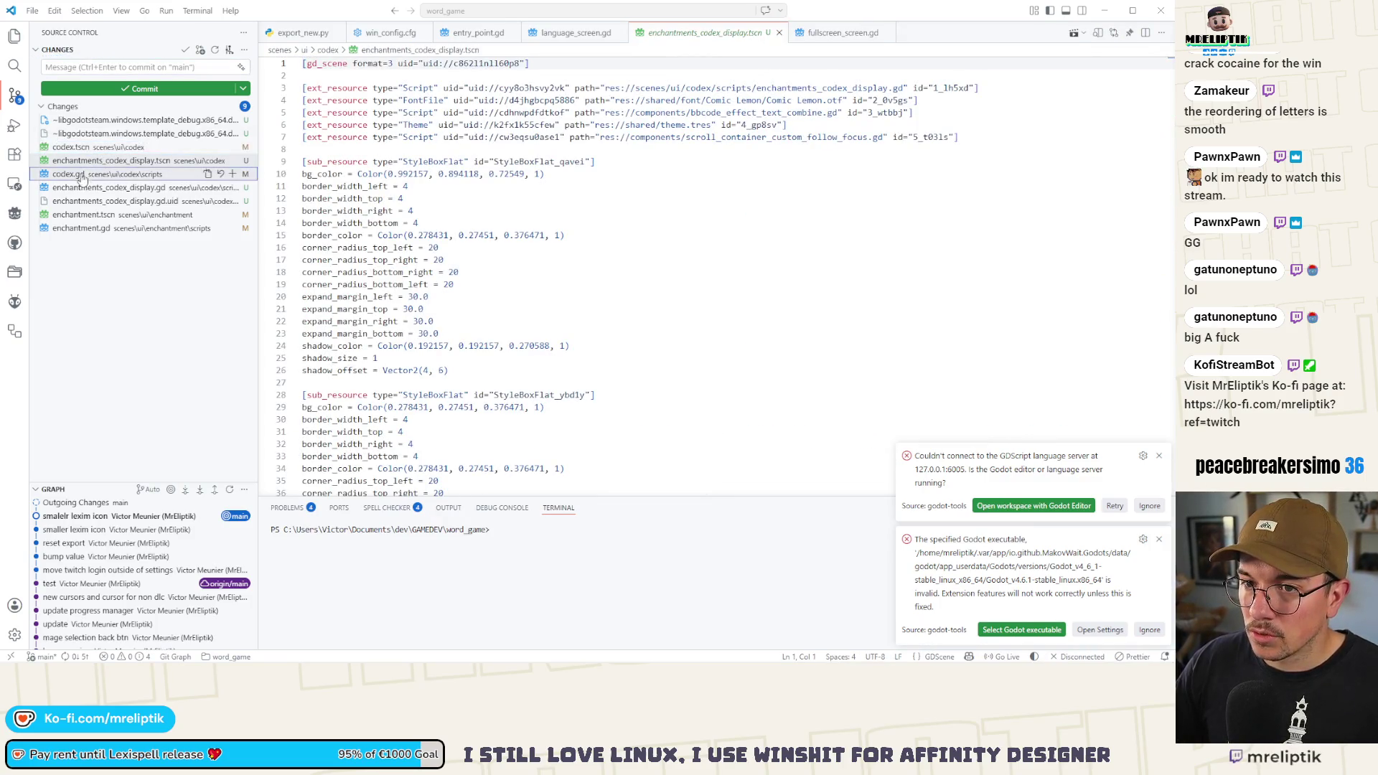
{"action": "left_click", "coordinate": [79, 228]}
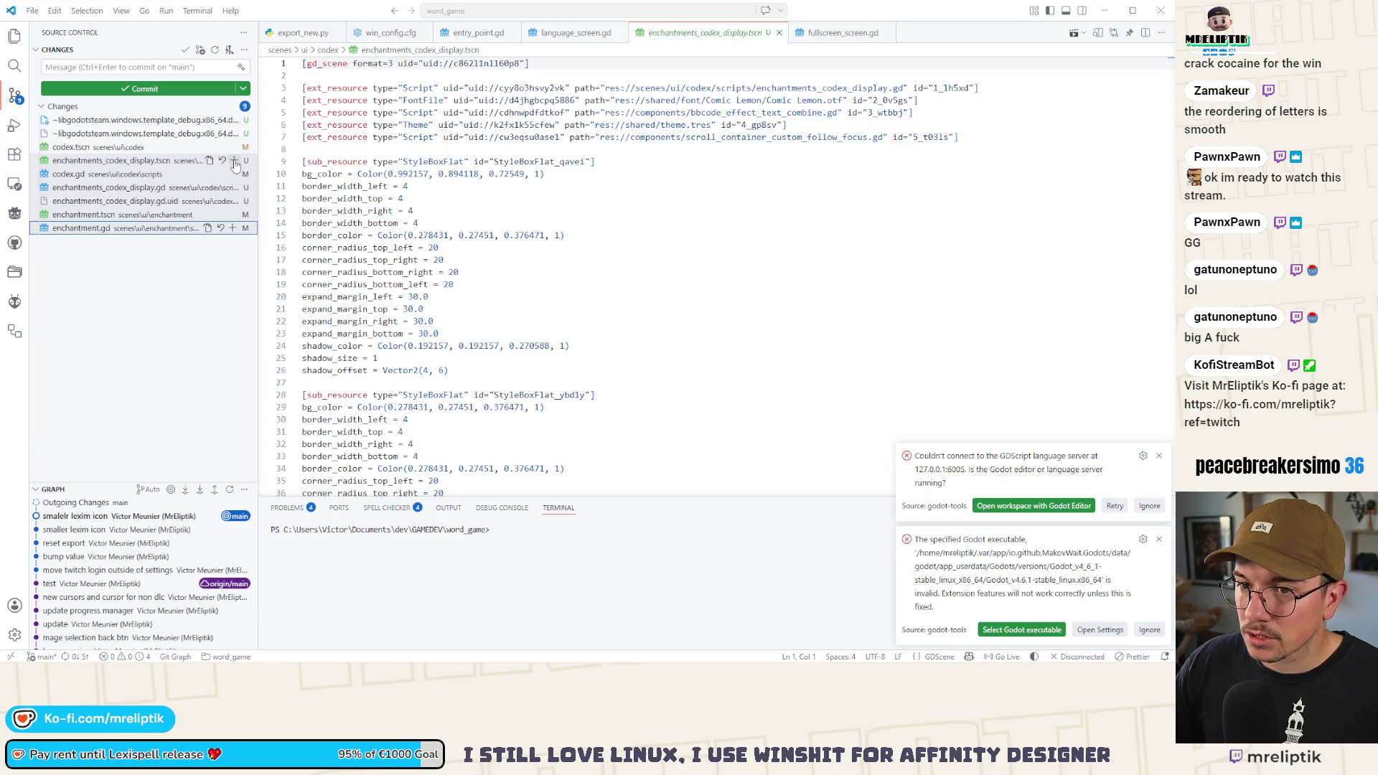
{"action": "left_click", "coordinate": [233, 174]}
{"action": "left_click", "coordinate": [92, 66]}
{"action": "type", "text": "ent"}
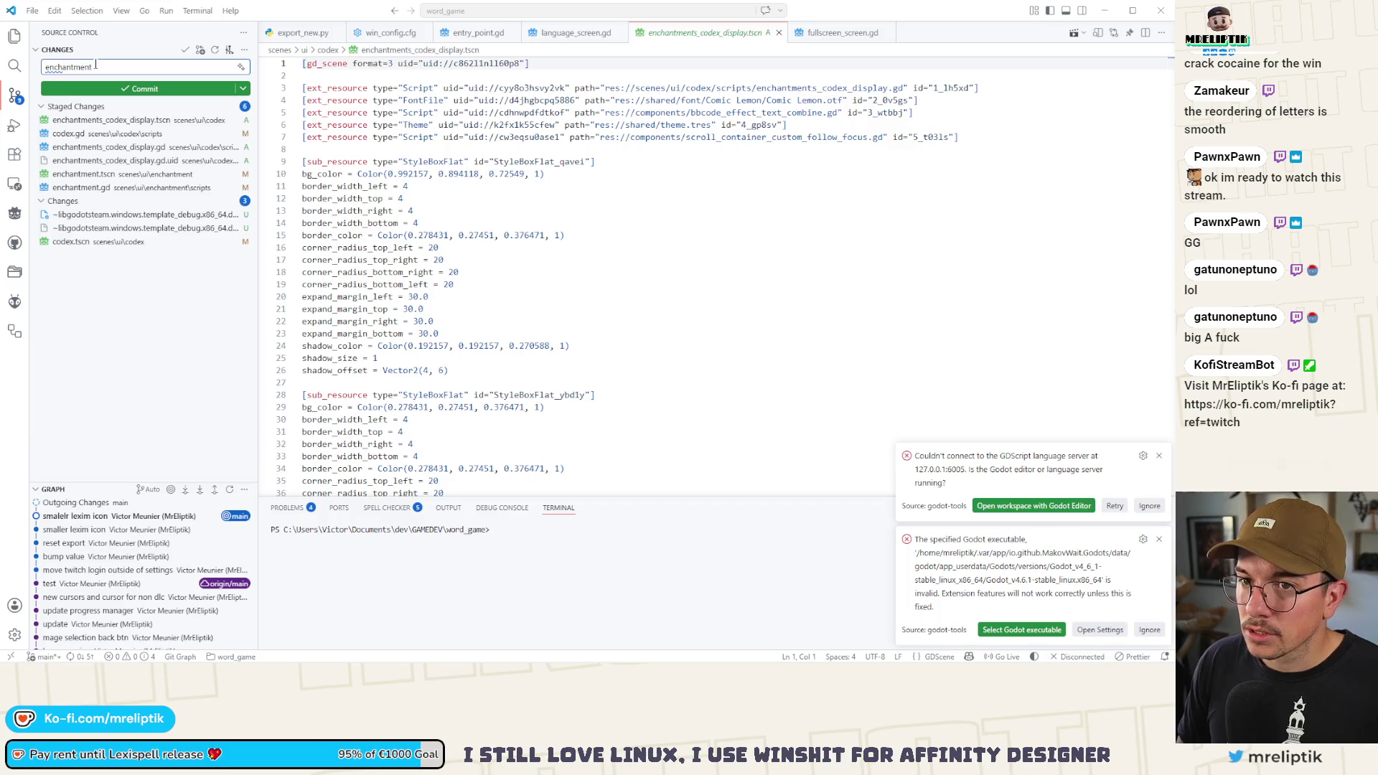
{"action": "type", "text": " codex"}
{"action": "left_click", "coordinate": [170, 89]}
- Undo the last commit so the codex and enchantment files are back to staged
{"action": "left_click", "coordinate": [170, 86]}
{"action": "key", "text": "Escape"}
{"action": "left_click", "coordinate": [72, 147]}
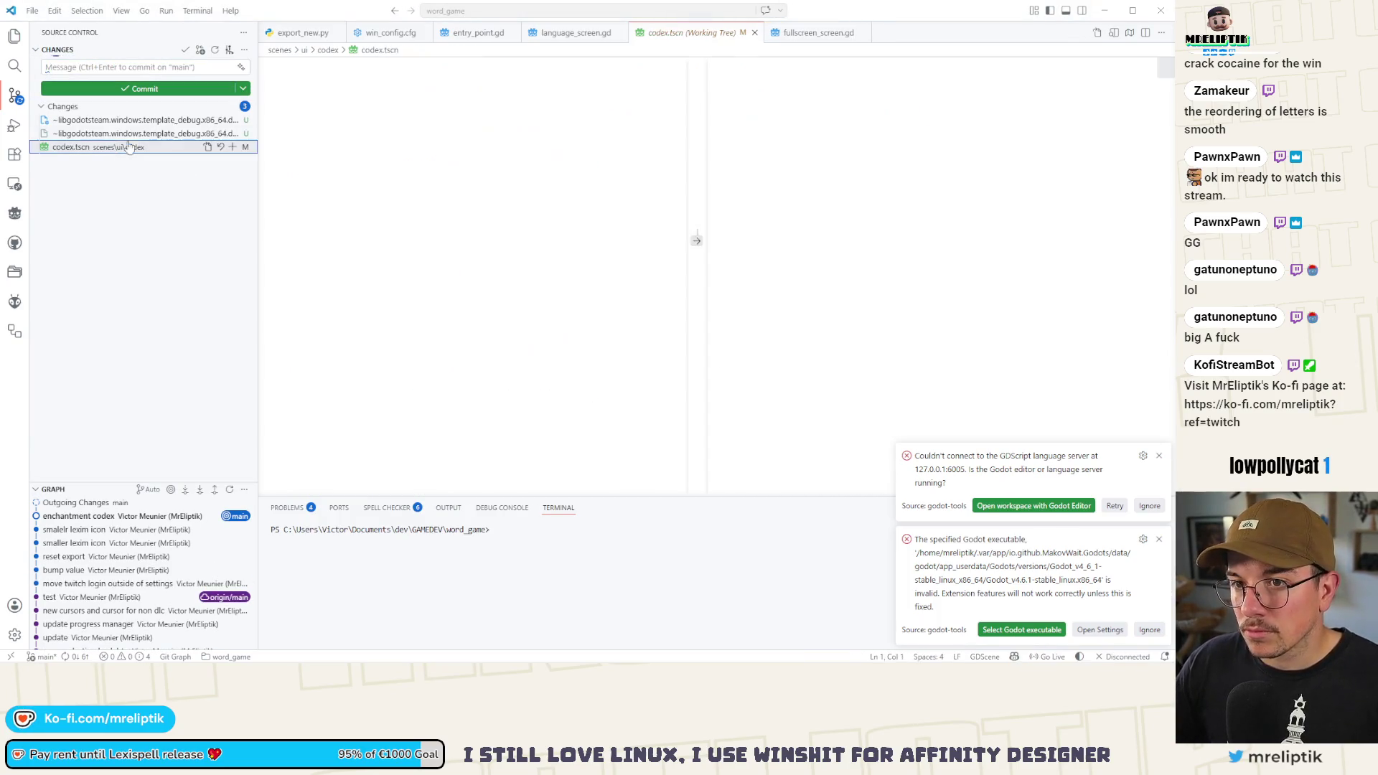
{"action": "left_click", "coordinate": [244, 49]}
{"action": "mouse_move", "coordinate": [316, 190]}
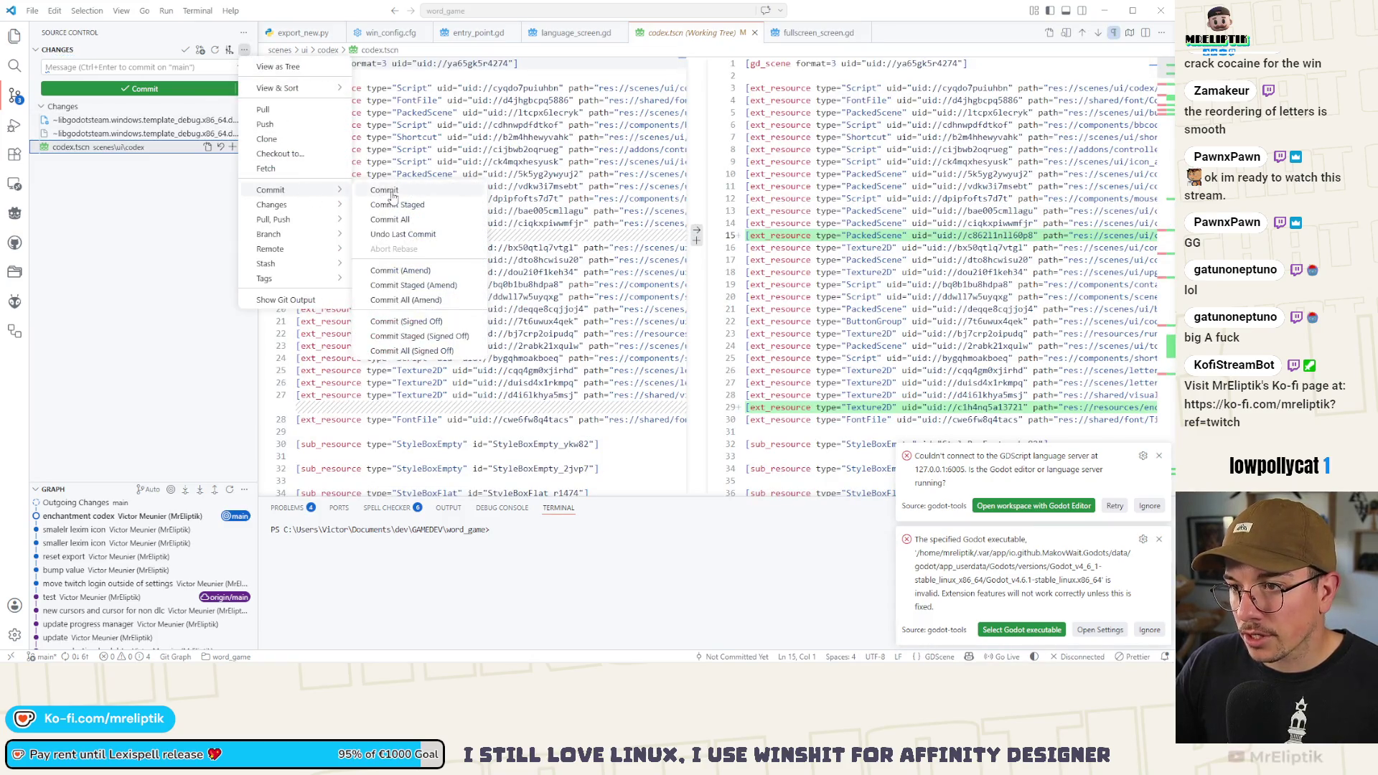
{"action": "left_click", "coordinate": [413, 234]}
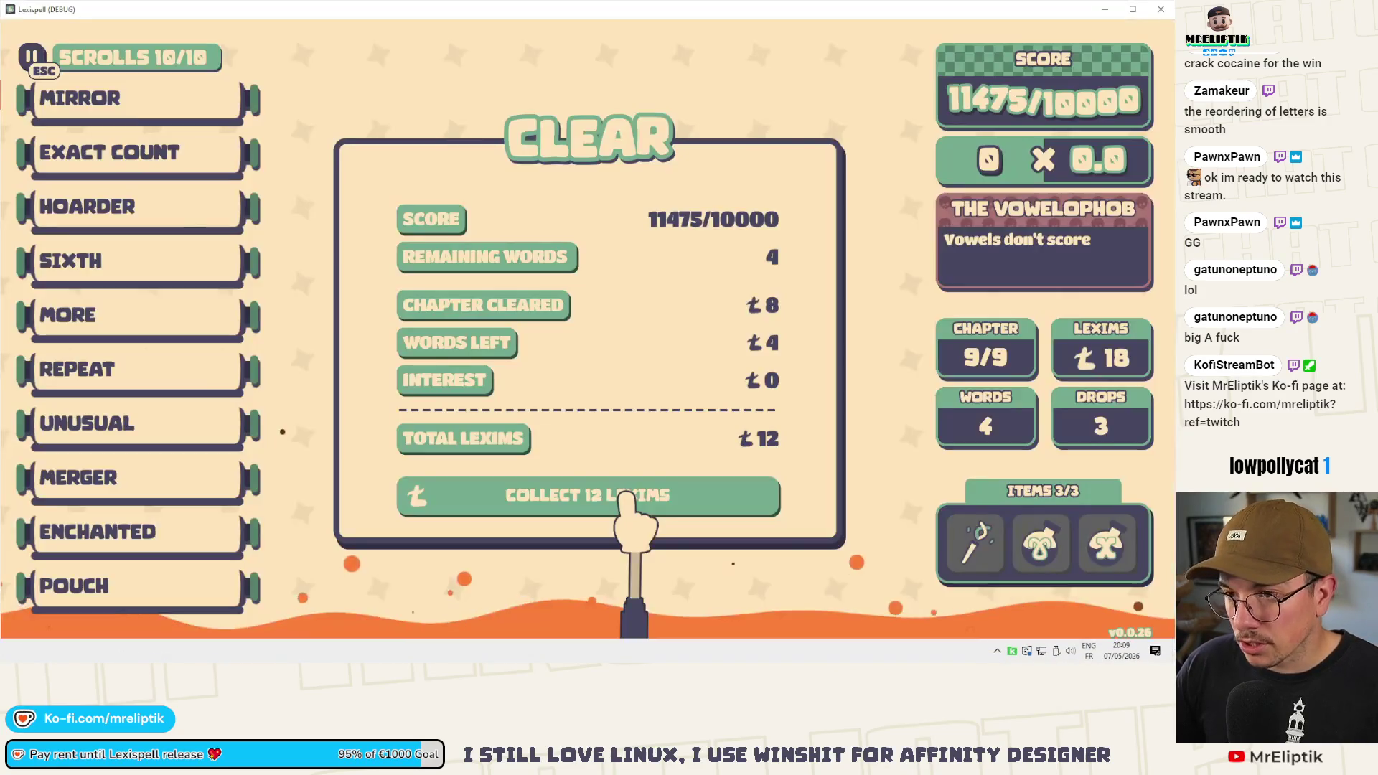
- Relaunch Lexispell from the Godot editor with the latest changes
{"action": "key", "text": "alt+Tab"}
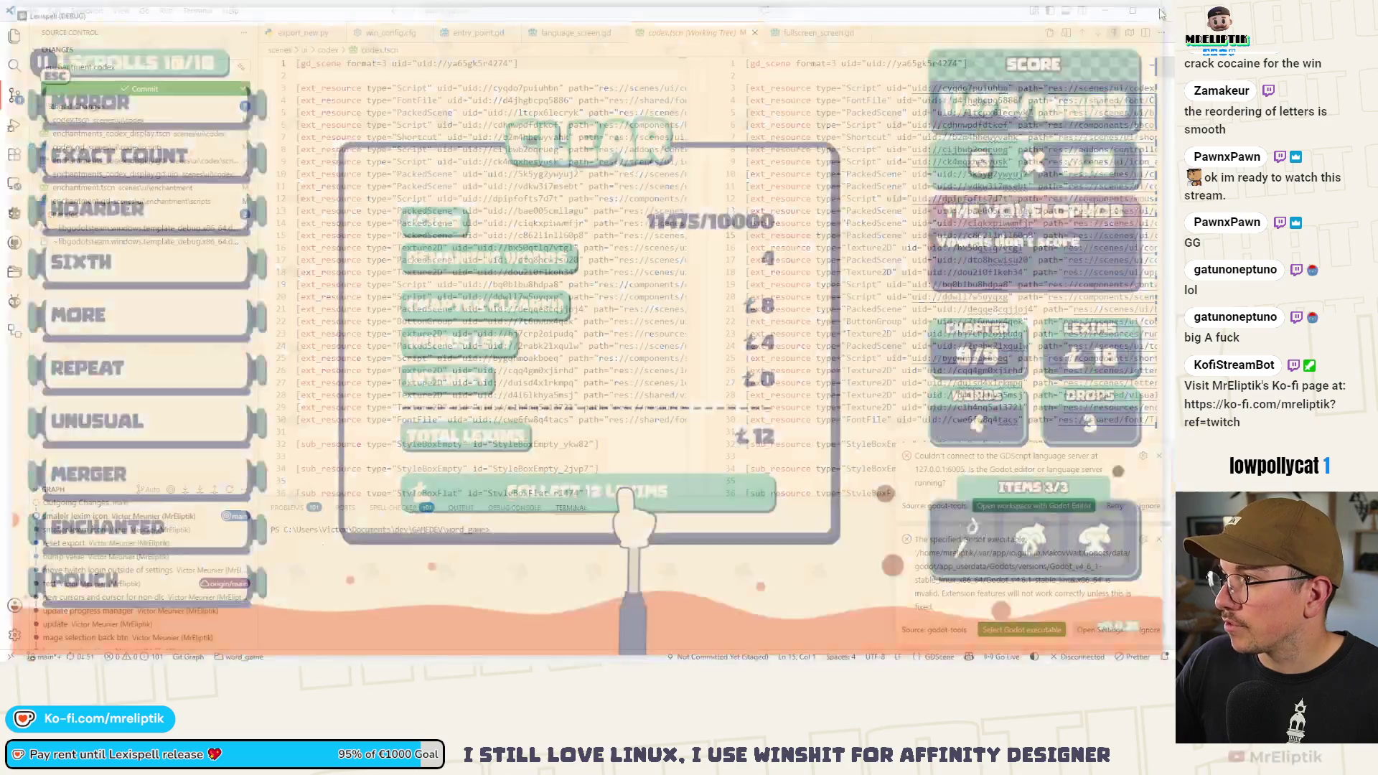
{"action": "key", "text": "alt+Tab"}
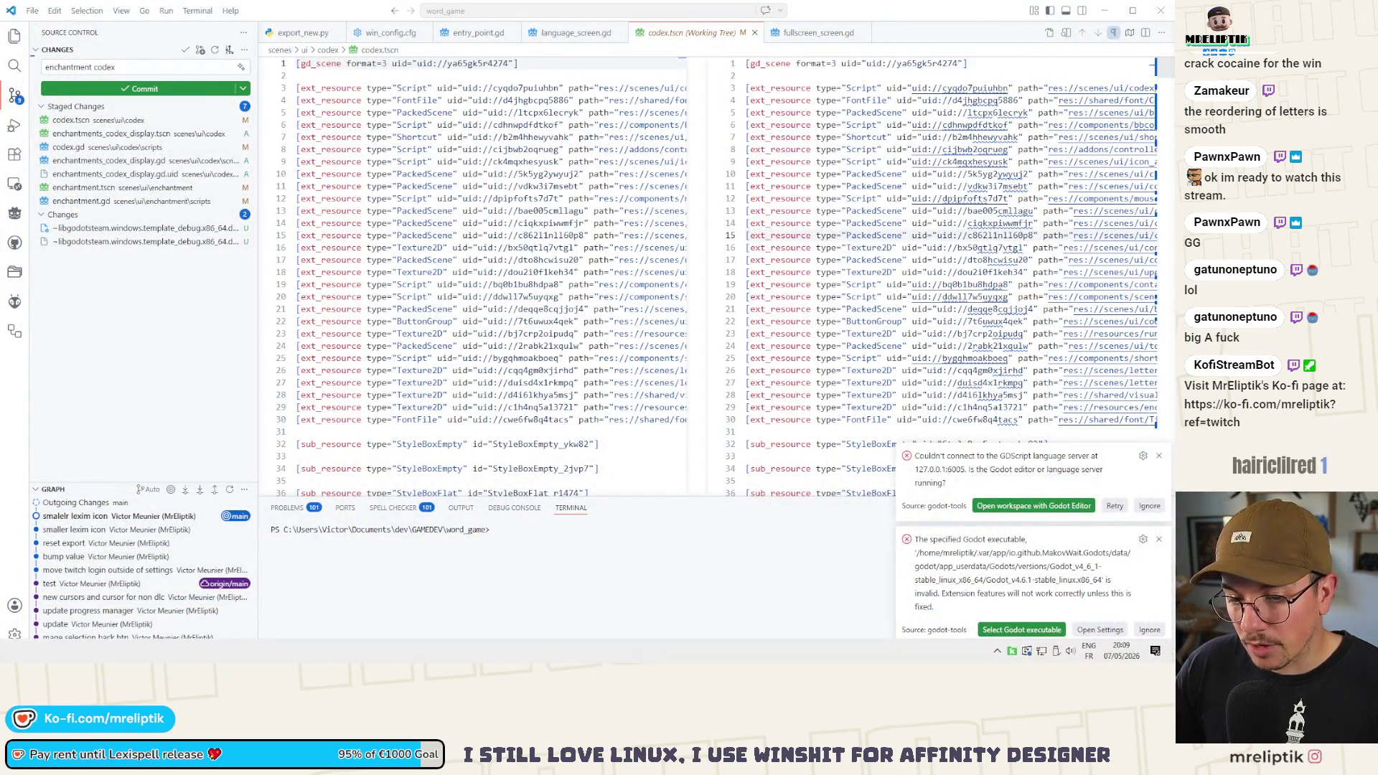
{"action": "key", "text": "alt+Tab"}
{"action": "left_click", "coordinate": [1003, 32]}
{"action": "key", "text": "F5"}
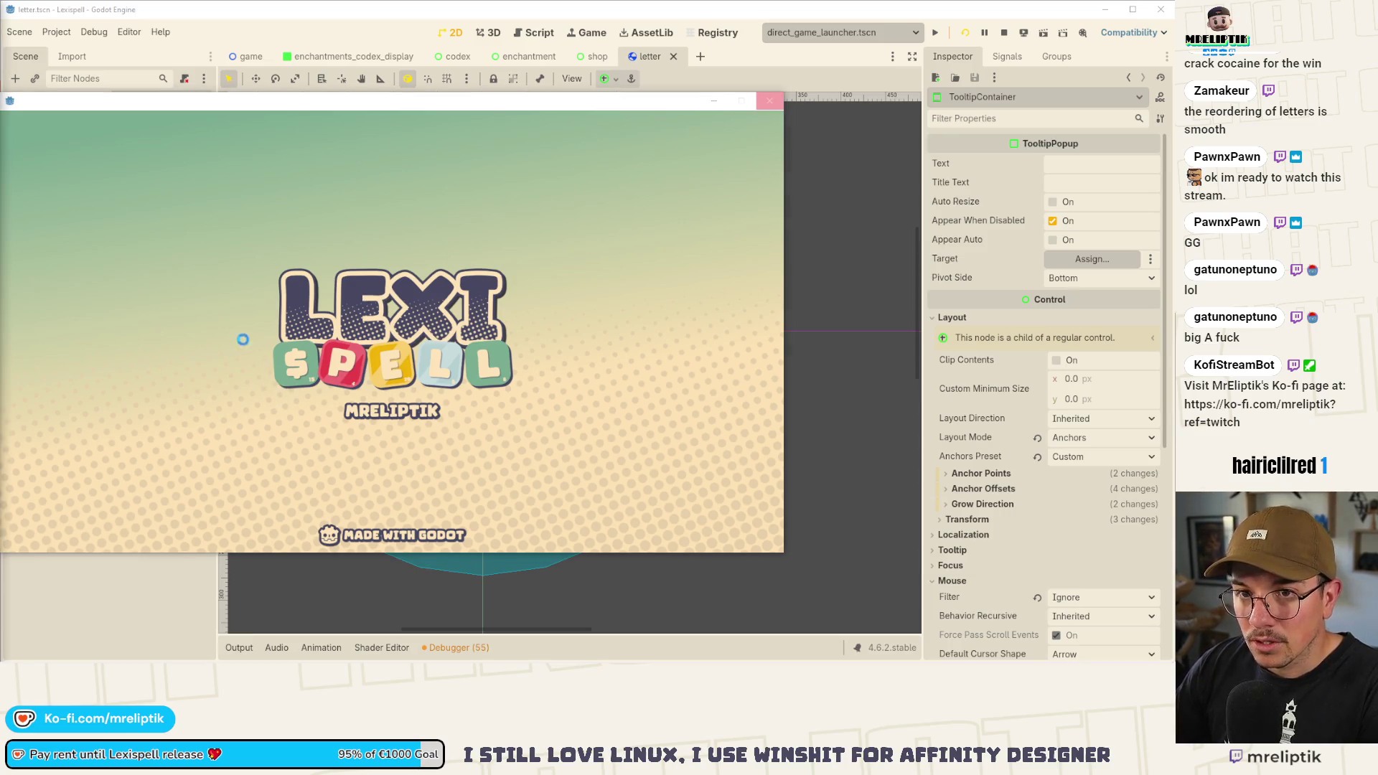
- Check the enchantments tab shows ENCHANTMENTS.TITLE with 6/6 entries, then stop the game
{"action": "left_click_drag", "start_coordinate": [299, 107], "coordinate": [419, 102]}
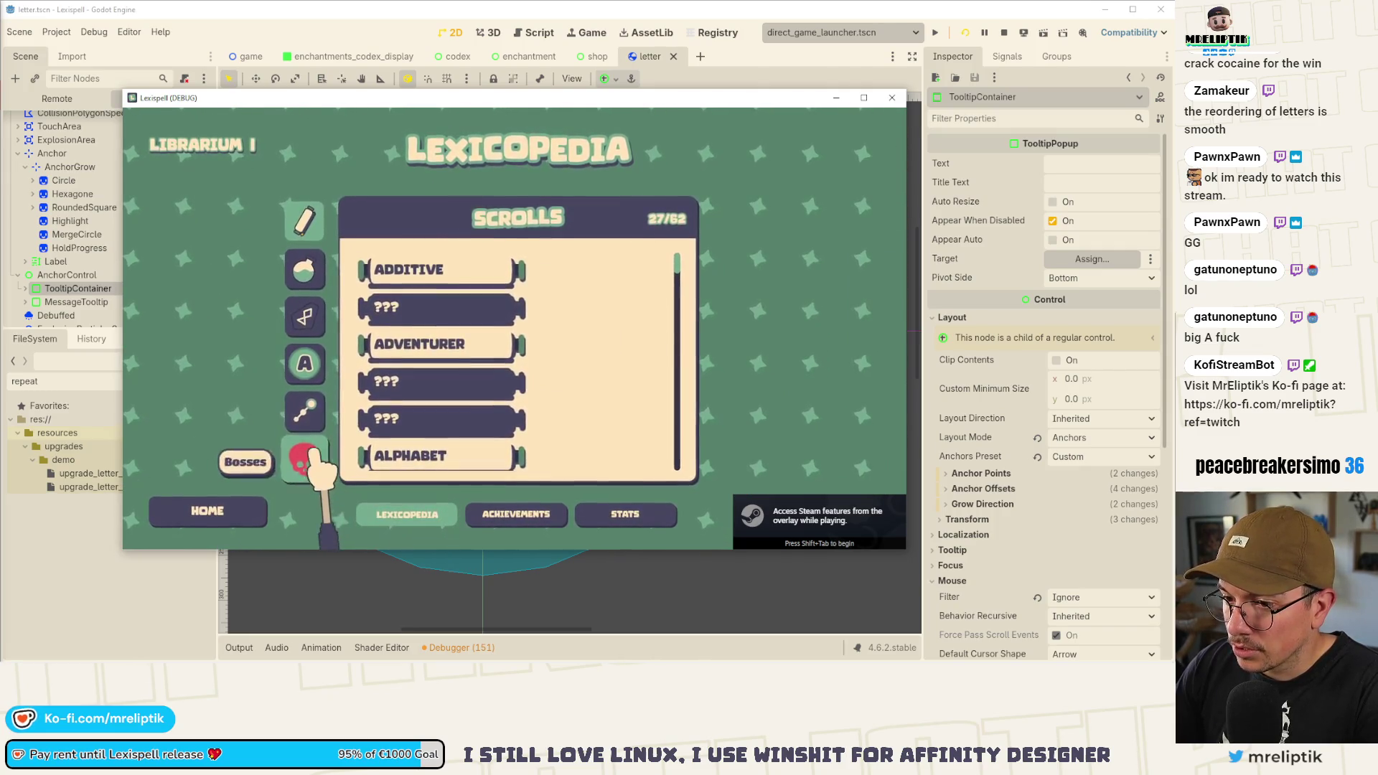
{"action": "mouse_move", "coordinate": [617, 275]}
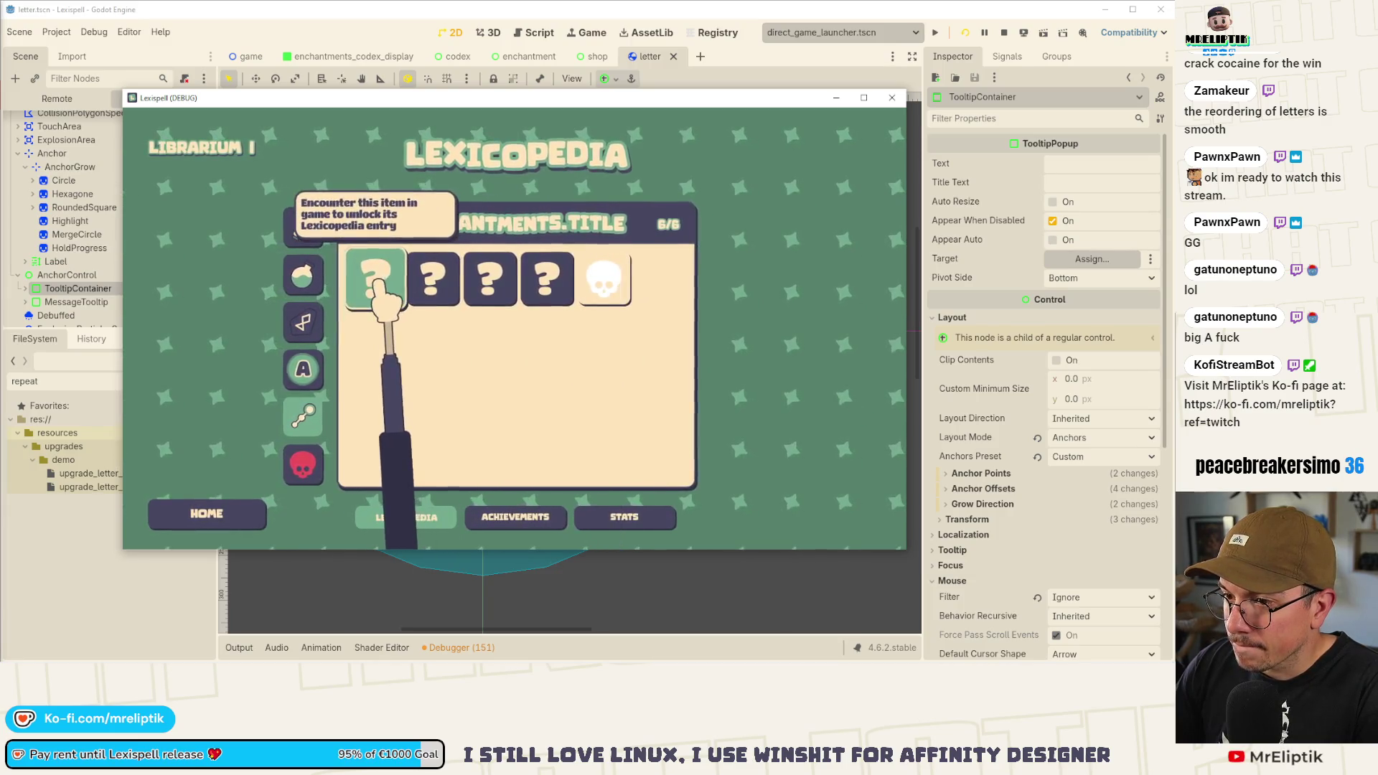
{"action": "mouse_move", "coordinate": [534, 284]}
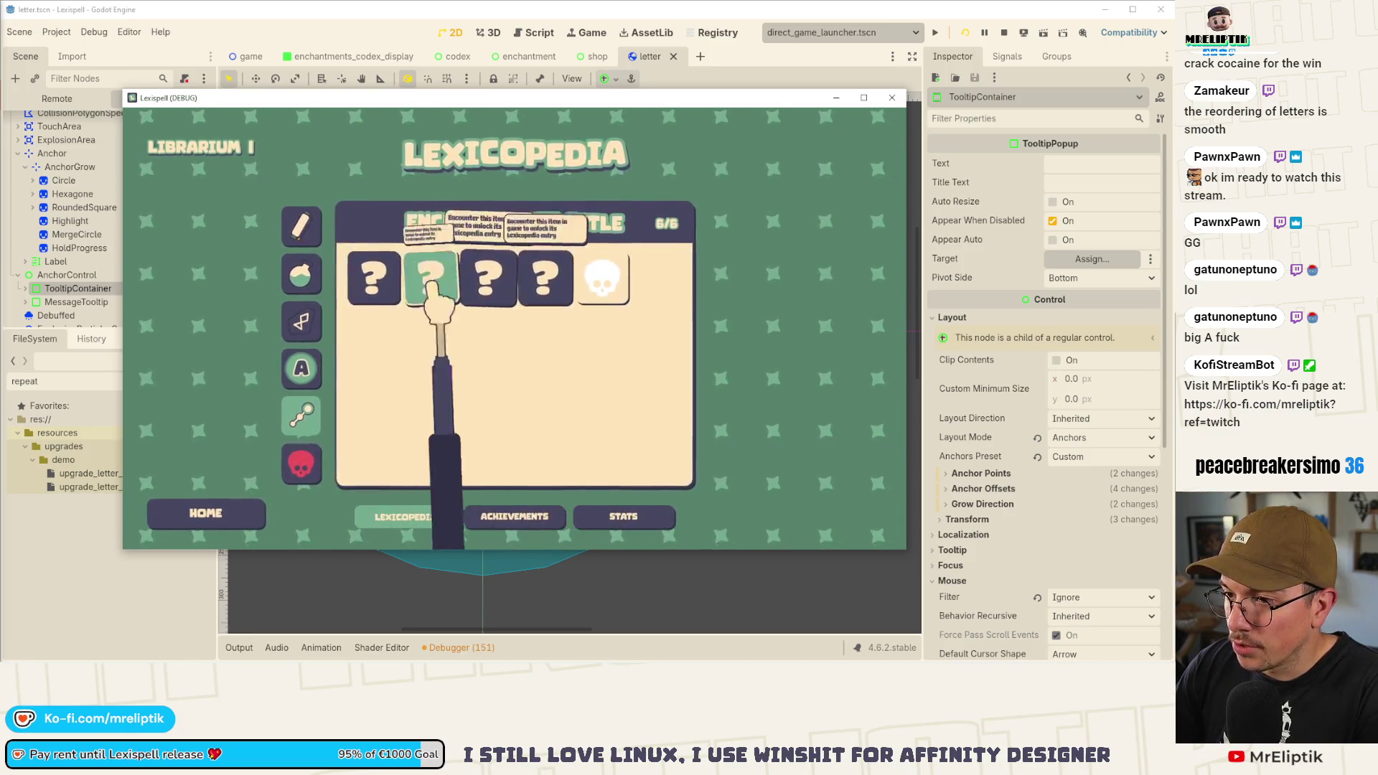
{"action": "mouse_move", "coordinate": [392, 287]}
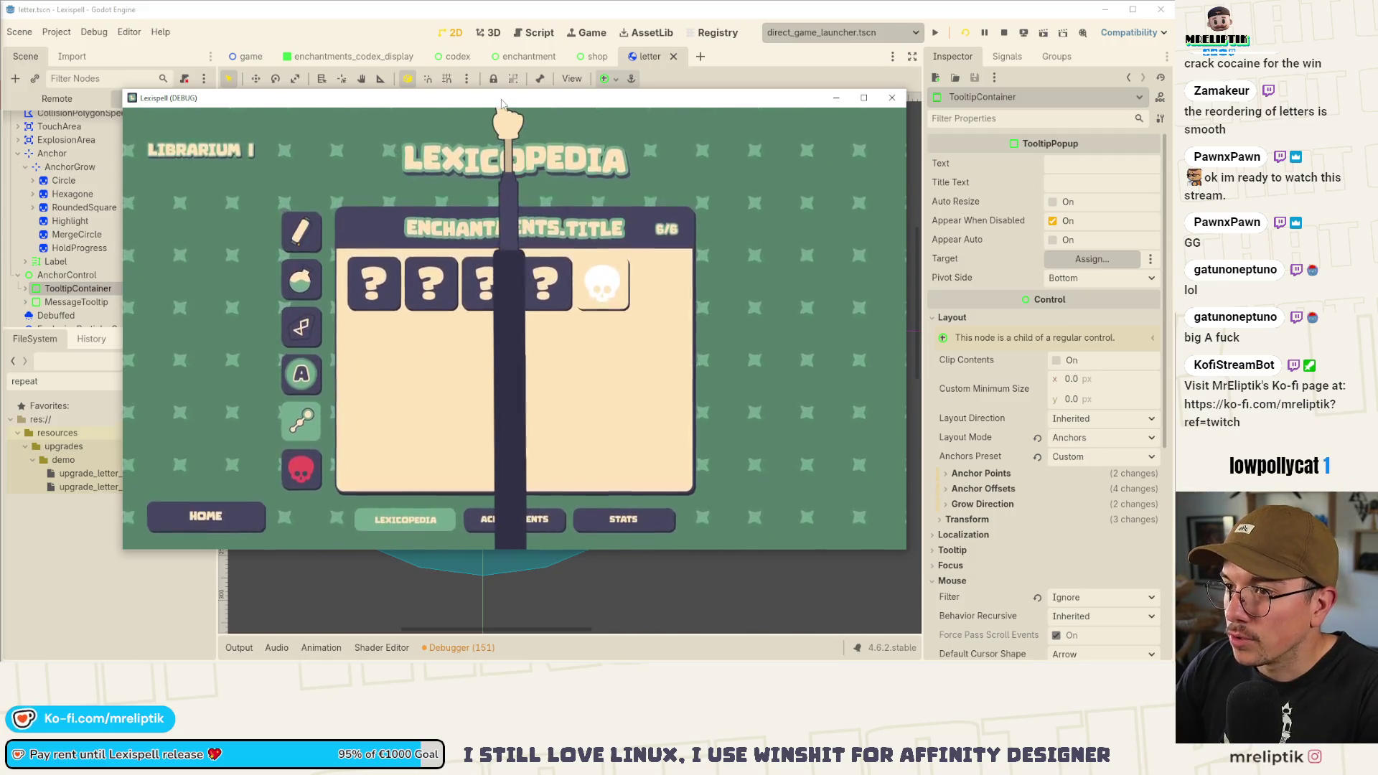
{"action": "key", "text": "F8"}
{"action": "scroll", "coordinate": [108, 179], "scroll_direction": "up", "scroll_amount": 2}
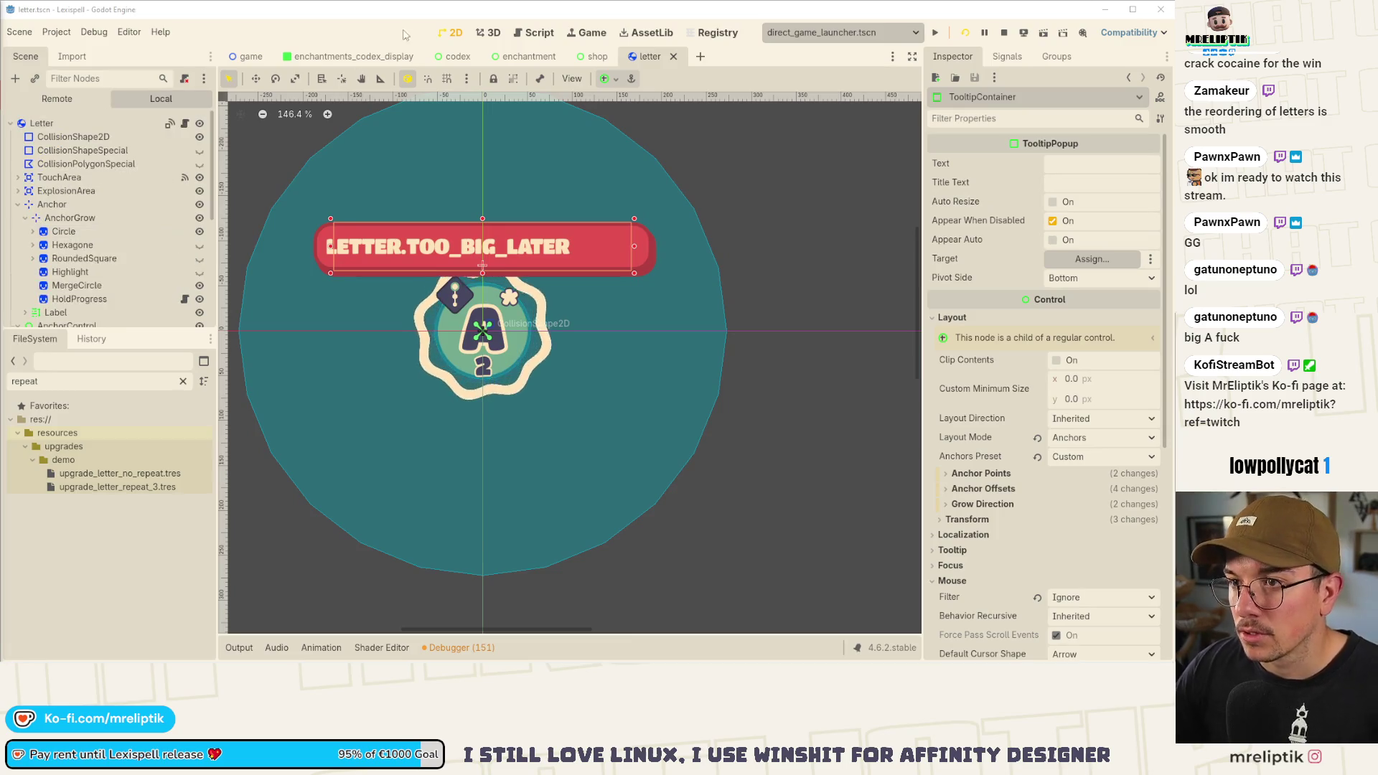
{"action": "left_click", "coordinate": [436, 57]}
- Open the enchantments_codex_display script
{"action": "left_click", "coordinate": [351, 56]}
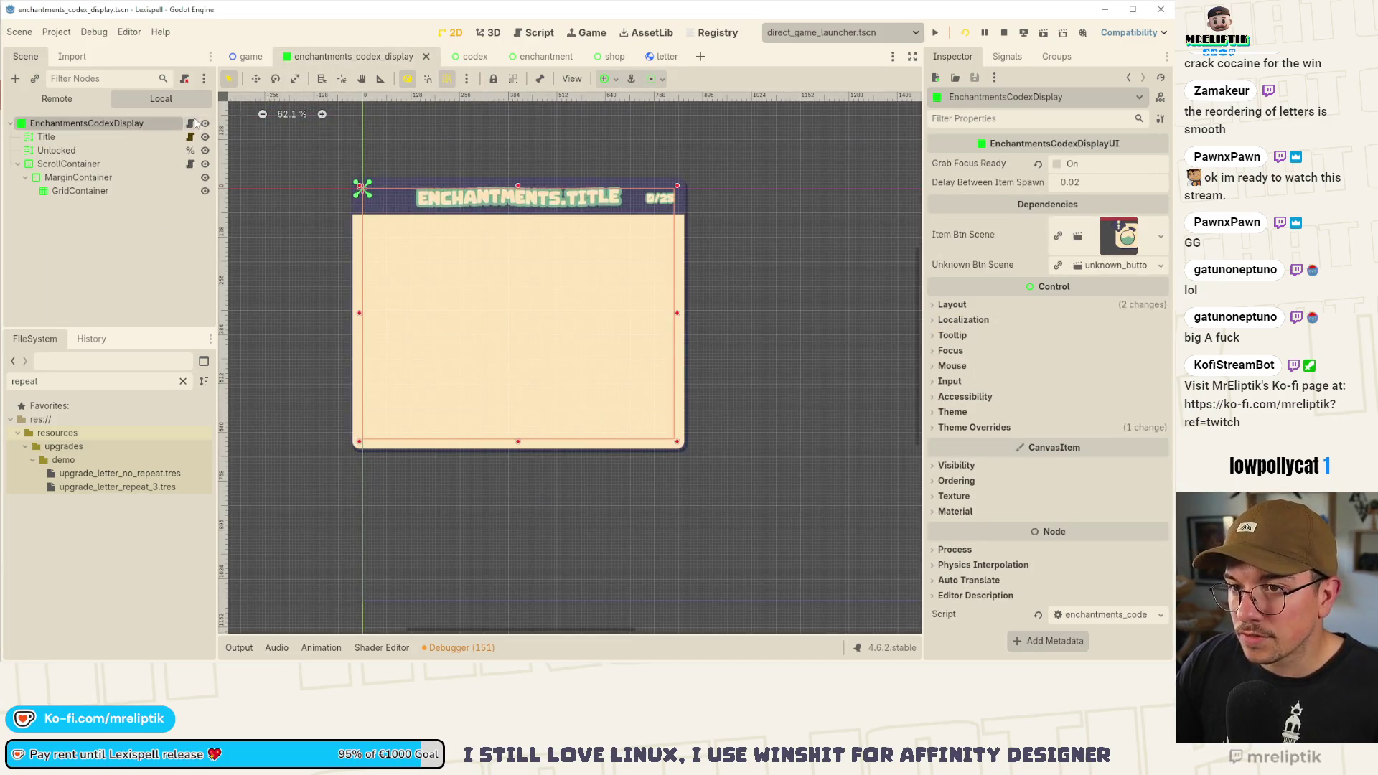
{"action": "left_click", "coordinate": [190, 123]}
{"action": "double_click", "coordinate": [459, 276]}
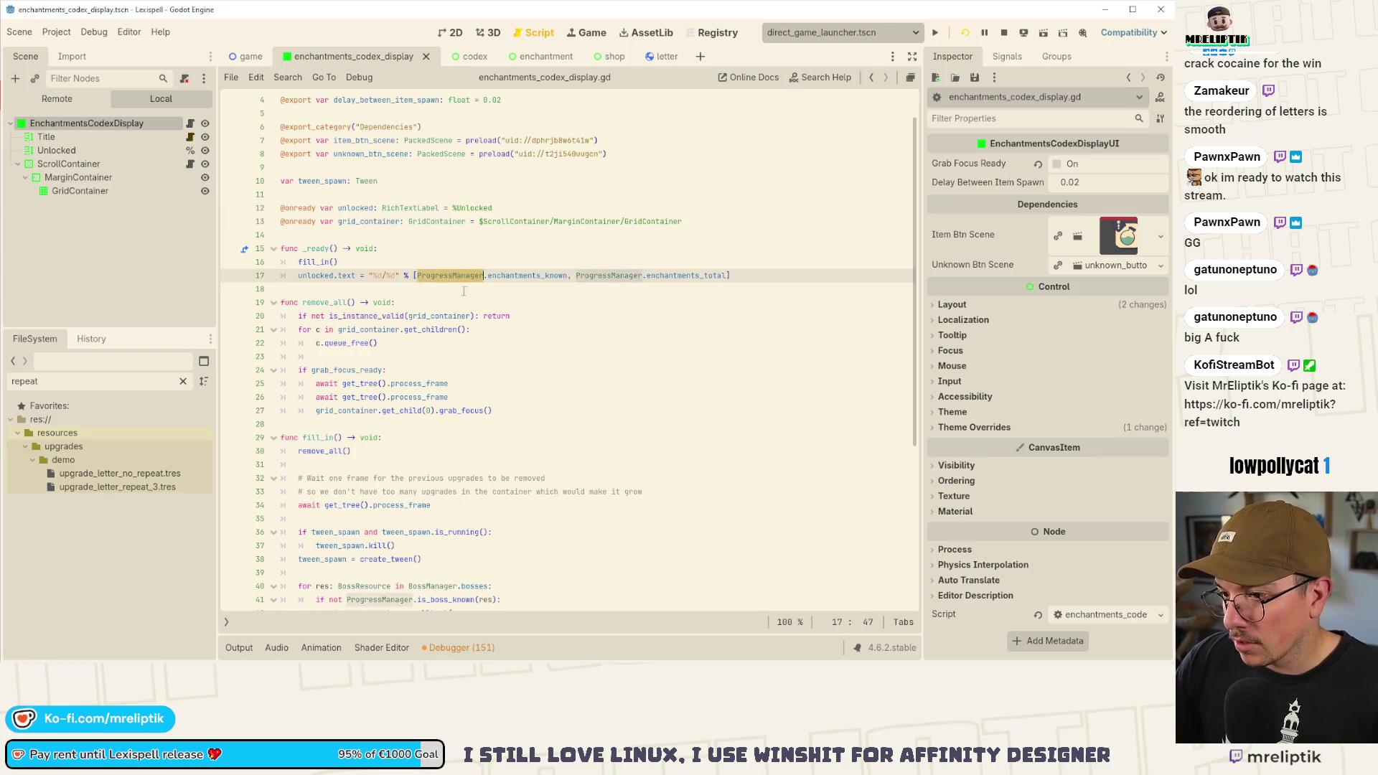
{"action": "scroll", "coordinate": [433, 470], "scroll_direction": "down", "scroll_amount": 3}
- Change line 40's loop to iterate EnchantmentManager.enchantments as EnchantmentResource
{"action": "double_click", "coordinate": [364, 465]}
{"action": "scroll", "coordinate": [393, 474], "scroll_direction": "down", "scroll_amount": 2}
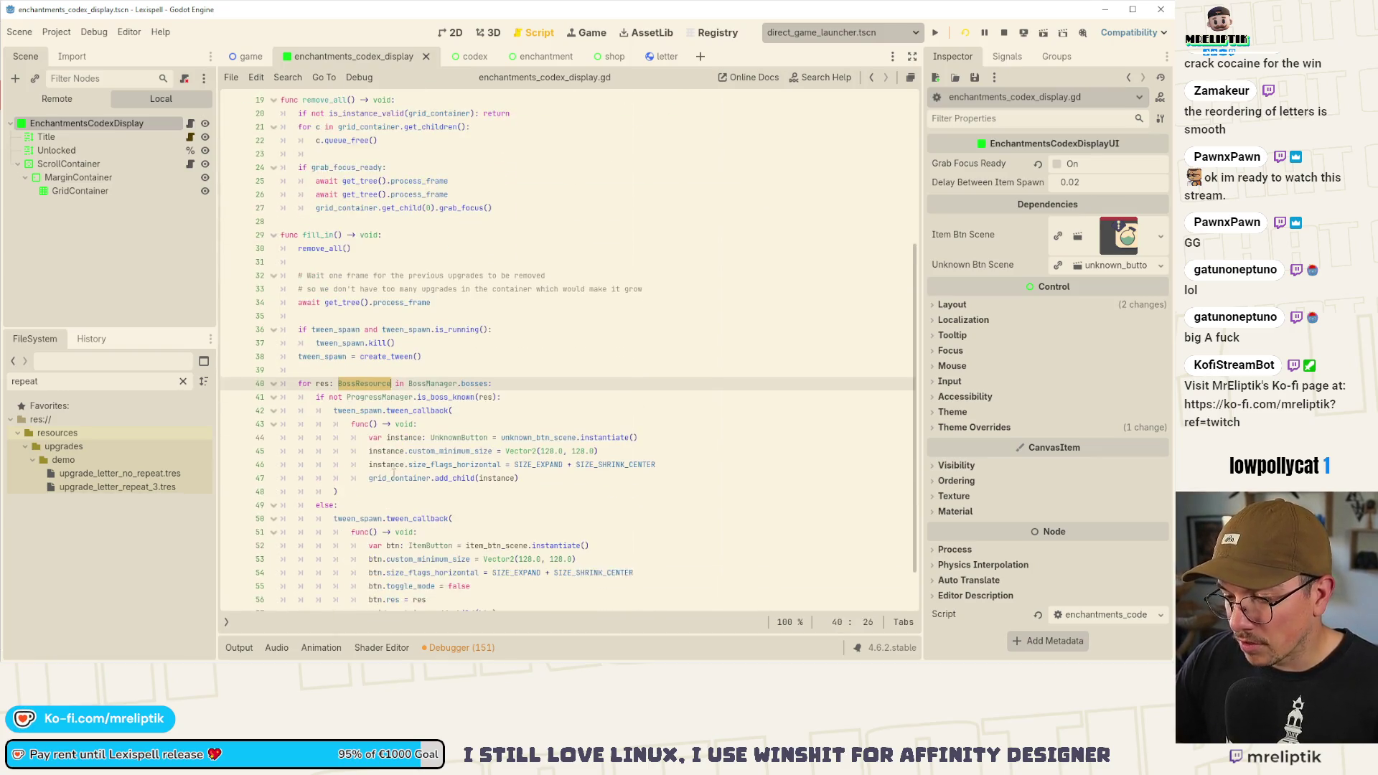
{"action": "mouse_move", "coordinate": [425, 457]}
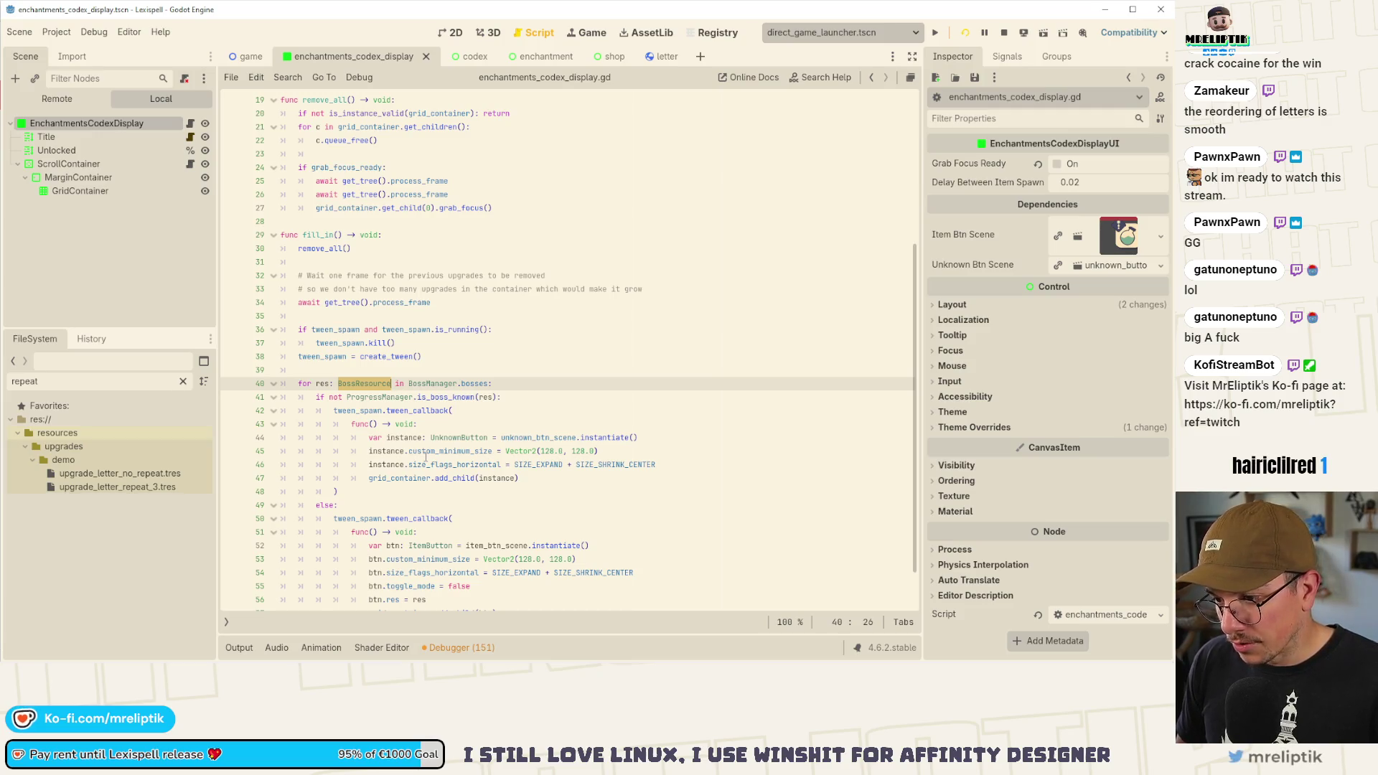
{"action": "type", "text": "E"}
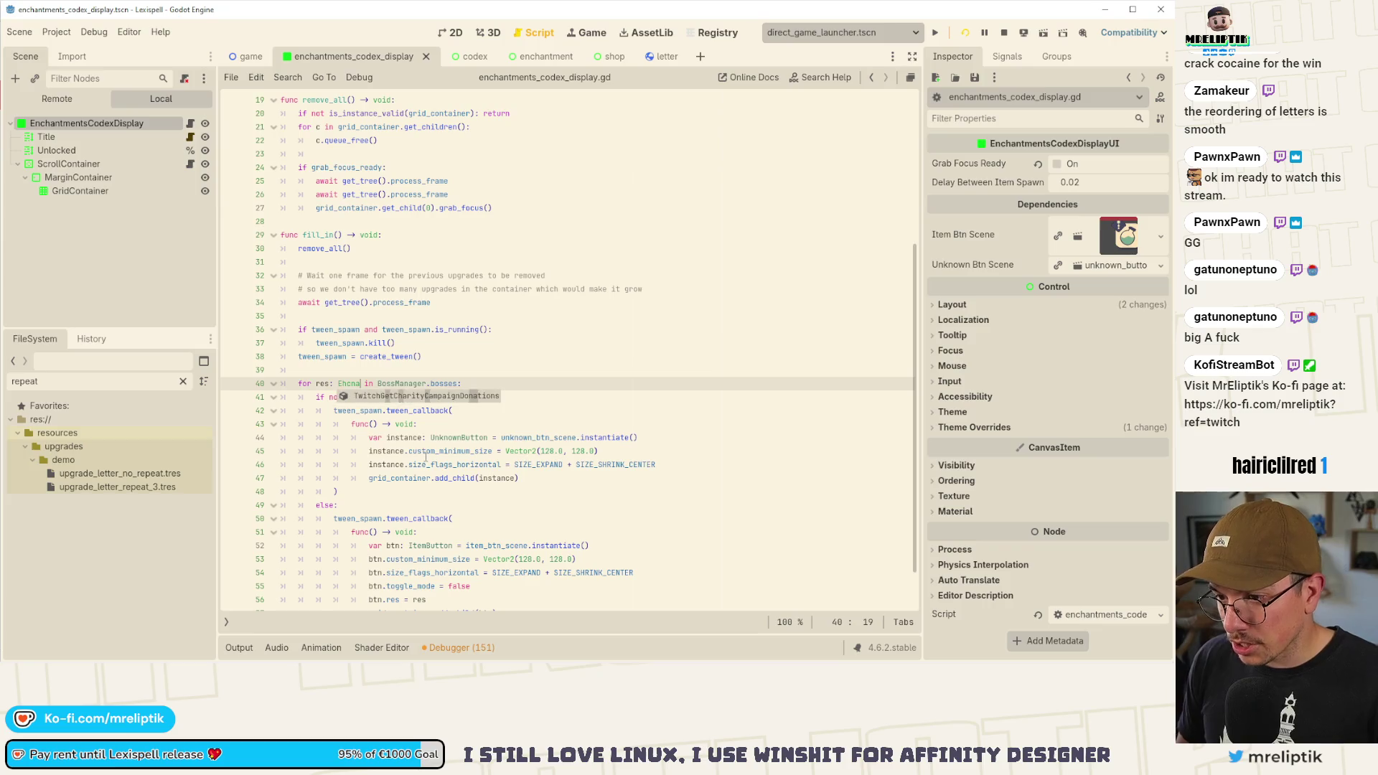
{"action": "type", "text": "nch"}
{"action": "key", "text": "Down"}
{"action": "key", "text": "Down"}
{"action": "key", "text": "Down"}
{"action": "key", "text": "Return"}
{"action": "key", "text": "Right"}
{"action": "key", "text": "ctrl+shift+Right"}
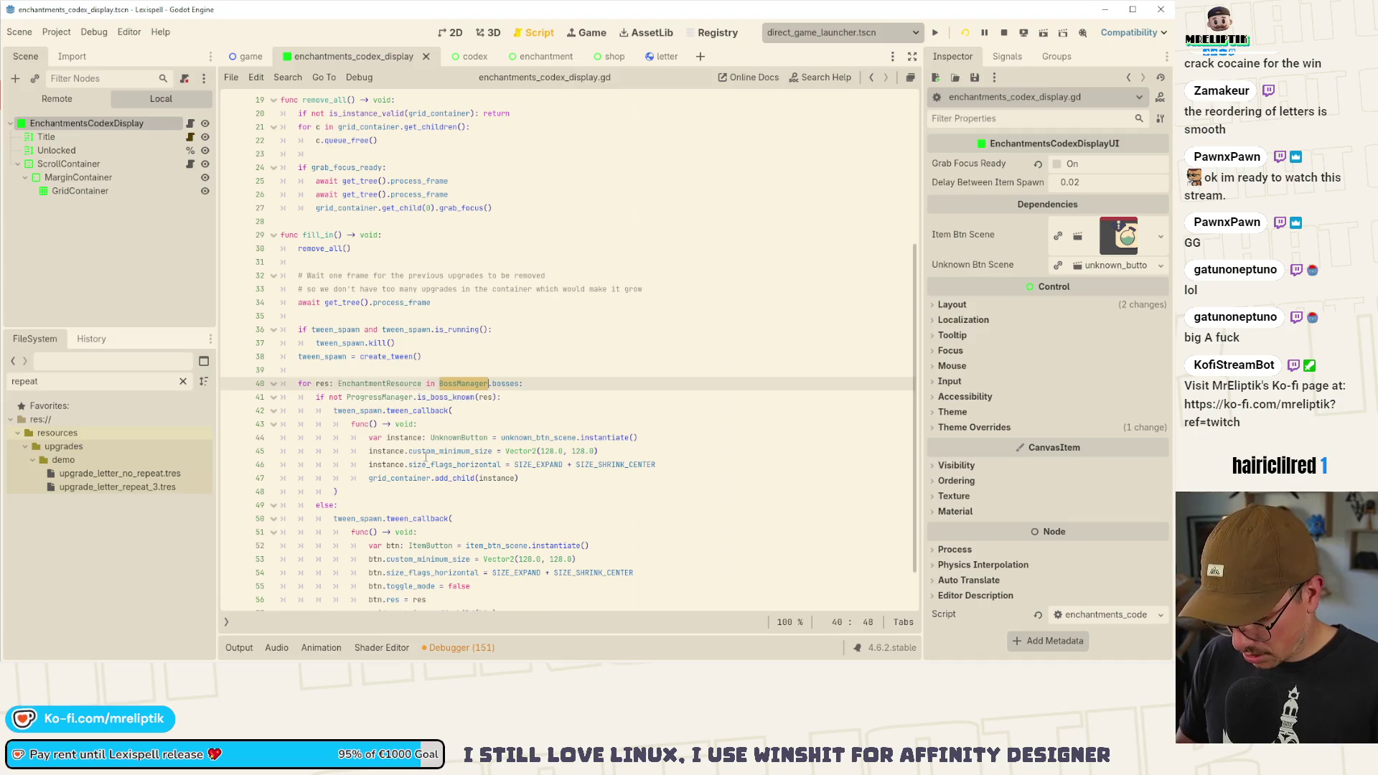
{"action": "type", "text": "Enchan"}
{"action": "key", "text": "Down"}
{"action": "key", "text": "Down"}
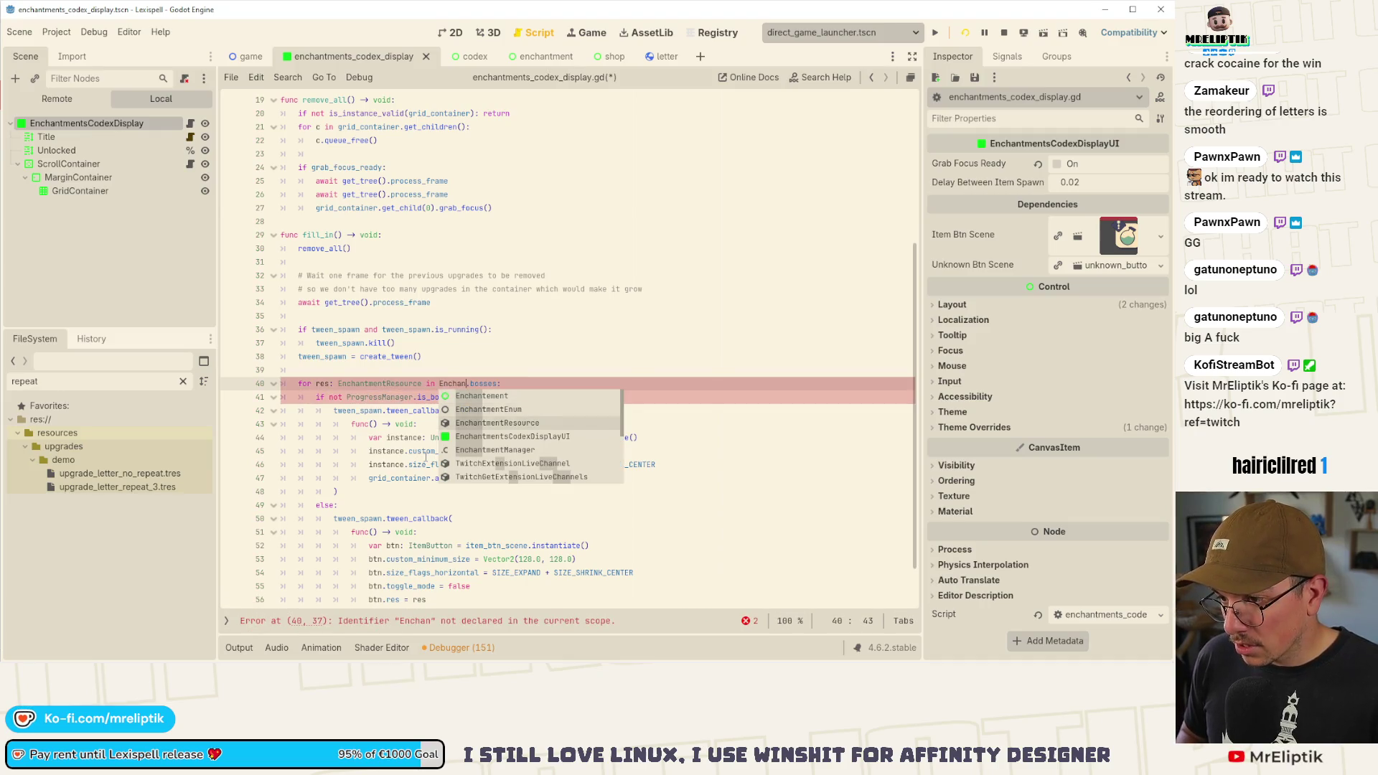
{"action": "key", "text": "Down"}
{"action": "key", "text": "Down"}
{"action": "key", "text": "Return"}
{"action": "key", "text": "Right"}
{"action": "key", "text": "ctrl+shift+Right"}
{"action": "type", "text": "enchant"}
{"action": "key", "text": "Return"}
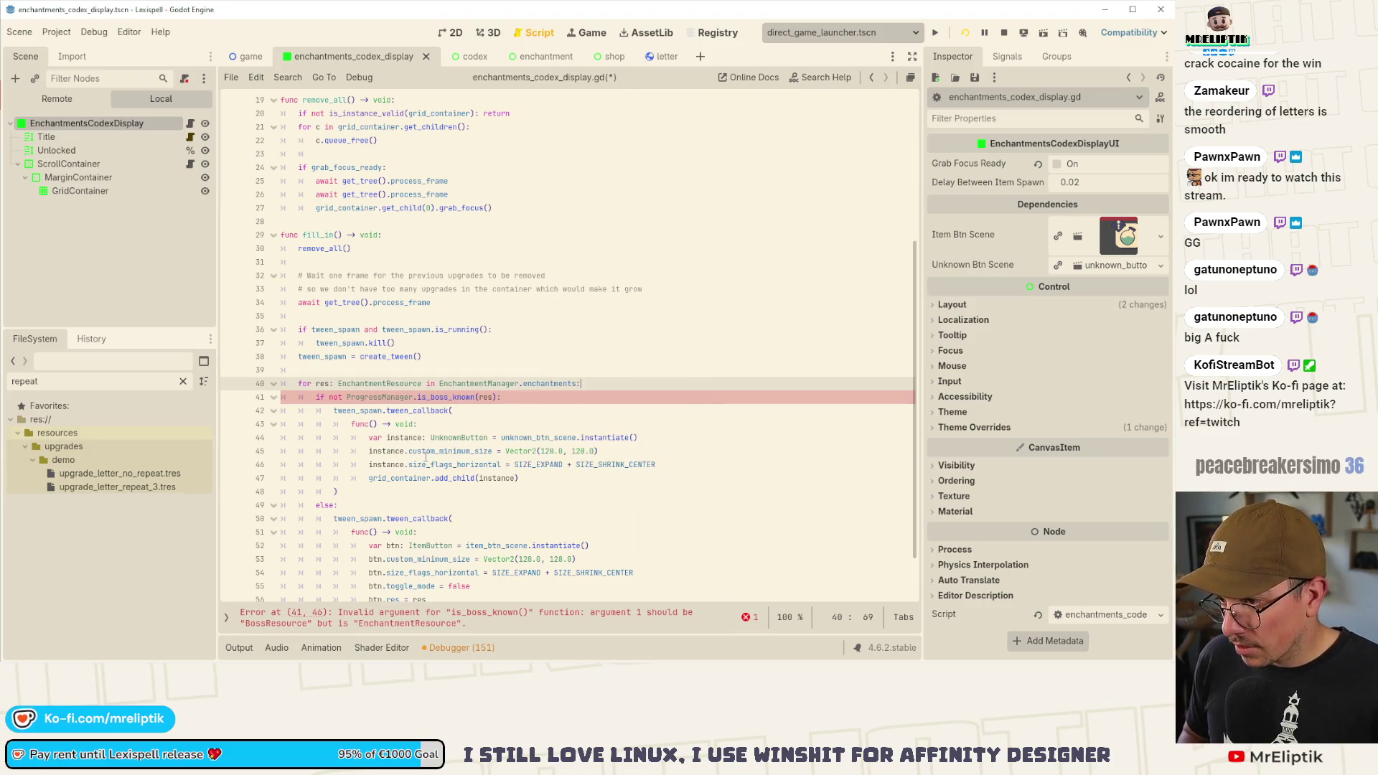
- Replace is_boss_known with is_enchantment_known and save the script
{"action": "key", "text": "End"}
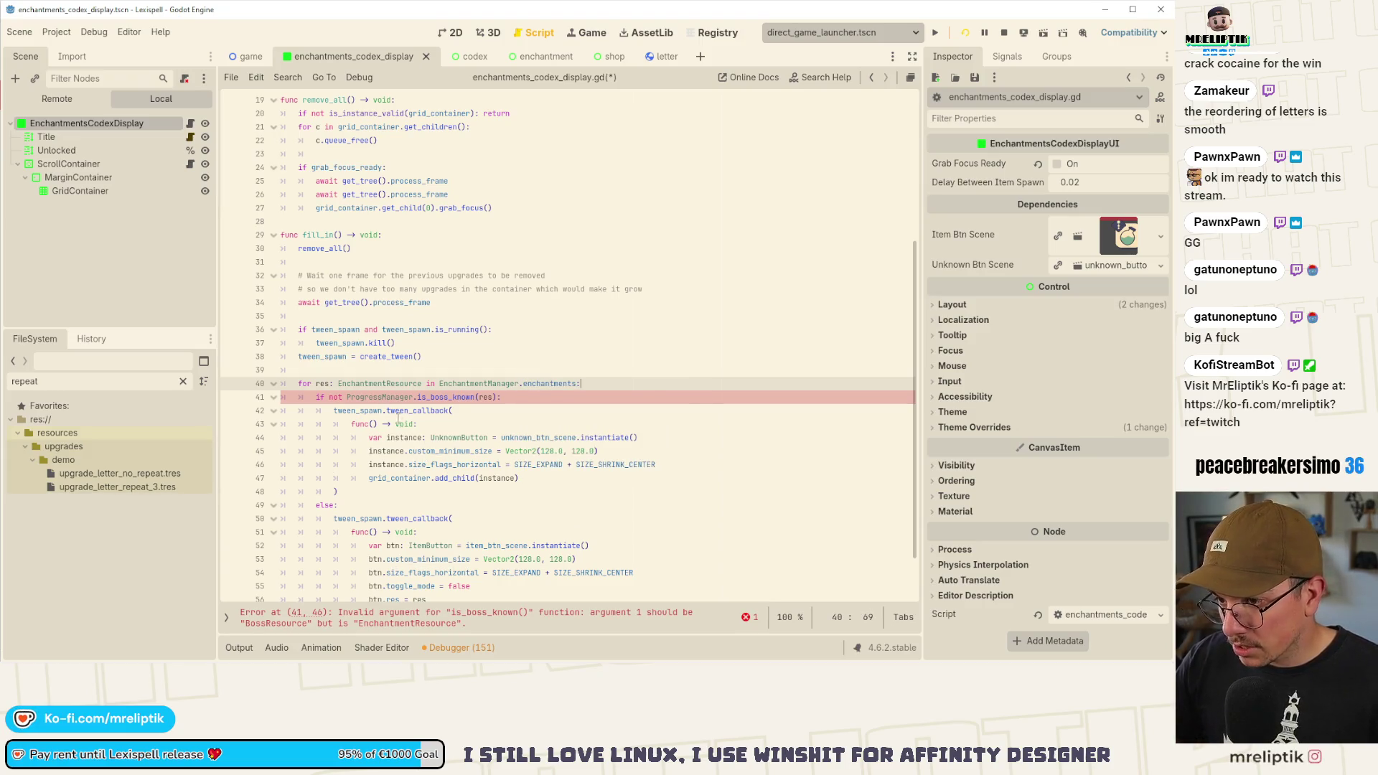
{"action": "key", "text": "Down"}
{"action": "key", "text": "Left"}
{"action": "key", "text": "Left"}
{"action": "key", "text": "Left"}
{"action": "key", "text": "ctrl+shift+Left"}
{"action": "type", "text": "is_enc"}
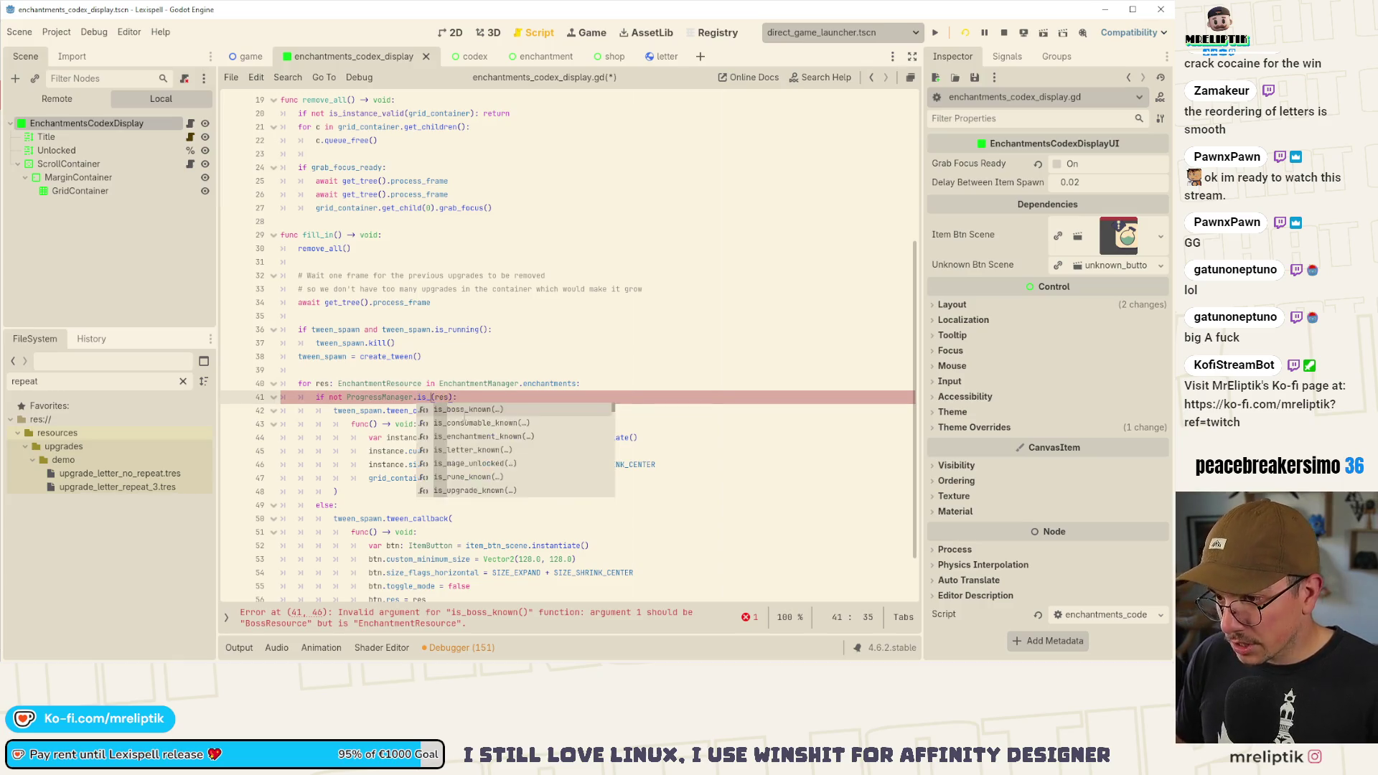
{"action": "key", "text": "Return"}
{"action": "key", "text": "ctrl+s"}
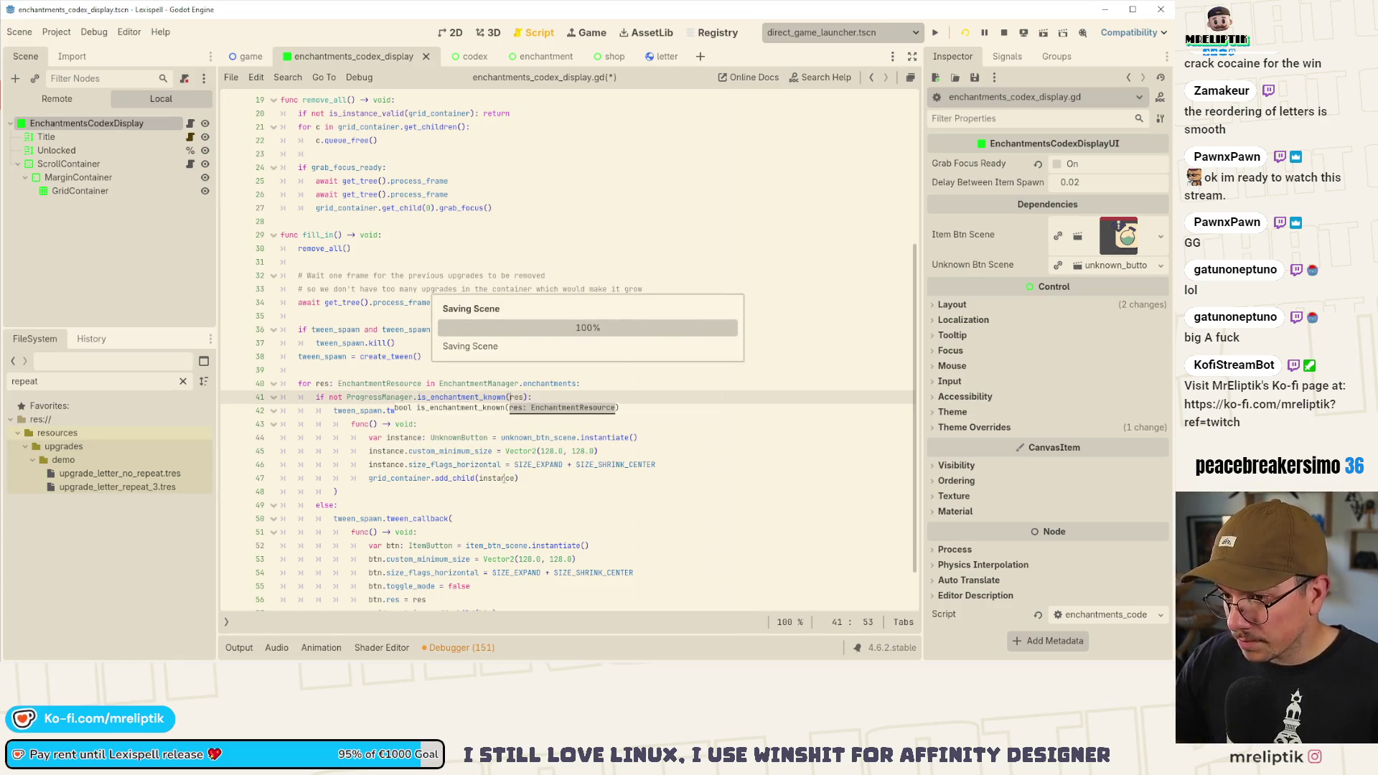
{"action": "scroll", "coordinate": [473, 507], "scroll_direction": "down", "scroll_amount": 1}
{"action": "scroll", "coordinate": [485, 495], "scroll_direction": "up", "scroll_amount": 5}
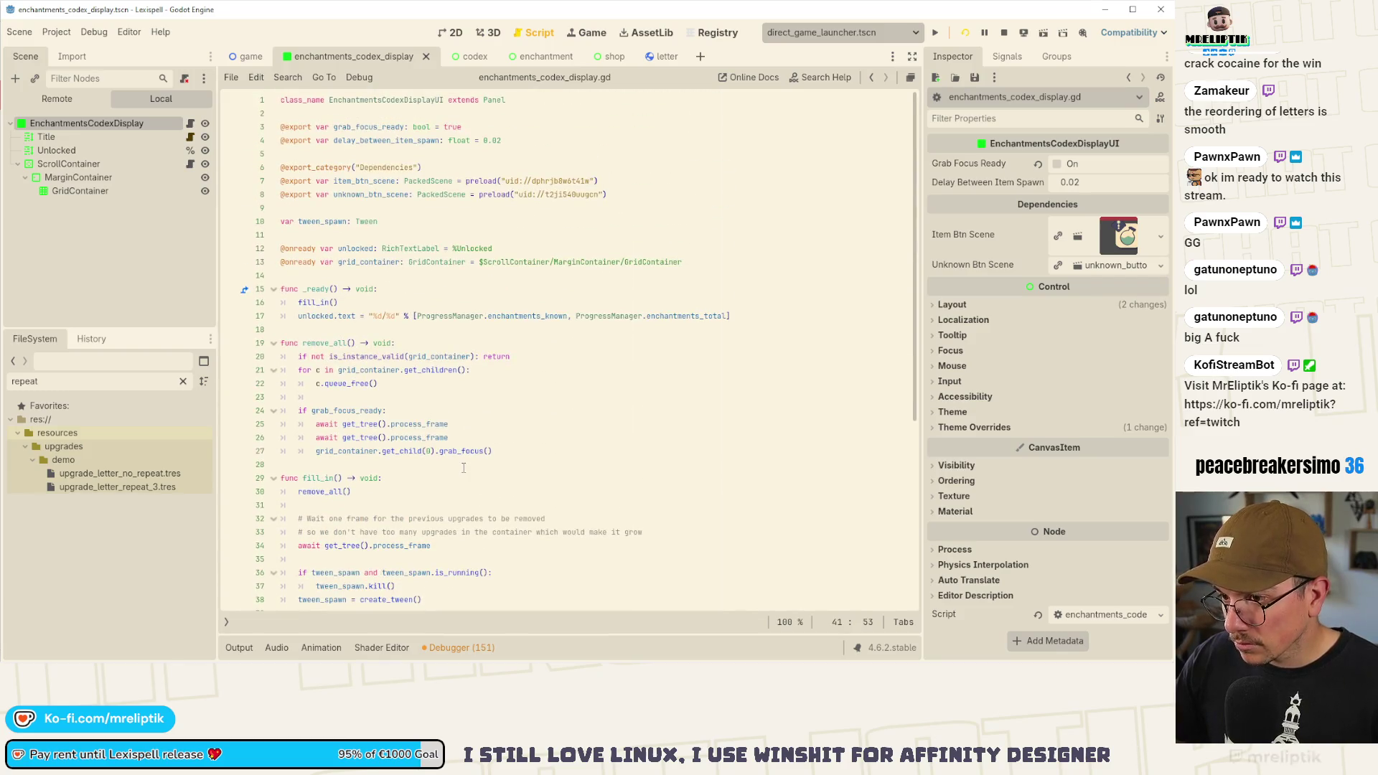
- Restart the game and confirm the Librarium's enchantments tab lists all 6 enchantments
{"action": "left_click", "coordinate": [964, 32]}
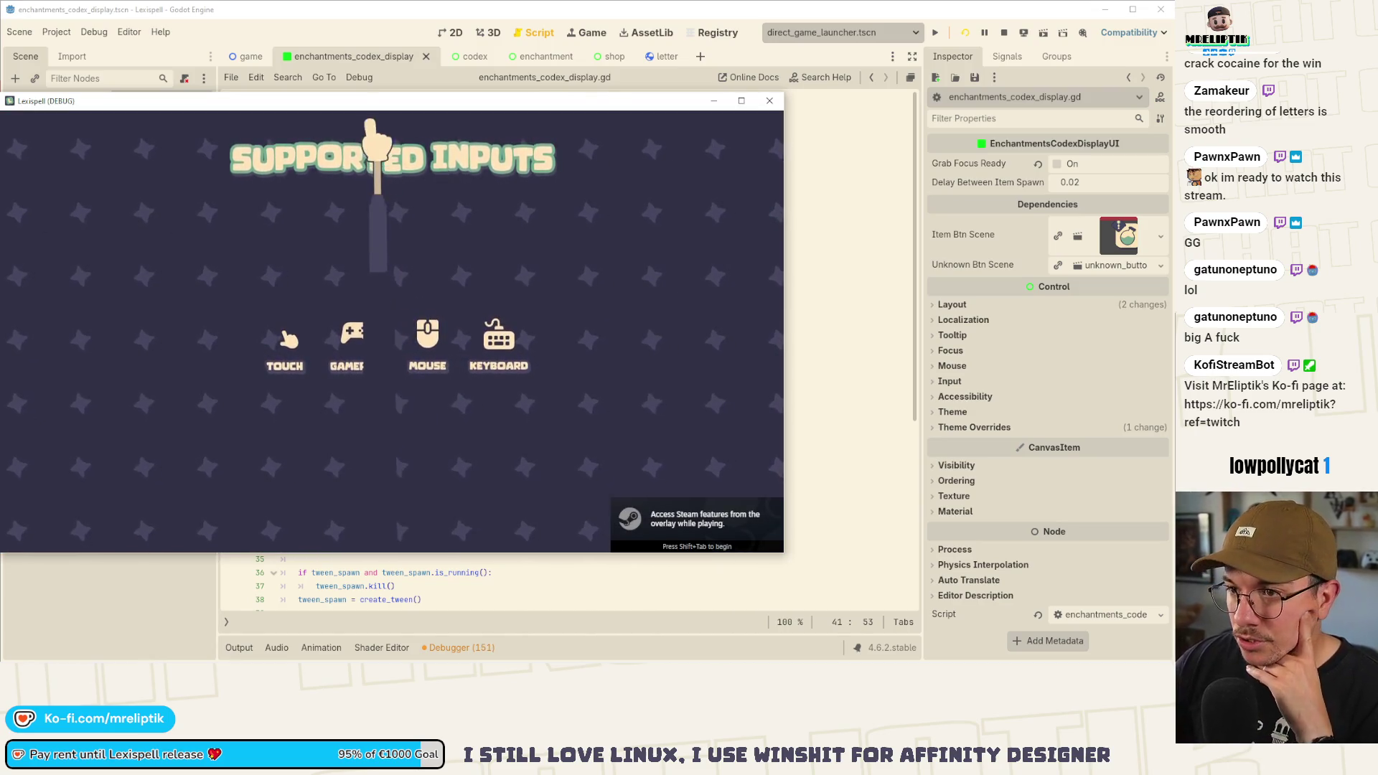
{"action": "left_click_drag", "start_coordinate": [355, 100], "coordinate": [496, 98]}
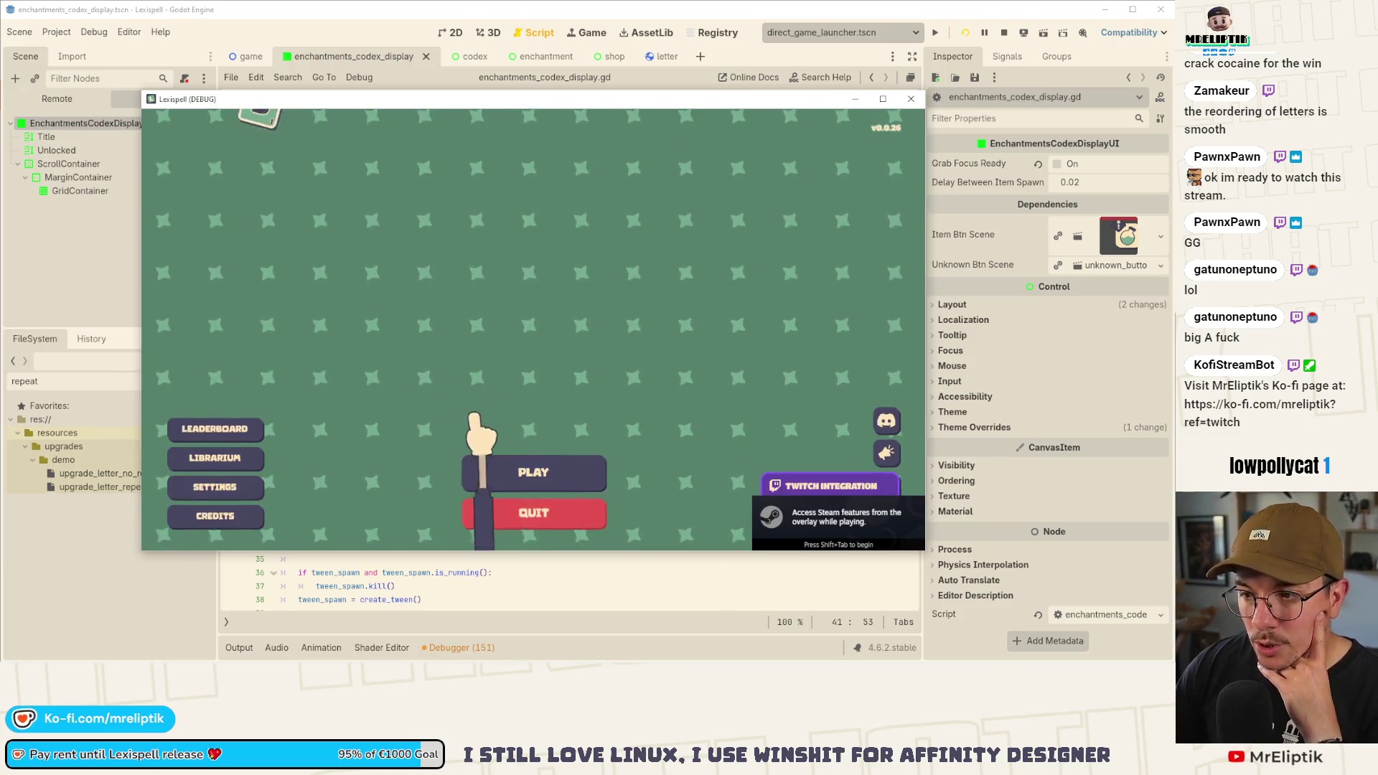
{"action": "left_click", "coordinate": [239, 467]}
{"action": "left_click", "coordinate": [324, 420]}
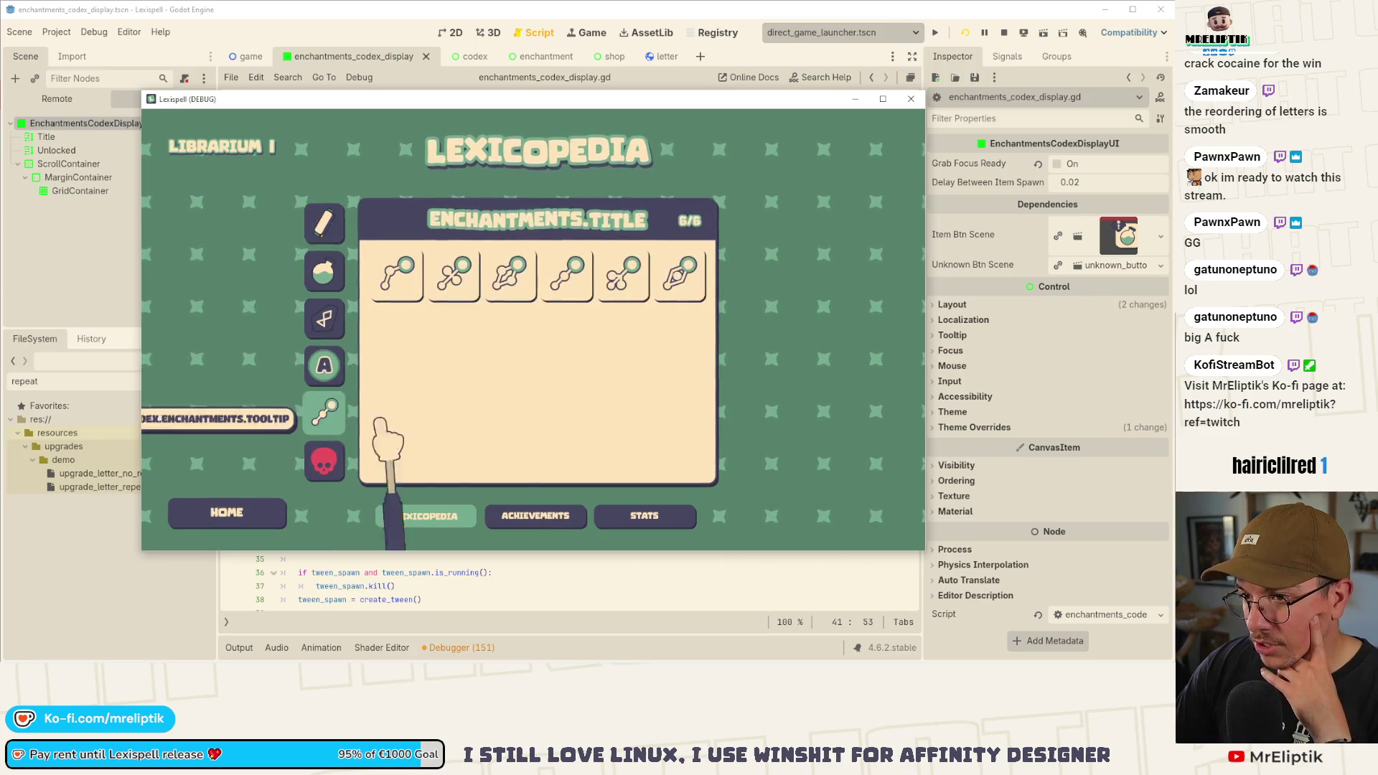
{"action": "mouse_move", "coordinate": [394, 276]}
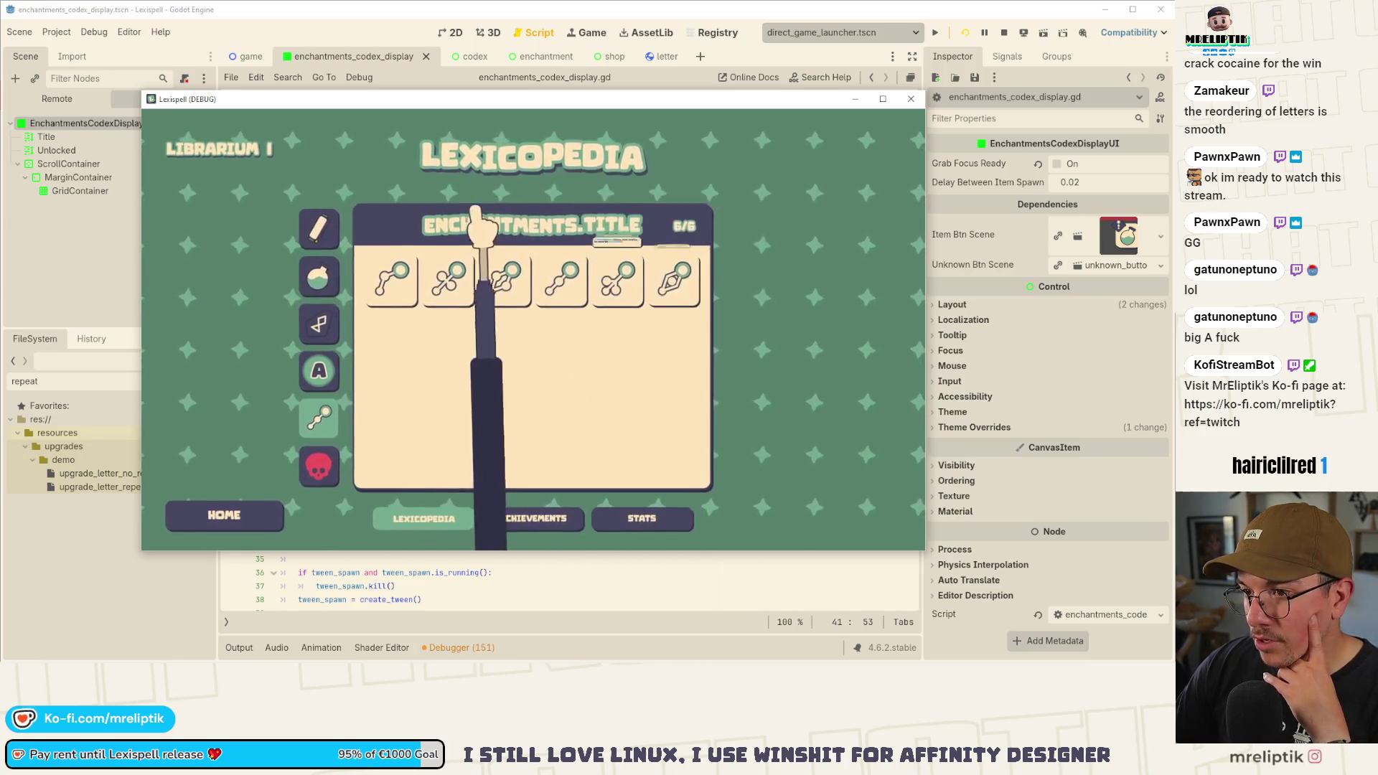
{"action": "mouse_move", "coordinate": [675, 307]}
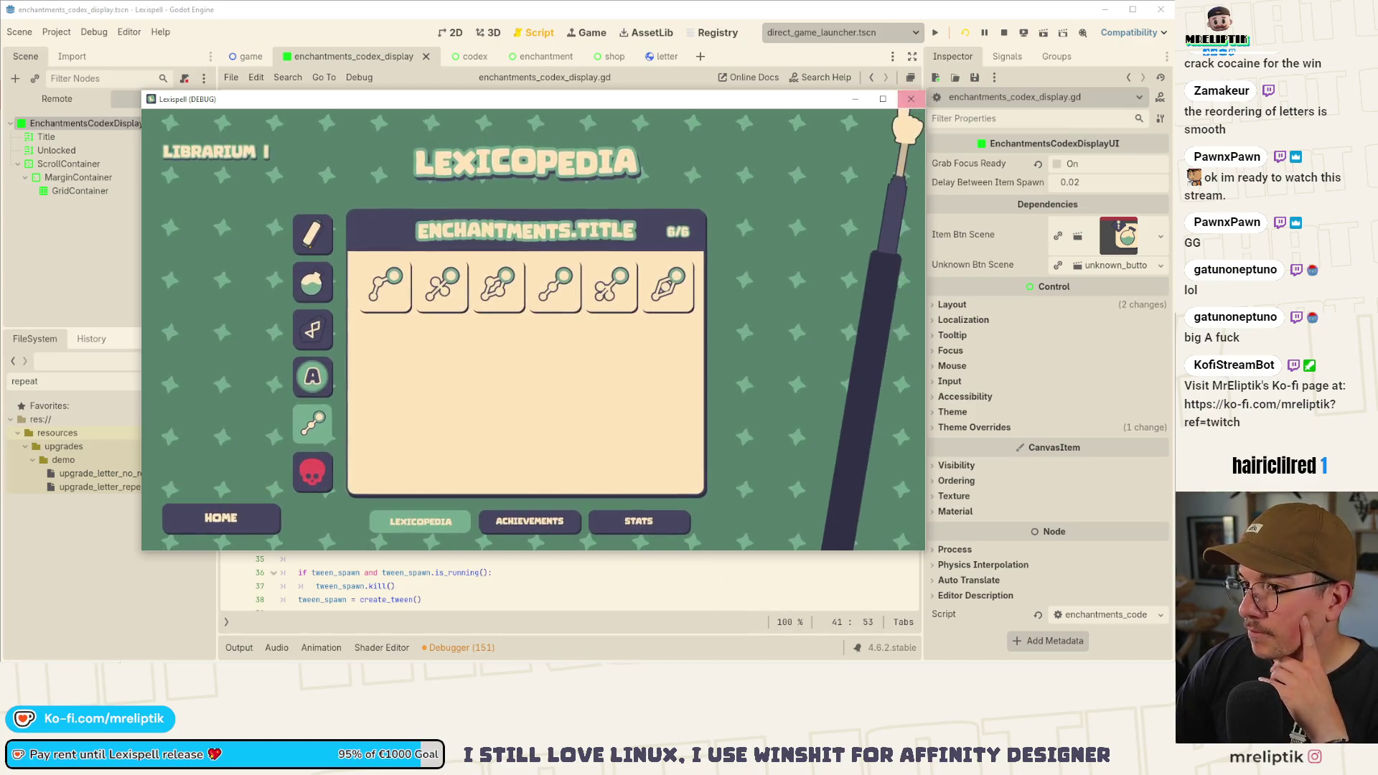
{"action": "key", "text": "alt+Tab"}
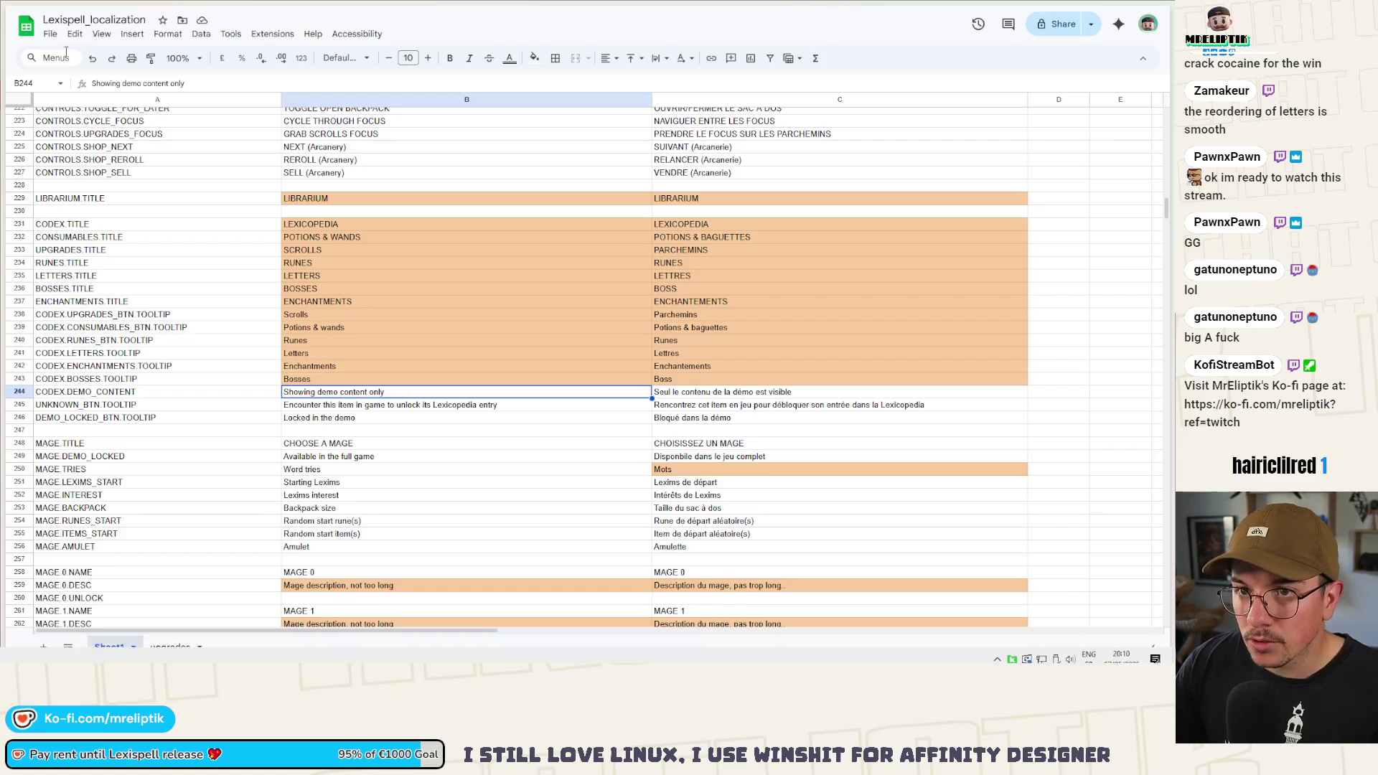
- Download the localization sheet as Comma-separated values (.csv) and return to Godot
{"action": "left_click", "coordinate": [51, 33]}
{"action": "mouse_move", "coordinate": [108, 183]}
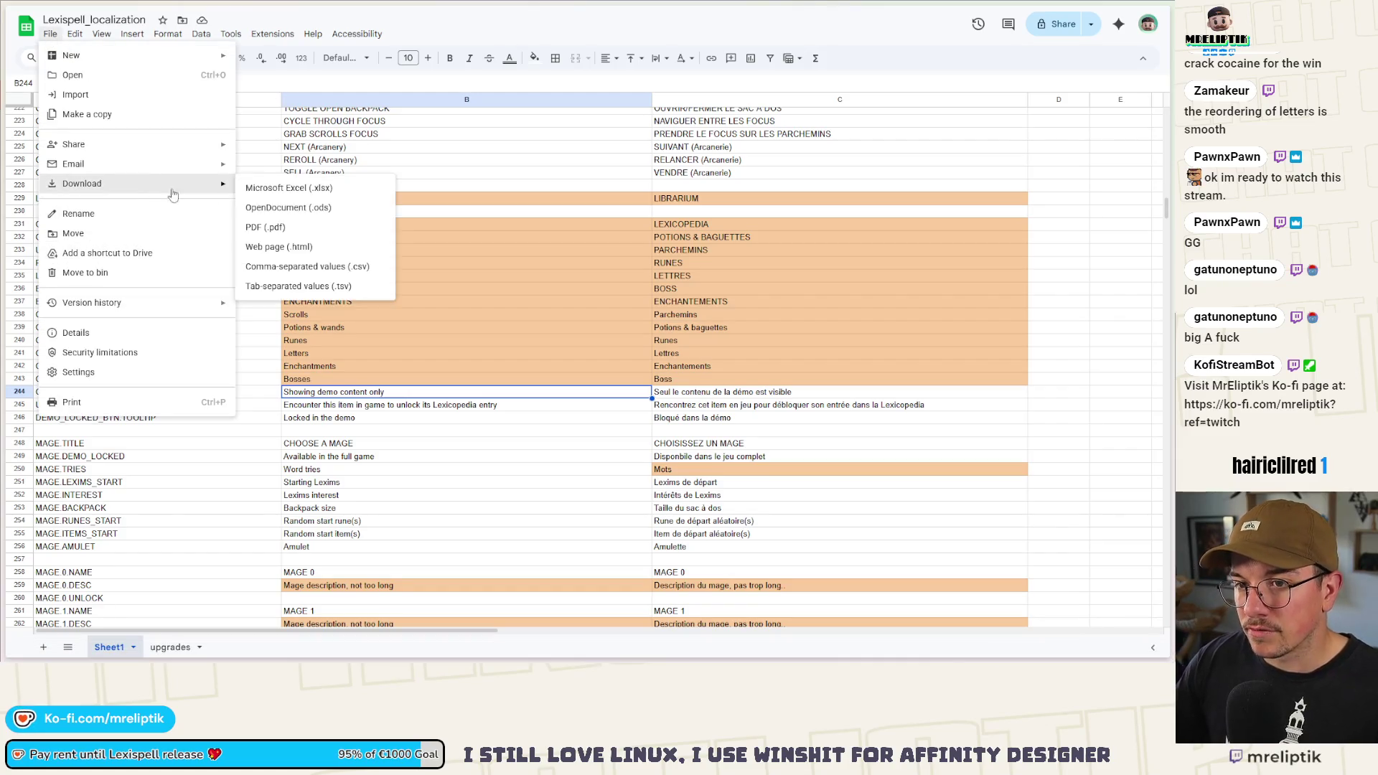
{"action": "left_click", "coordinate": [301, 266]}
{"action": "key", "text": "alt+Tab"}
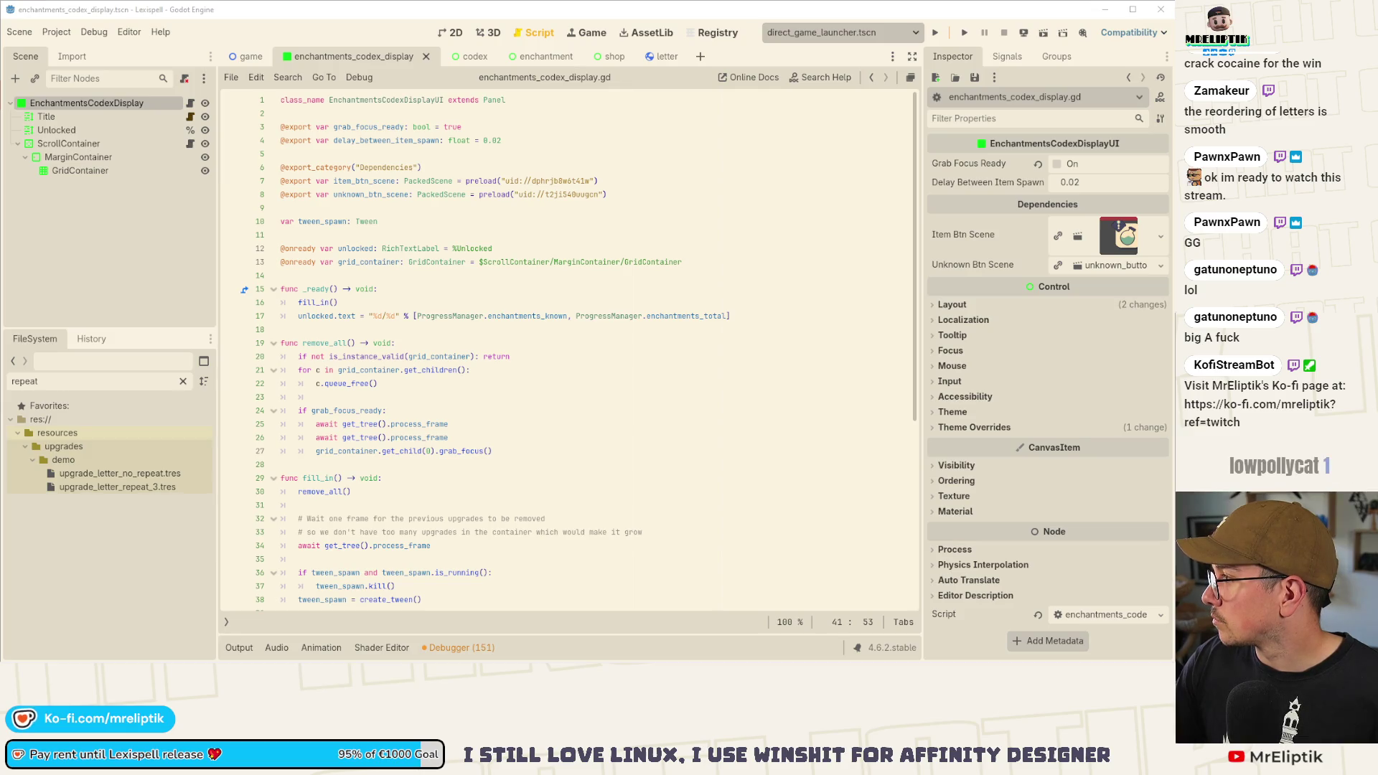
- Reimport the localization, run the game to browse the Lexicopedia, then quit and view the CSV diff
{"action": "left_click", "coordinate": [115, 274]}
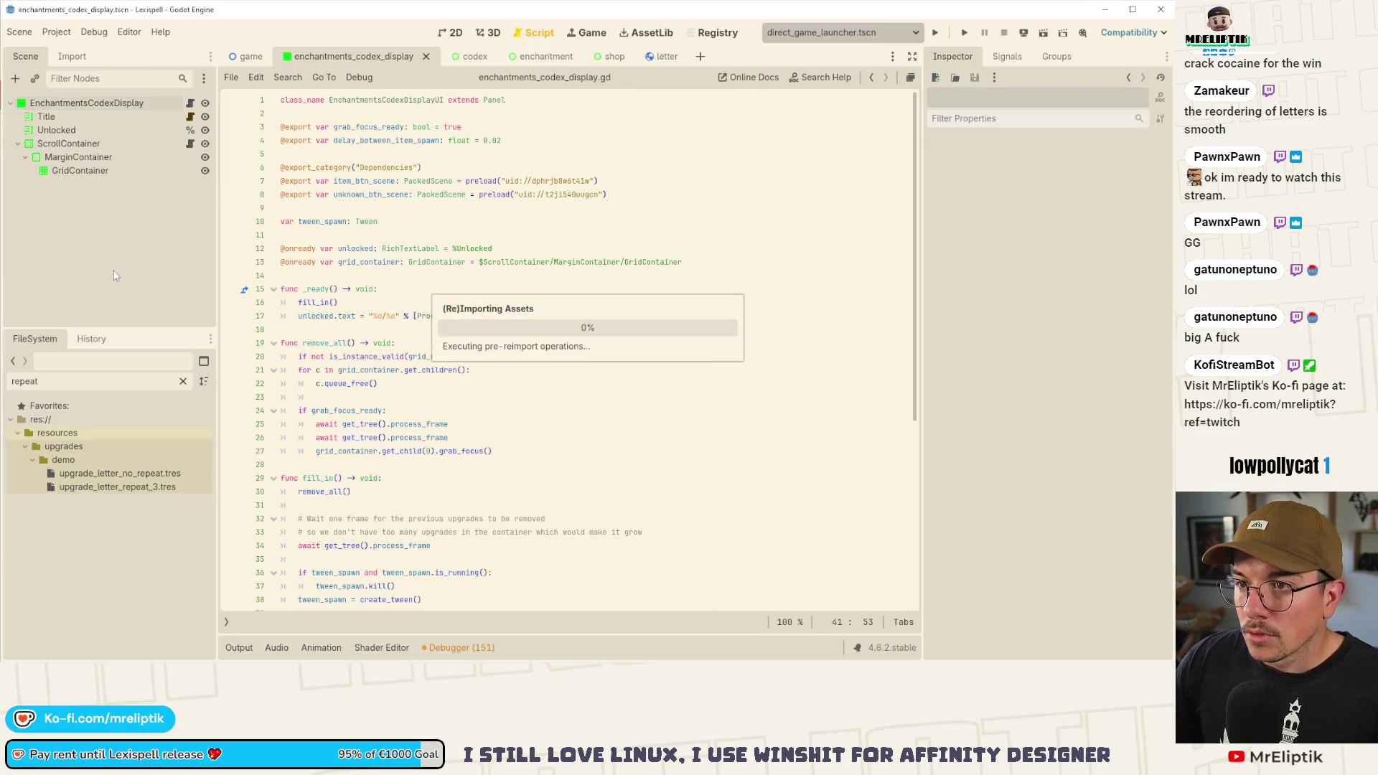
{"action": "key", "text": "F5"}
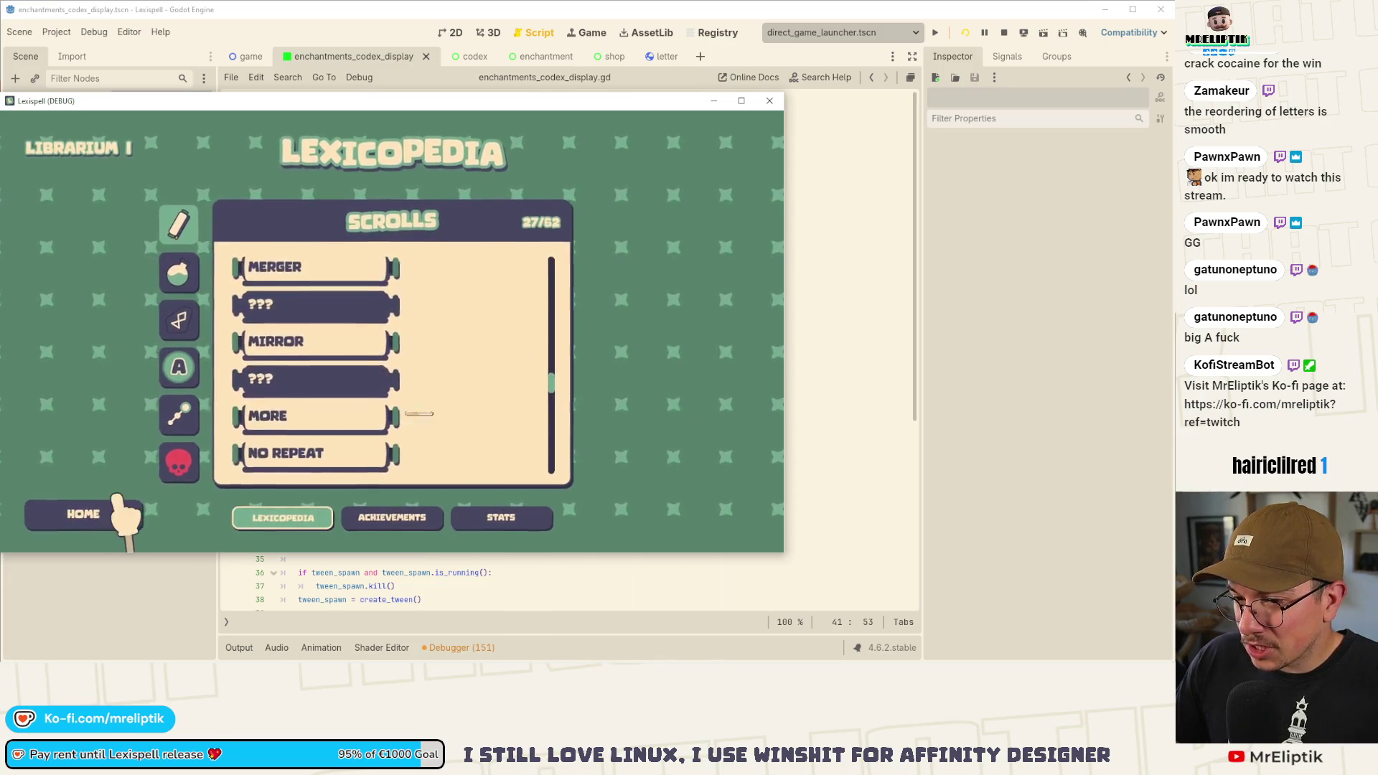
{"action": "left_click", "coordinate": [391, 513]}
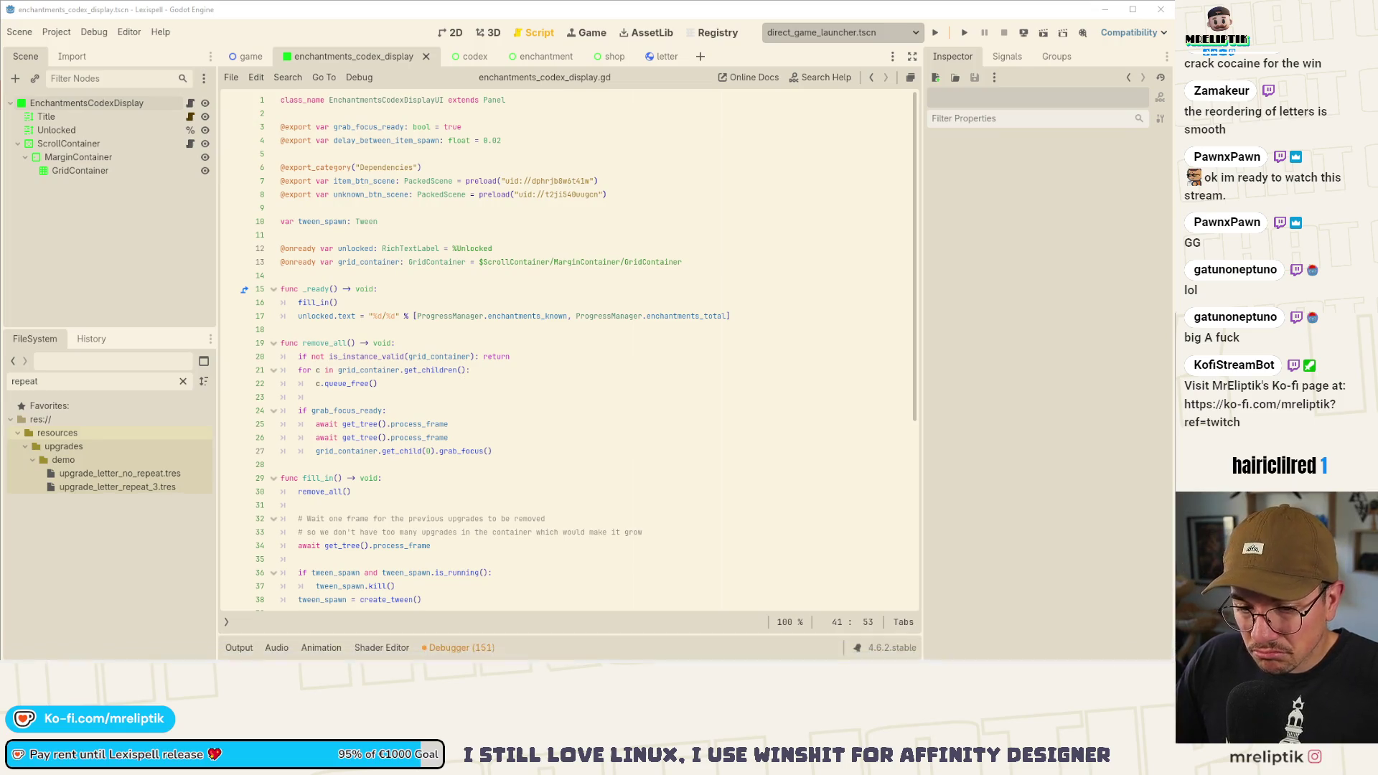
{"action": "key", "text": "alt+Tab"}
{"action": "left_click", "coordinate": [220, 256]}
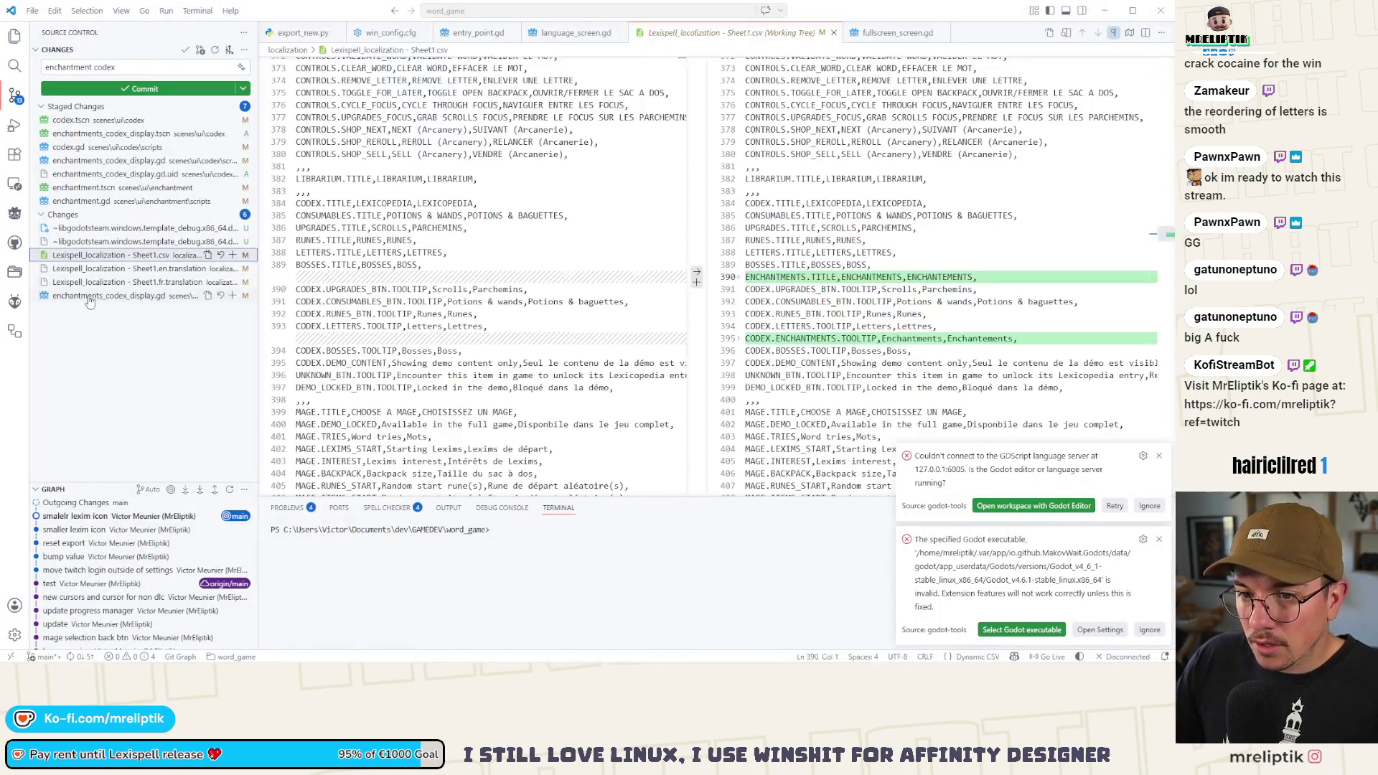
- Commit the three localization files as 'enchantment codex' and close the Godot editor
{"action": "left_click", "coordinate": [233, 268]}
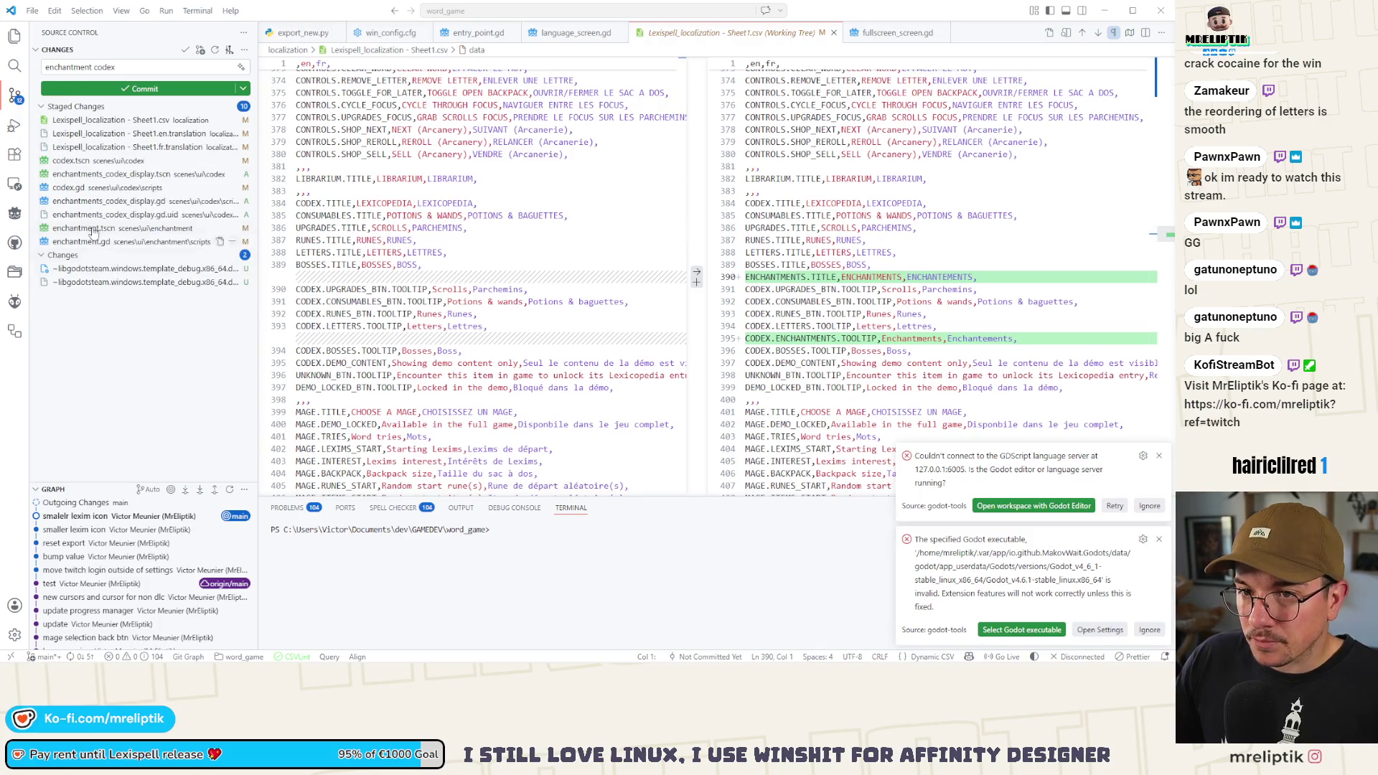
{"action": "left_click", "coordinate": [132, 91]}
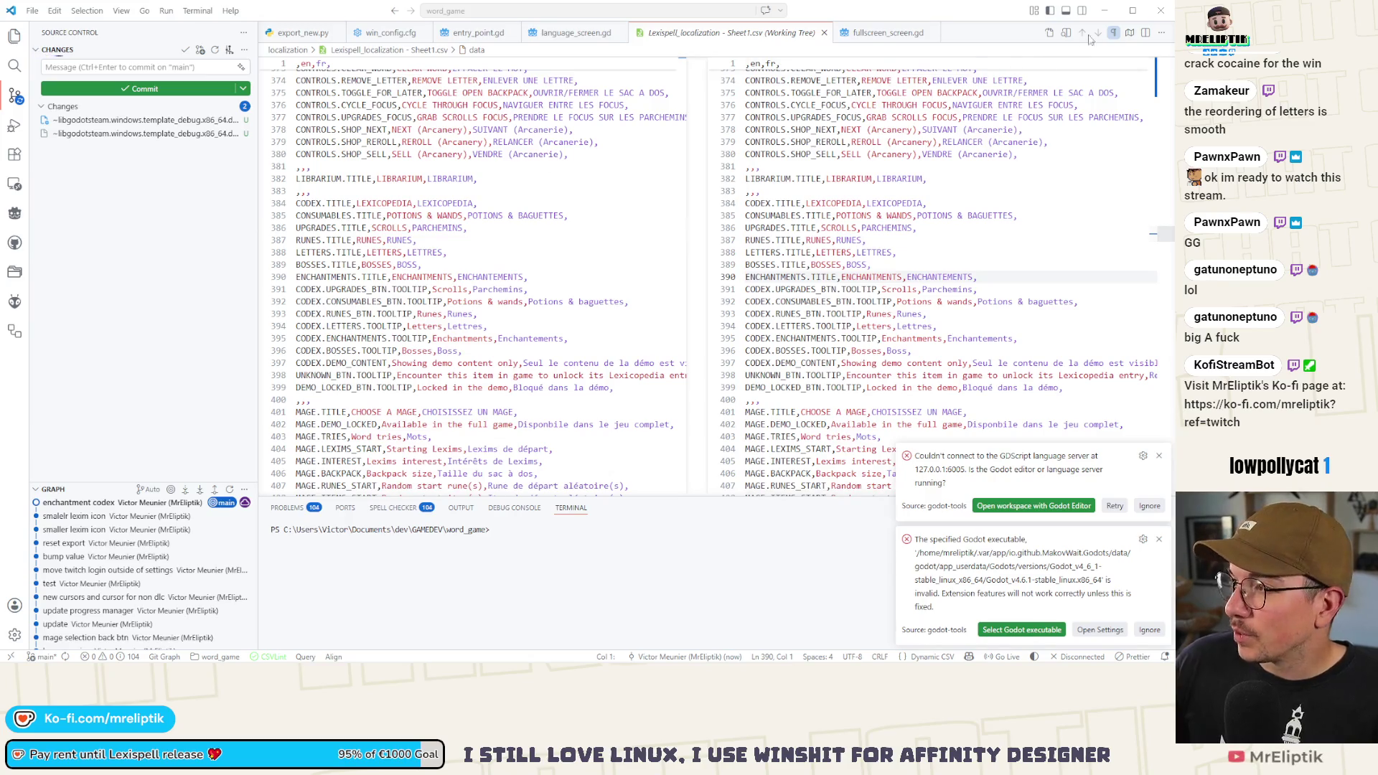
{"action": "key", "text": "alt+Tab"}
{"action": "left_click", "coordinate": [1150, 15]}
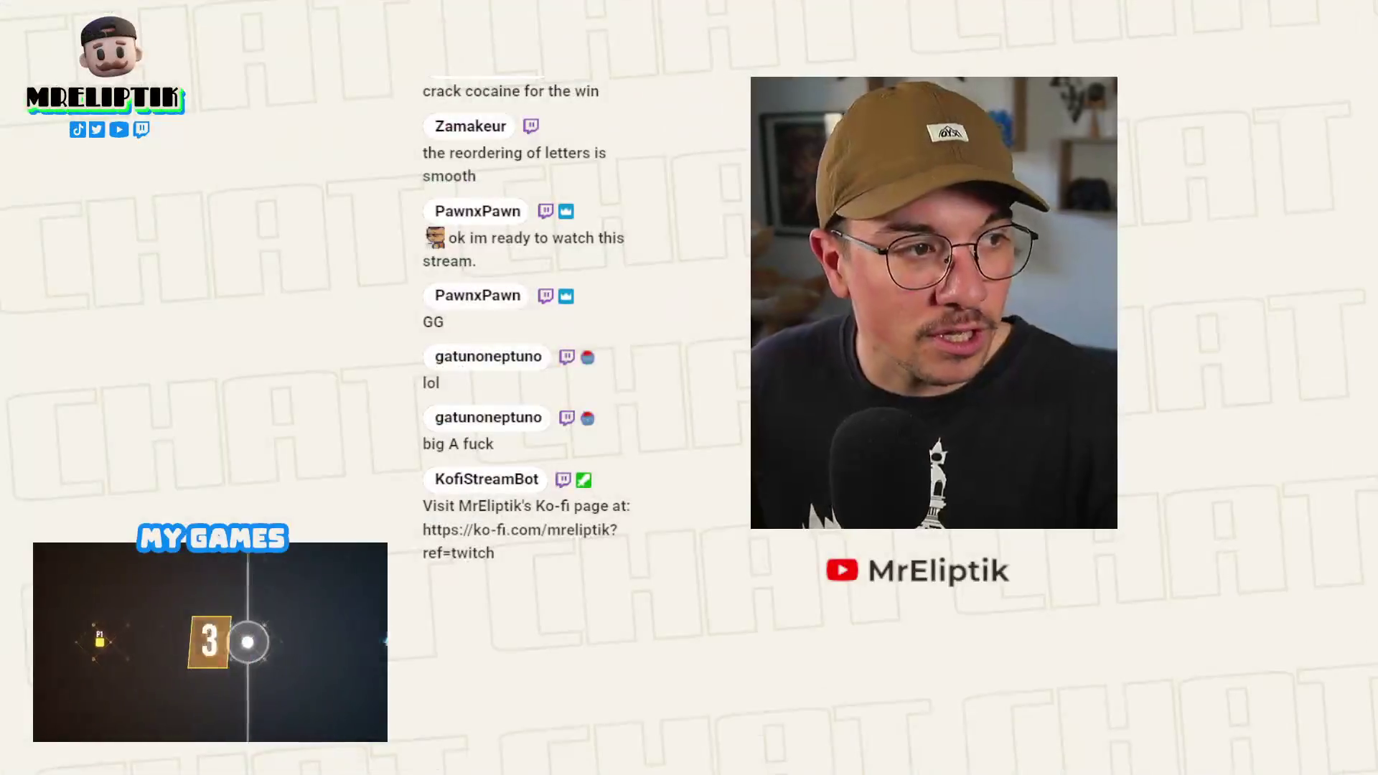